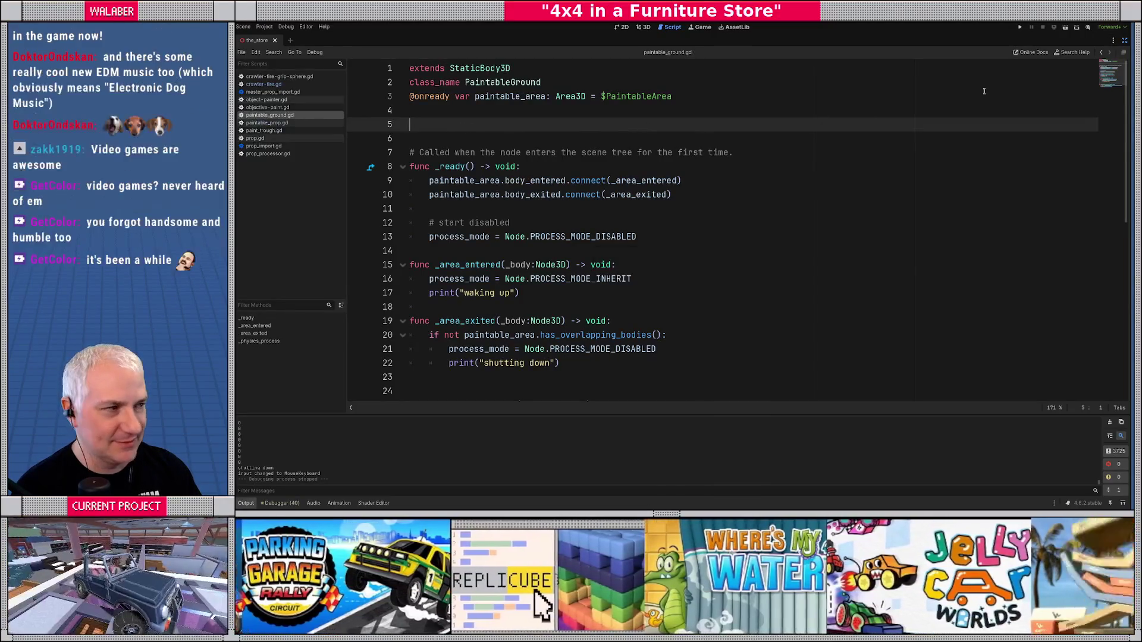
- Restore the side panels, clear the 'tire' FileSystem filter and collapse the ui folder
click(1124, 40)
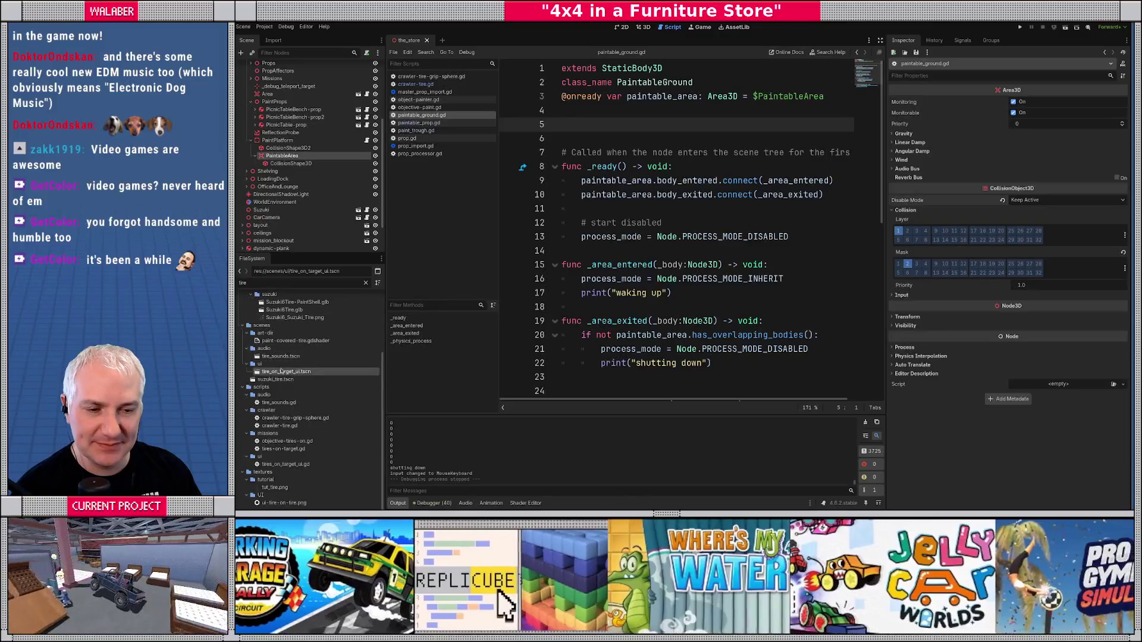
click(365, 283)
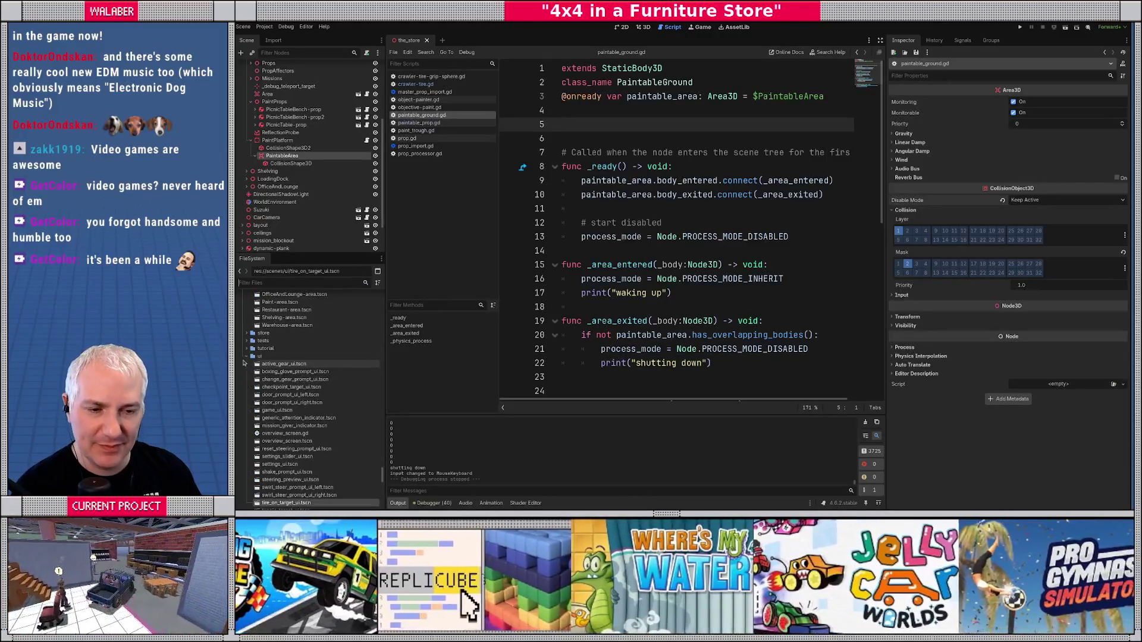
click(246, 356)
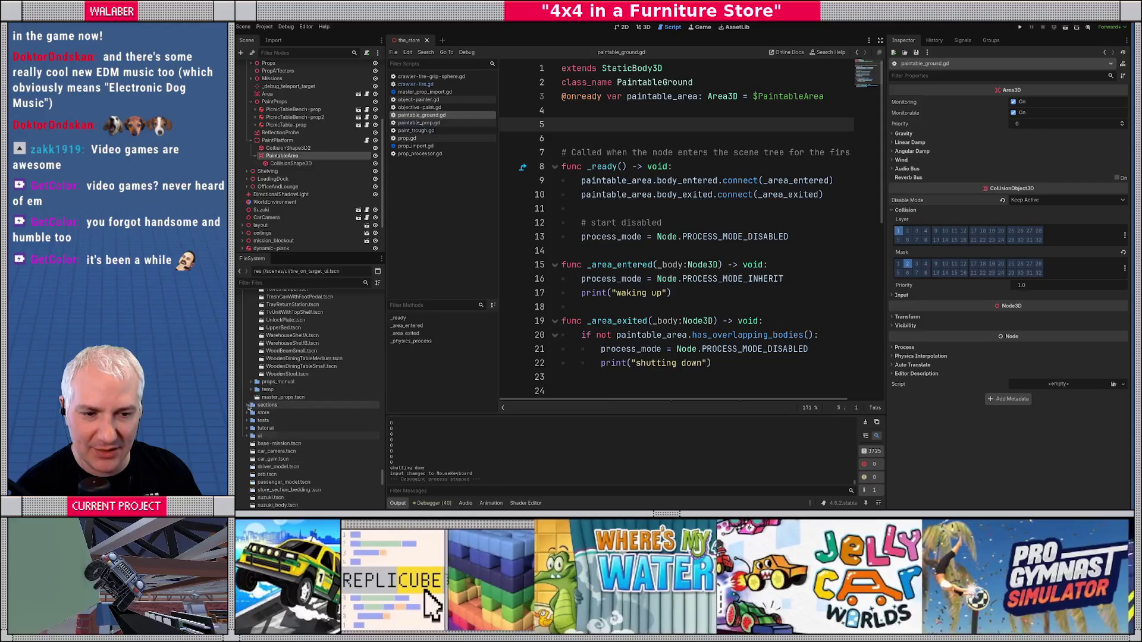
scroll(252, 392, up, 5)
scroll(253, 409, up, 7)
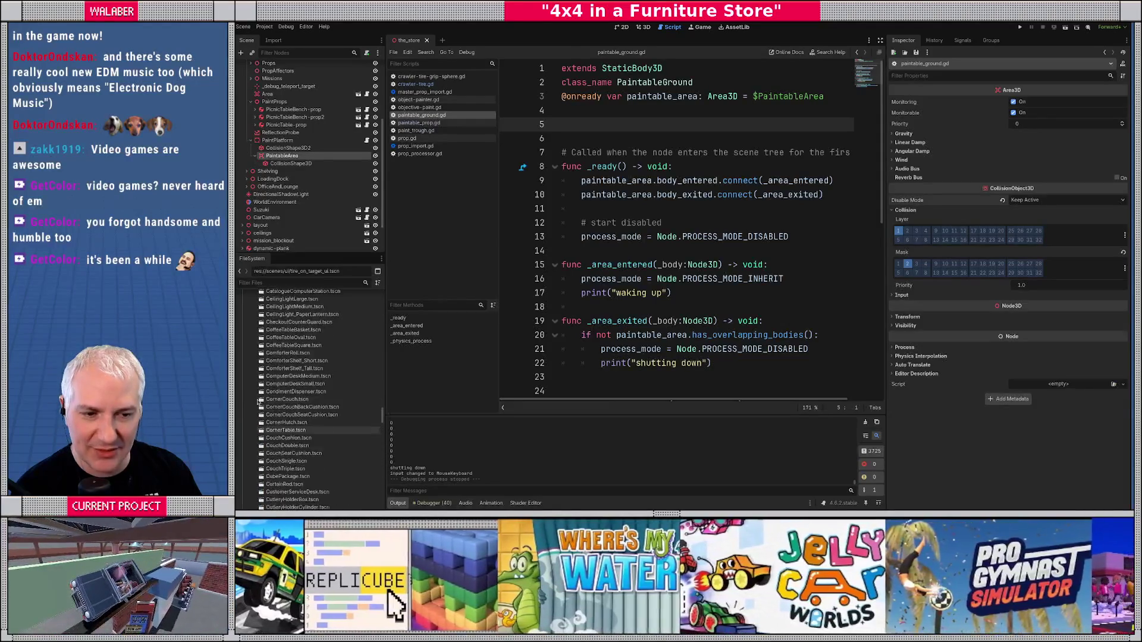
scroll(257, 403, up, 10)
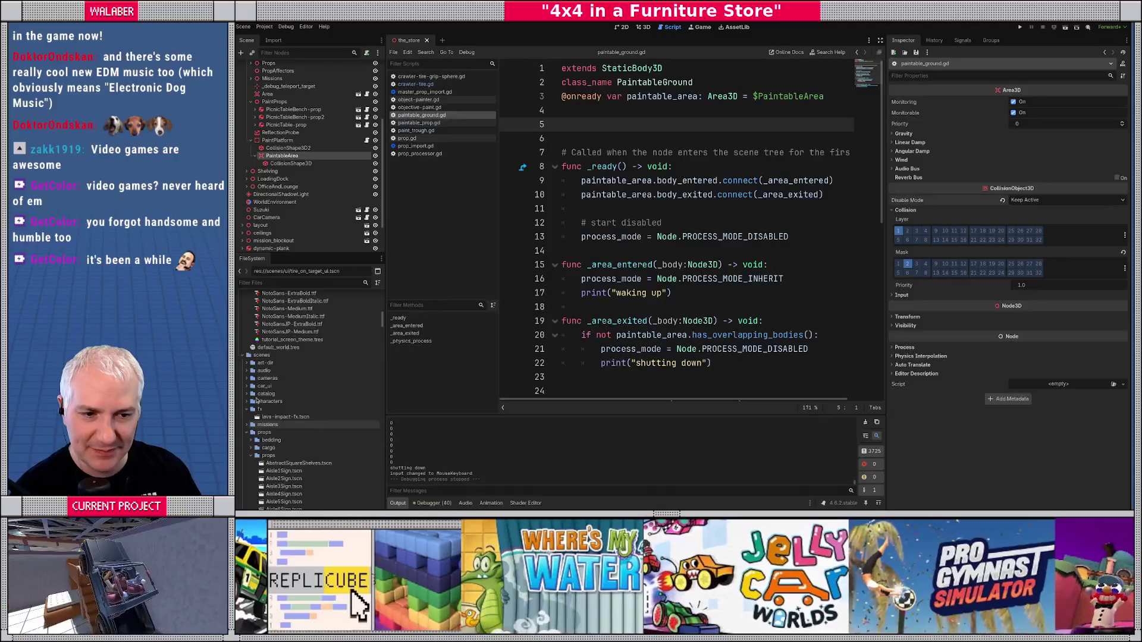
- Collapse the fx and scenes folders and expand scripts > missions
click(246, 463)
click(246, 408)
click(246, 416)
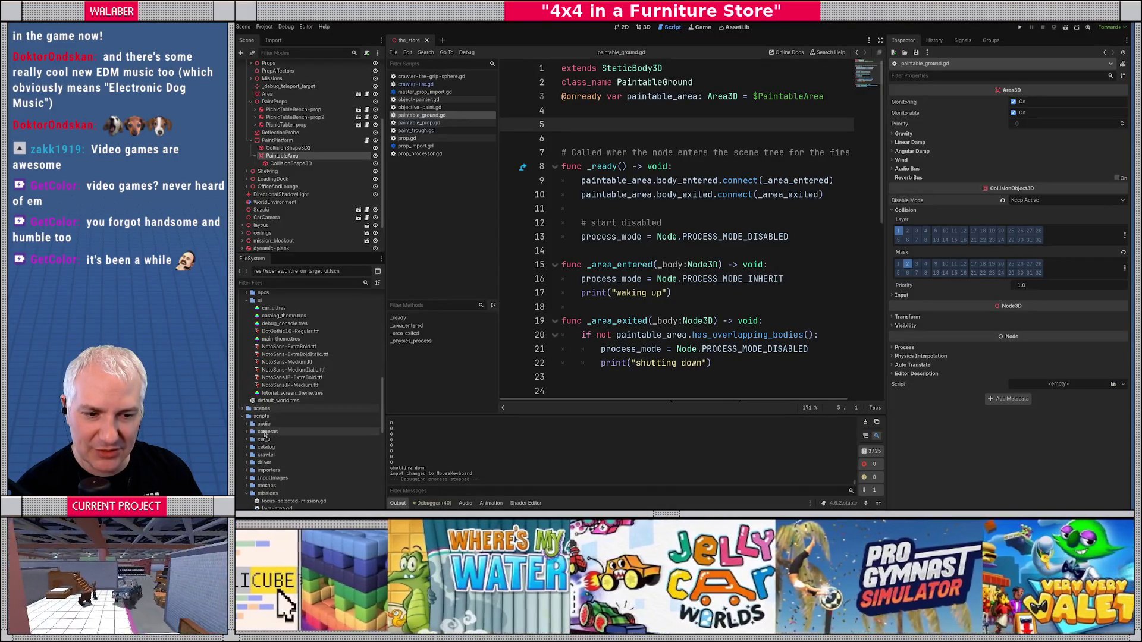
scroll(247, 420, down, 2)
click(257, 440)
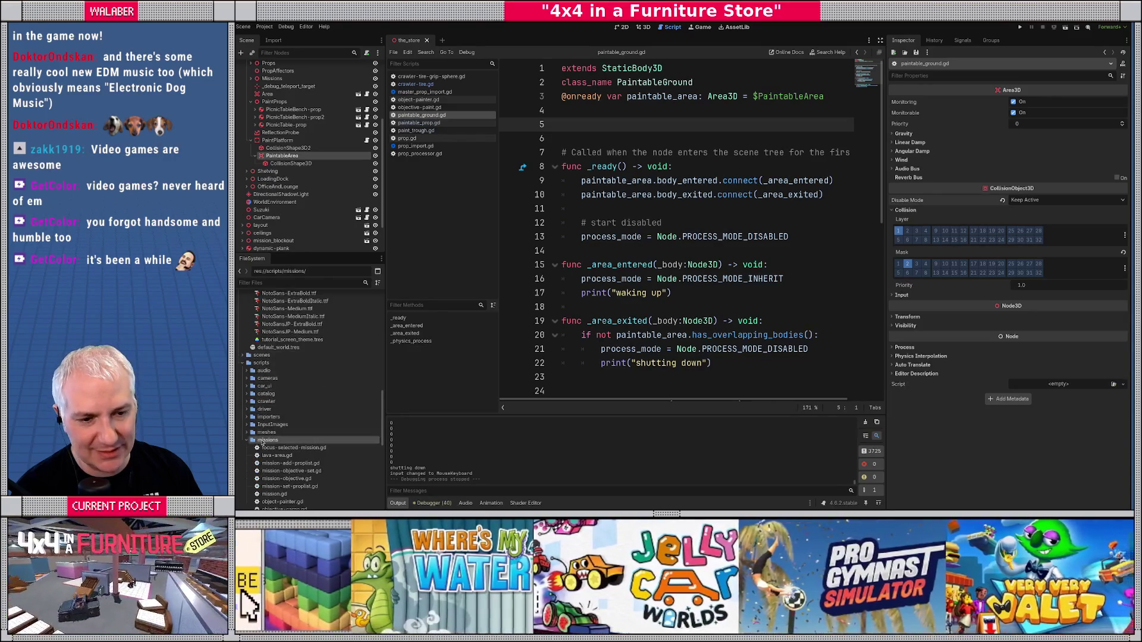
scroll(310, 431, down, 4)
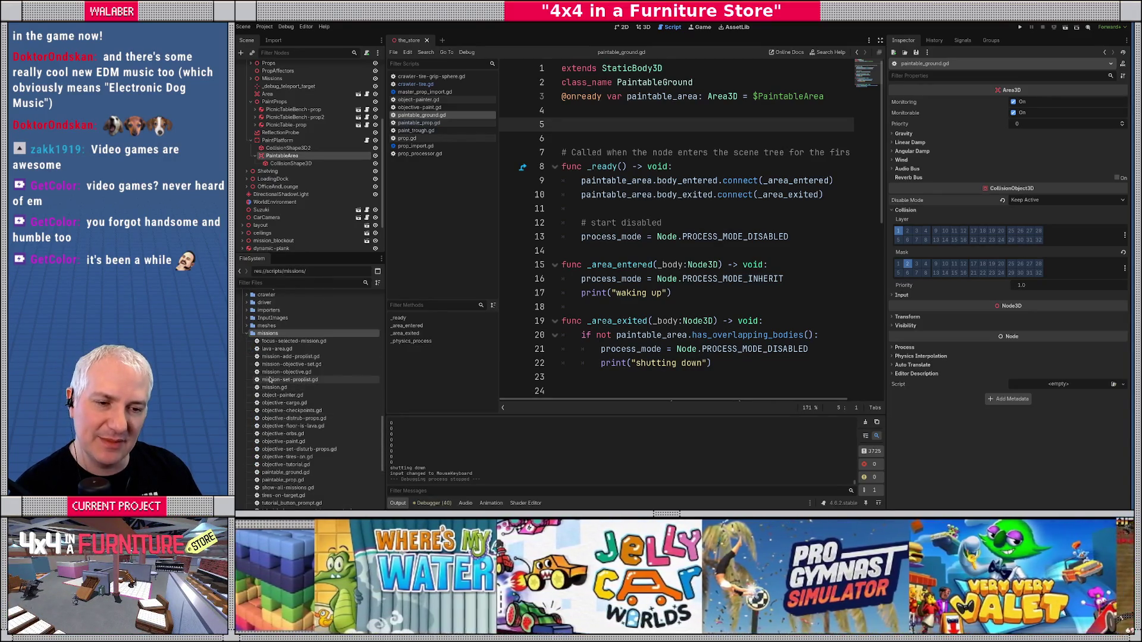
scroll(279, 381, up, 2)
- Create a new folder named 'paint' inside scripts
right_click(260, 312)
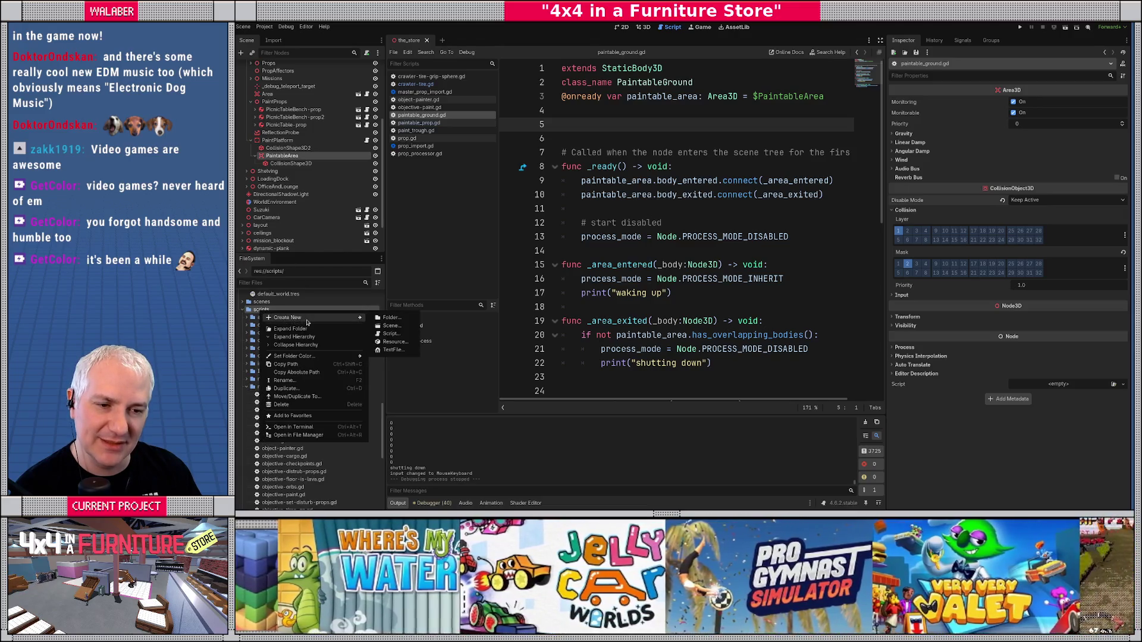
click(388, 321)
text(paint)
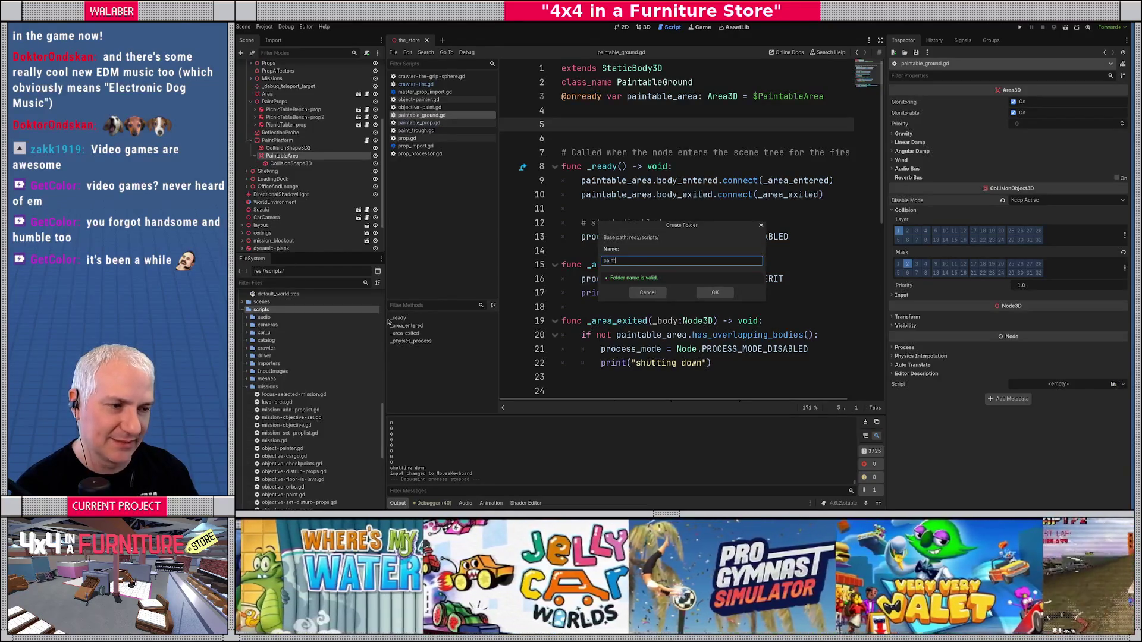
key(Return)
- Move object-painter.gd, paintable_ground.gd and paintable_prop.gd into scripts/paint
scroll(265, 397, down, 2)
scroll(265, 396, down, 3)
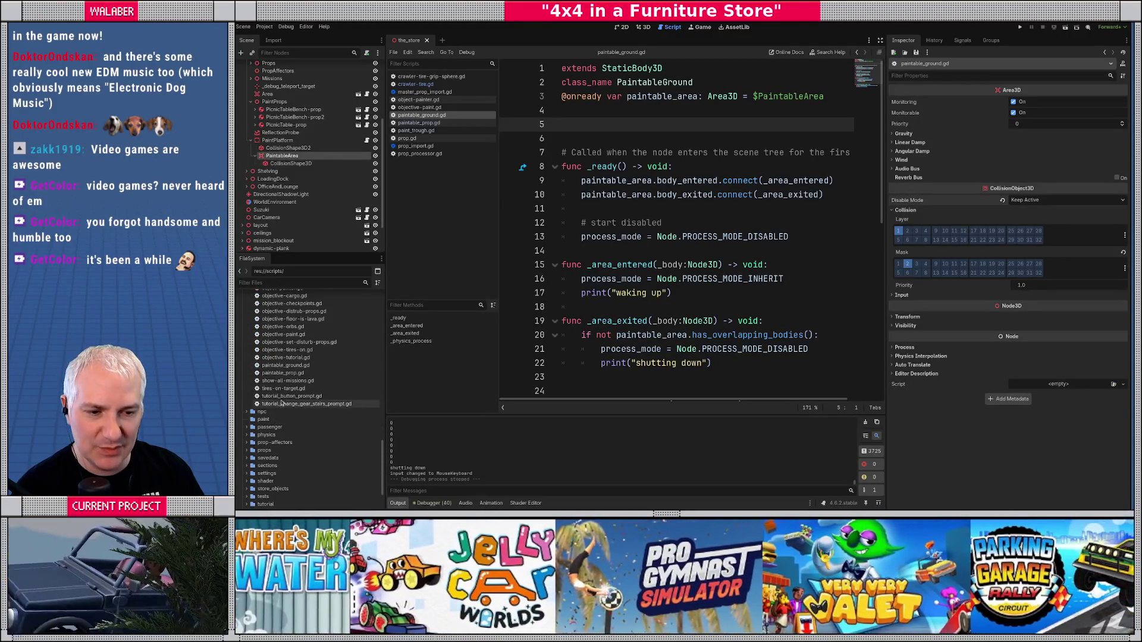
click(284, 366)
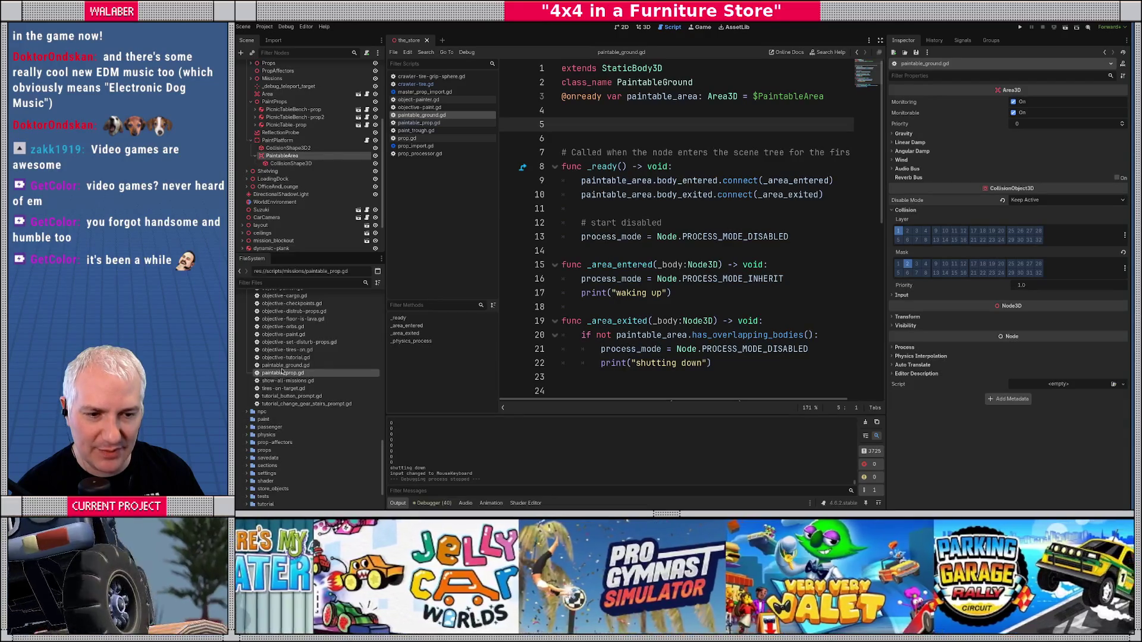
scroll(283, 372, up, 1)
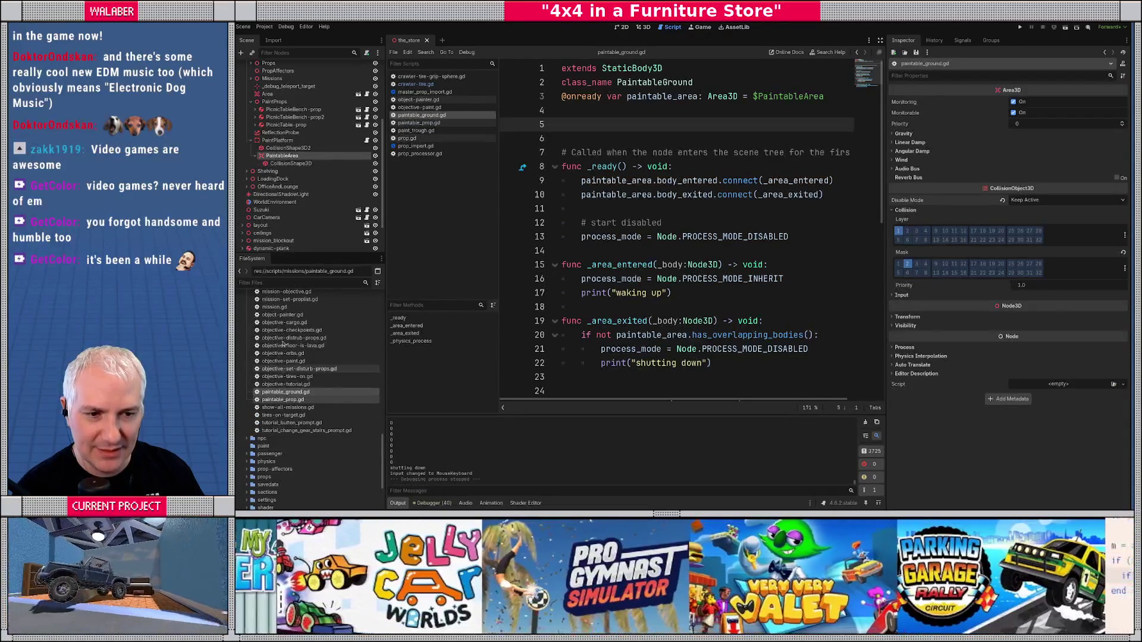
click(283, 315)
mouse_move(272, 404)
mouse_down()
mouse_move(265, 467)
mouse_move(263, 449)
mouse_up()
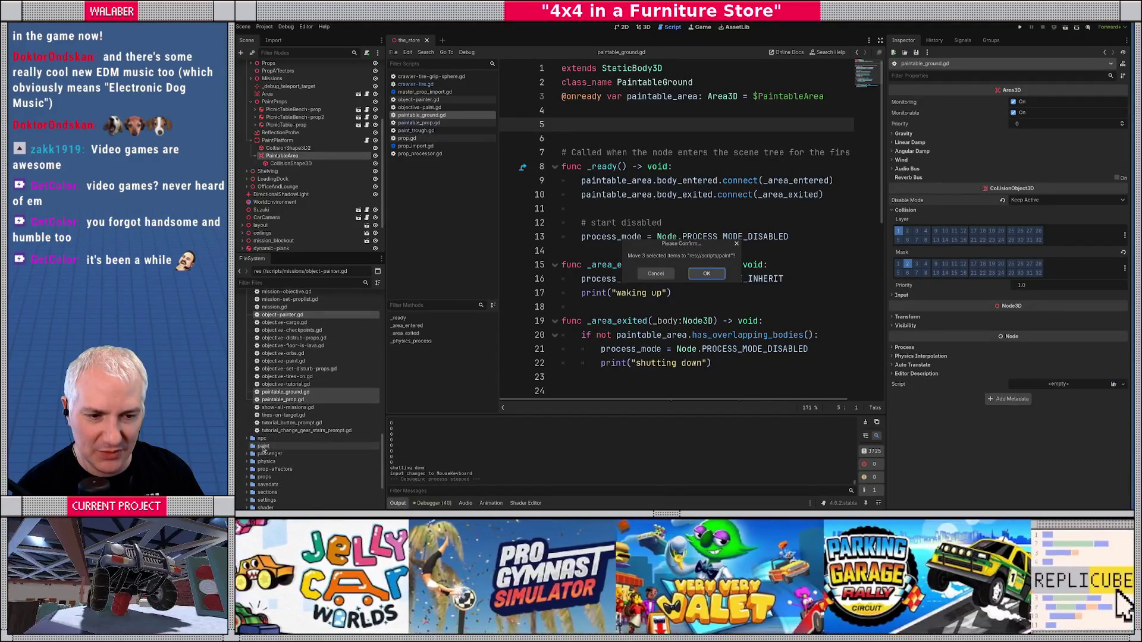
click(693, 276)
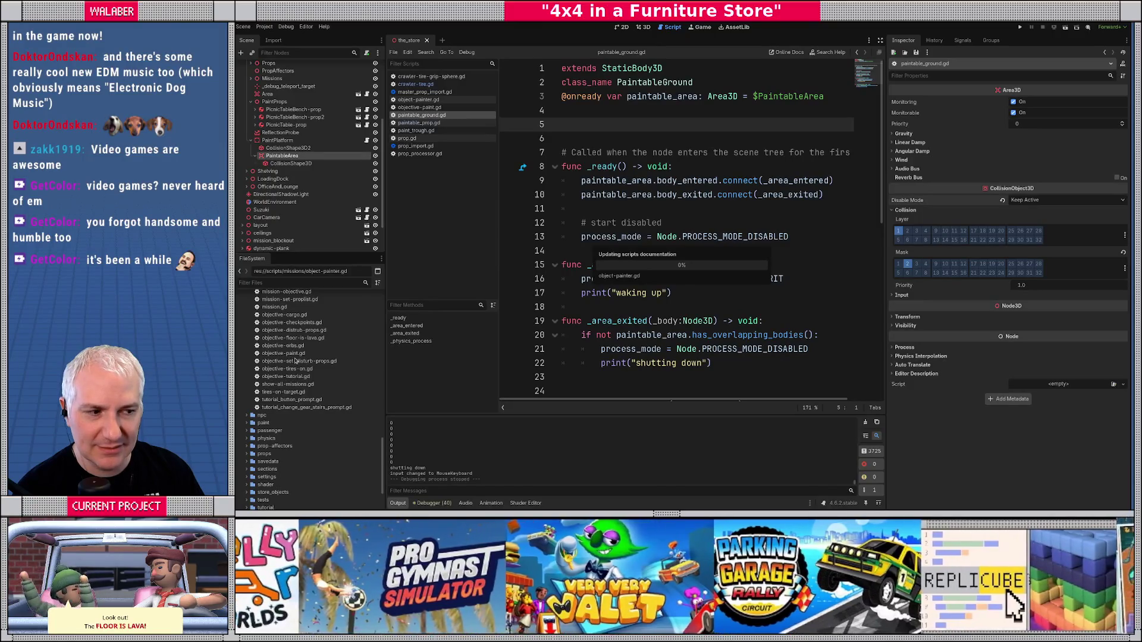
click(289, 354)
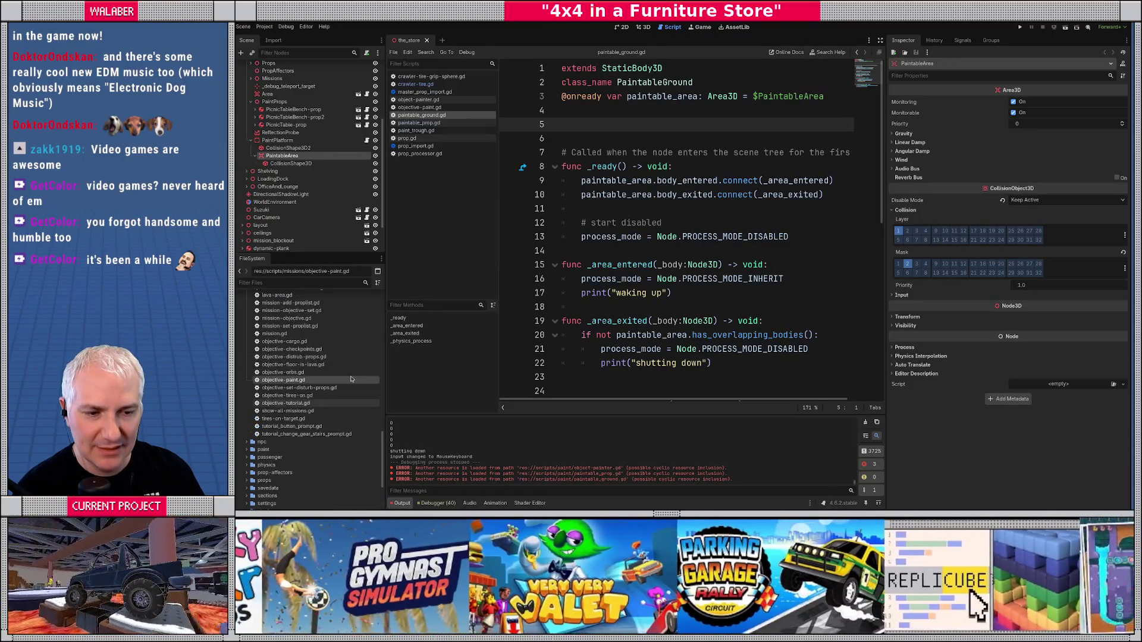
- Filter the FileSystem by 'paint' and drag paint_trough.gd into scripts/paint
scroll(339, 357, up, 1)
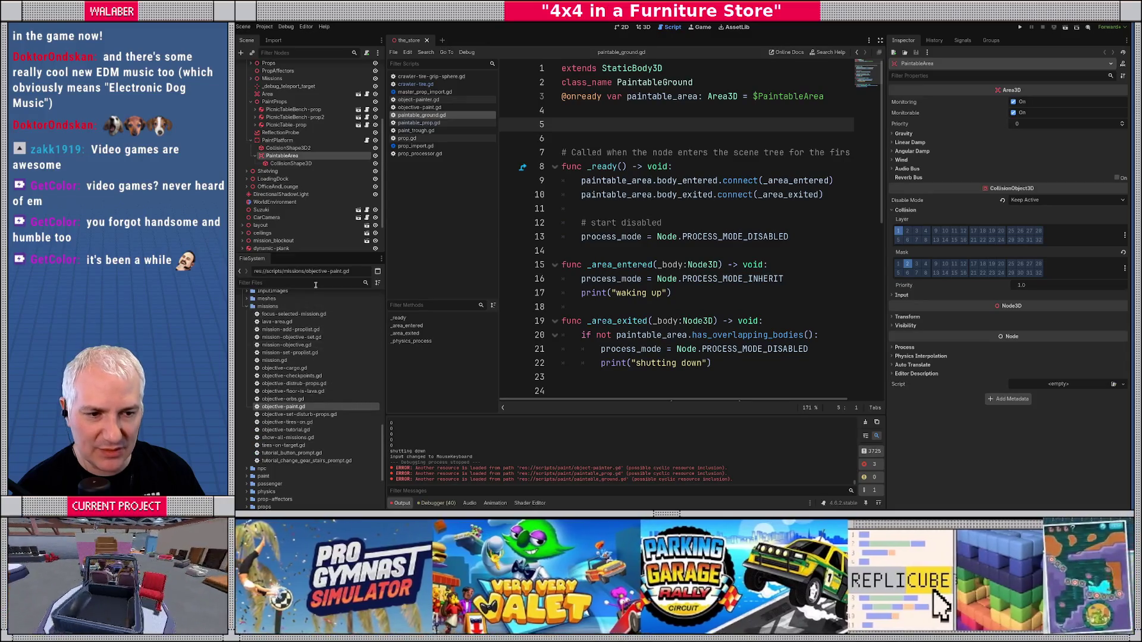
text(paint)
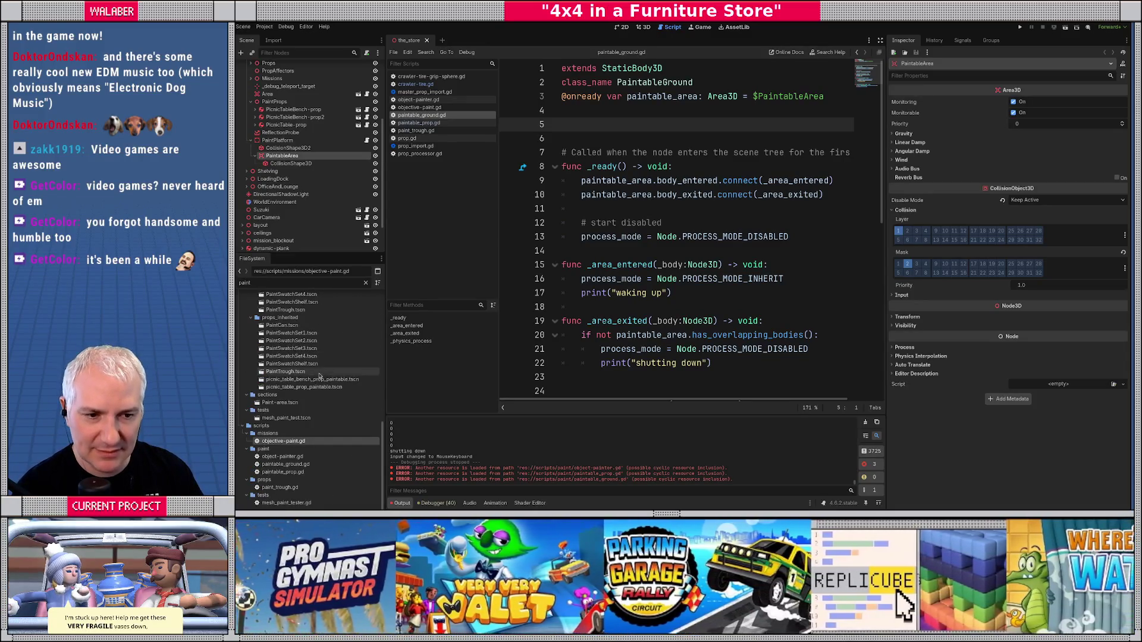
scroll(283, 376, up, 5)
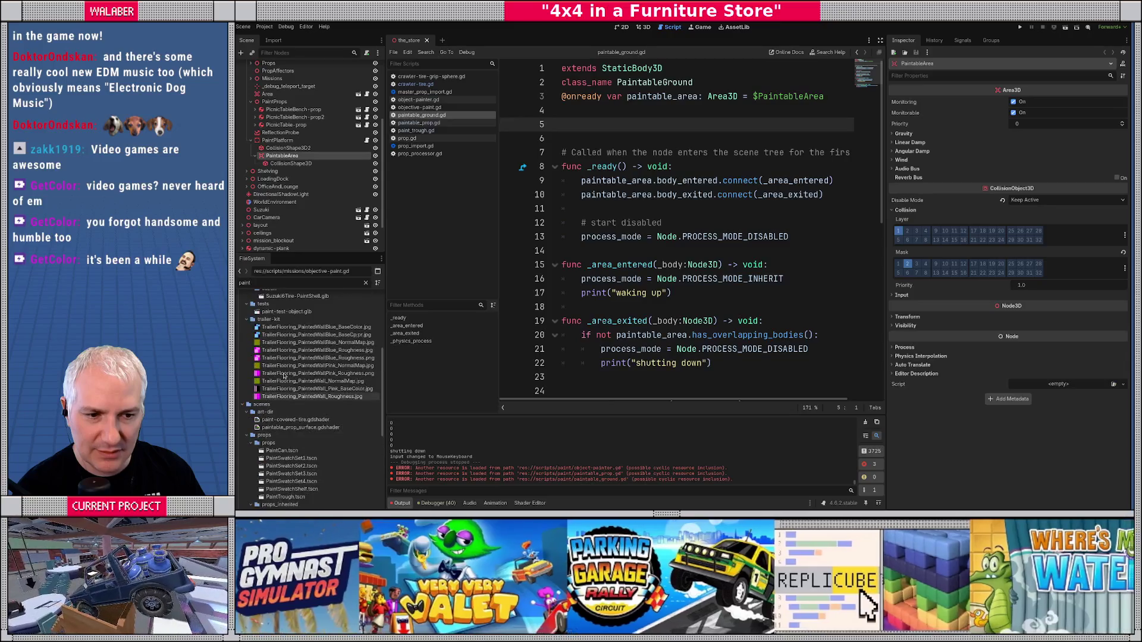
scroll(279, 363, up, 3)
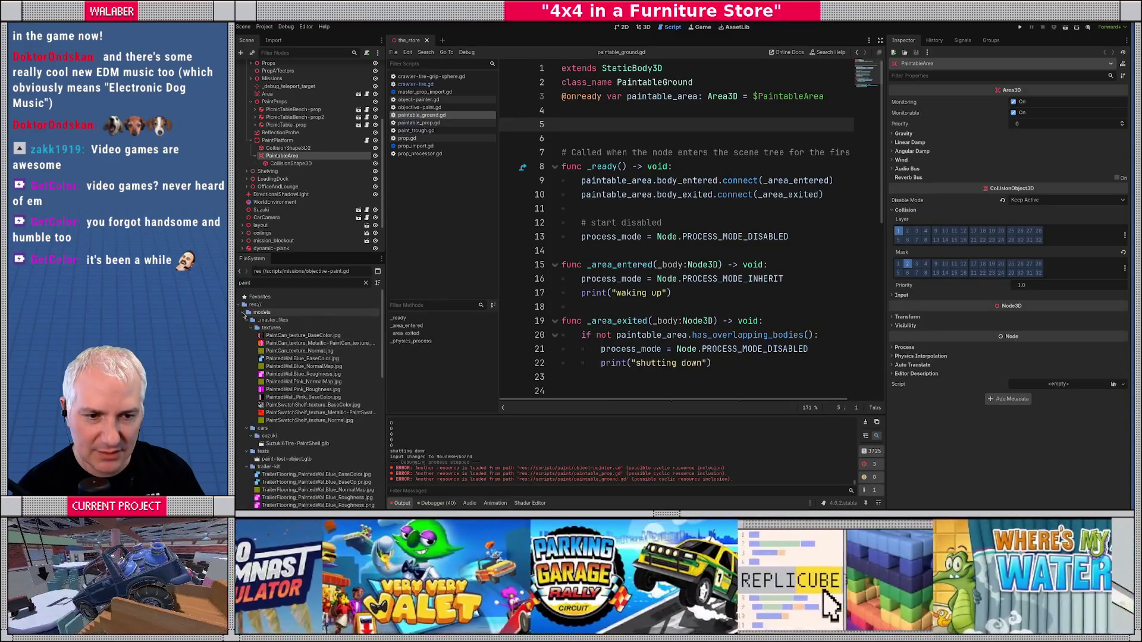
click(244, 312)
click(244, 320)
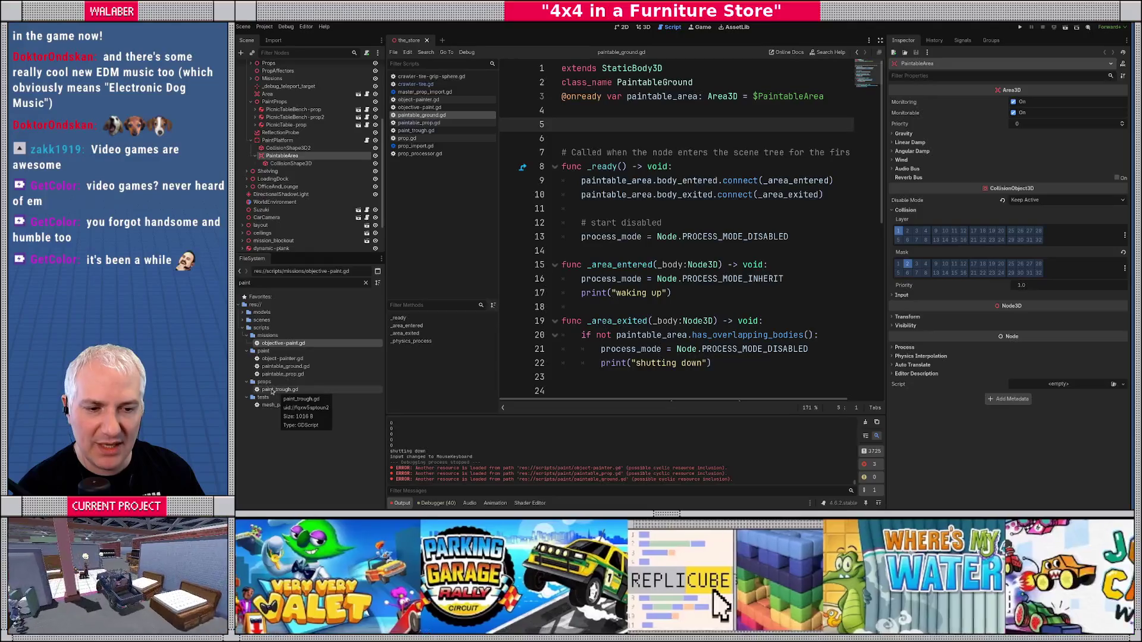
drag(272, 391, 264, 352)
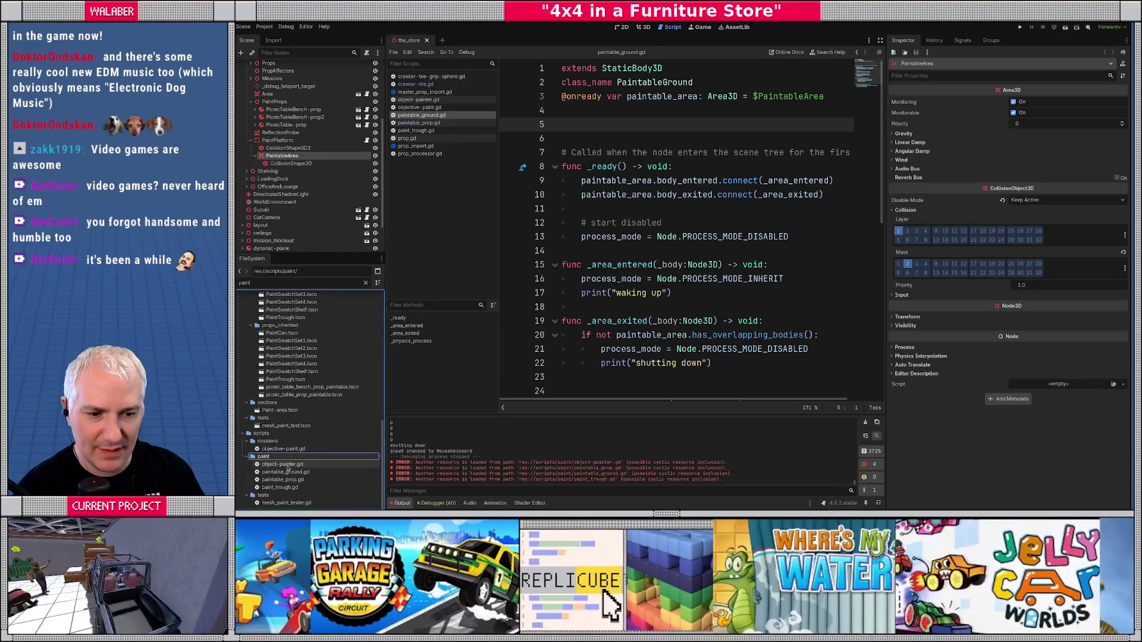
- Clear the 'paint' filter and select the paint scripts folder
click(277, 503)
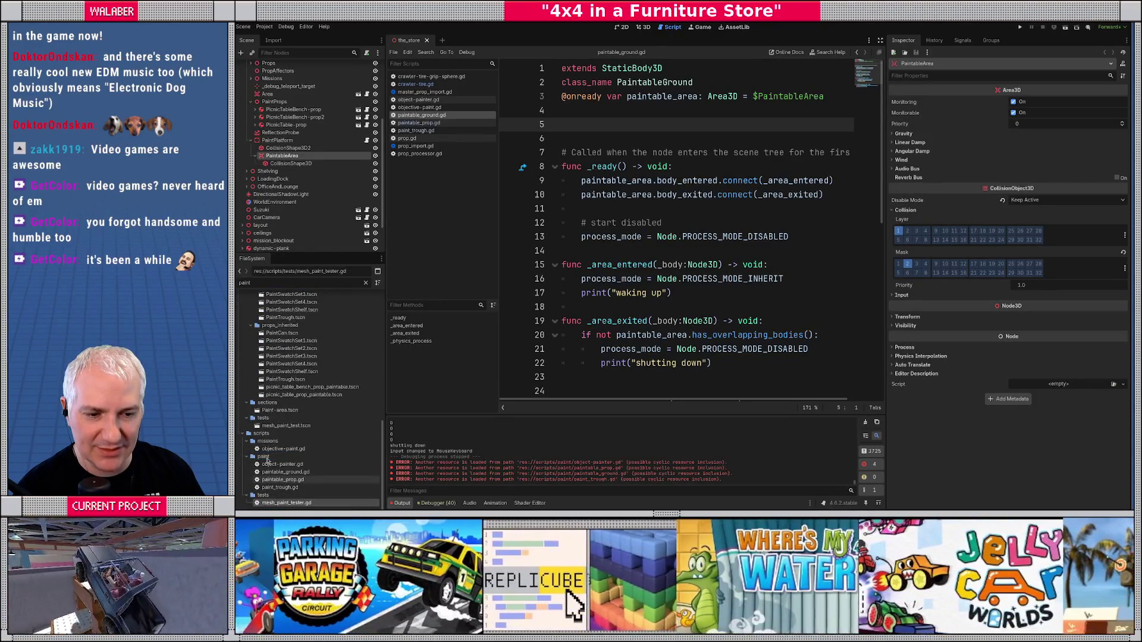
click(265, 457)
click(367, 284)
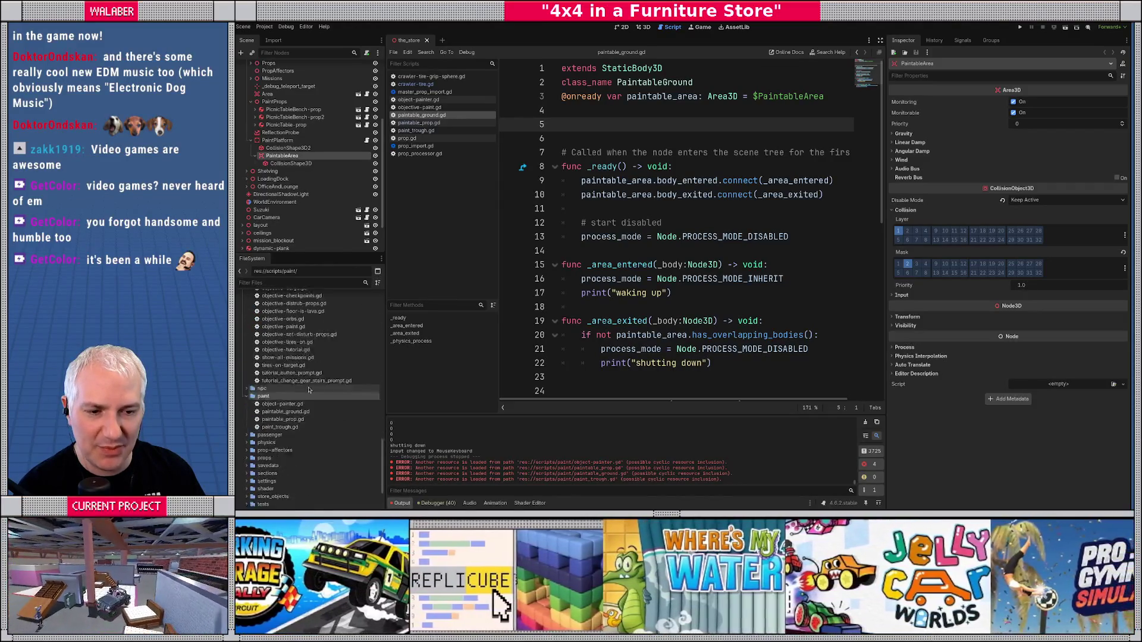
right_click(265, 370)
- Create res://scripts/paint/paint_tread.gd inheriting MeshInstance3D
mouse_move(309, 377)
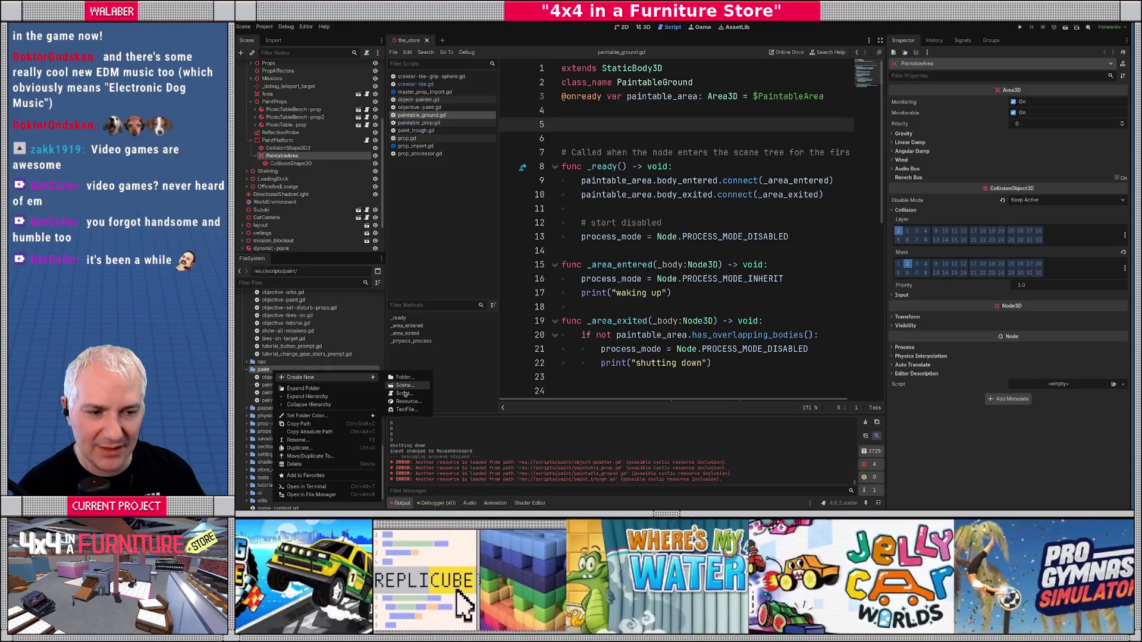
click(407, 397)
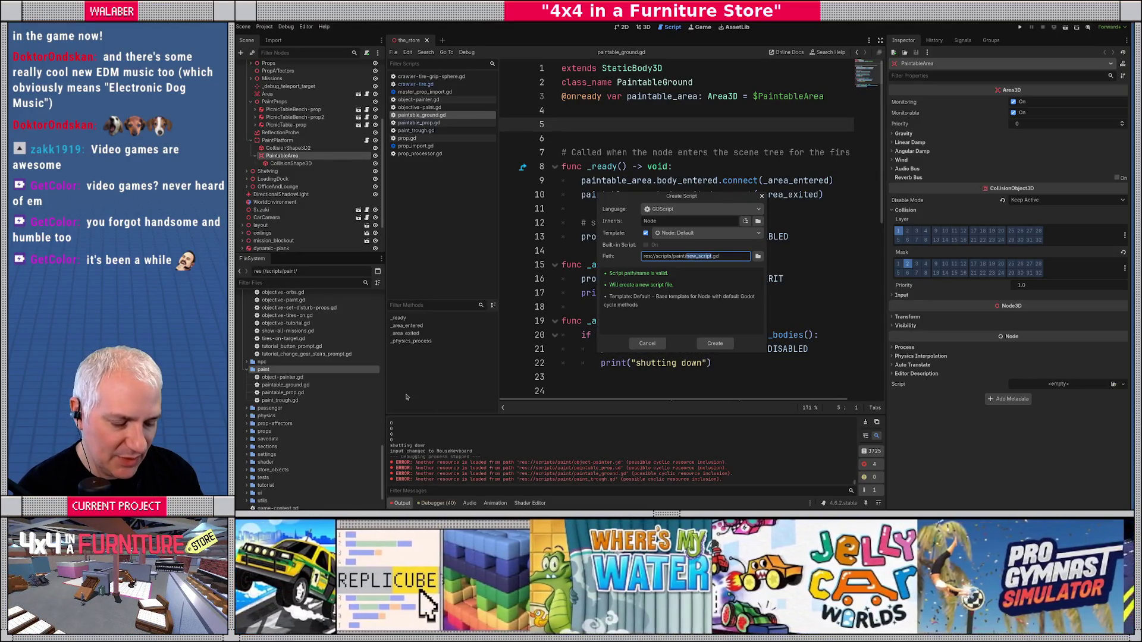
text(paint_)
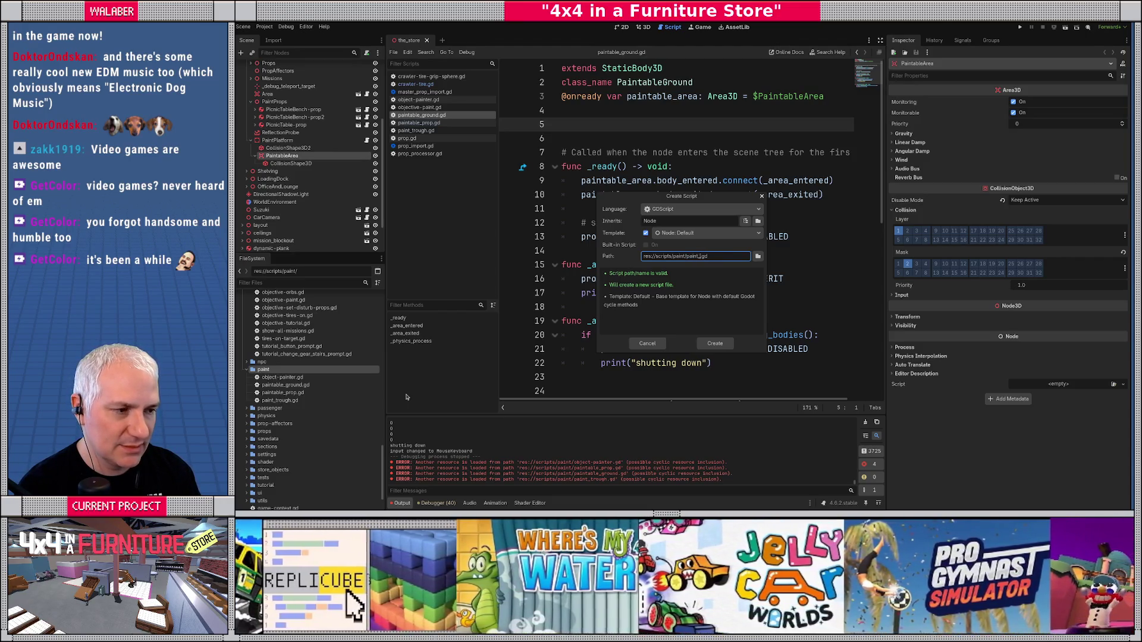
text(tread)
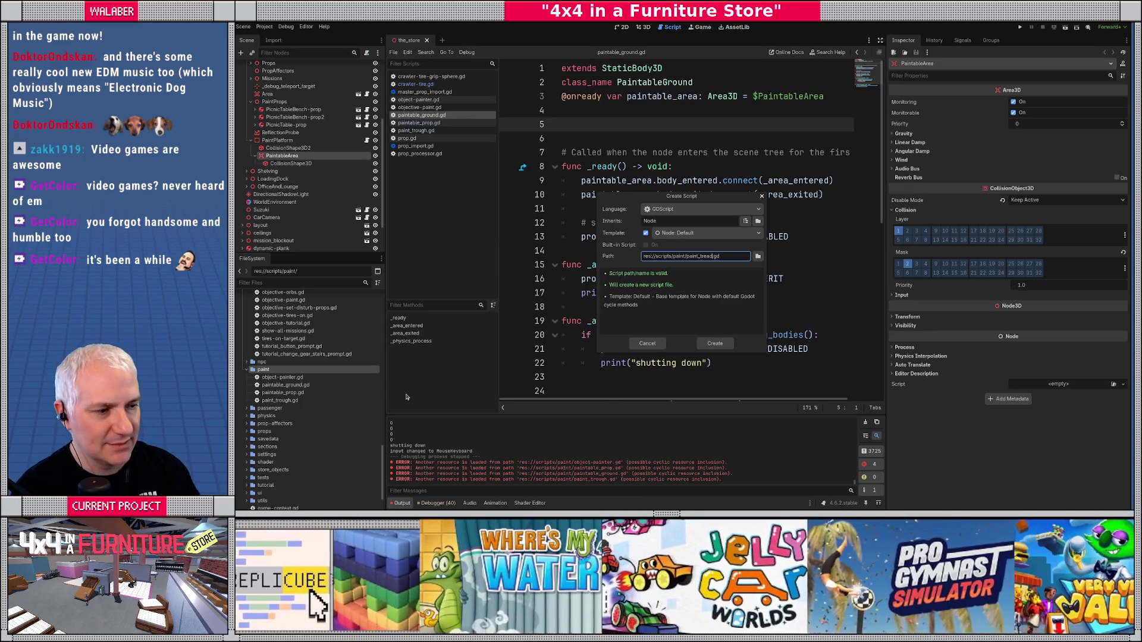
click(669, 222)
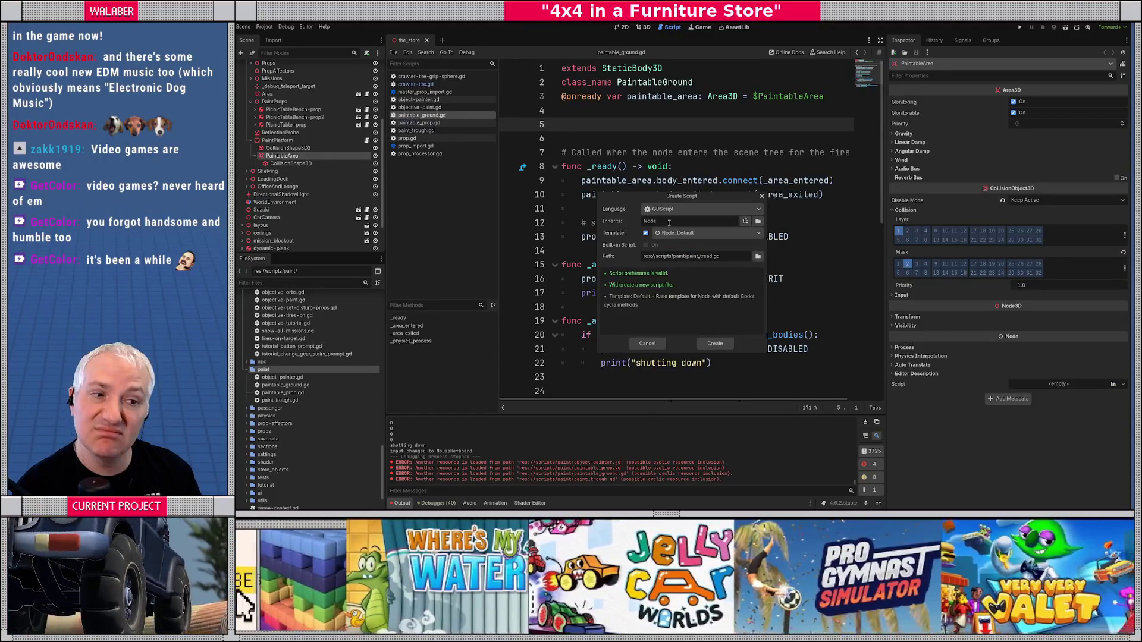
key(BackSpace)
key(BackSpace)
key(BackSpace)
text(Mes)
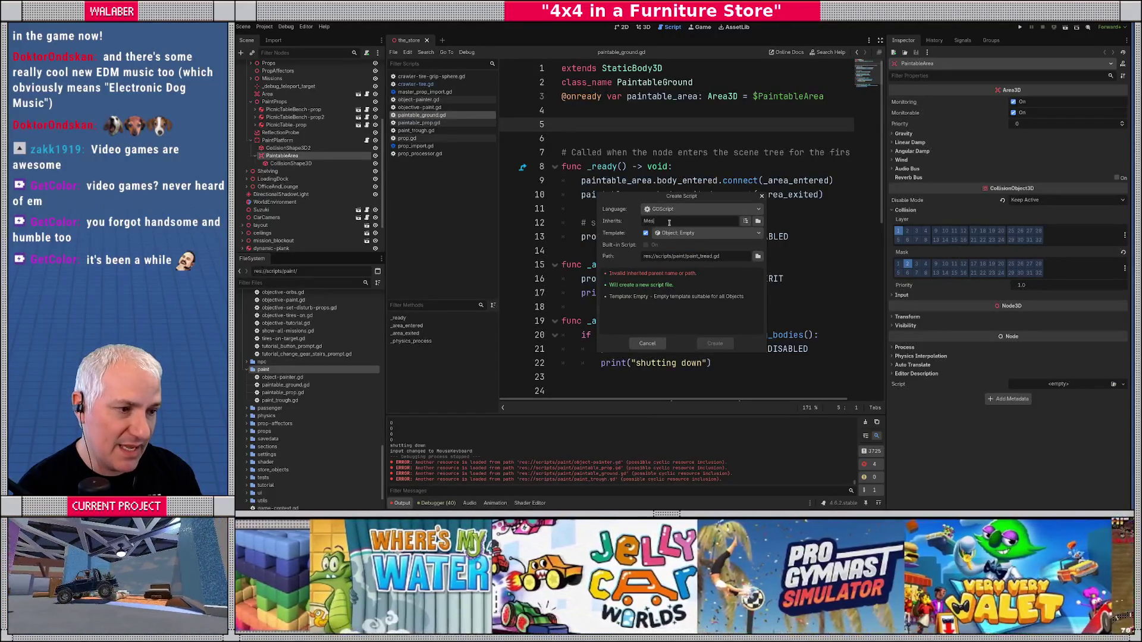
text(hD)
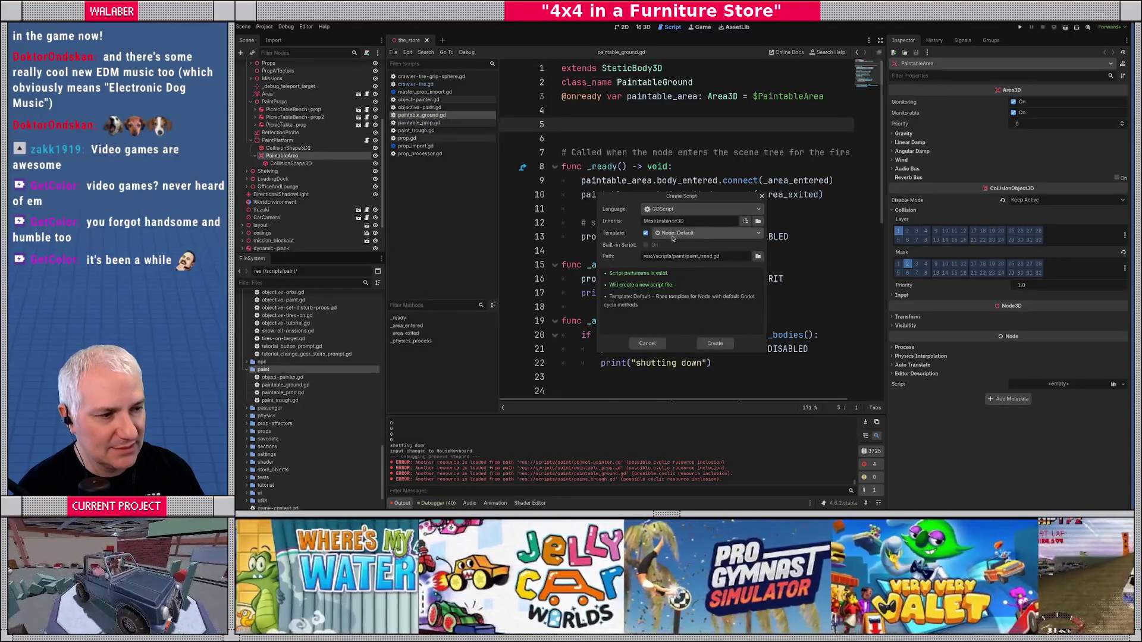
click(708, 343)
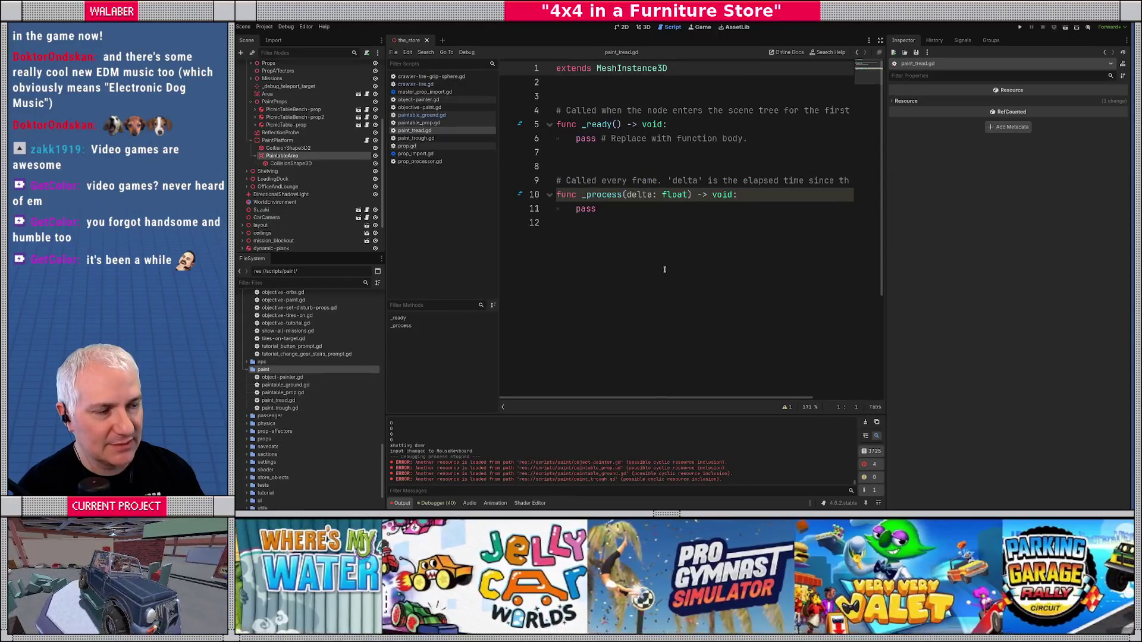
- Add 'class_name PaintTread' below extends and switch the editor to distraction-free mode
key(Down)
text(class_name PaintTread)
key(Return)
key(Return)
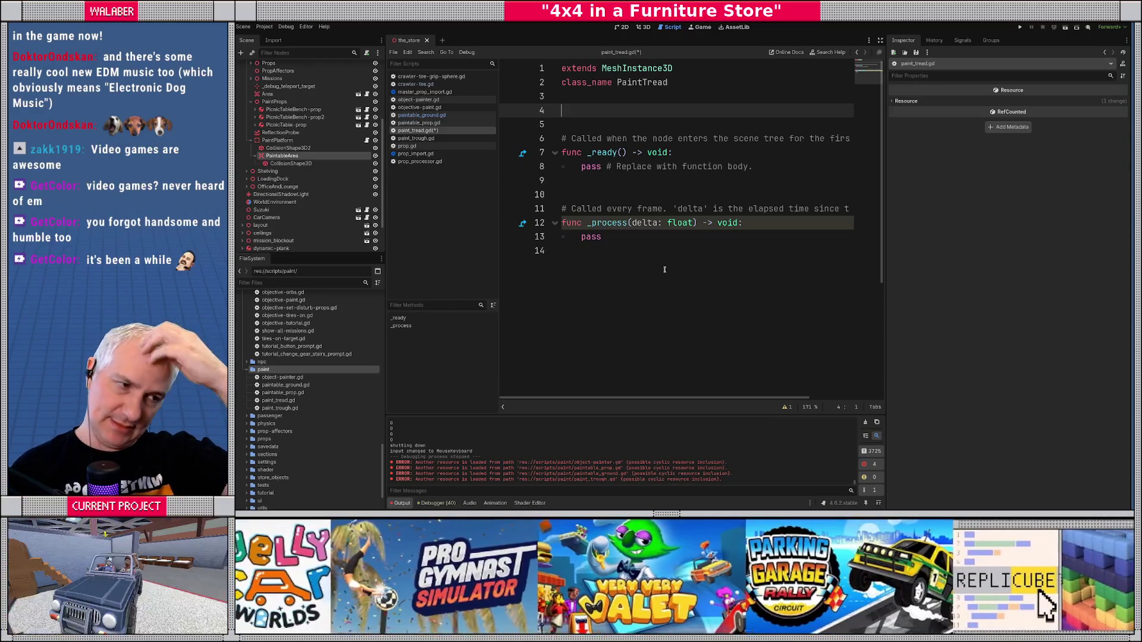
click(881, 39)
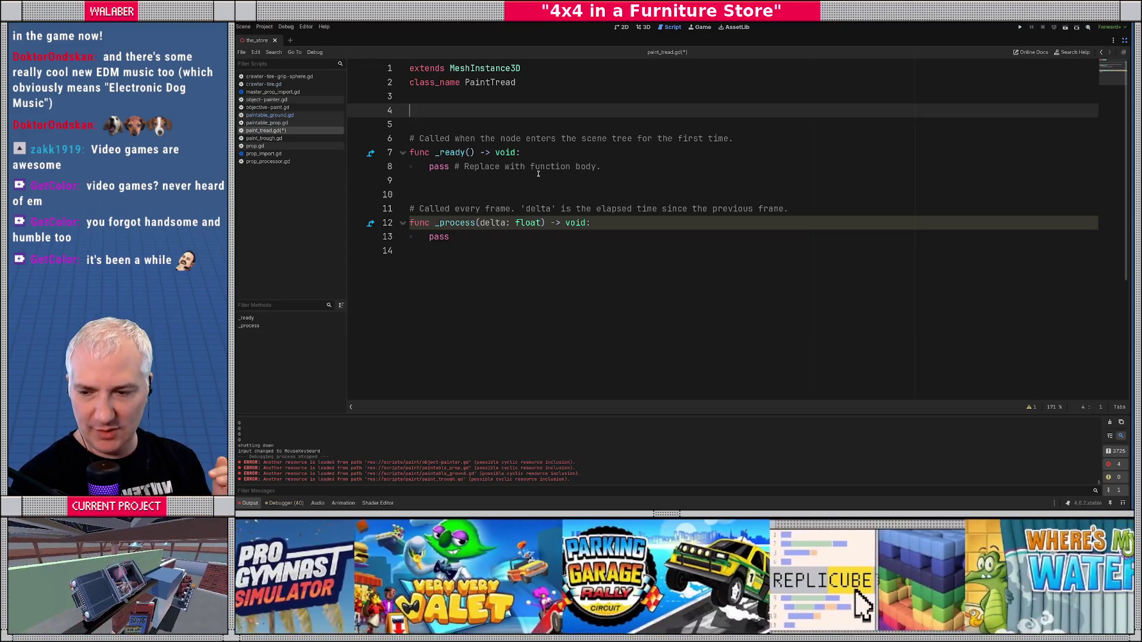
- Declare const Y_OFFSET := 0.01 and var _points := PackedVector3Array()
text(const)
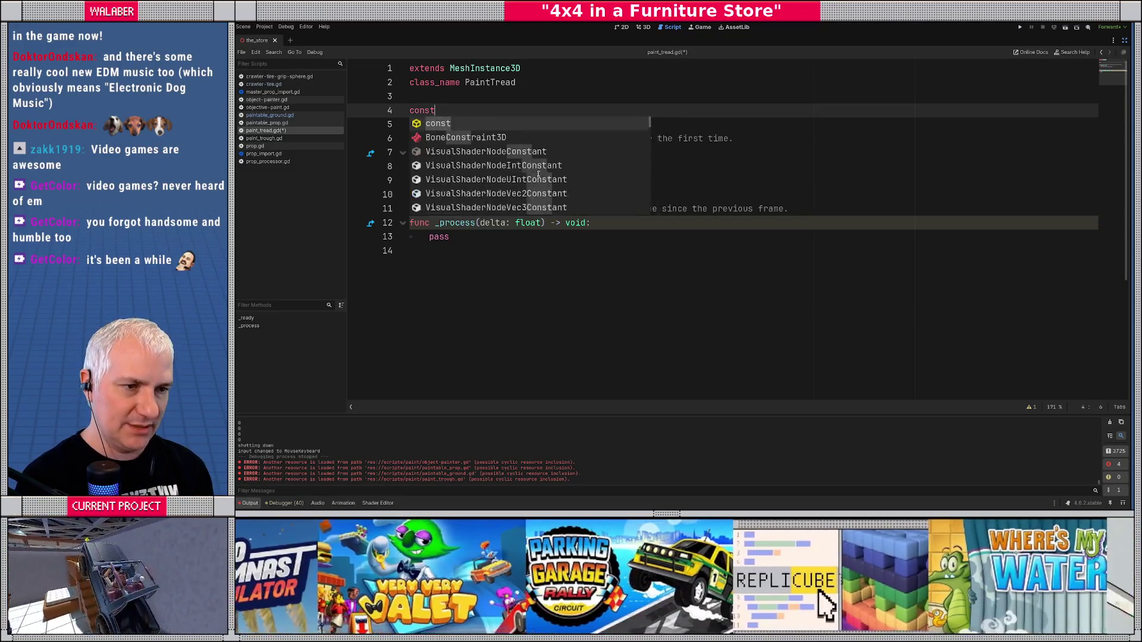
text( Y_OFFSET)
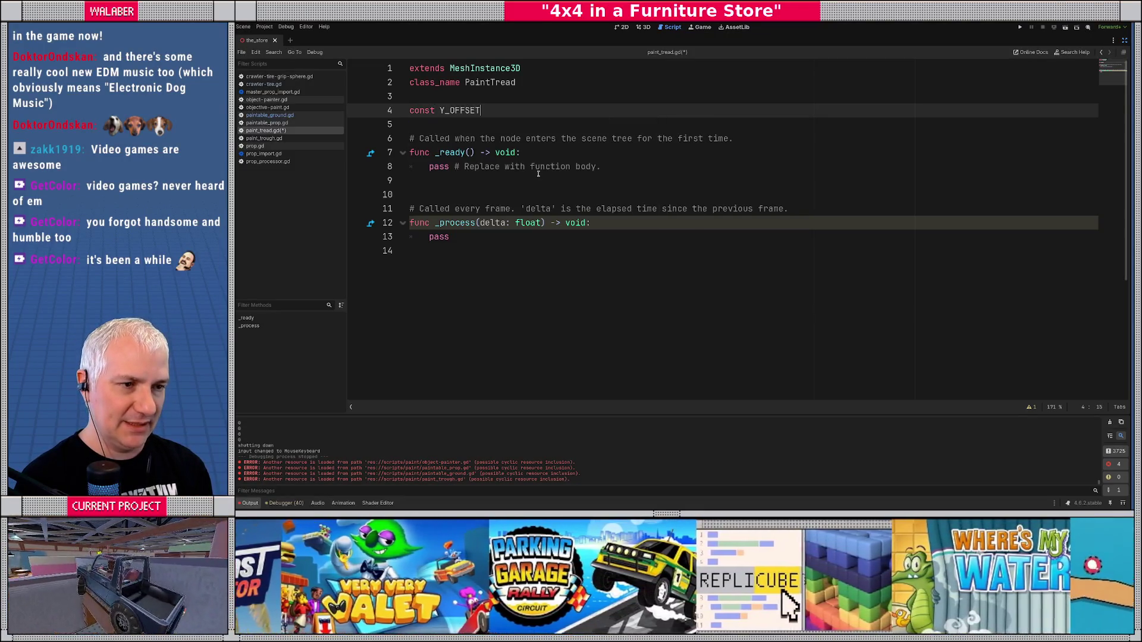
text( := 0.01)
key(Return)
key(Return)
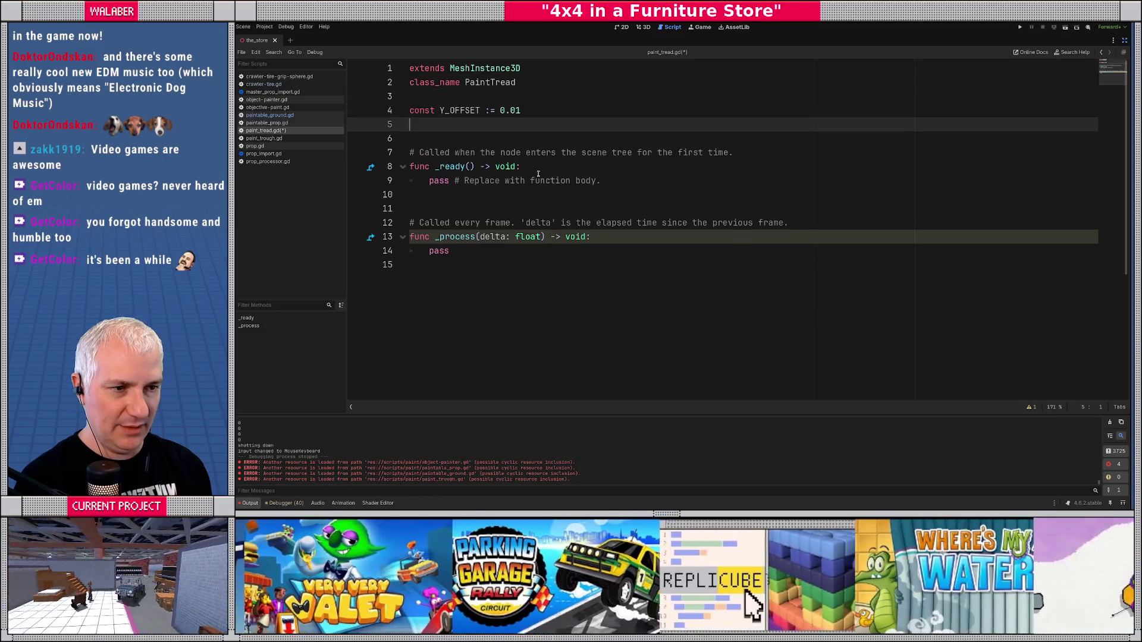
text(var _)
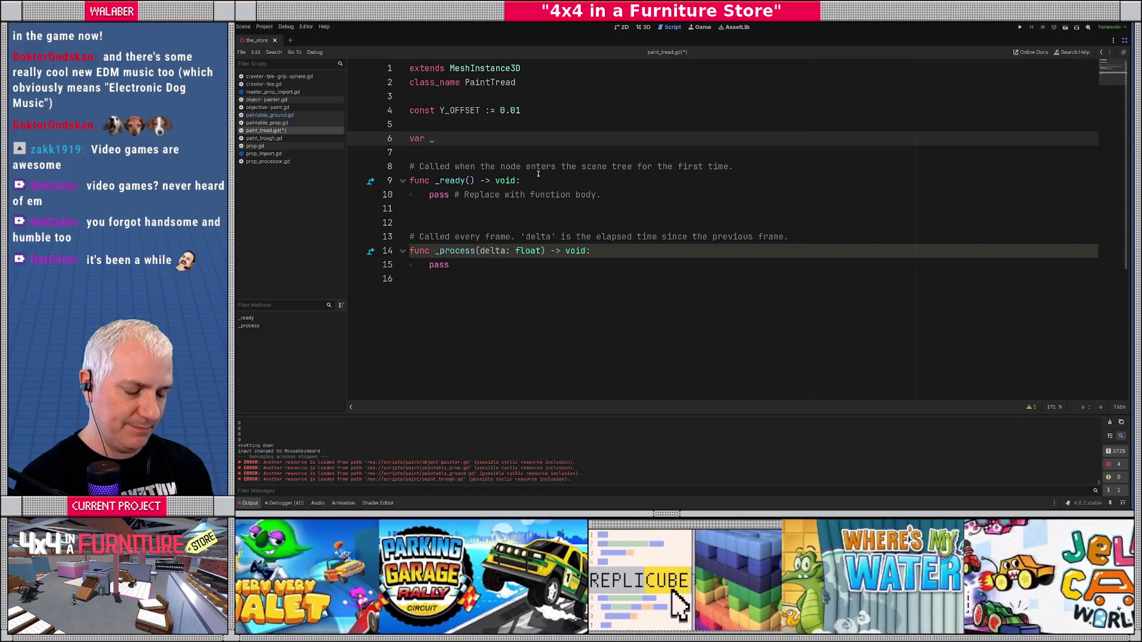
text(points : PackedVec)
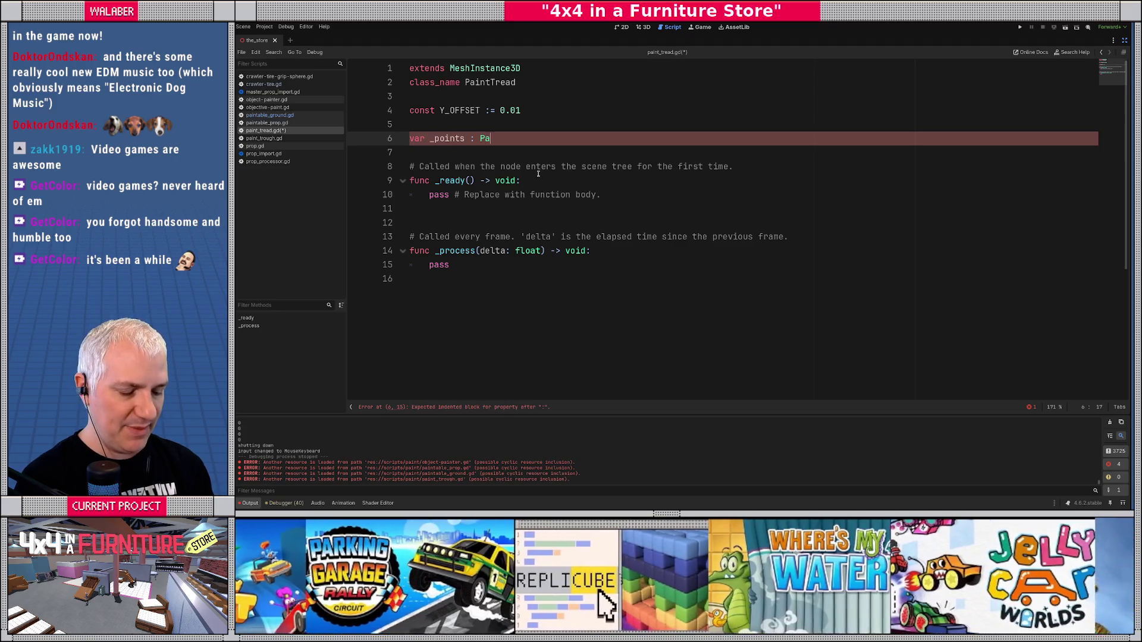
key(Down)
key(Return)
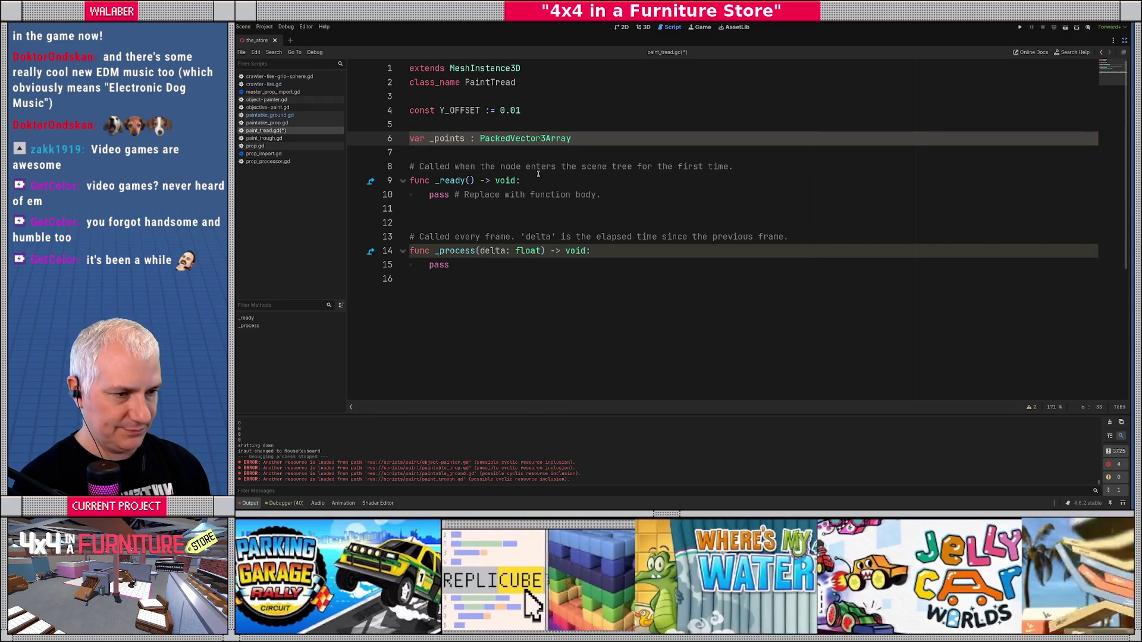
key(BackSpace)
text(=)
key(End)
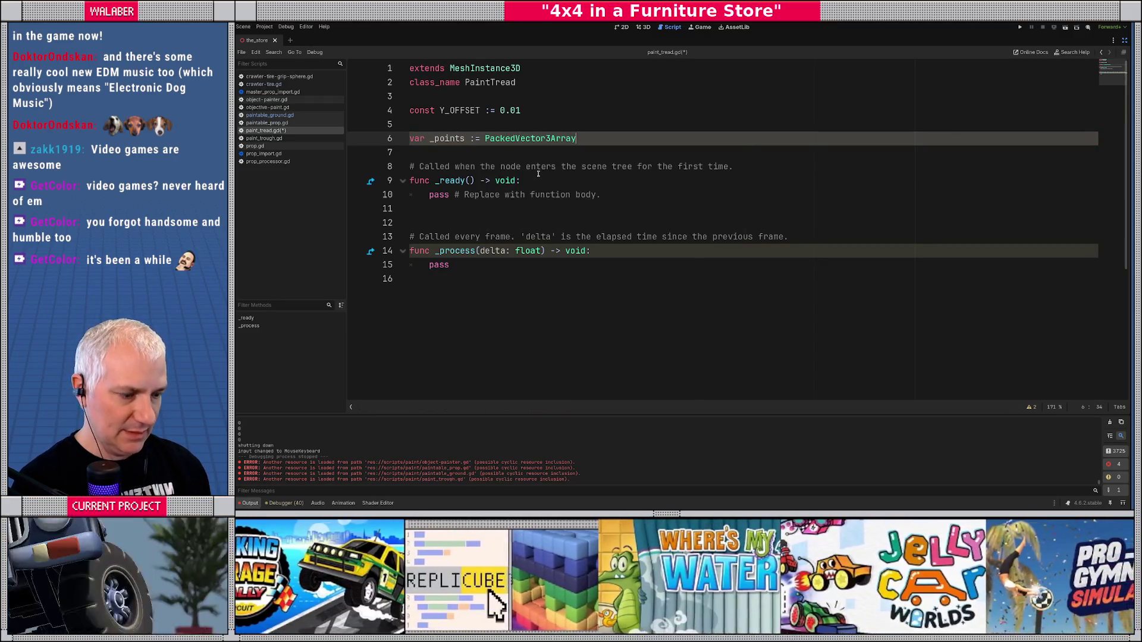
text(())
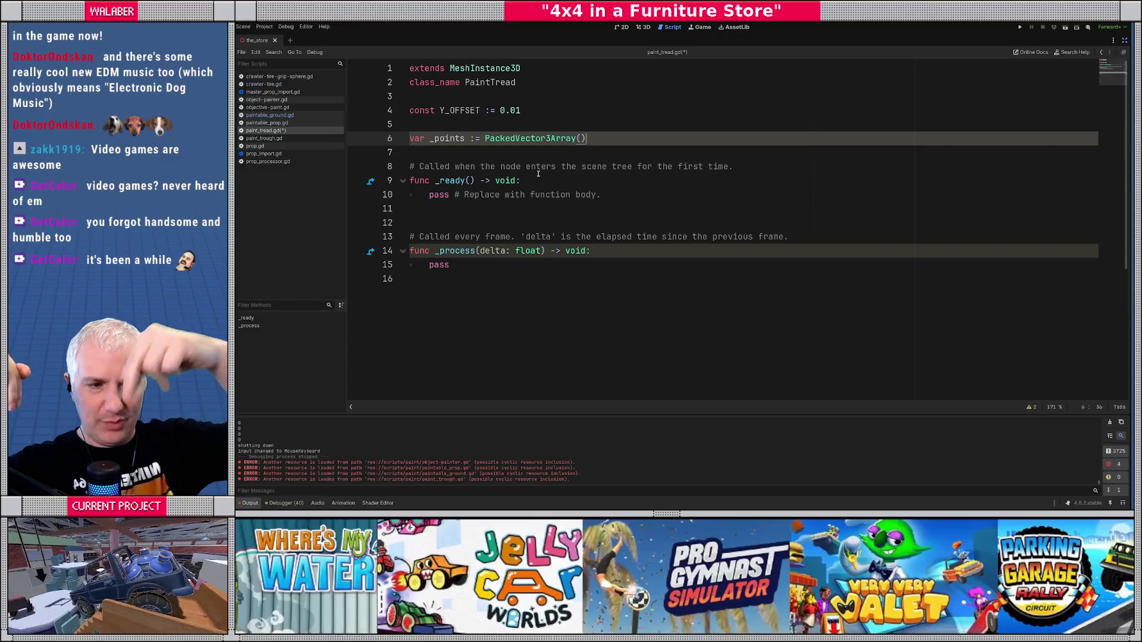
- Add const MIN_PT_DISTANCE := 0.1 above the _points declaration
key(Up)
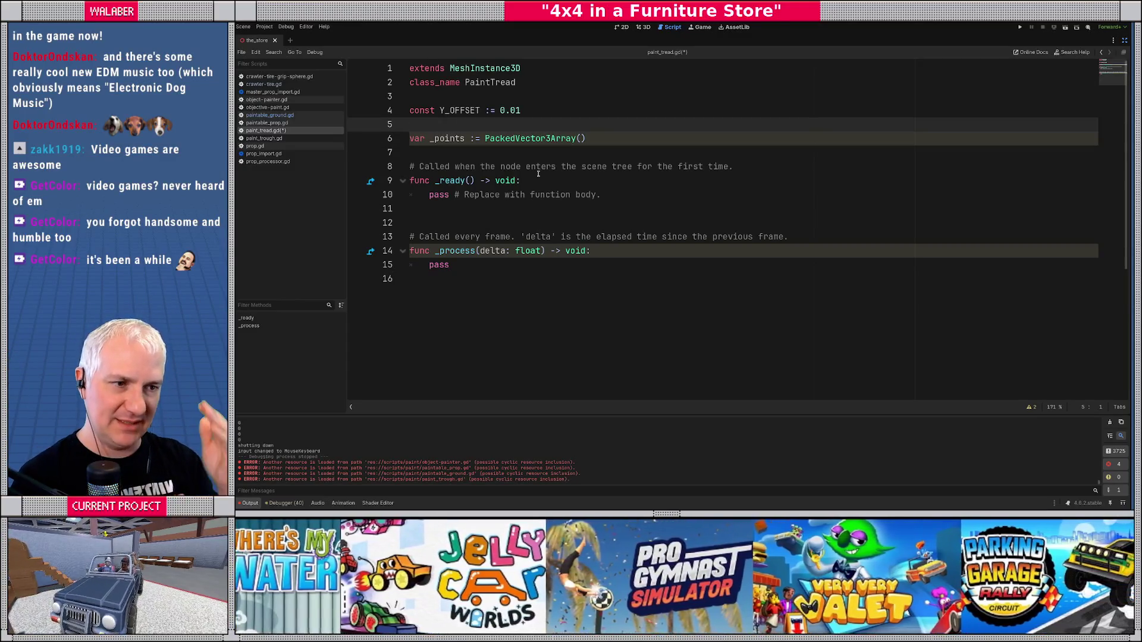
text(const MIN_)
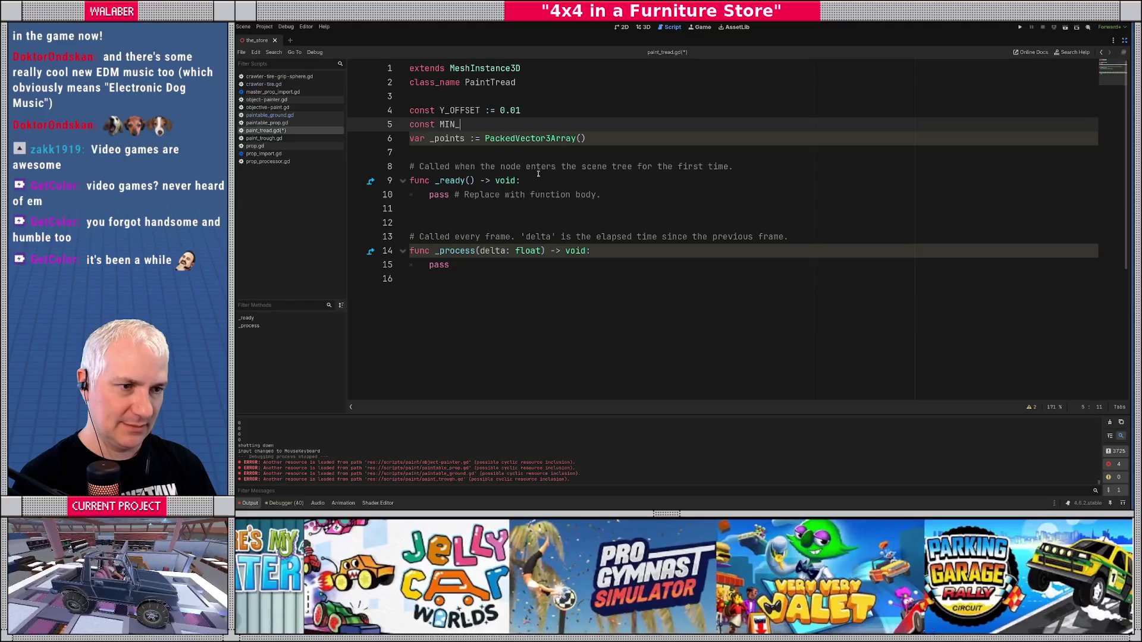
text(PT_DISTA)
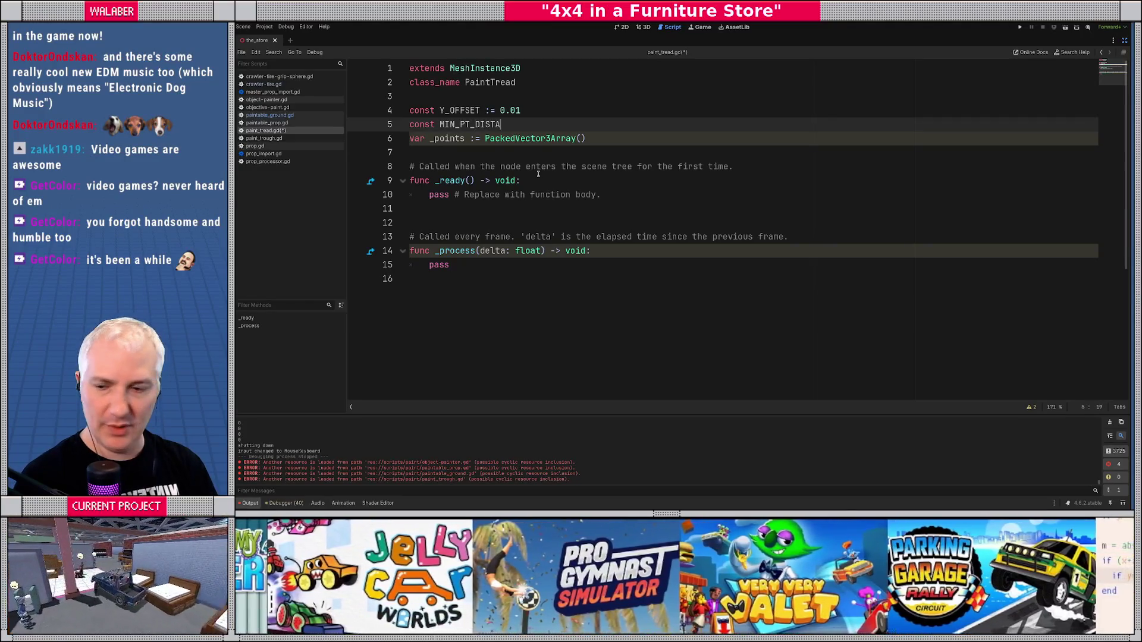
text(NCE :=)
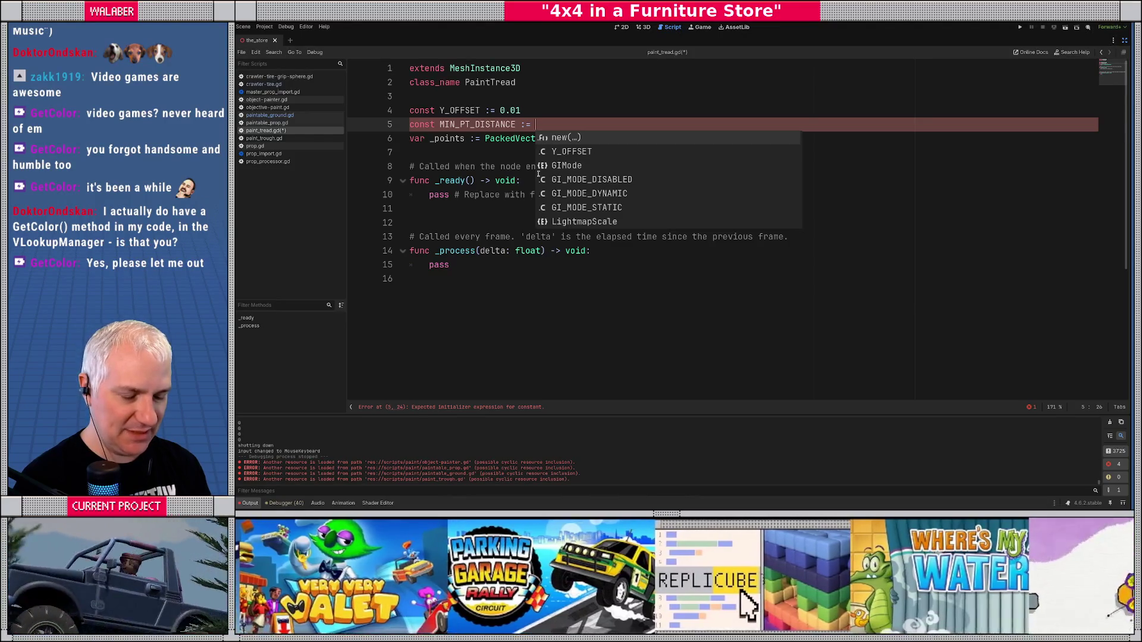
text(0.)
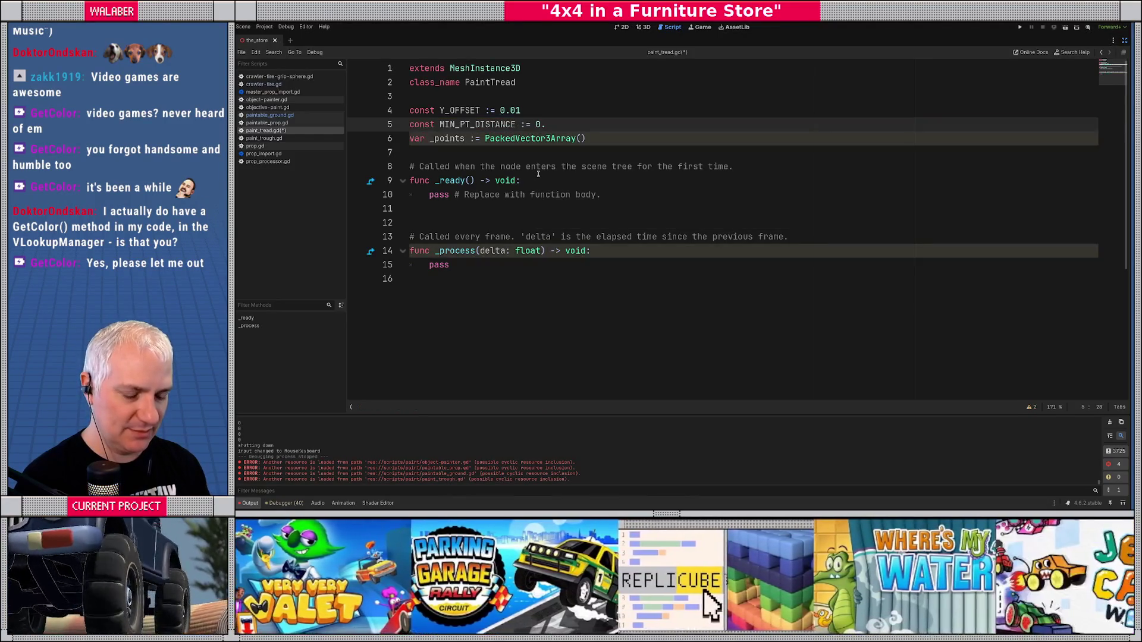
text(2)
key(Return)
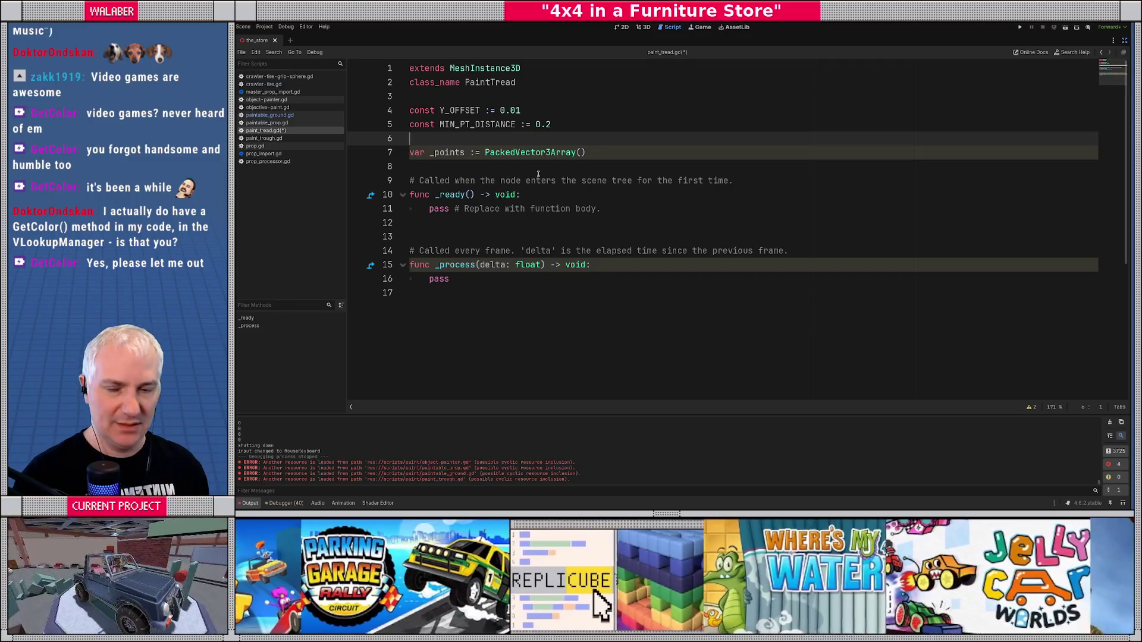
click(562, 125)
key(BackSpace)
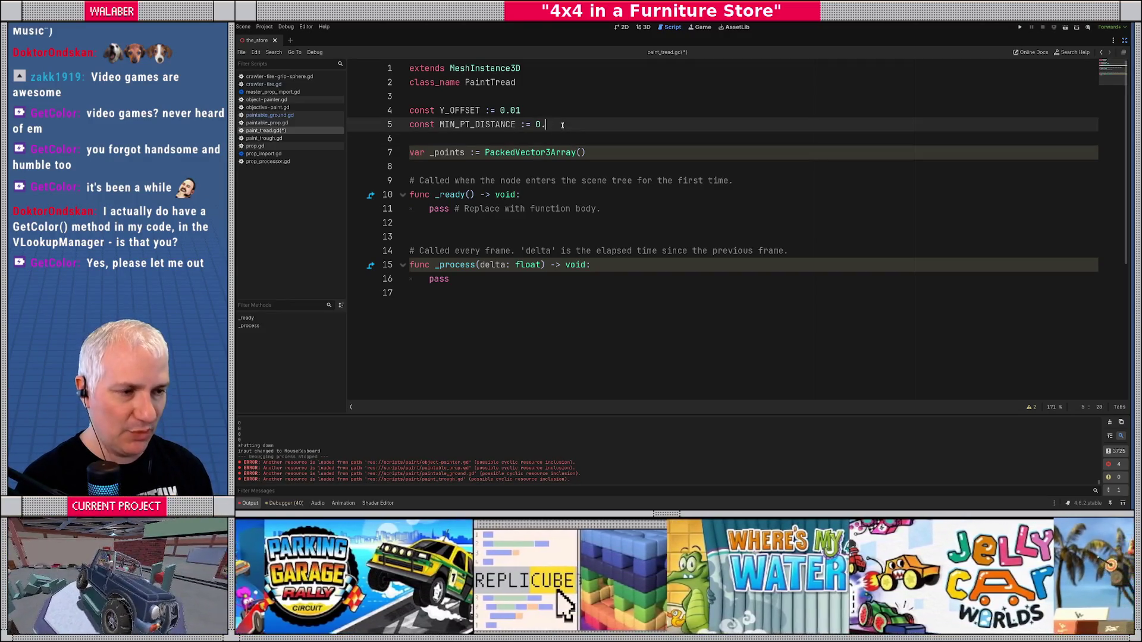
text(1)
- Start a const HALF_WIDTH := 0 line above _points
key(Down)
key(Down)
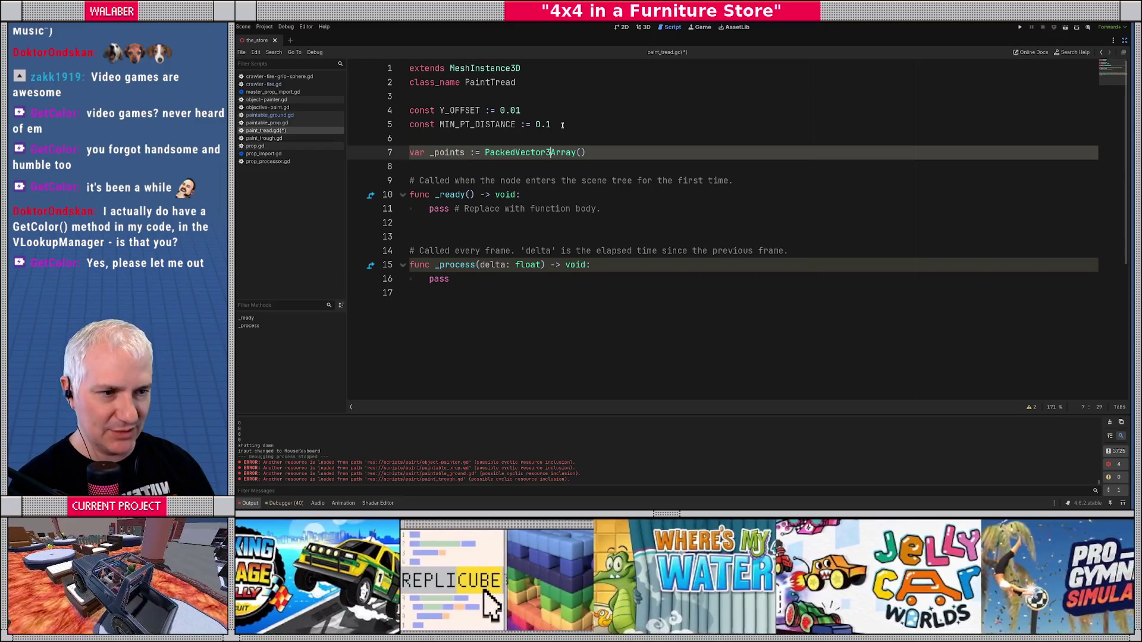
click(591, 154)
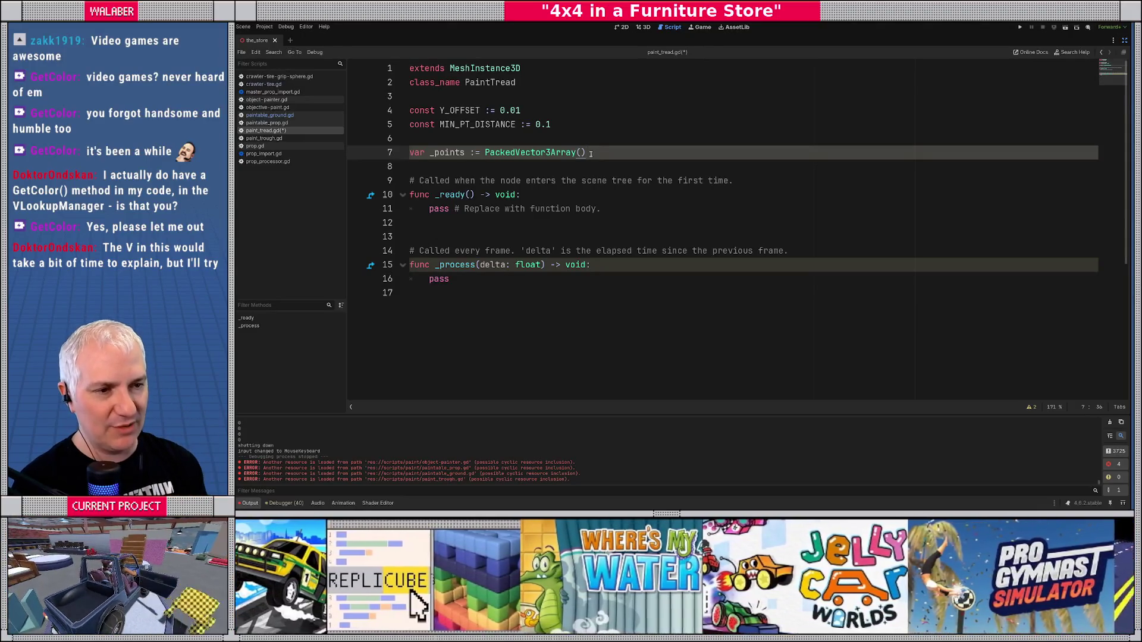
key(Up)
text(const)
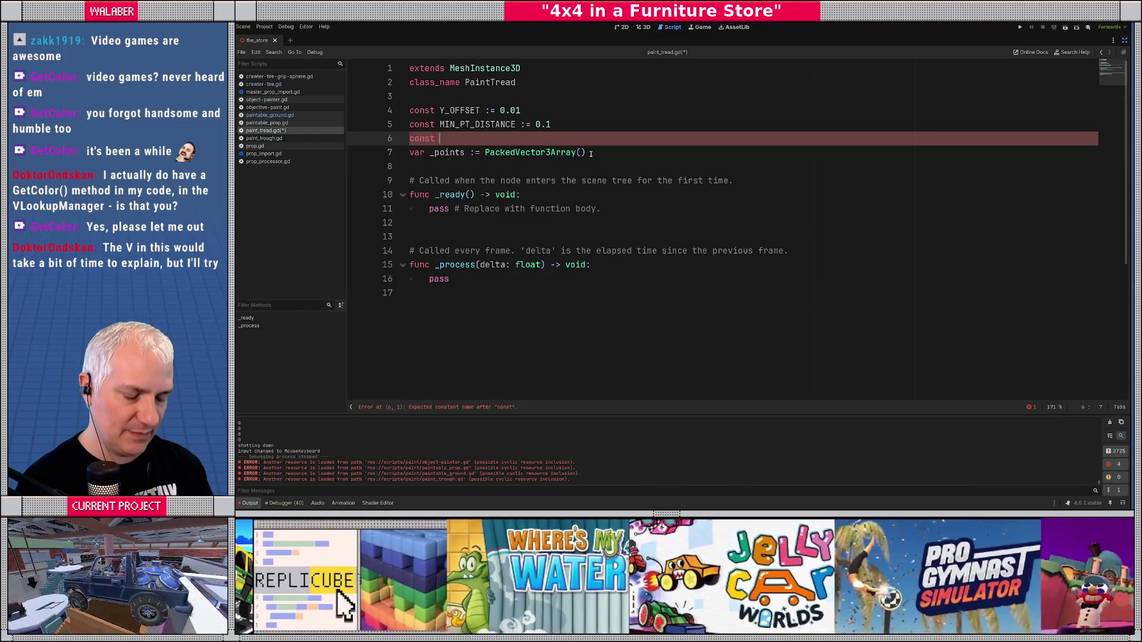
text( HAL)
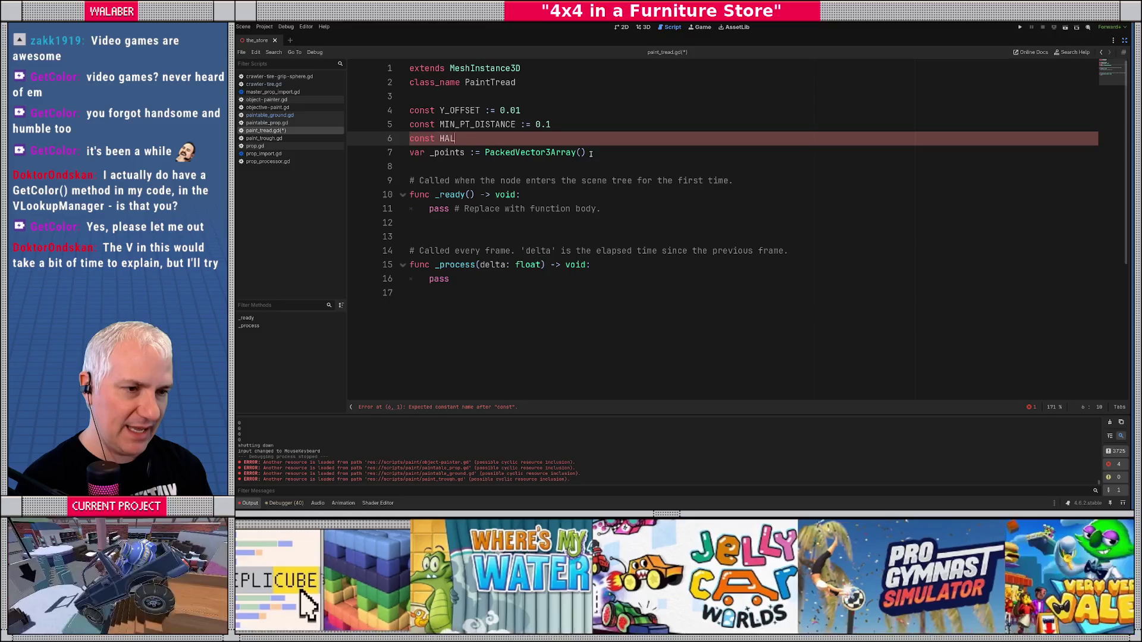
text(F_WIDTH := )
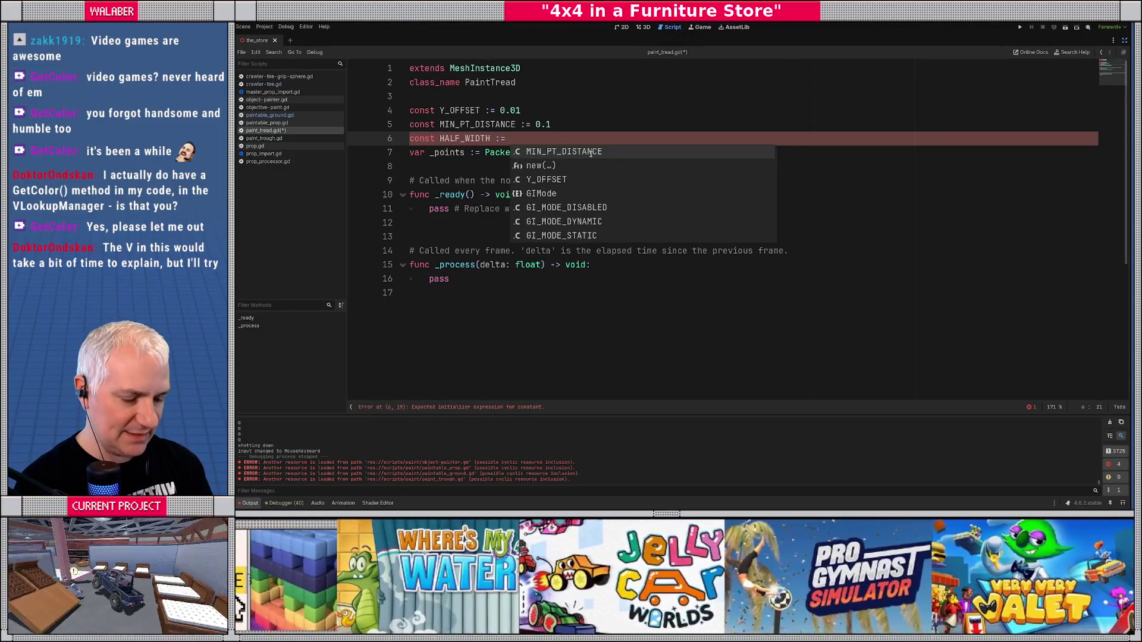
text(0.)
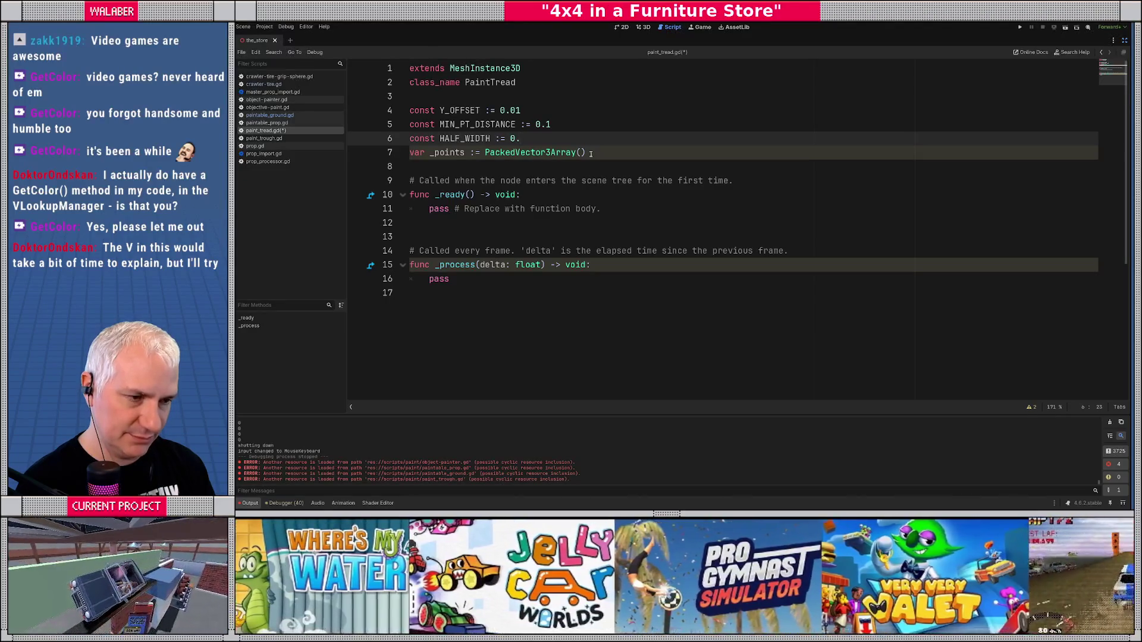
- Finish HALF_WIDTH as 0.15 and add a blank line after it
text(15)
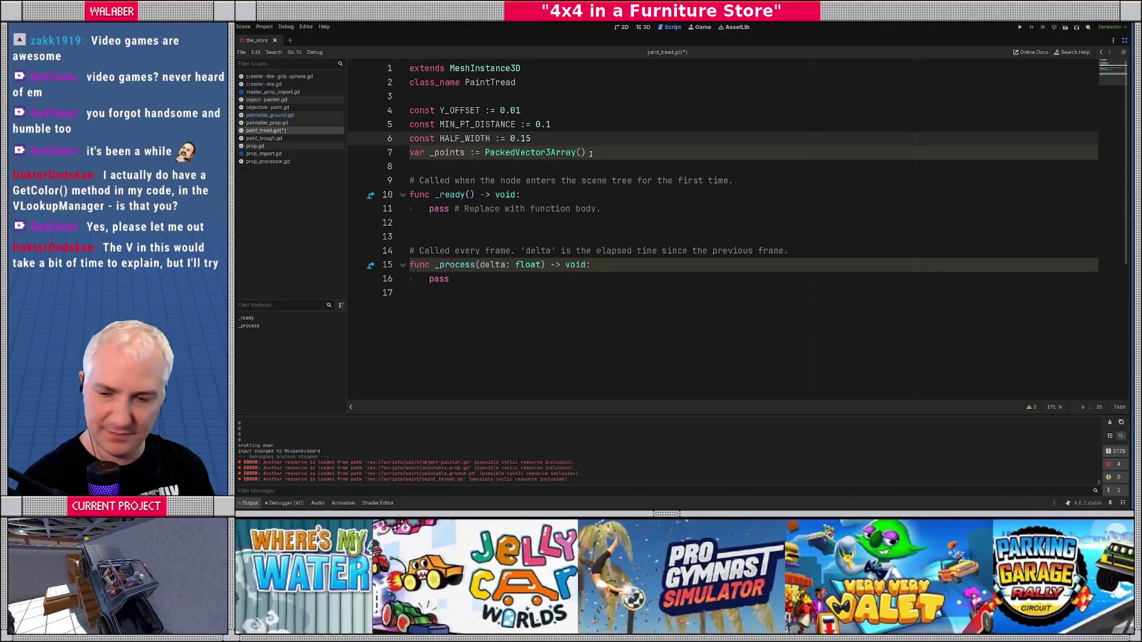
key(Return)
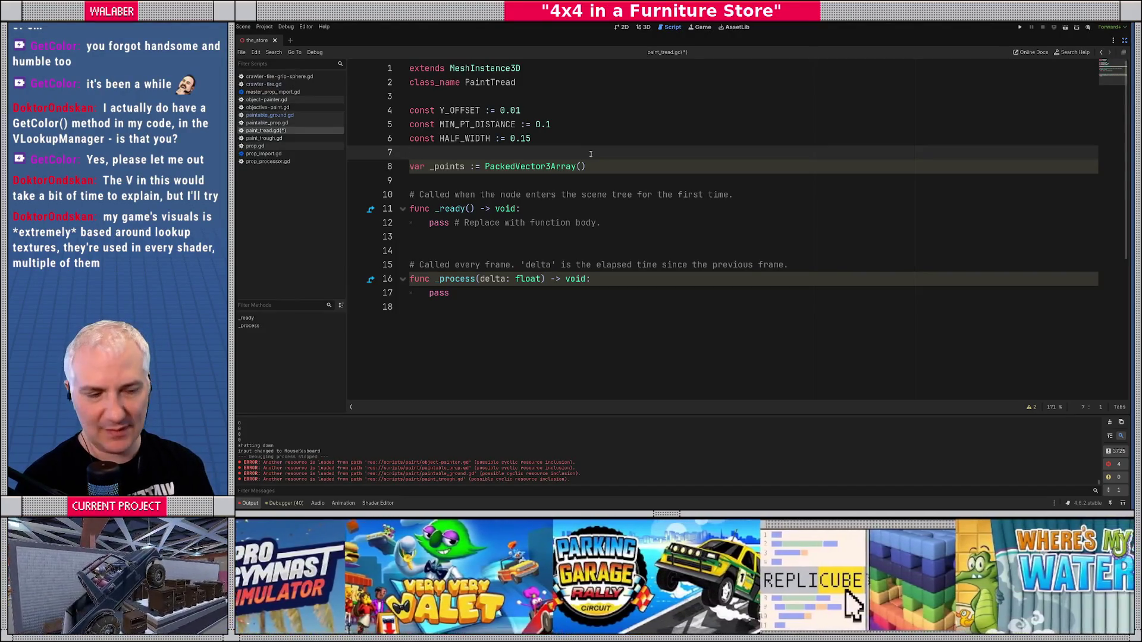
- Declare var _mesh := ImmediateMesh.new() below _points
click(611, 167)
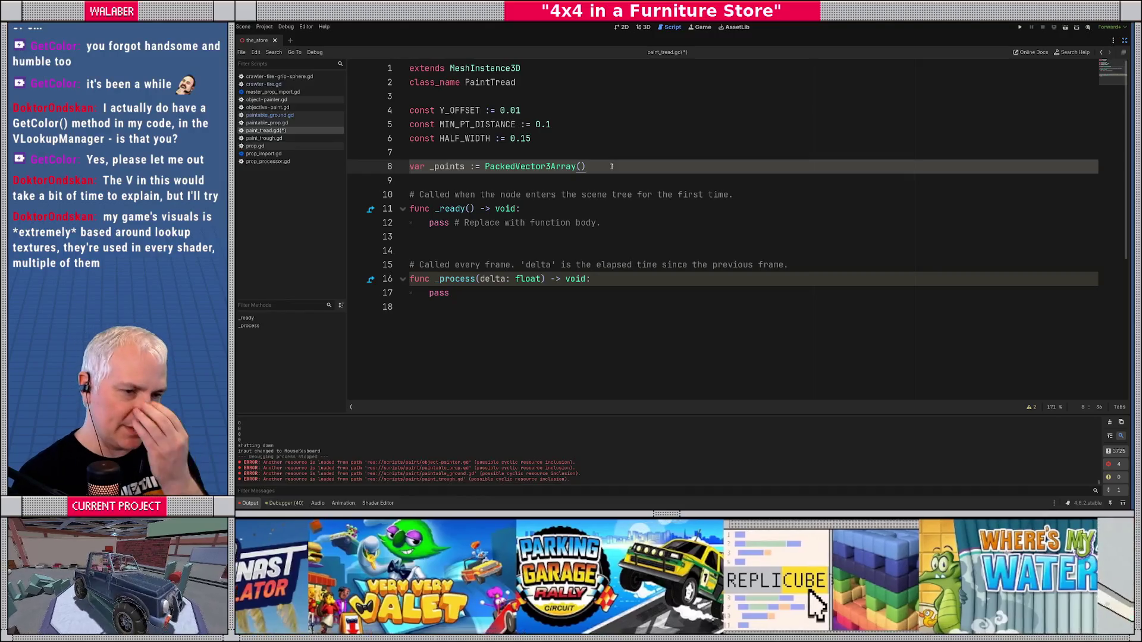
key(Return)
key(Return)
text(var _mesh :)
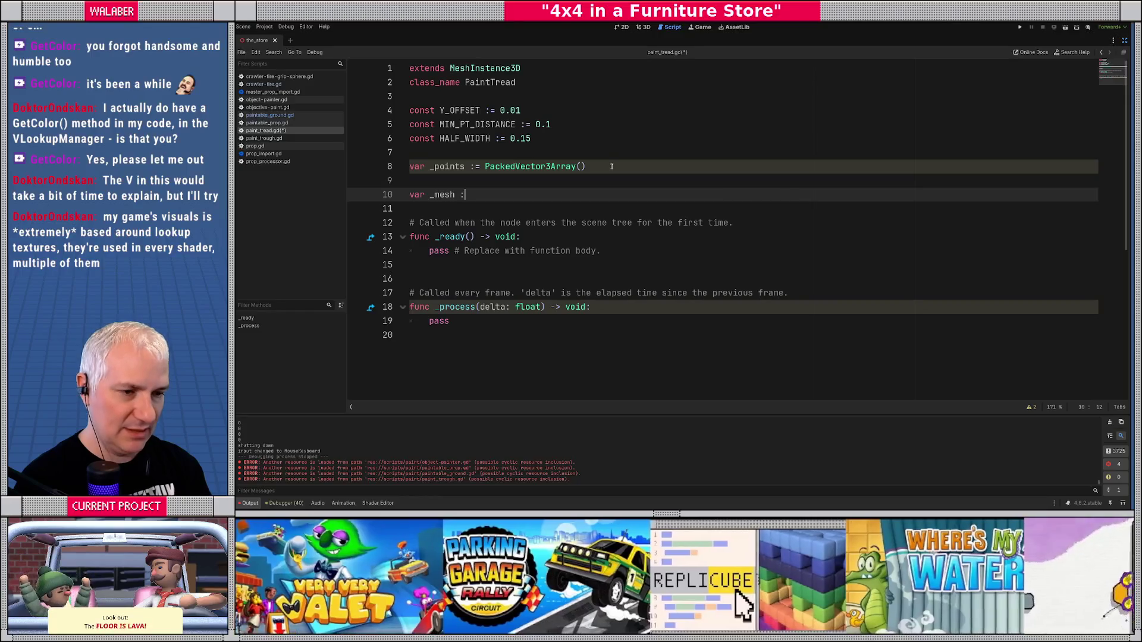
text(= Imm)
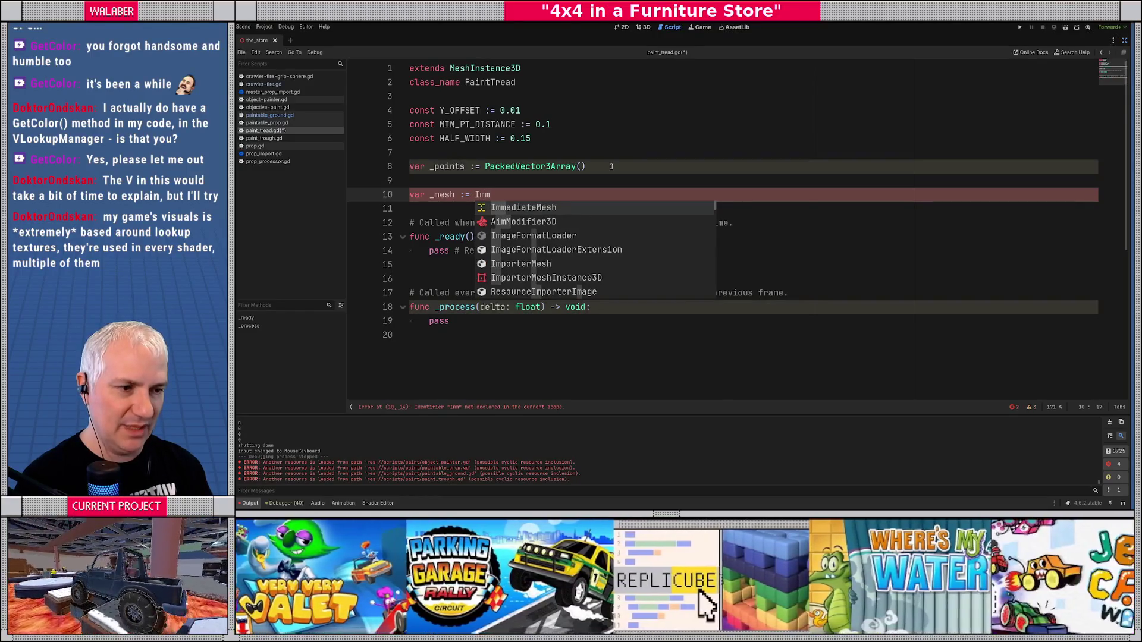
key(Return)
text(.new)
key(Return)
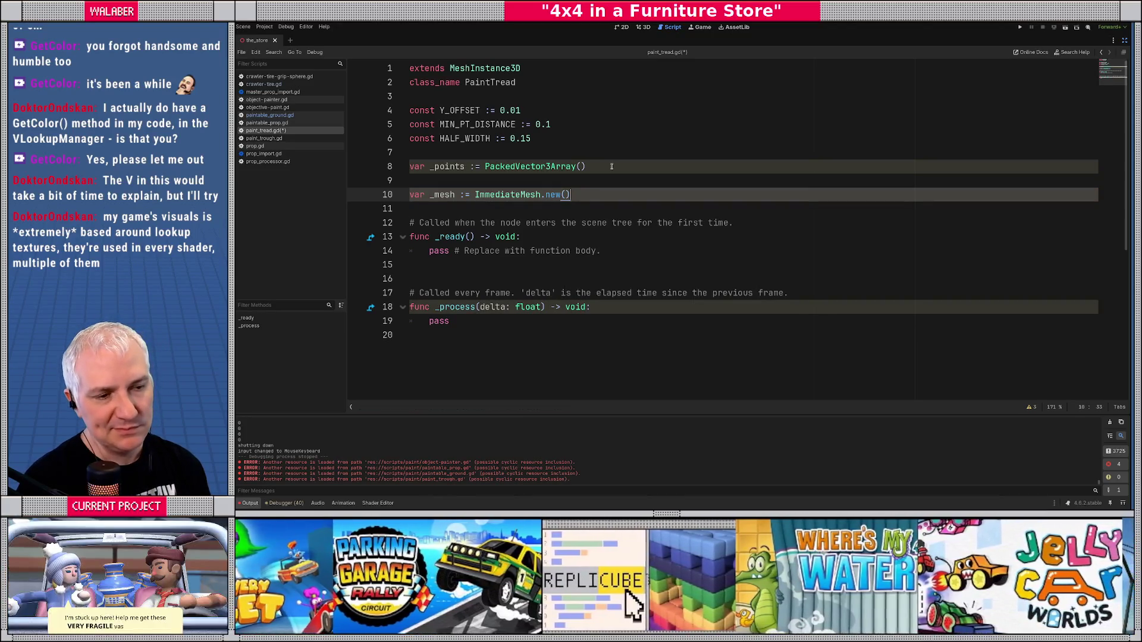
- Add var _mat_instance := ShaderMaterial after a blank line
key(Return)
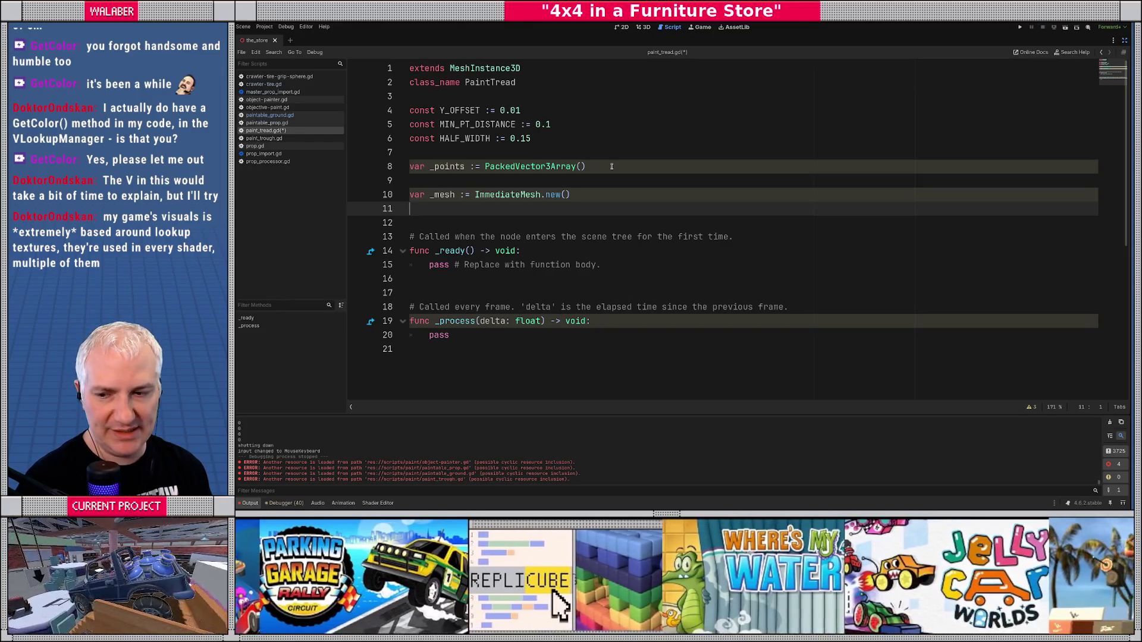
key(Return)
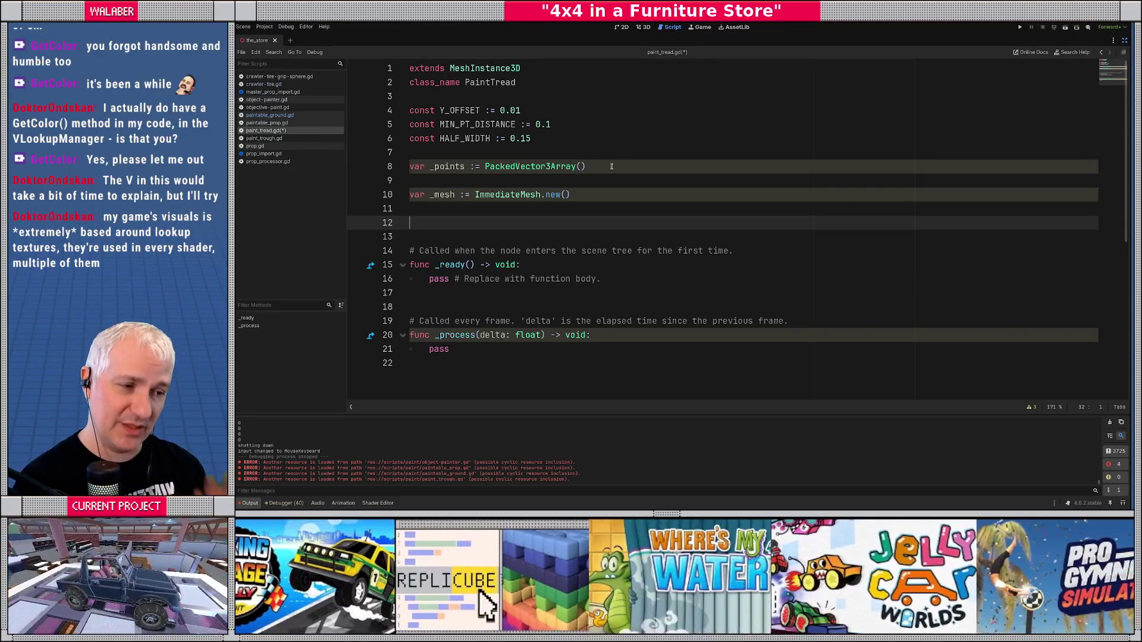
text(var _)
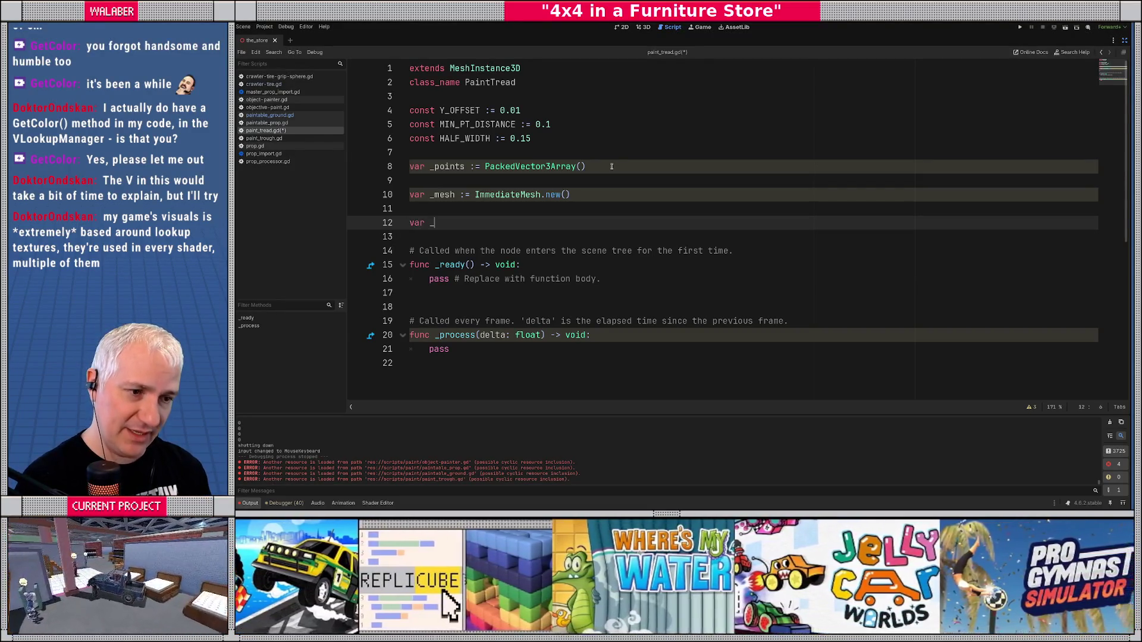
text(mat_instance :)
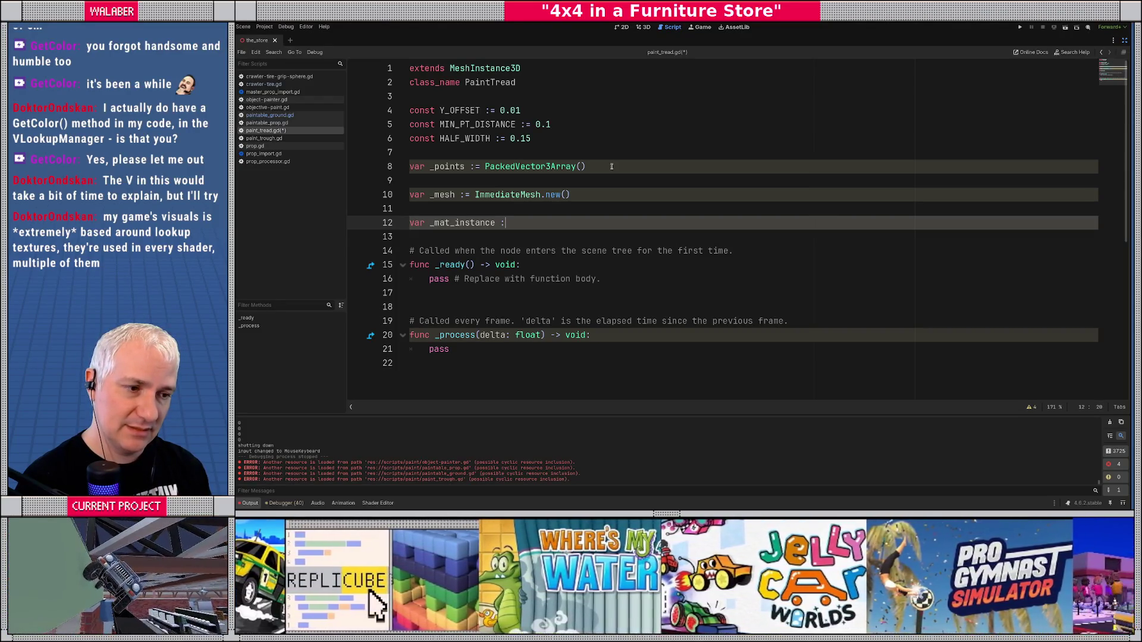
text(=)
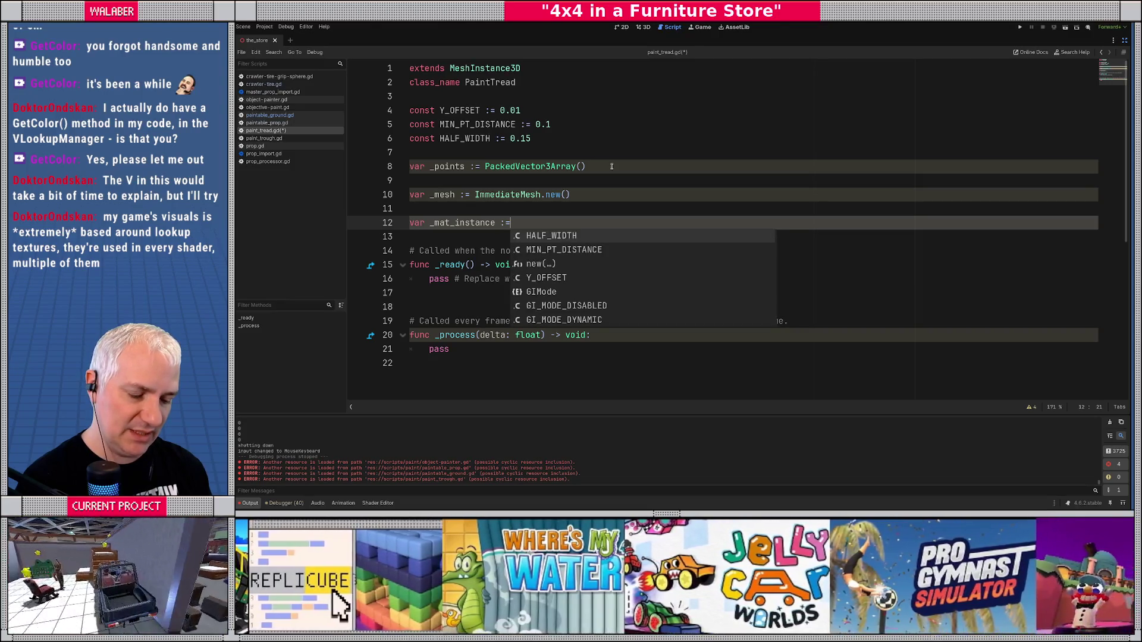
text( ShaderMaterial)
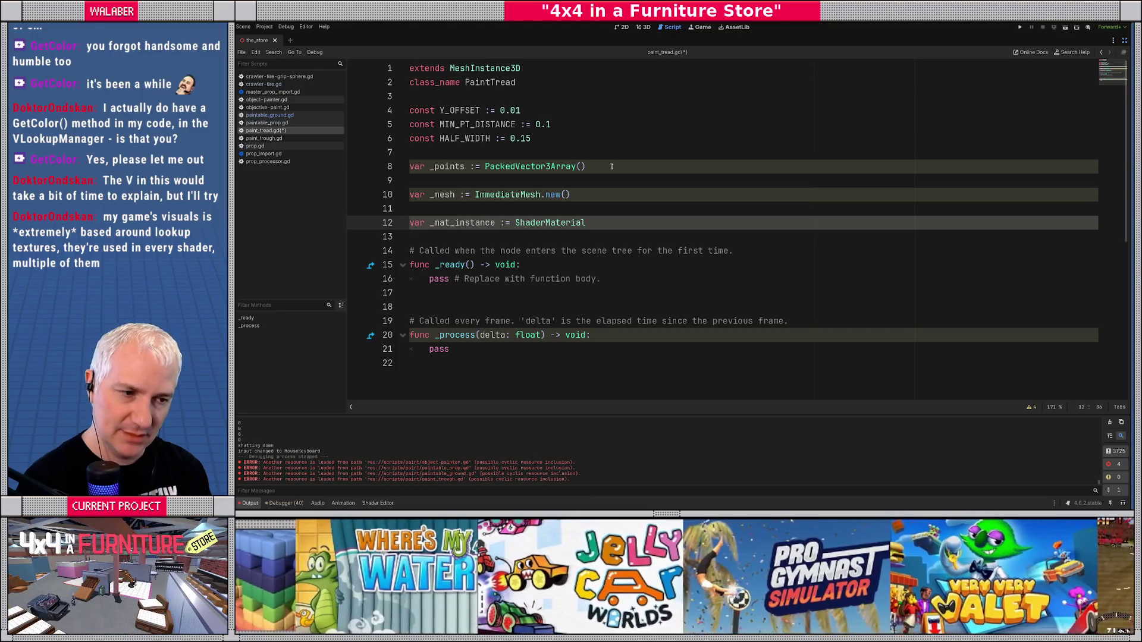
scroll(605, 176, down, 2)
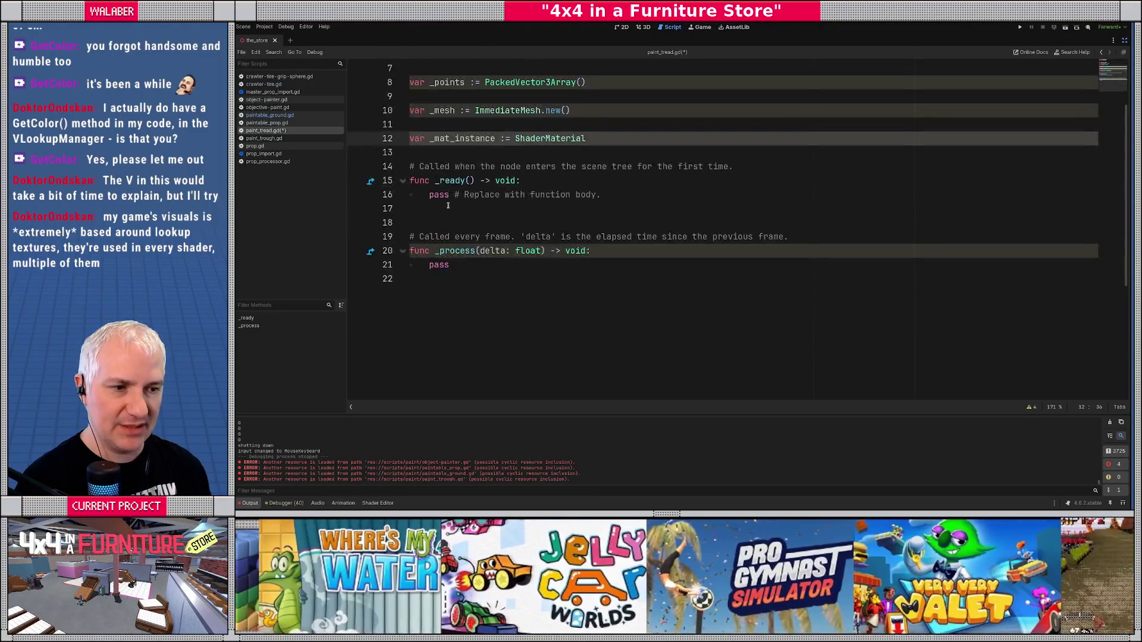
- Replace 'pass # Replace with function body.' in _ready with mesh = _mesh
drag(426, 196, 642, 197)
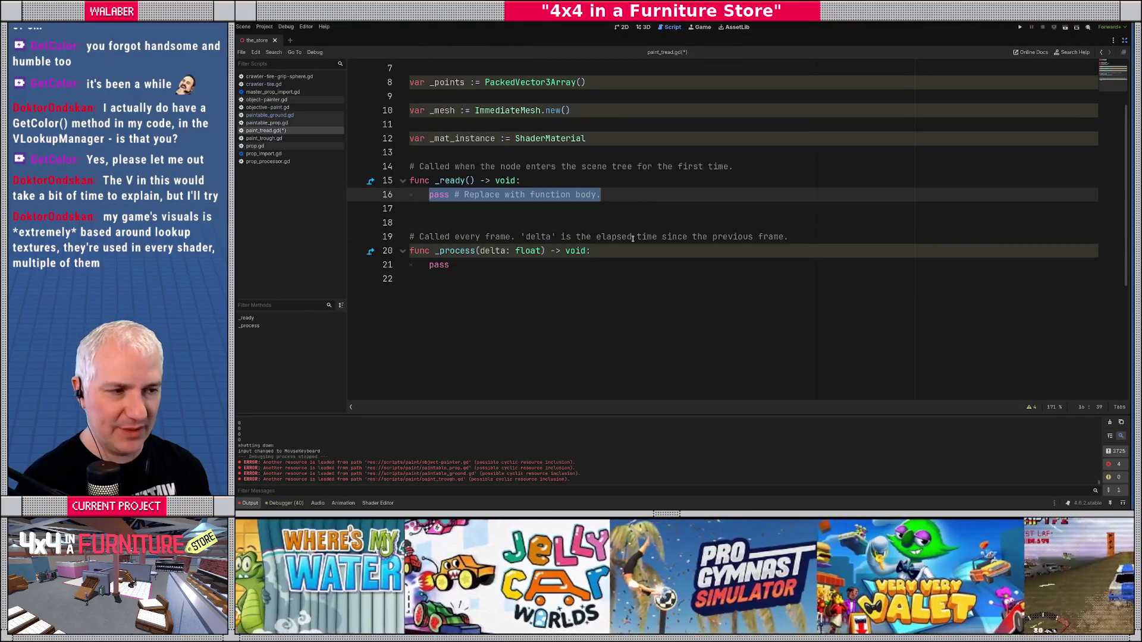
scroll(537, 235, up, 2)
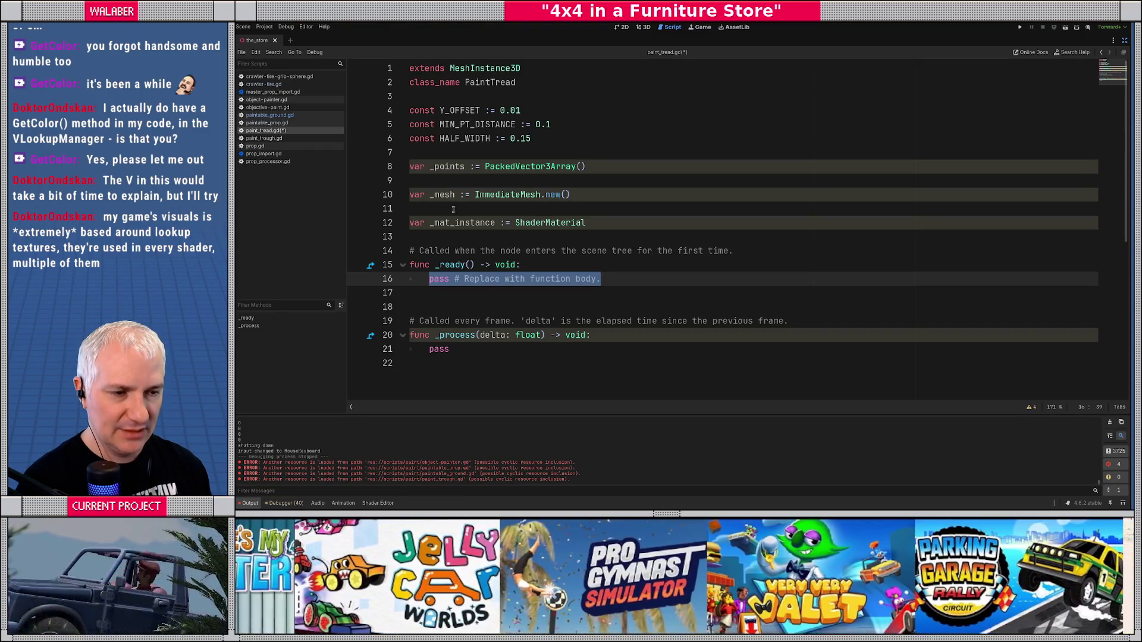
drag(437, 196, 459, 195)
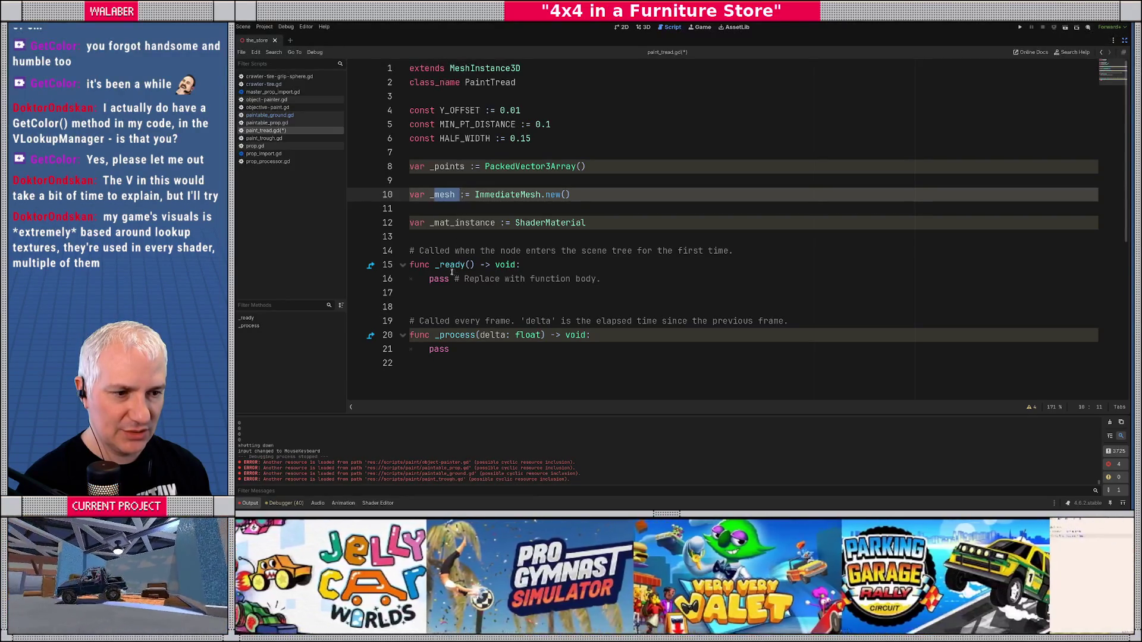
drag(429, 279, 625, 280)
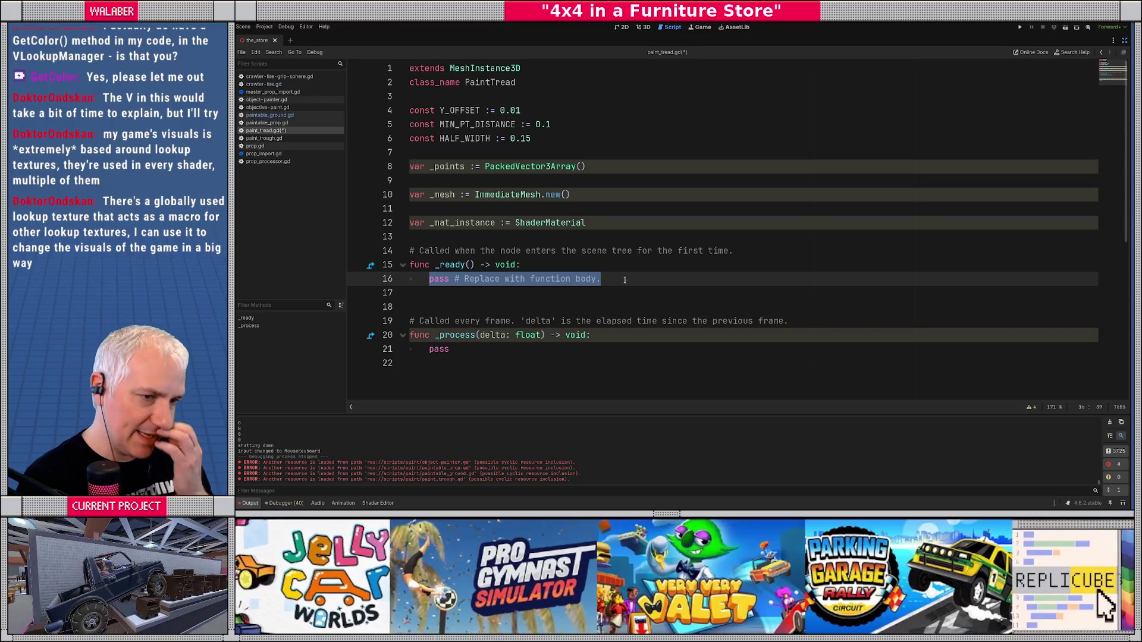
text(me)
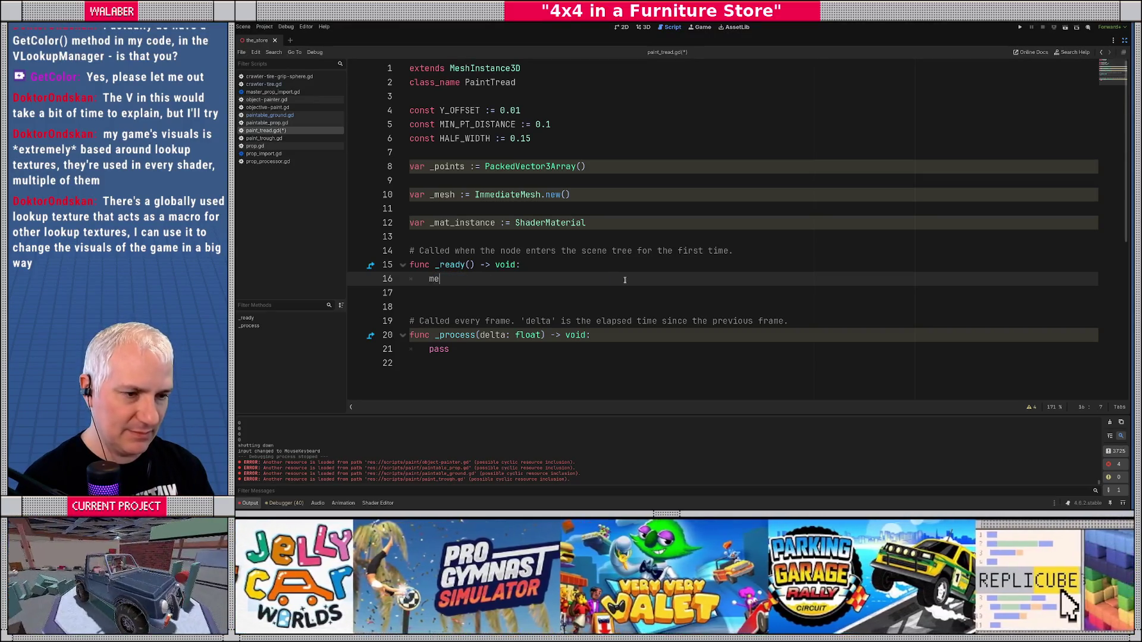
key(Return)
text(= _mesh)
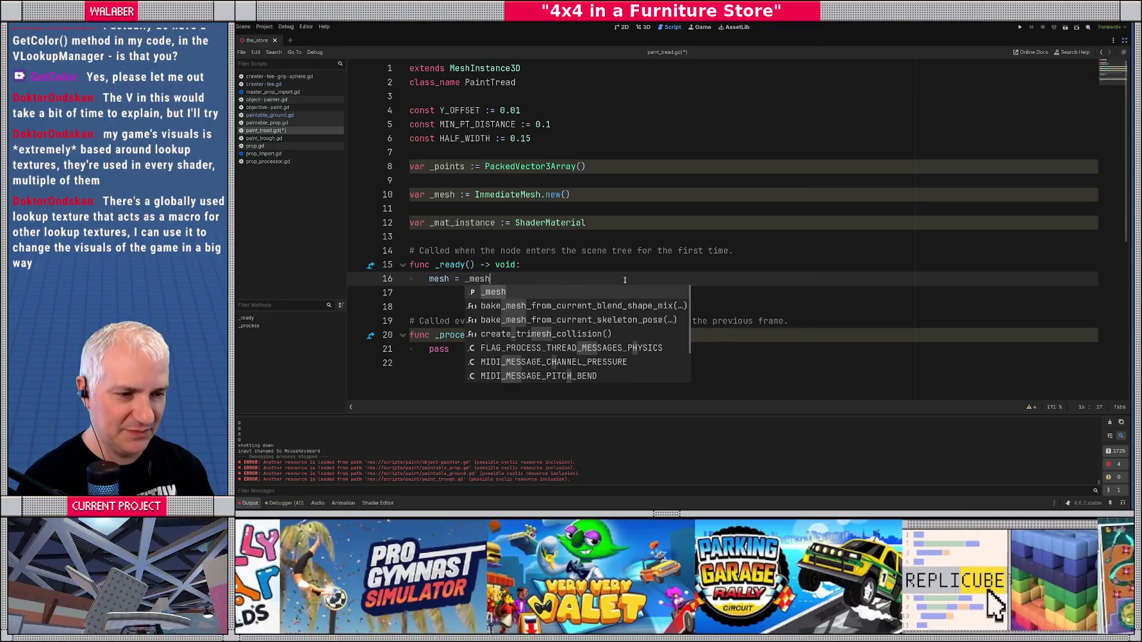
key(Return)
key(Return)
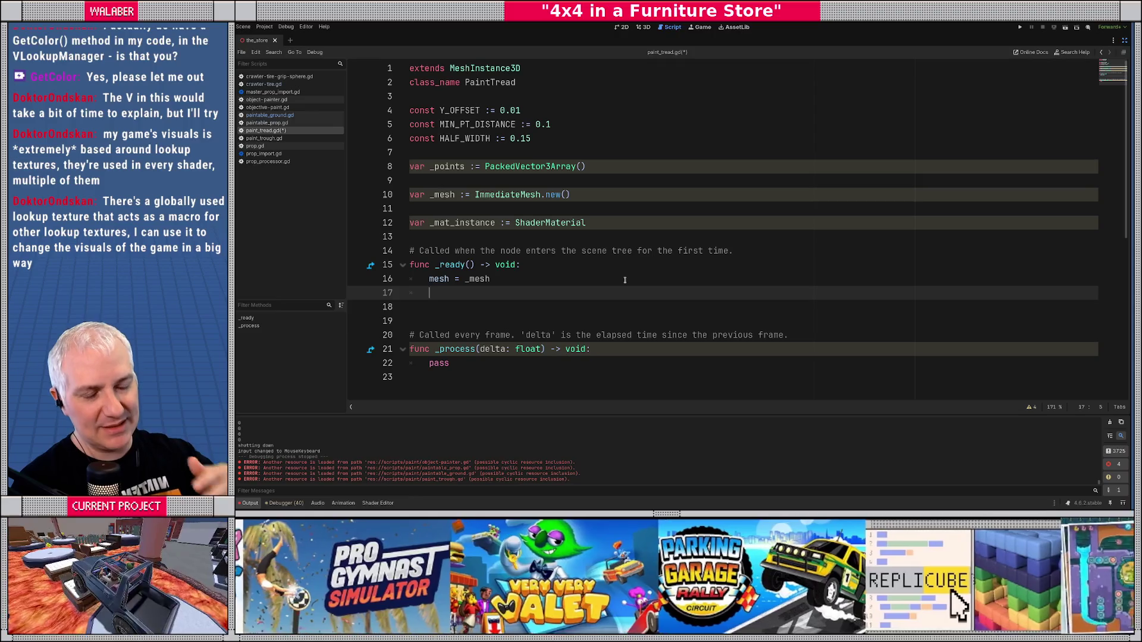
double_click(462, 66)
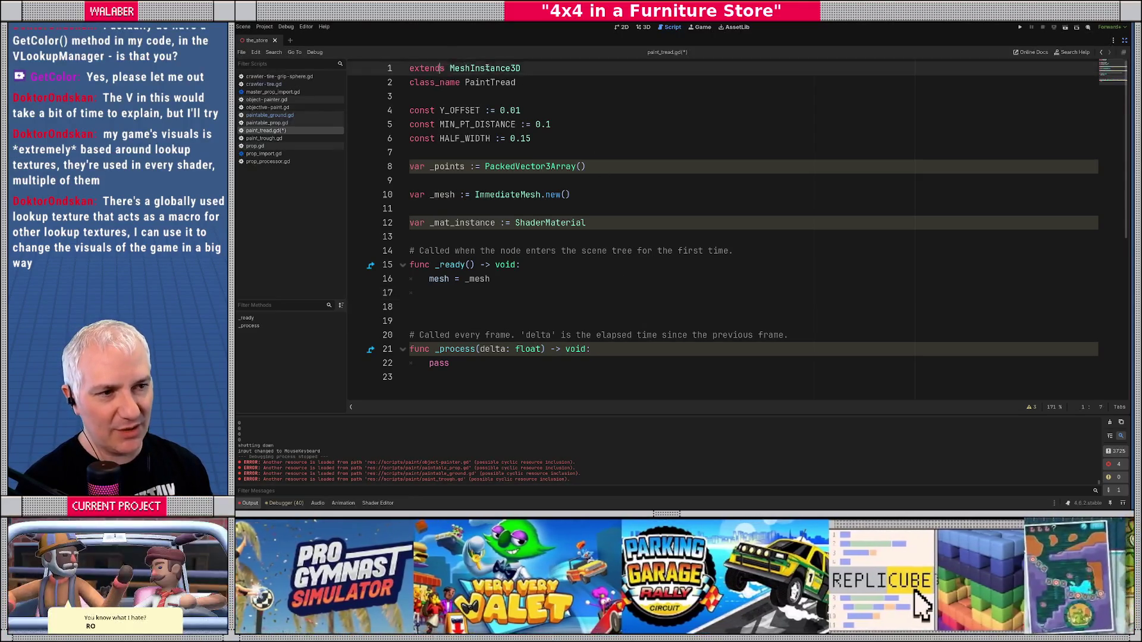
click(453, 291)
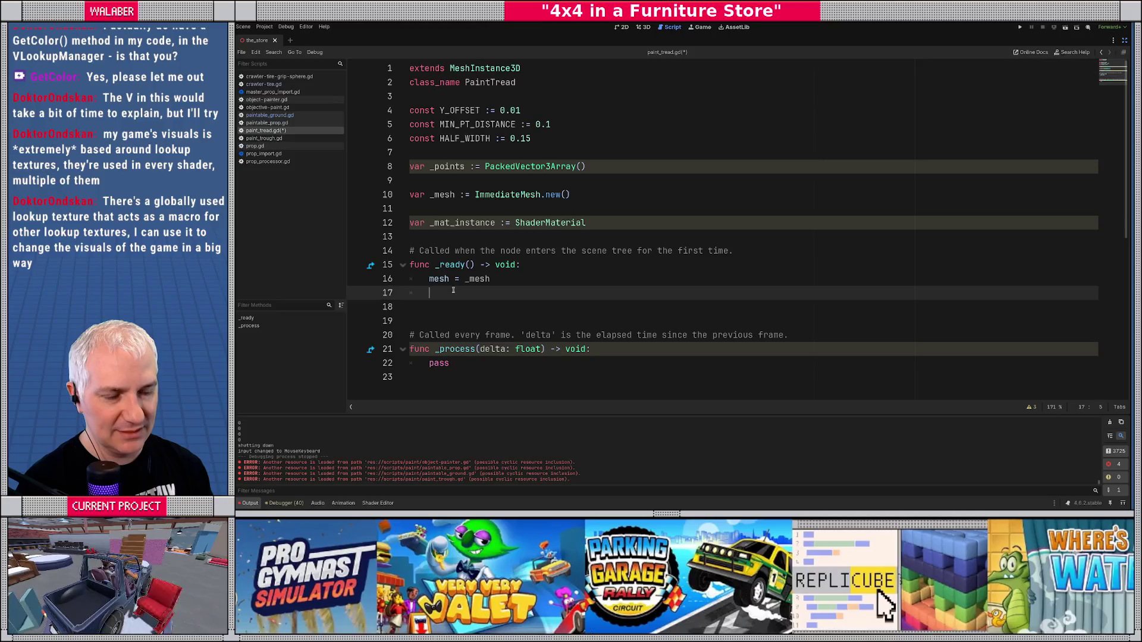
scroll(453, 290, down, 1)
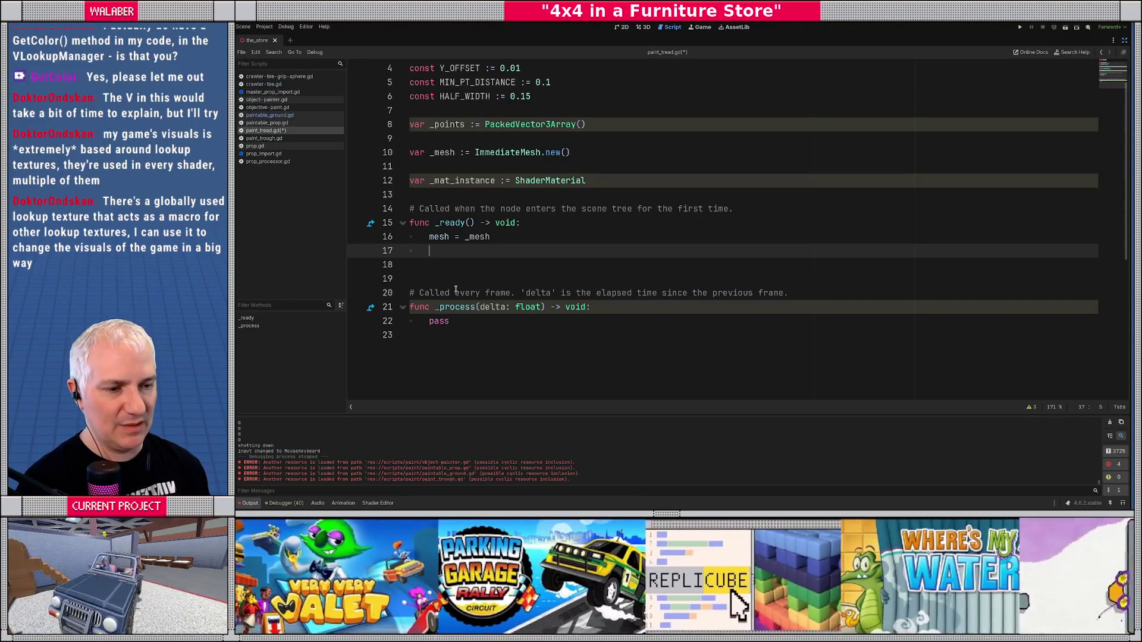
- Declare func maybe_add_point(p: Vector3) -> void:
key(Return)
key(Return)
text(func )
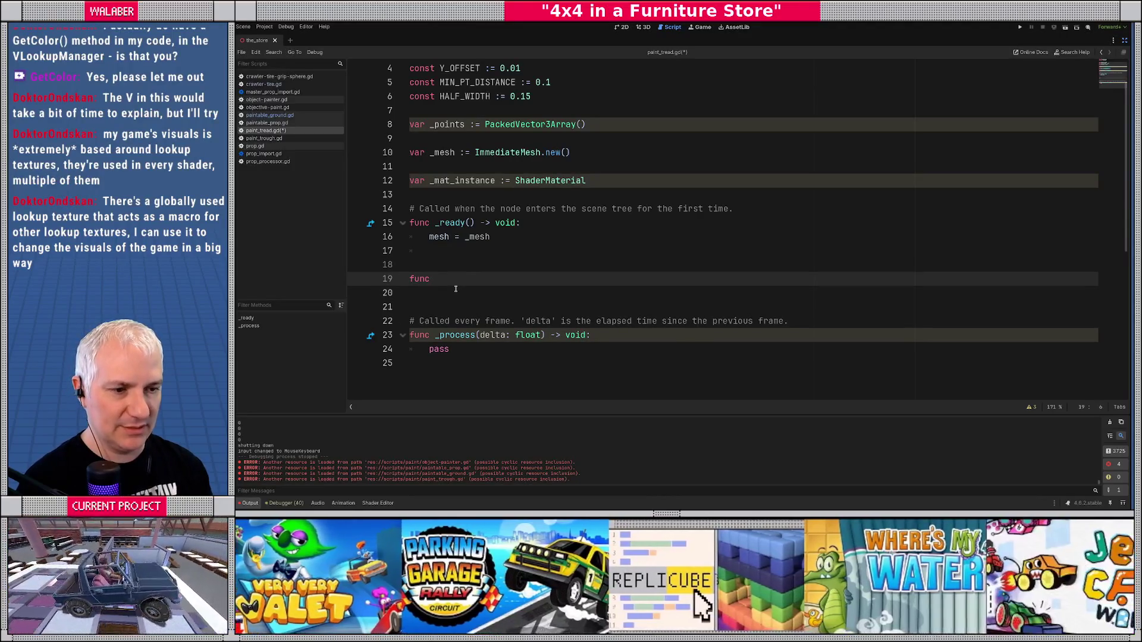
text(ad)
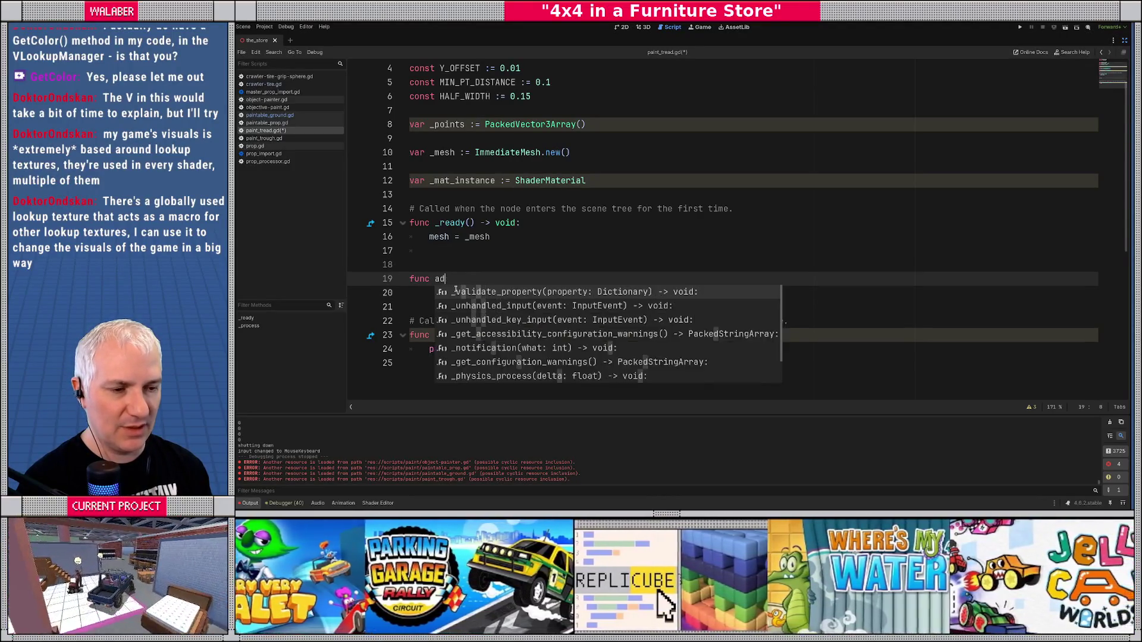
key(BackSpace)
key(BackSpace)
text(maybe_add_point)
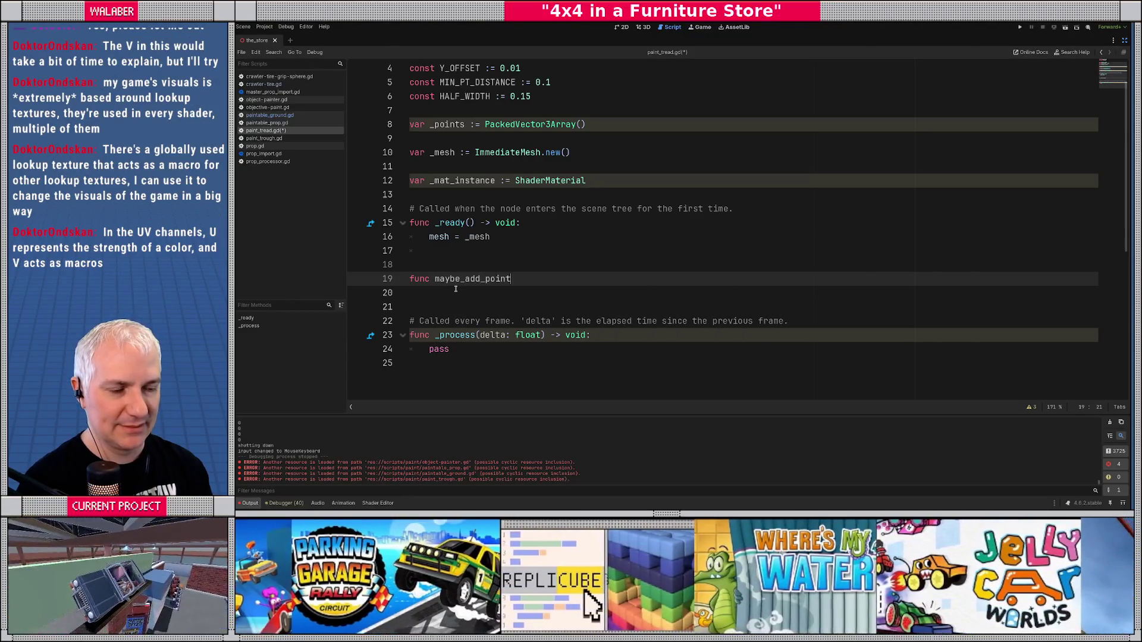
text((p:Vector)
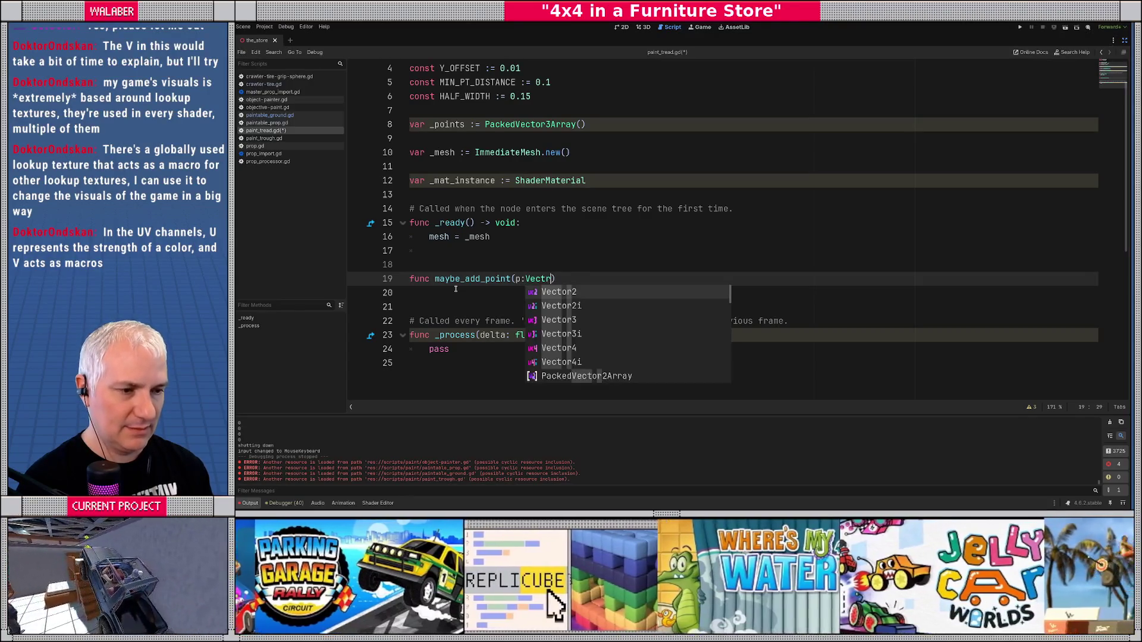
text(3)
key(Return)
text() -> void)
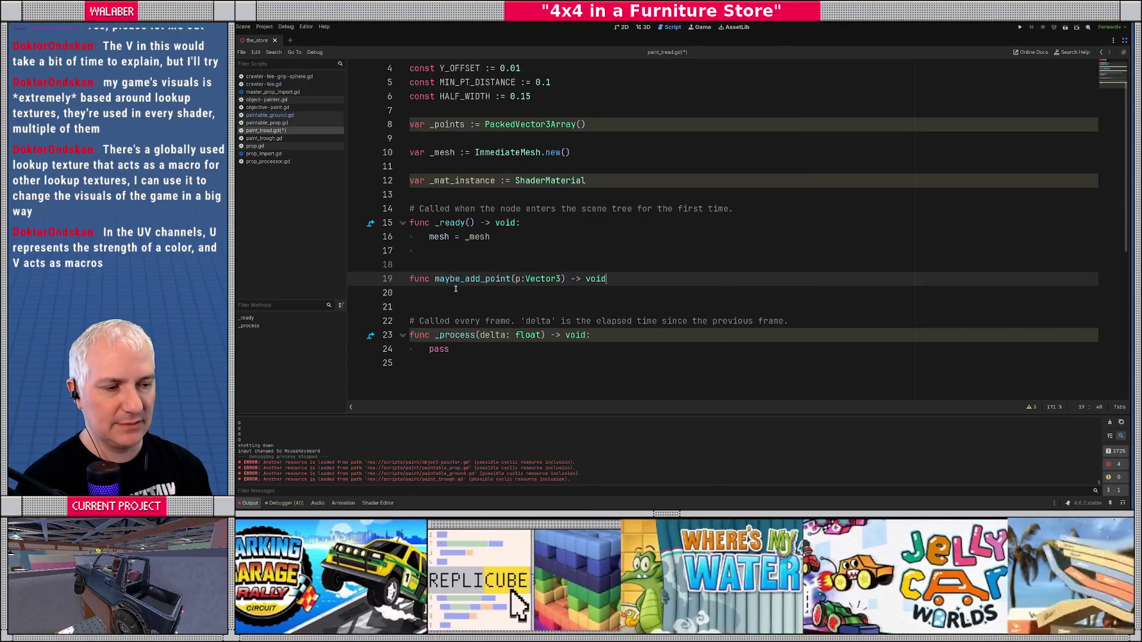
text(:)
key(Return)
scroll(542, 282, down, 2)
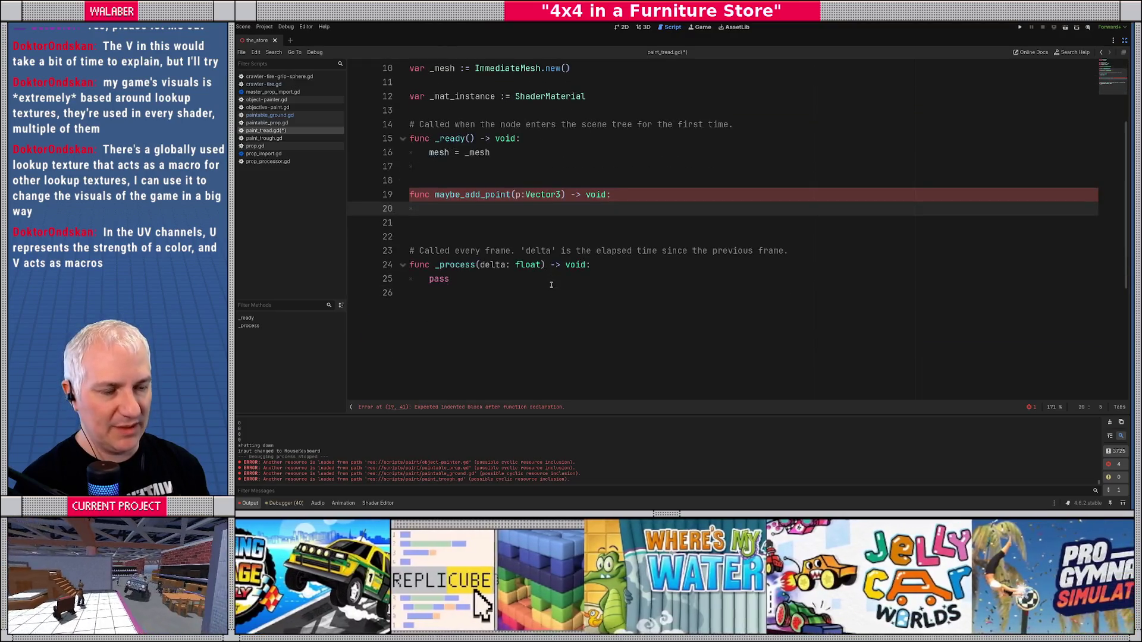
- Start the function body with var valid := true
text(var )
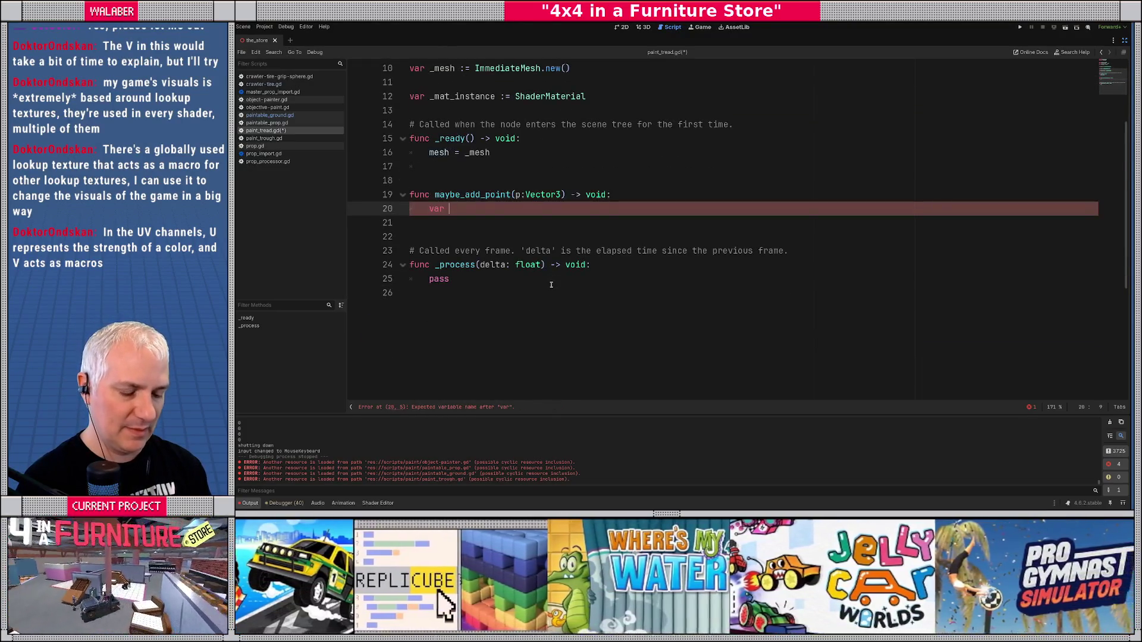
text(valid :)
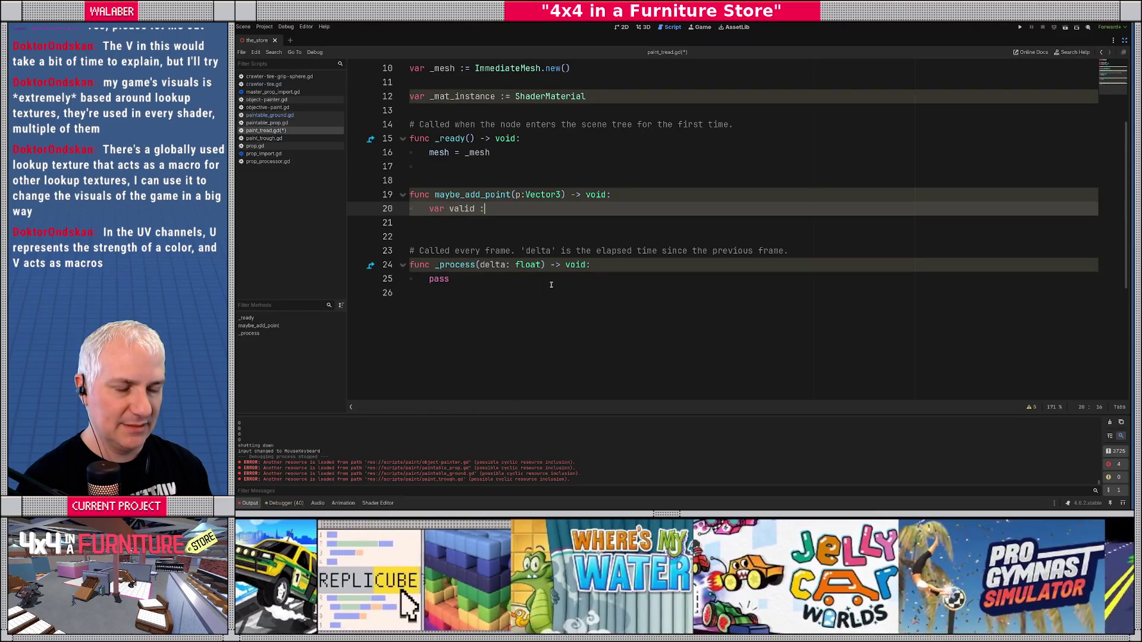
text(= false)
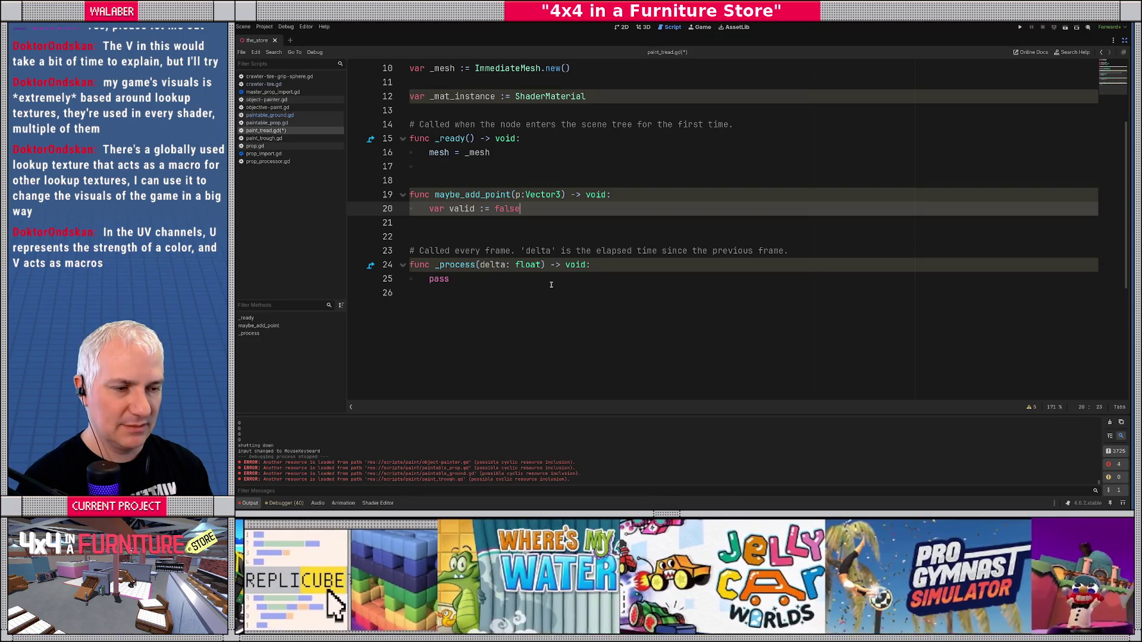
key(BackSpace)
key(BackSpace)
key(BackSpace)
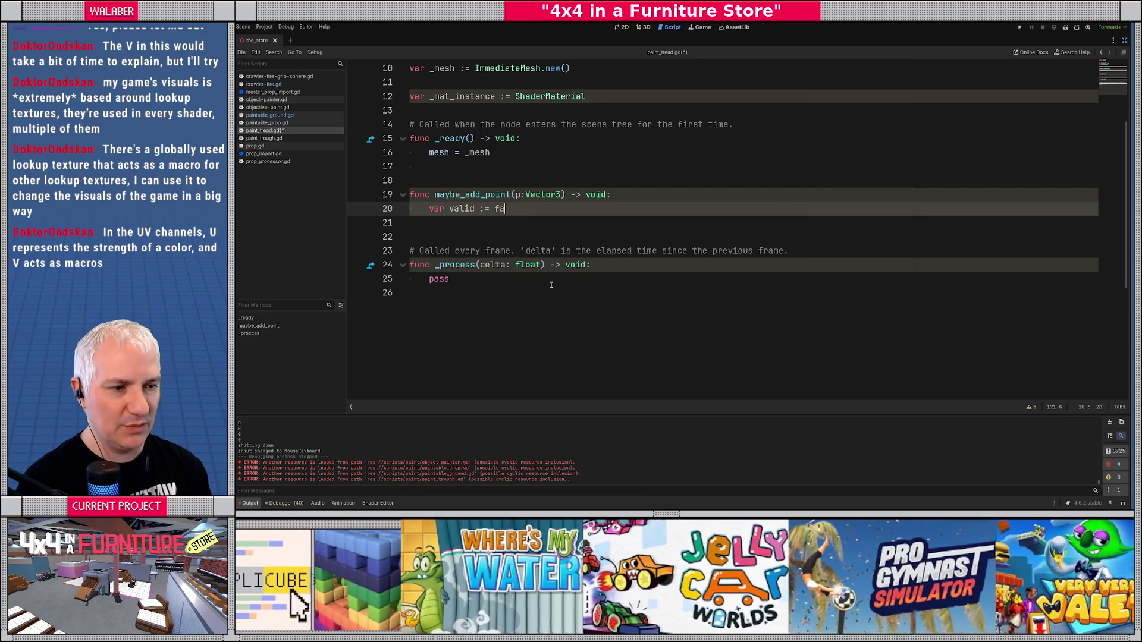
text(tur)
key(BackSpace)
key(BackSpace)
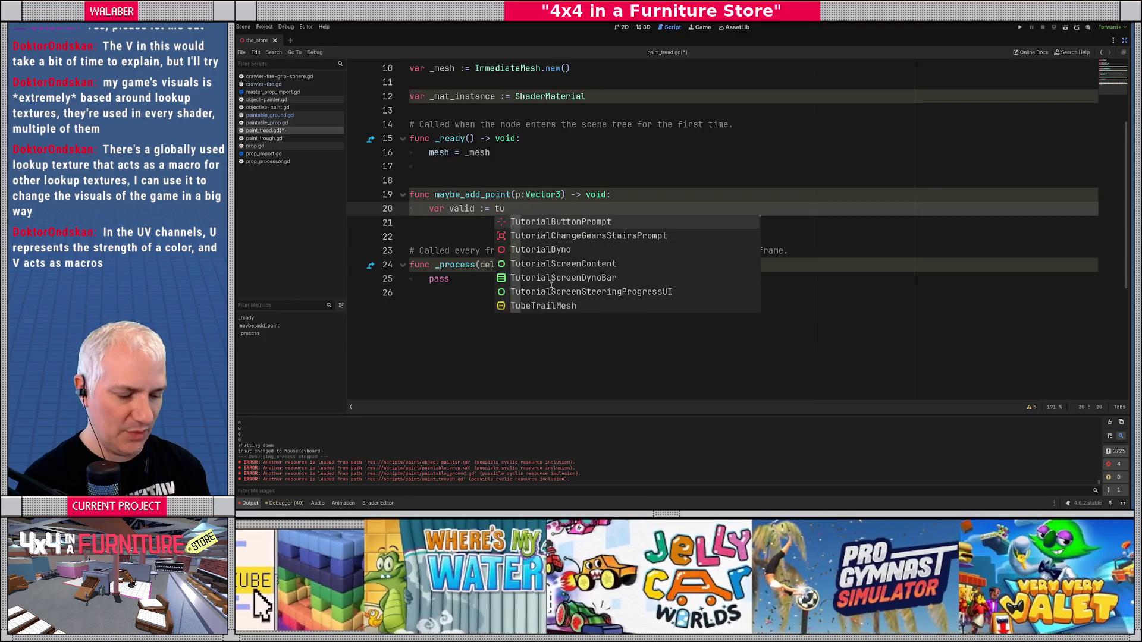
text(r)
key(Return)
key(Return)
key(Return)
key(Return)
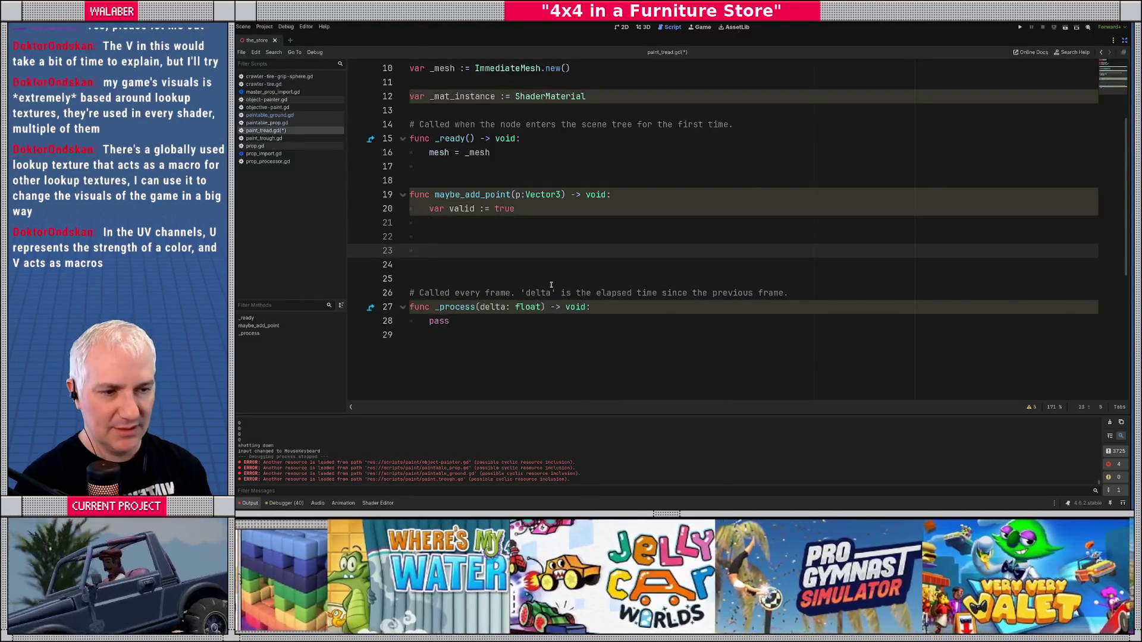
- Add an 'if valid:' block with _points.append(p) and _regen_mesh()
text(if valid:)
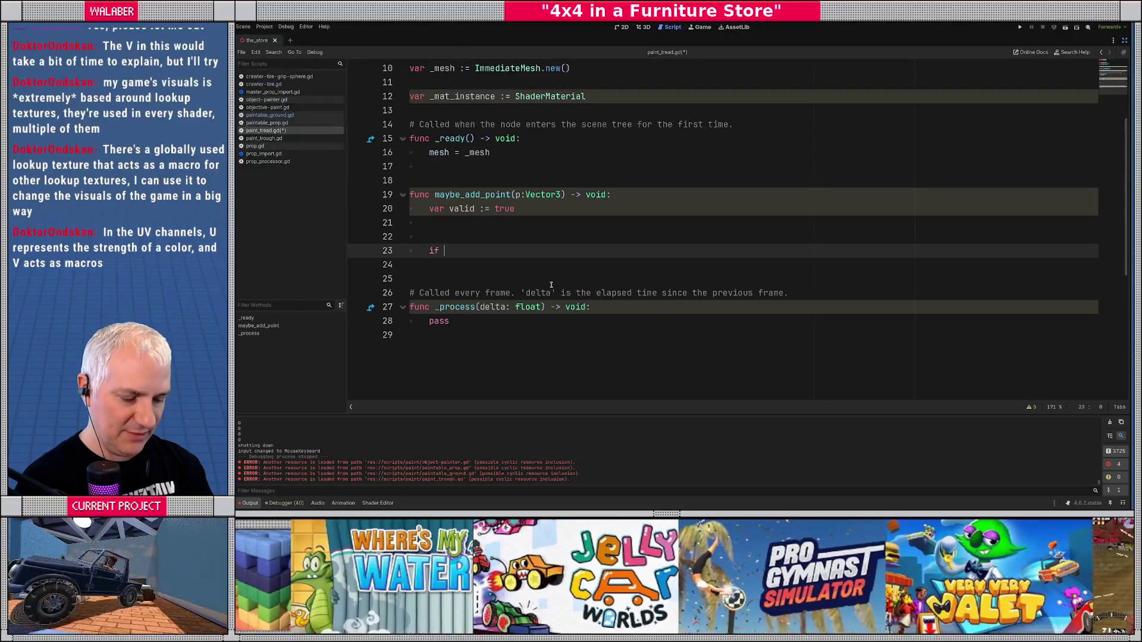
key(Return)
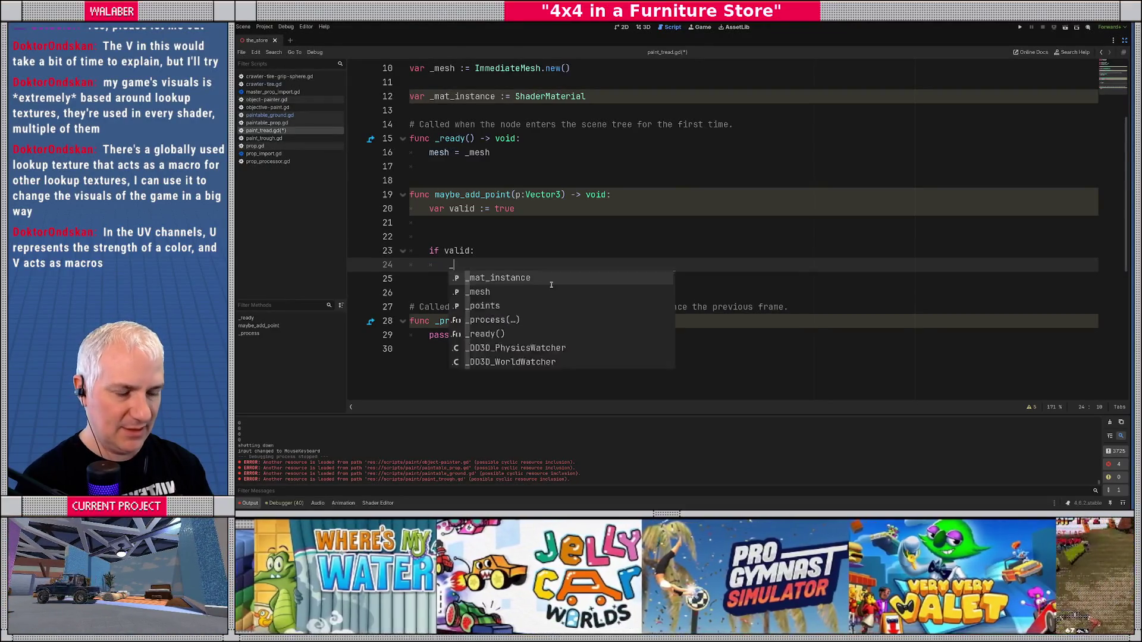
text(po)
key(Return)
text(.app)
key(Return)
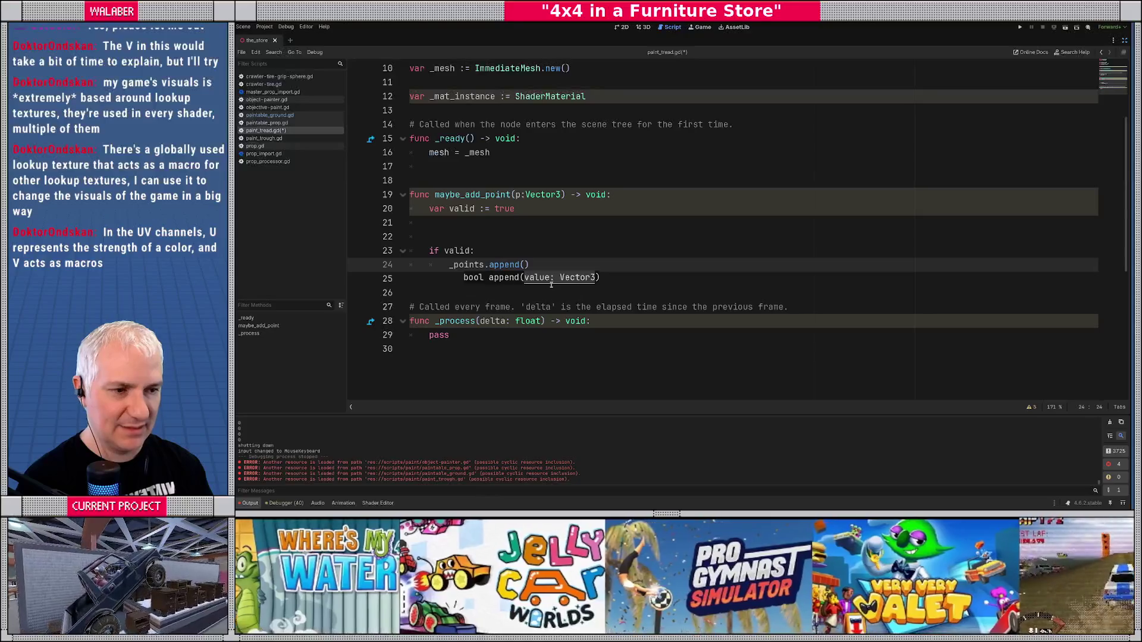
text(p))
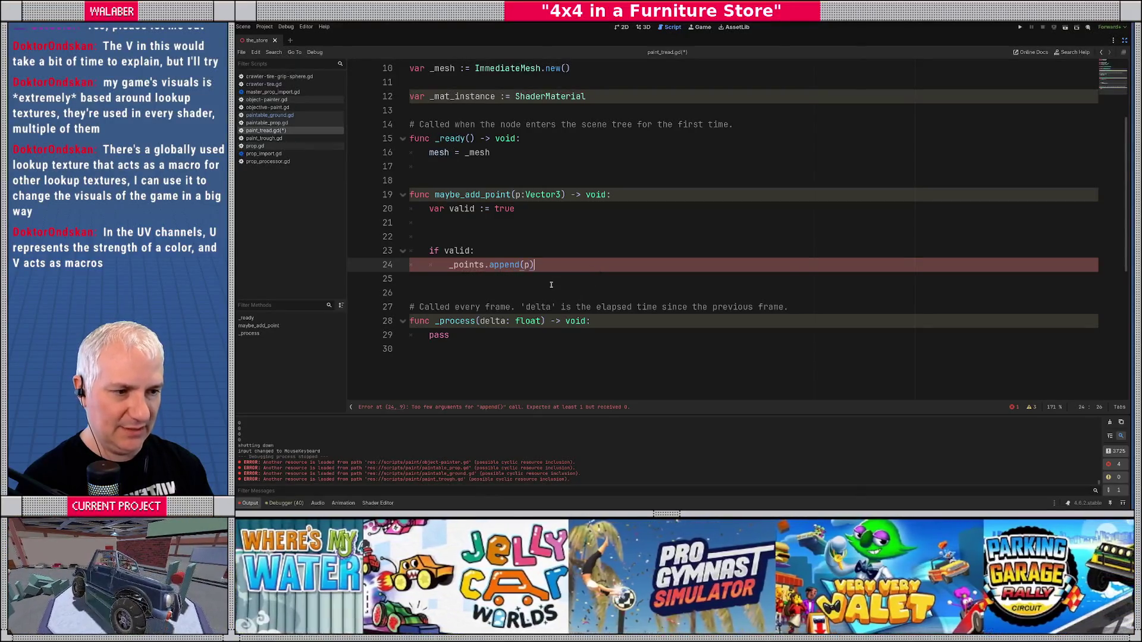
key(Return)
text(_)
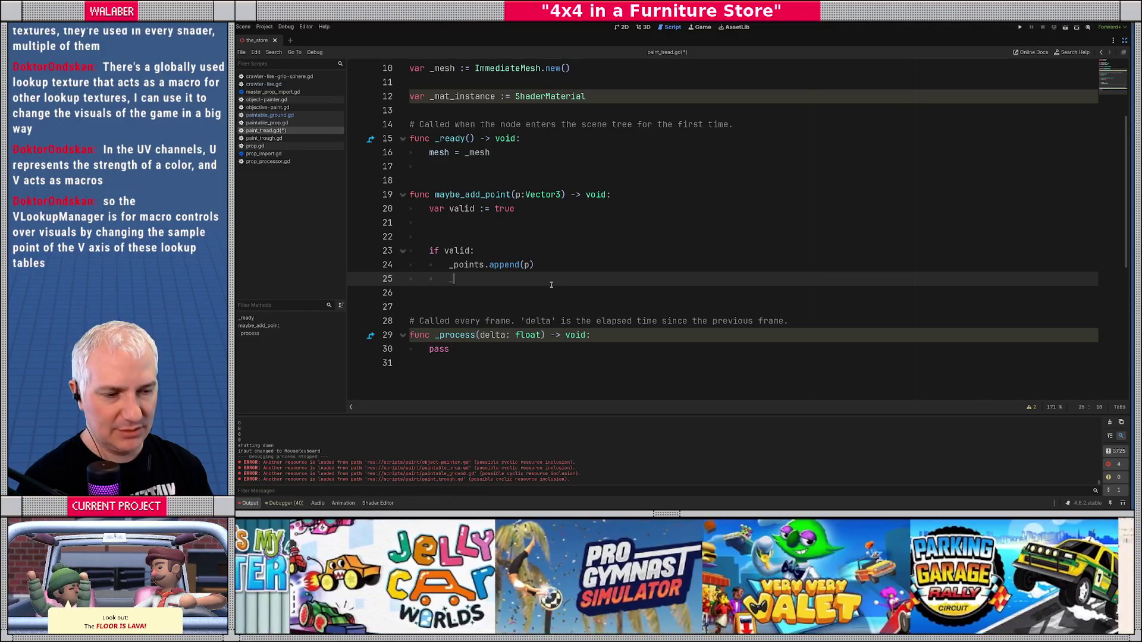
text(regen_mesh())
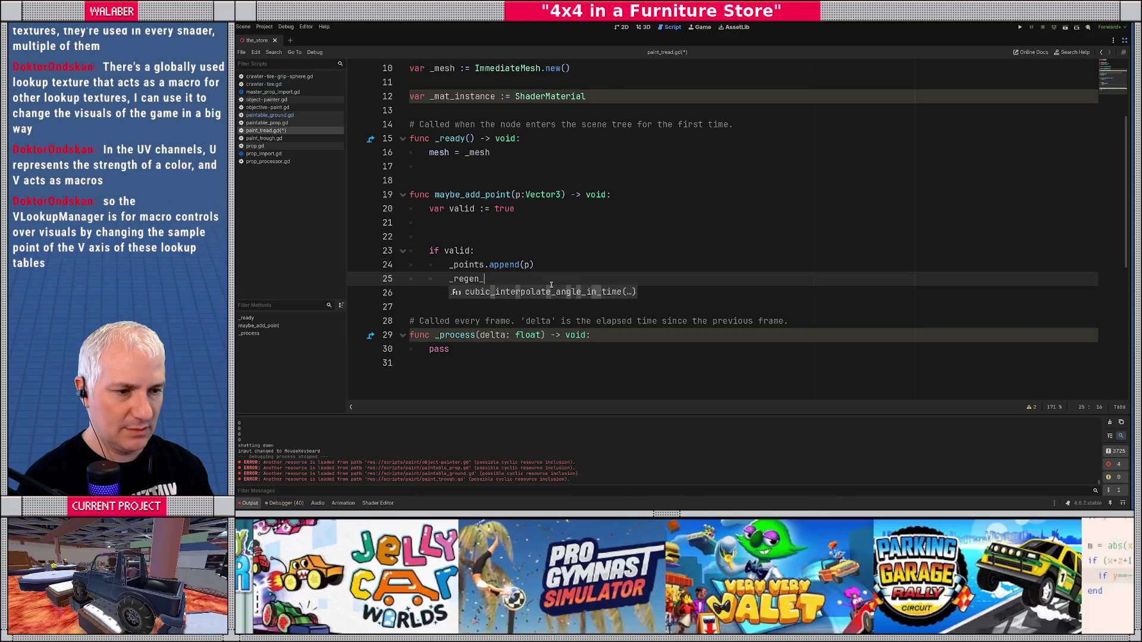
scroll(551, 285, down, 2)
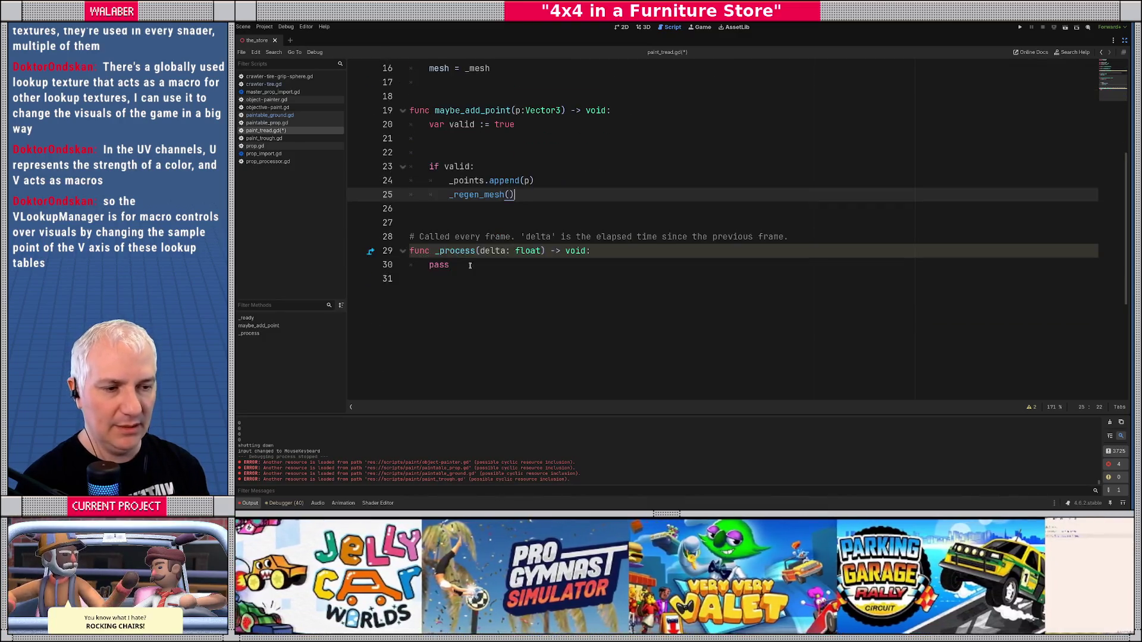
- Replace the _process function and comment with func _regen_mesh() -> void:
drag(413, 222, 488, 321)
key(Delete)
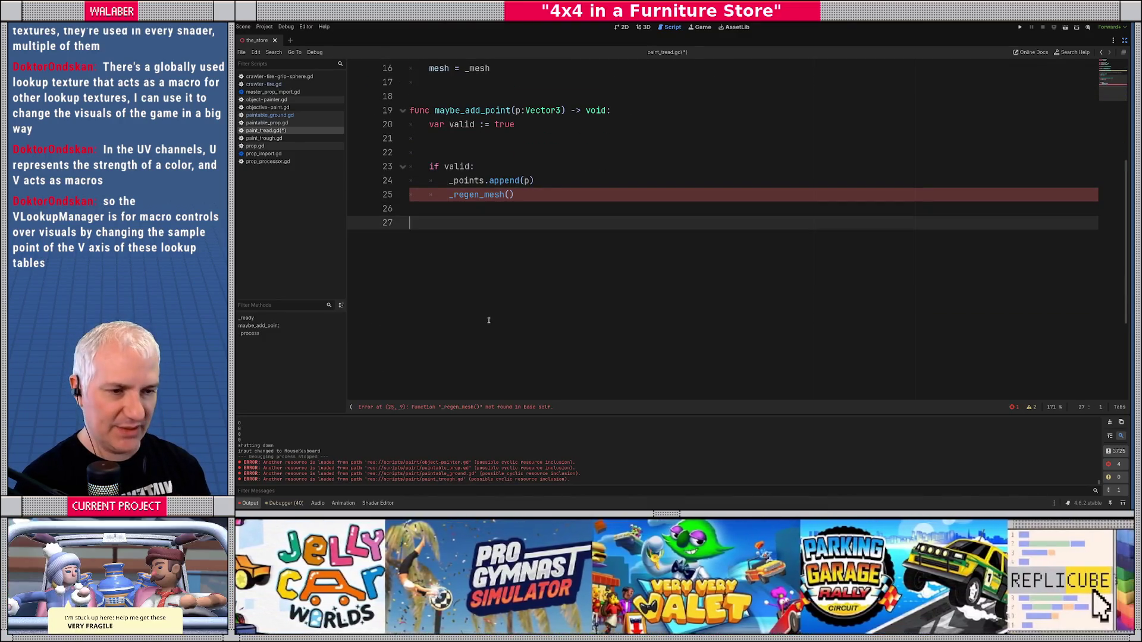
text(func _ref)
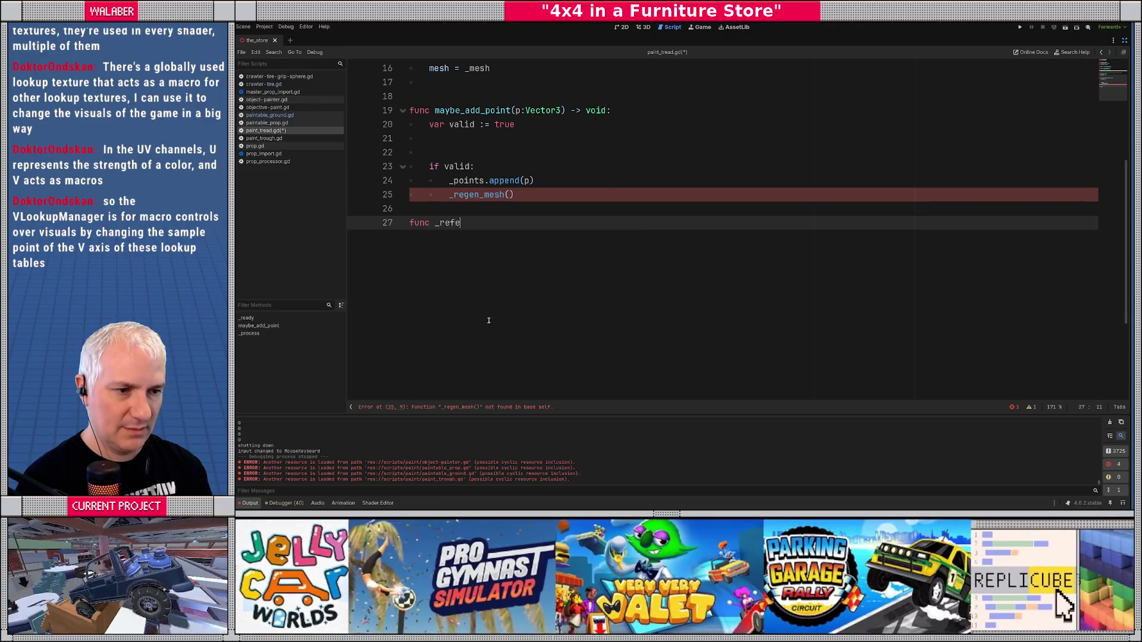
key(BackSpace)
text(gen_mesh())
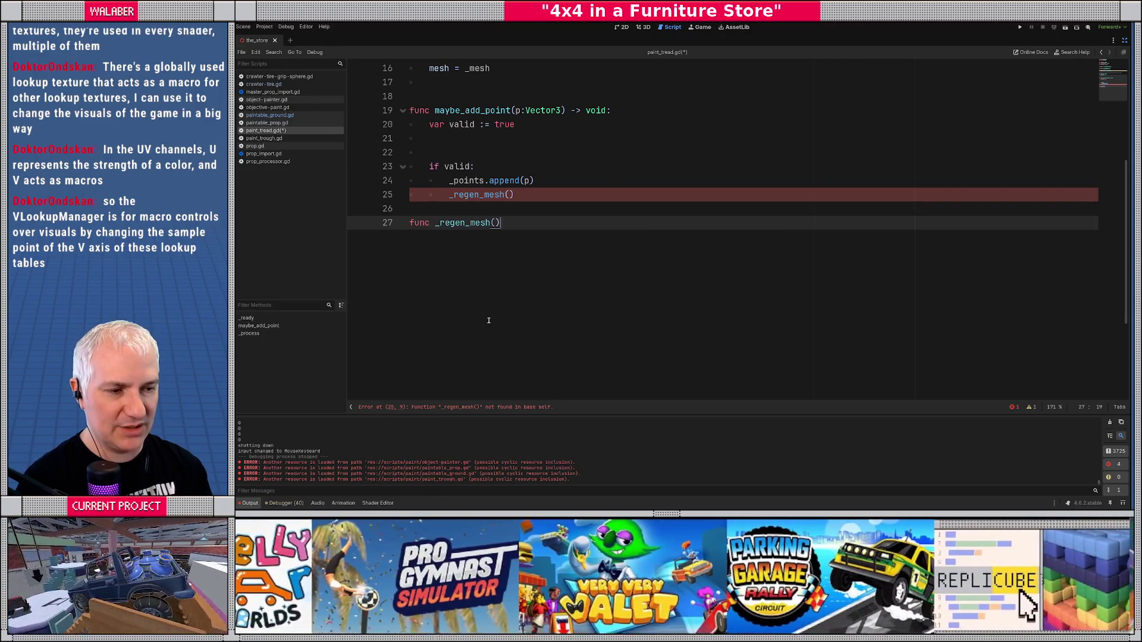
text( -> void:)
key(Return)
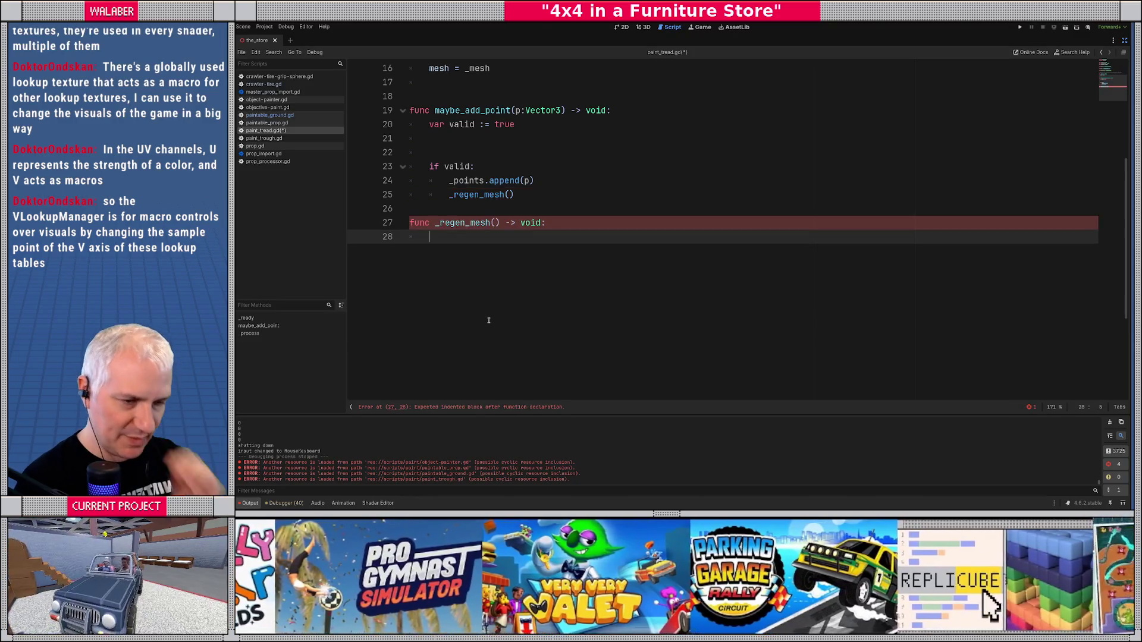
scroll(488, 321, up, 4)
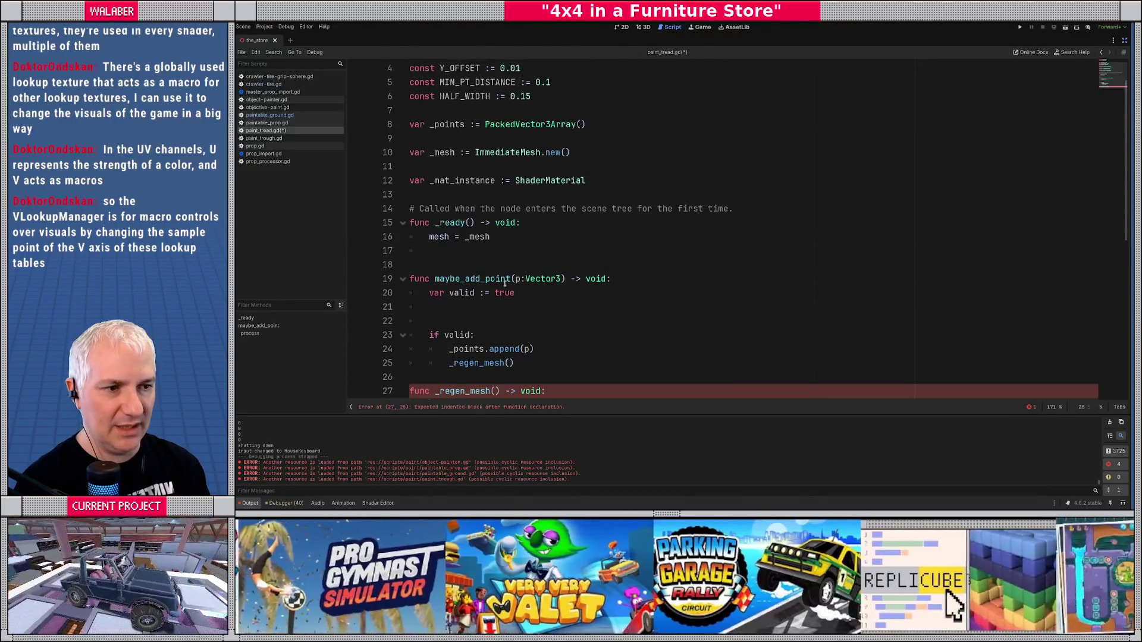
scroll(468, 269, down, 3)
- Add then remove an unfinished 'if _points' line after the append call, returning to _regen_mesh
click(534, 229)
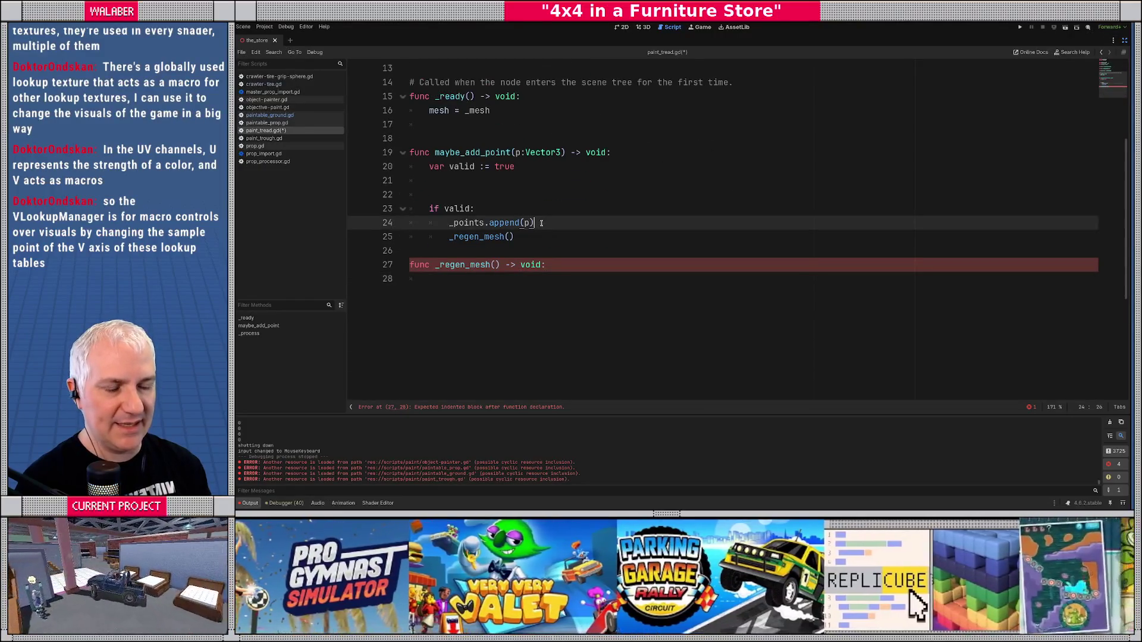
key(Return)
text(if _po)
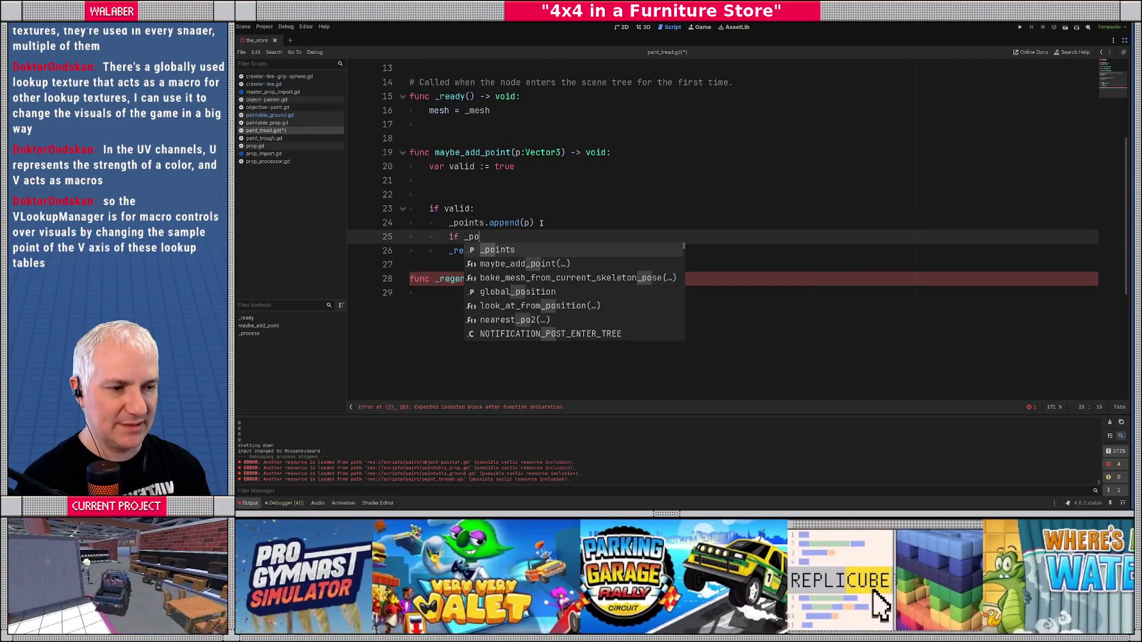
key(Return)
text(.)
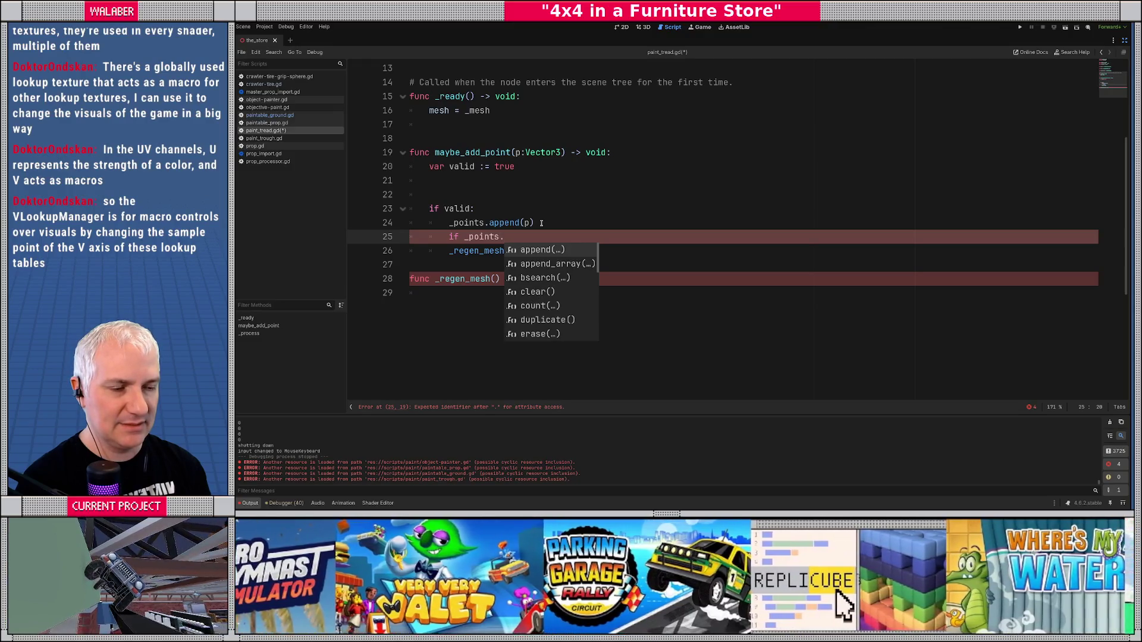
key(Escape)
key(shift+Home)
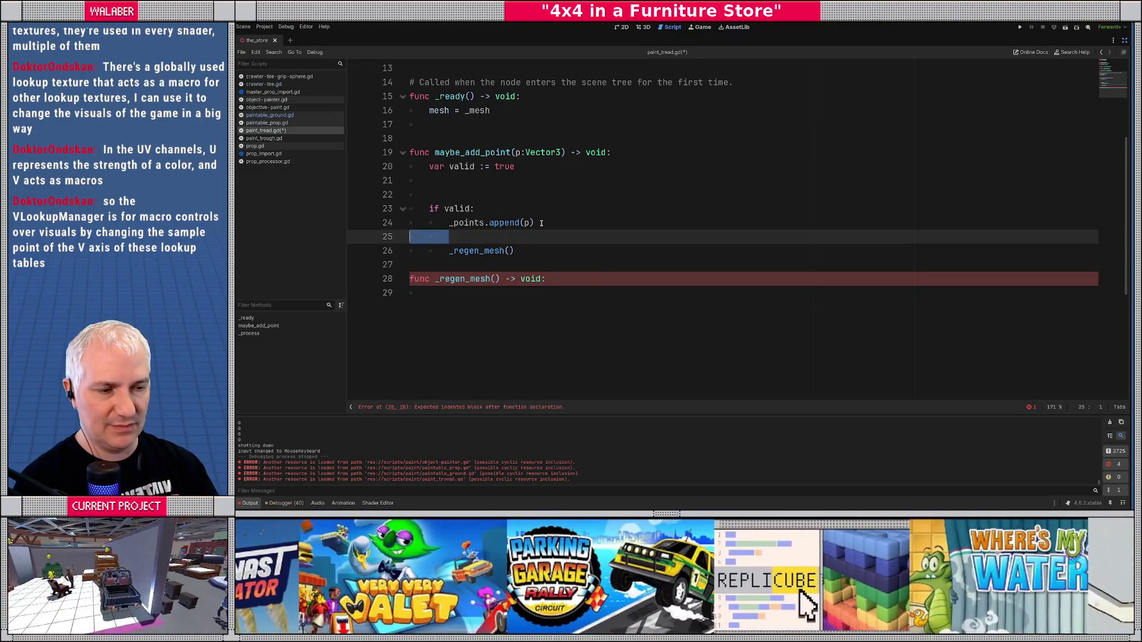
key(BackSpace)
key(BackSpace)
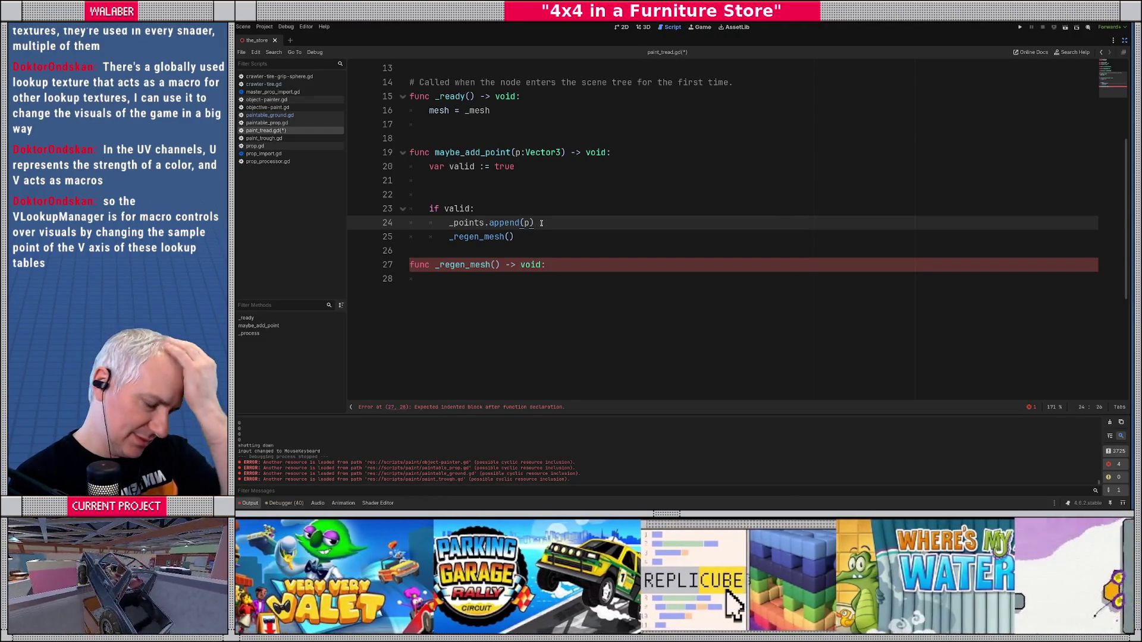
click(441, 282)
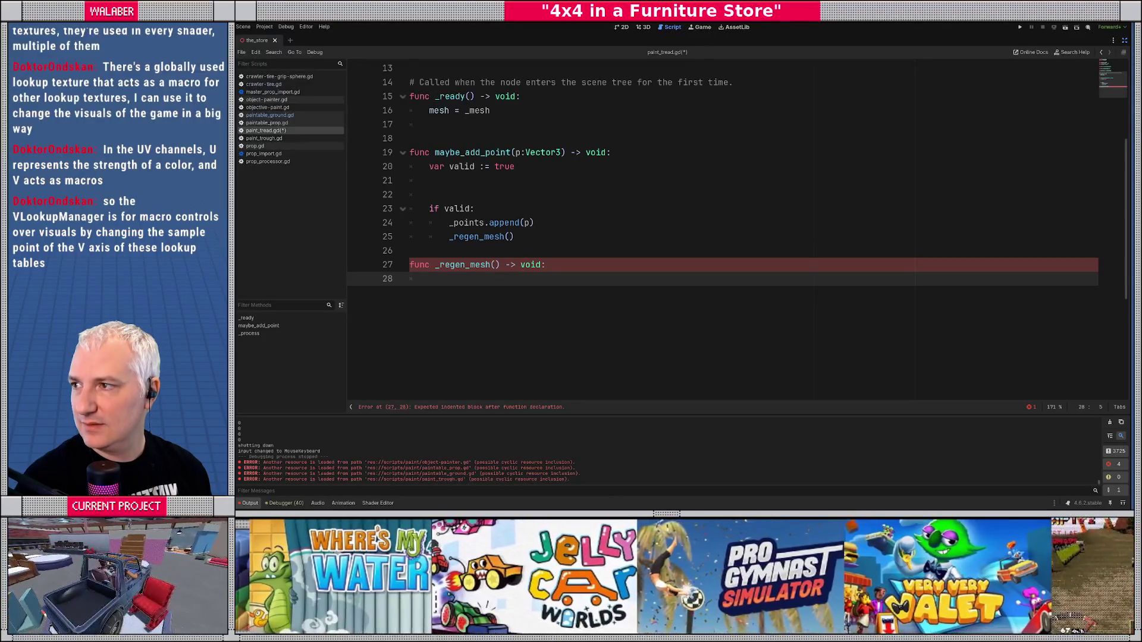
key(super+1)
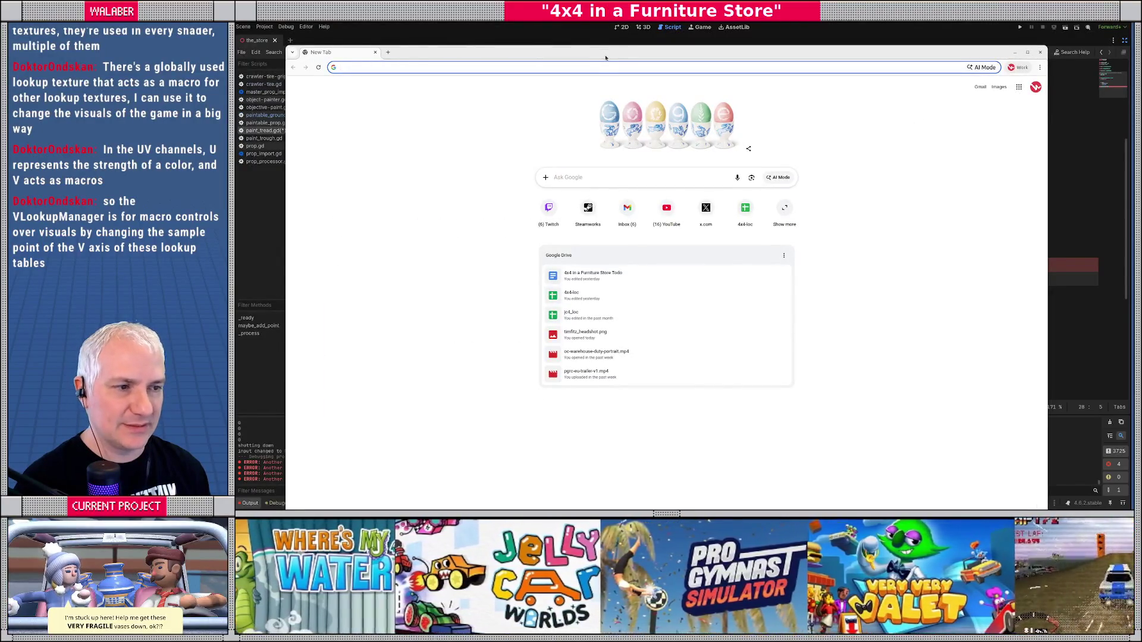
- Open excalidraw.com in a maximised Chrome window and sketch a curve over the rectangle's top-right corner
double_click(605, 57)
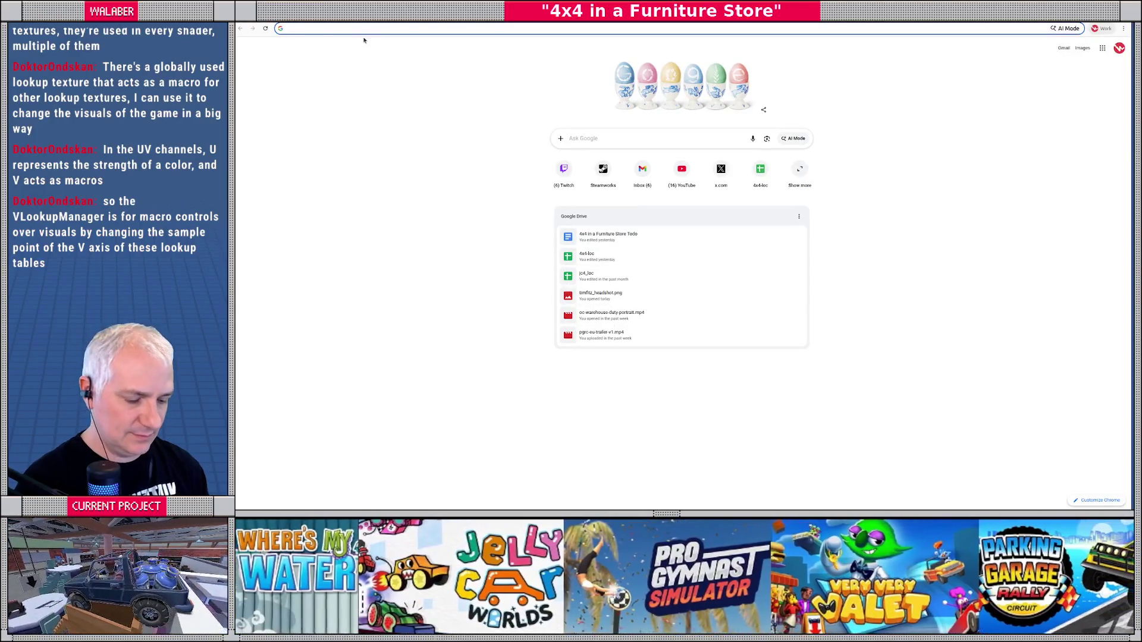
text(excal)
key(Return)
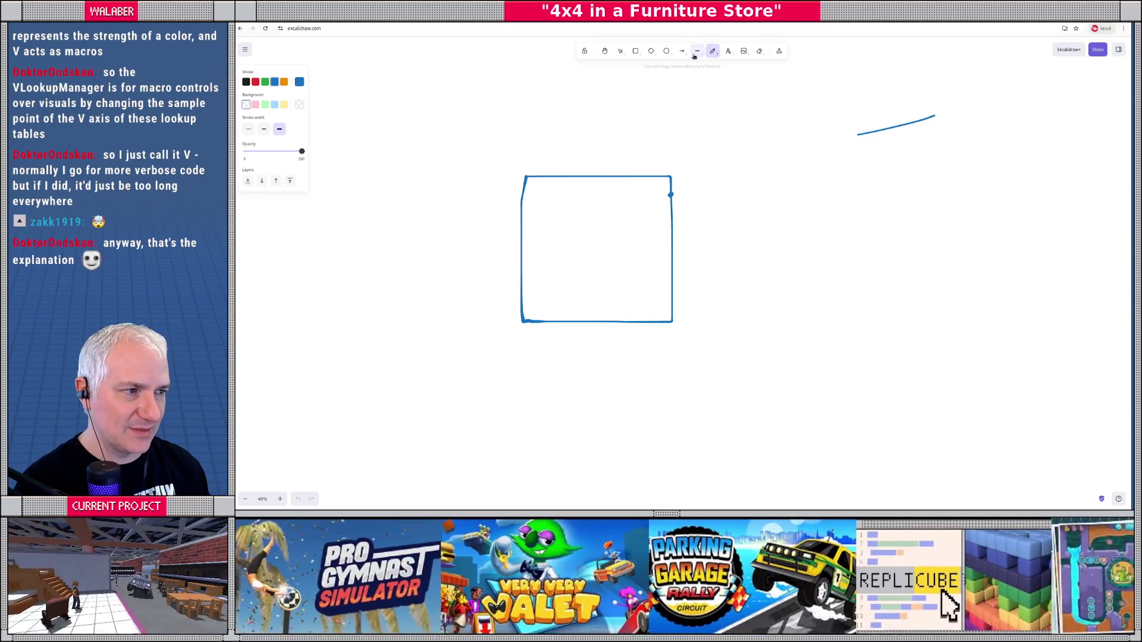
drag(671, 195, 618, 172)
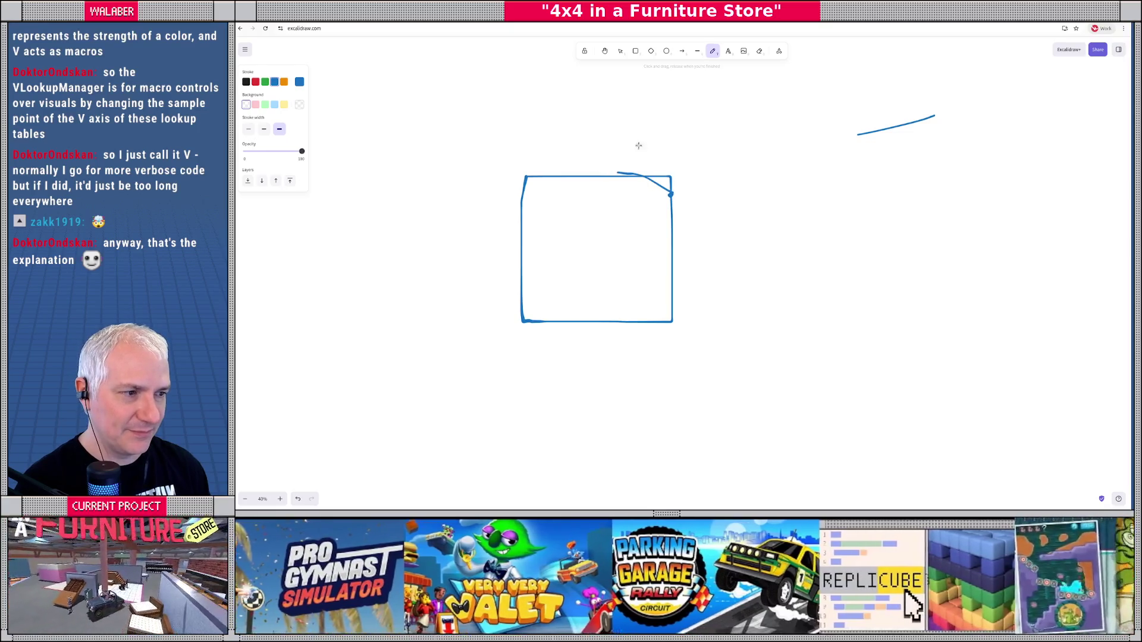
- Erase the old sketches and mark three sample path points with the freehand pen
click(760, 51)
mouse_move(852, 117)
mouse_down()
mouse_move(943, 135)
mouse_move(671, 190)
mouse_move(700, 319)
mouse_move(707, 205)
mouse_up()
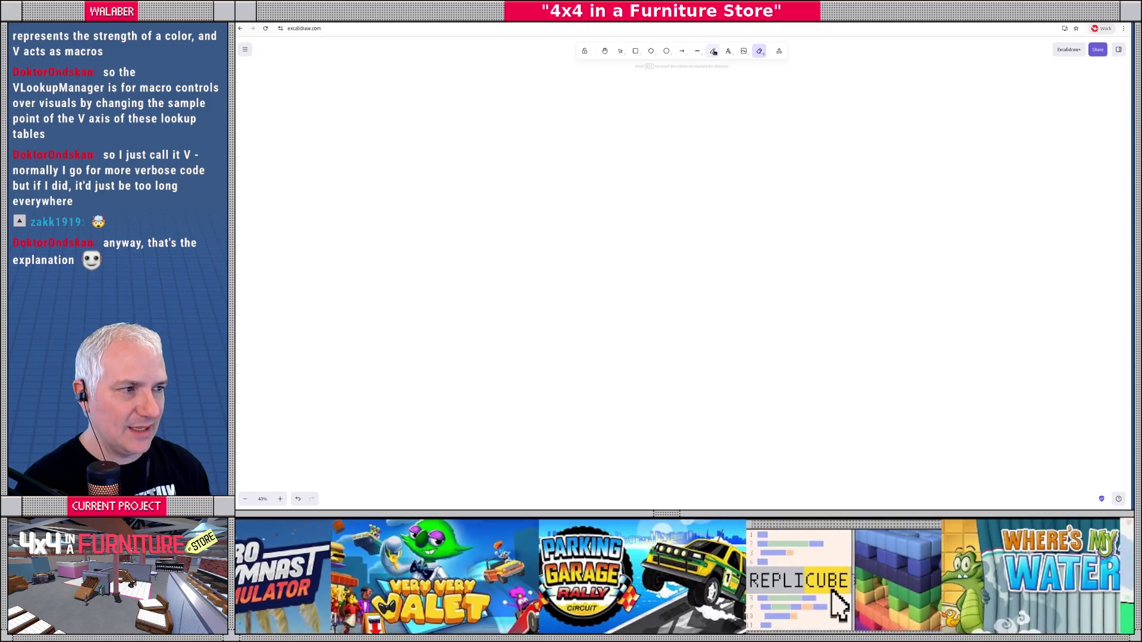
click(713, 51)
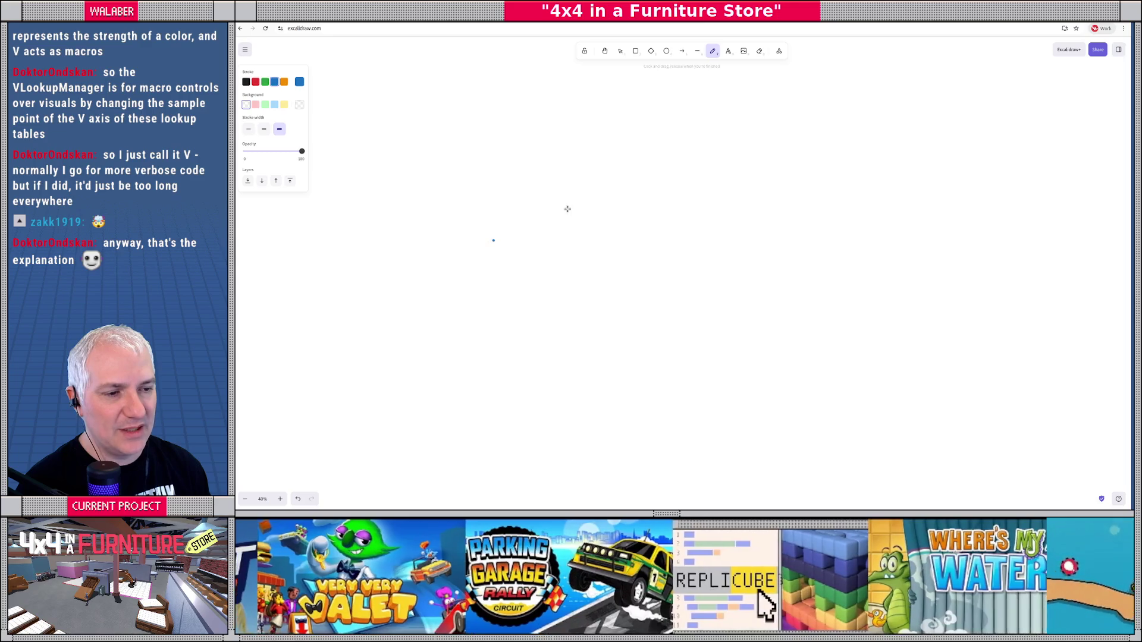
click(696, 200)
click(793, 238)
click(906, 200)
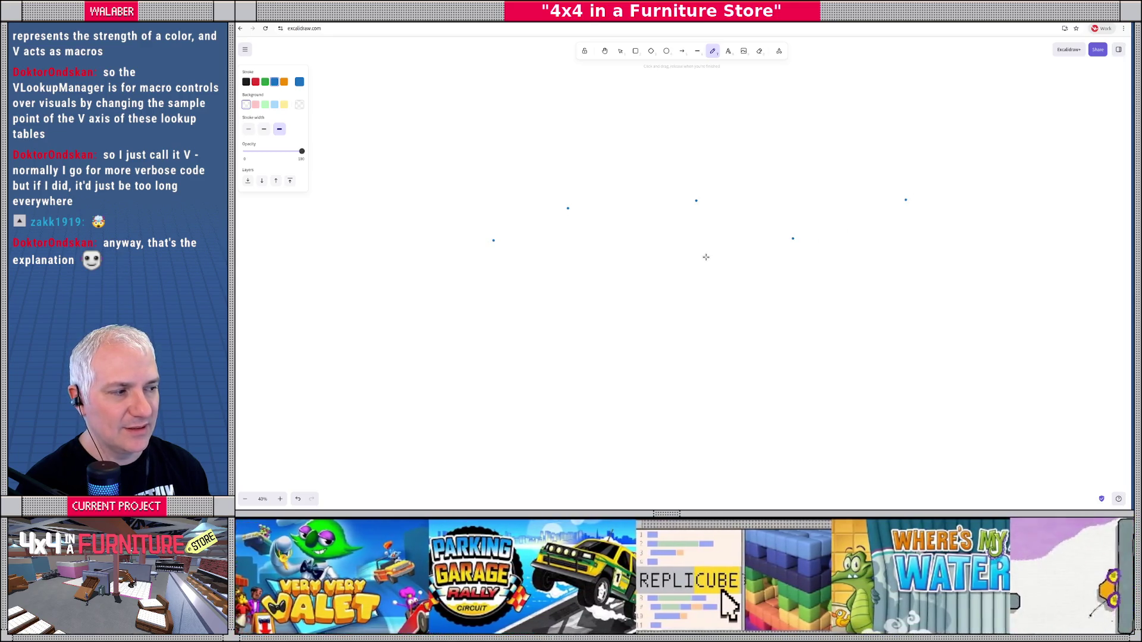
- Draw five cross strokes along the path and an outline joining them
drag(483, 228, 506, 247)
drag(564, 195, 572, 224)
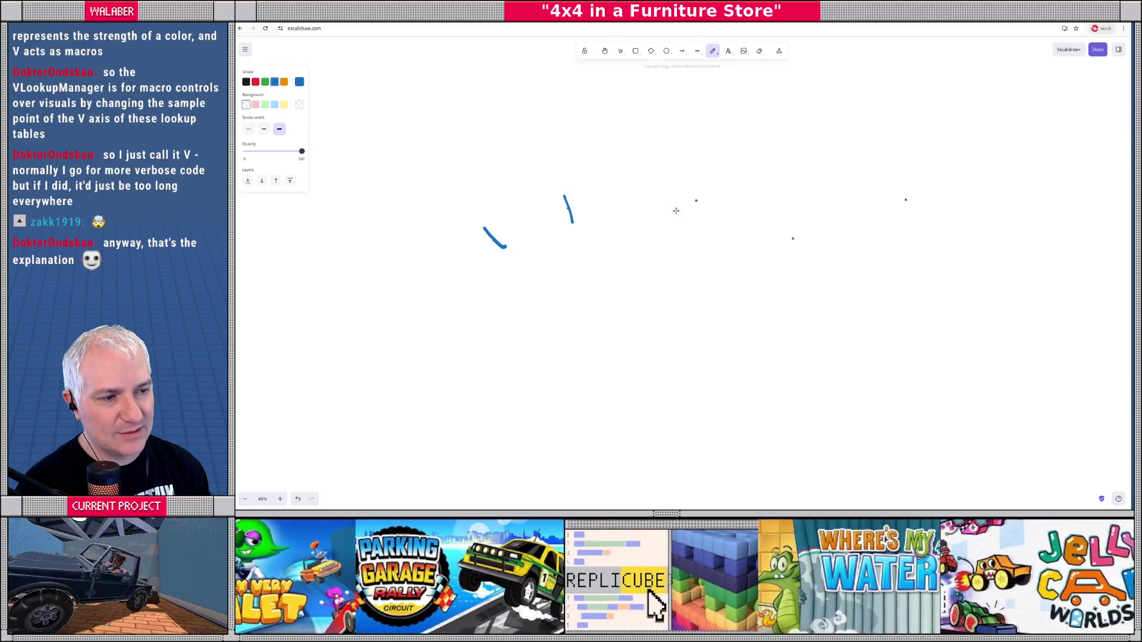
drag(699, 188, 693, 219)
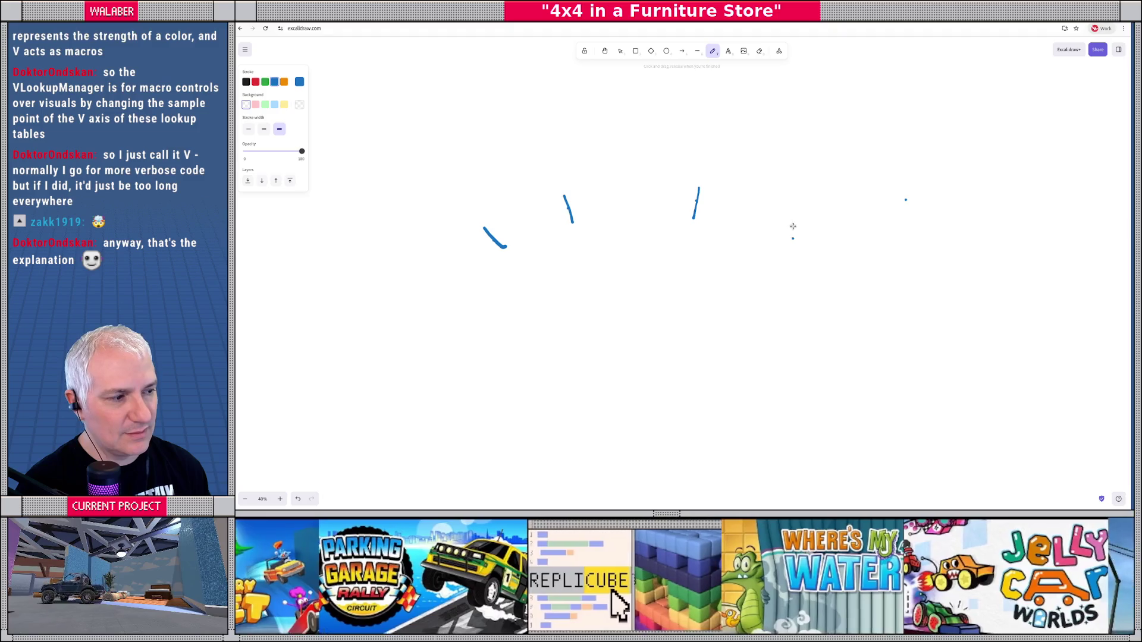
drag(791, 226, 793, 252)
drag(898, 189, 916, 214)
mouse_move(505, 247)
mouse_down()
mouse_move(577, 226)
mouse_move(661, 224)
mouse_move(811, 251)
mouse_move(915, 218)
mouse_move(795, 225)
mouse_move(699, 187)
mouse_move(589, 191)
mouse_move(483, 227)
mouse_move(574, 230)
mouse_move(666, 211)
mouse_move(798, 233)
mouse_move(916, 217)
mouse_up()
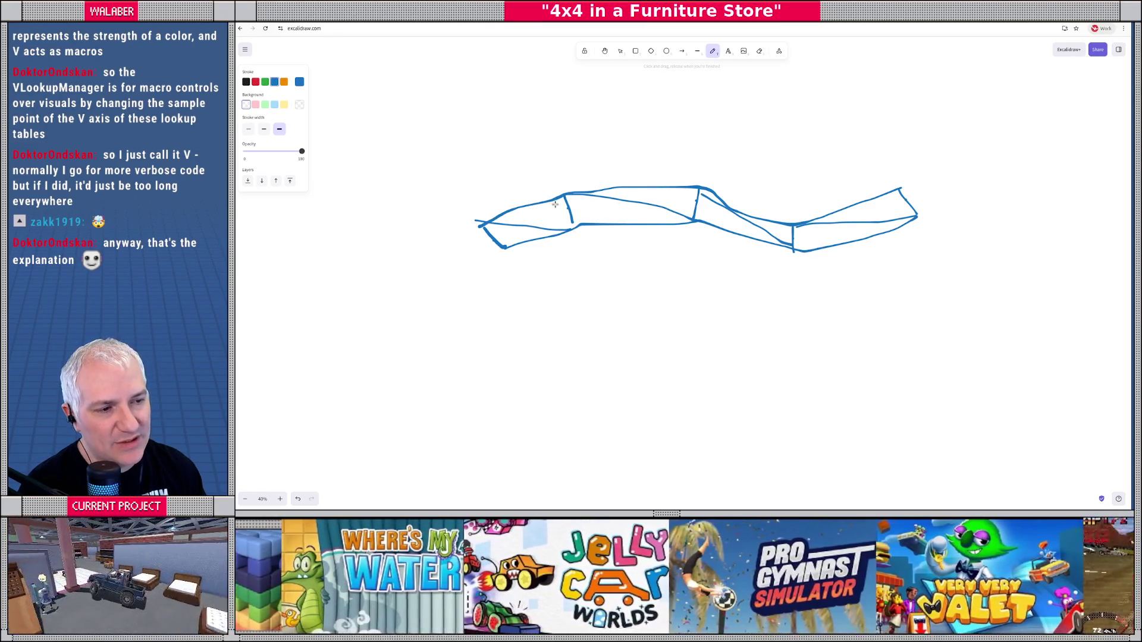
- Undo the extra outline strokes and redraw the tread outline through the tick marks
mouse_move(560, 199)
mouse_down()
mouse_move(503, 217)
mouse_move(492, 238)
mouse_move(640, 213)
mouse_move(791, 244)
mouse_move(905, 212)
mouse_move(893, 194)
mouse_move(789, 226)
mouse_move(711, 196)
mouse_move(555, 199)
mouse_up()
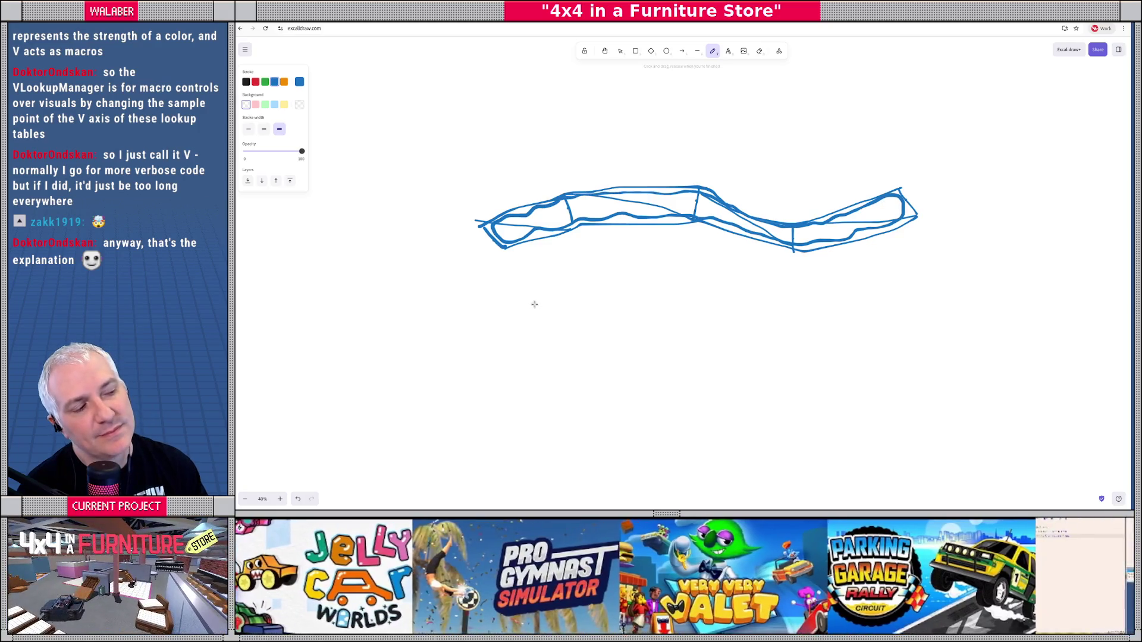
key(ctrl+z)
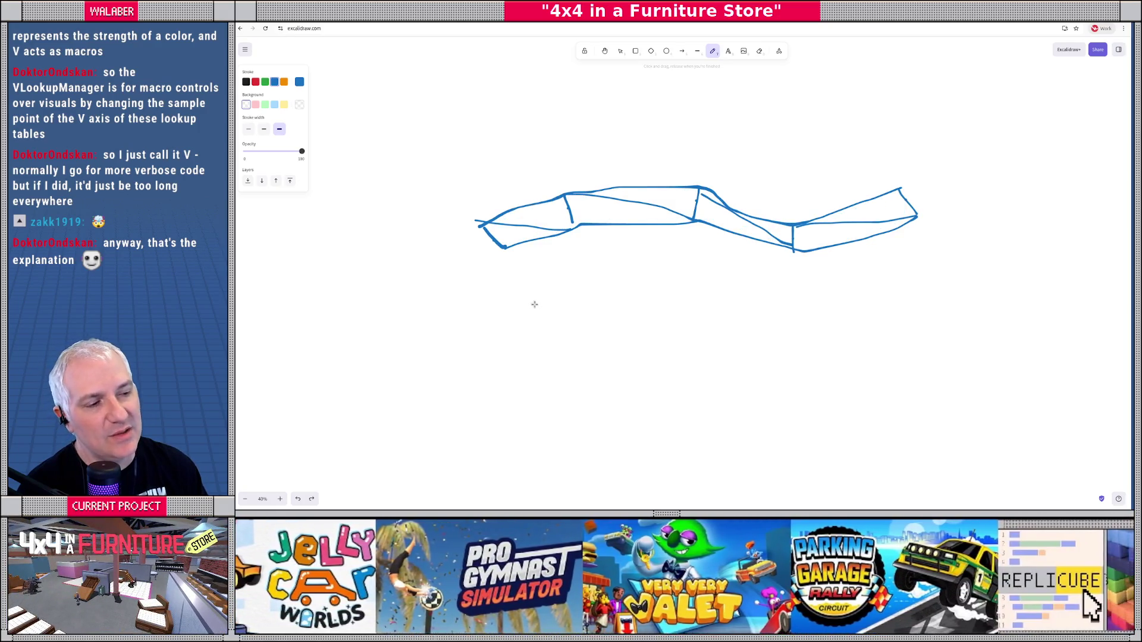
key(ctrl+z)
key(ctrl+z)
key(ctrl+z)
key(ctrl+z)
key(ctrl+z)
key(ctrl+z)
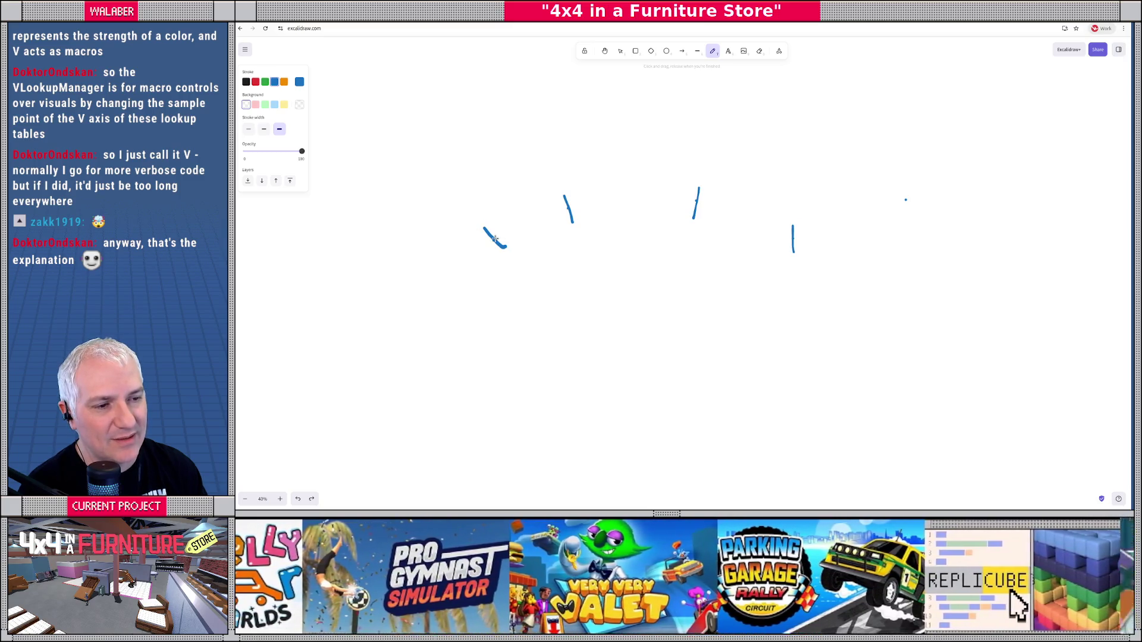
mouse_move(495, 239)
mouse_down()
mouse_move(571, 207)
mouse_move(699, 198)
mouse_move(793, 237)
mouse_move(907, 201)
mouse_move(915, 210)
mouse_move(803, 250)
mouse_move(707, 215)
mouse_move(637, 214)
mouse_move(505, 247)
mouse_move(517, 213)
mouse_move(564, 192)
mouse_move(702, 187)
mouse_move(793, 225)
mouse_move(902, 188)
mouse_up()
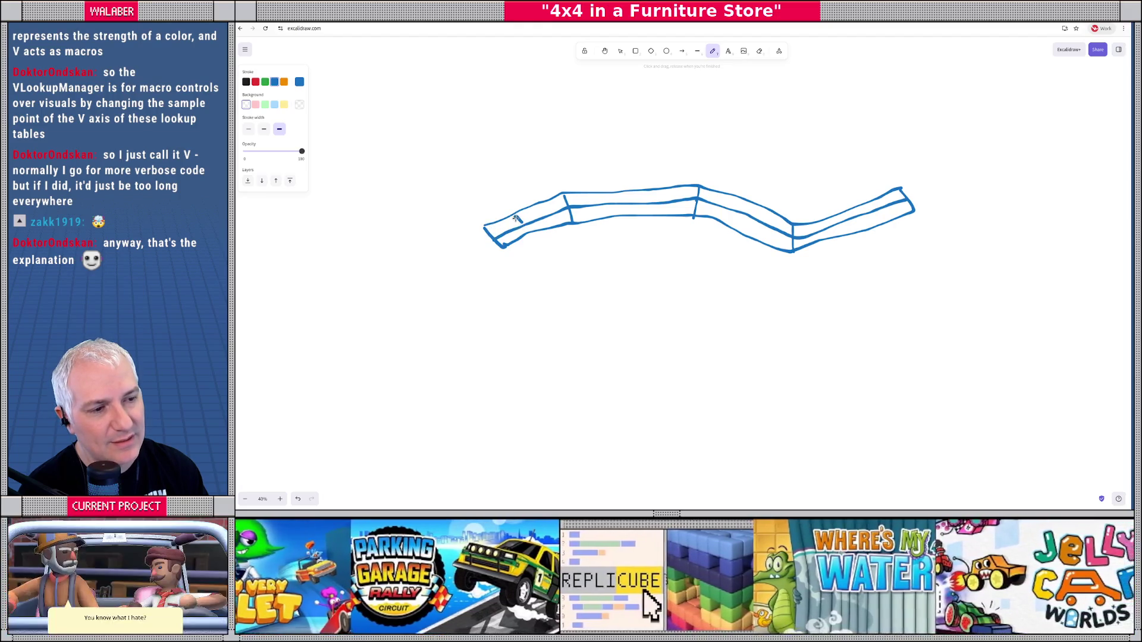
- Mark both tread ends, then sketch a long straight line and a wavy line below the tread
drag(515, 215, 532, 233)
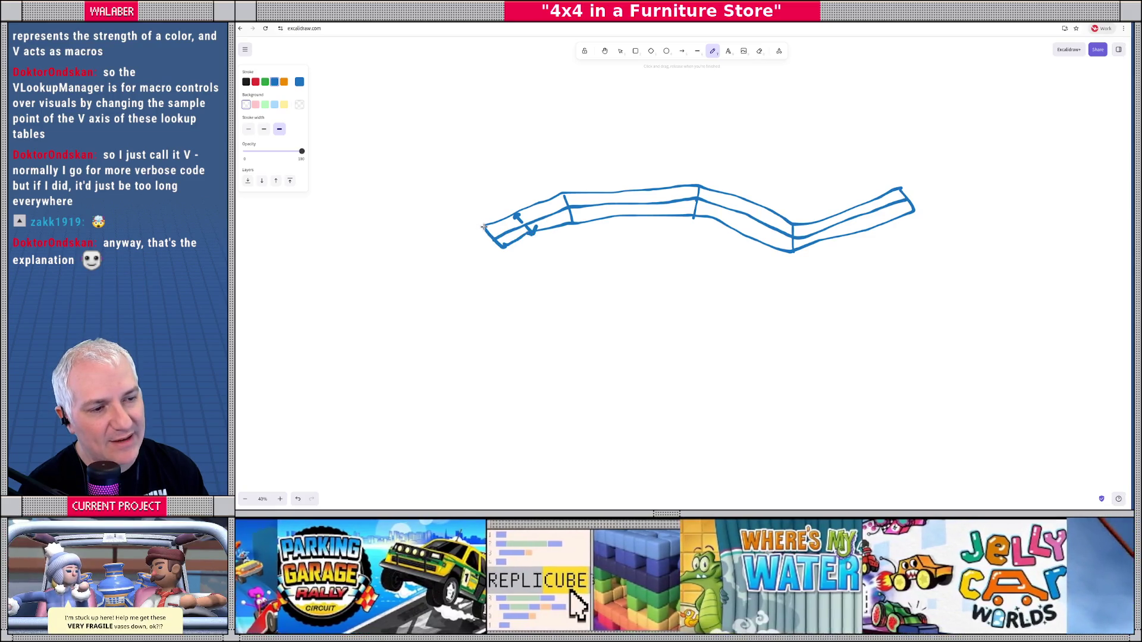
mouse_move(480, 231)
mouse_down()
mouse_move(483, 254)
mouse_move(508, 254)
mouse_move(483, 252)
mouse_move(497, 240)
mouse_move(477, 247)
mouse_up()
mouse_move(904, 193)
mouse_down()
mouse_move(921, 192)
mouse_move(910, 212)
mouse_up()
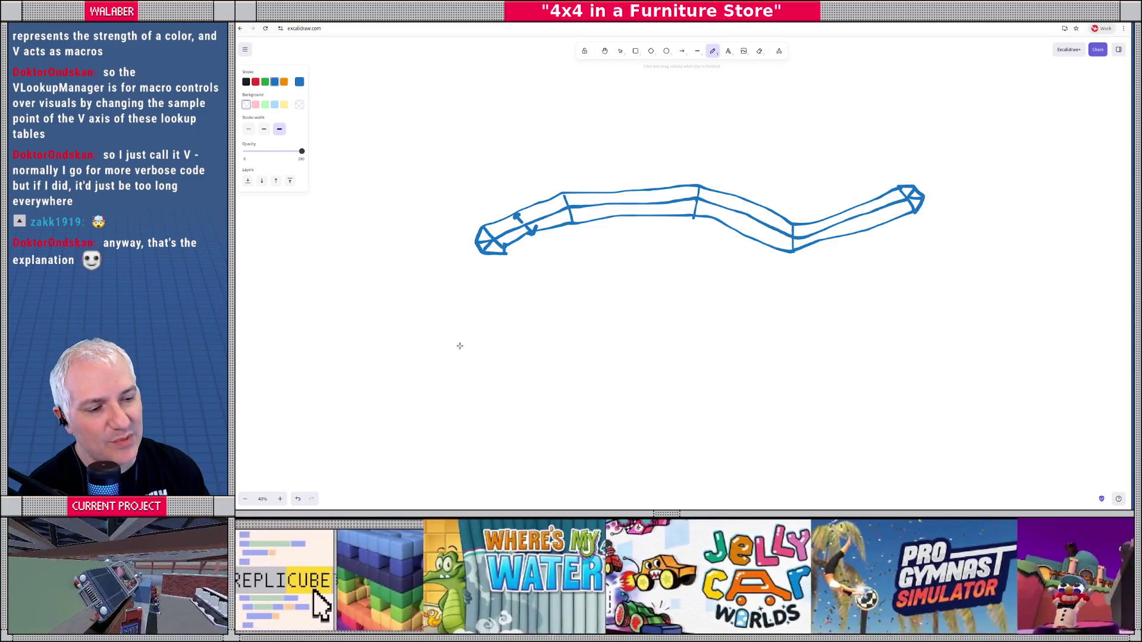
mouse_move(438, 343)
mouse_down()
mouse_move(974, 340)
mouse_move(945, 323)
mouse_move(422, 322)
mouse_move(468, 344)
mouse_up()
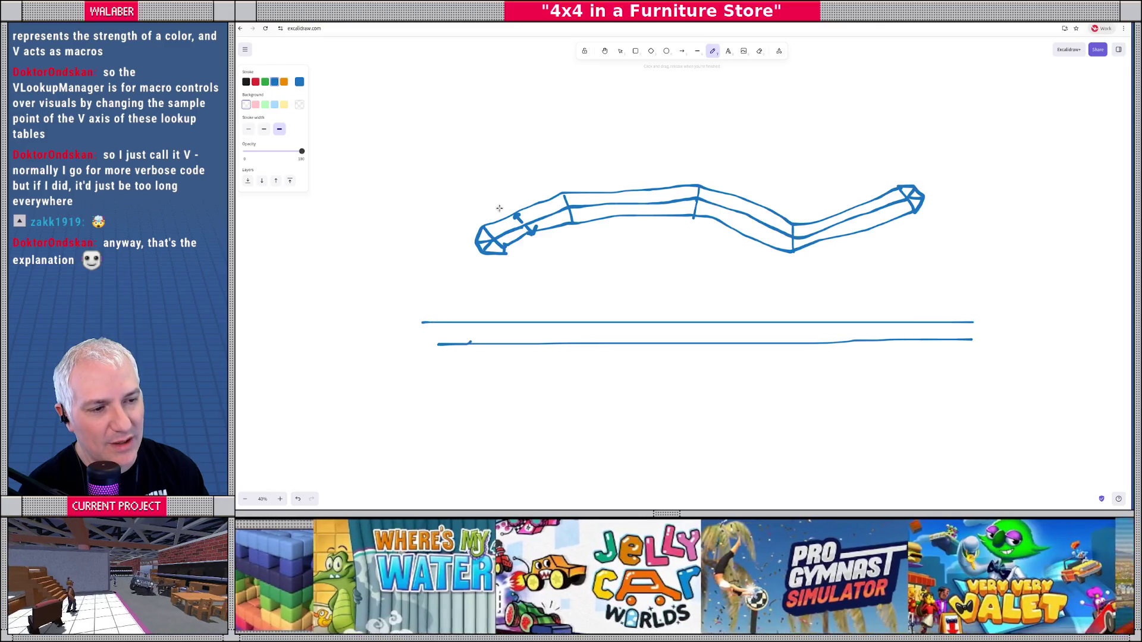
drag(491, 219, 503, 219)
mouse_move(444, 330)
mouse_down()
mouse_move(817, 325)
mouse_move(970, 329)
mouse_move(974, 339)
mouse_move(937, 338)
mouse_up()
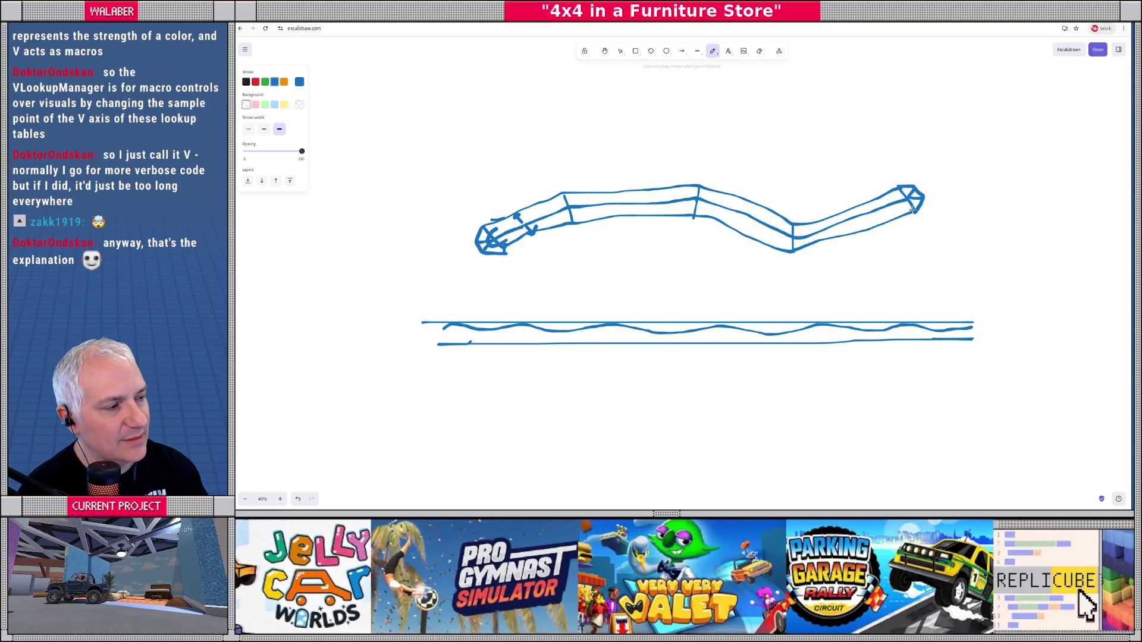
- Undo the lower lines and end marks back to the tick marks
key(ctrl+z)
key(ctrl+z)
key(ctrl+z)
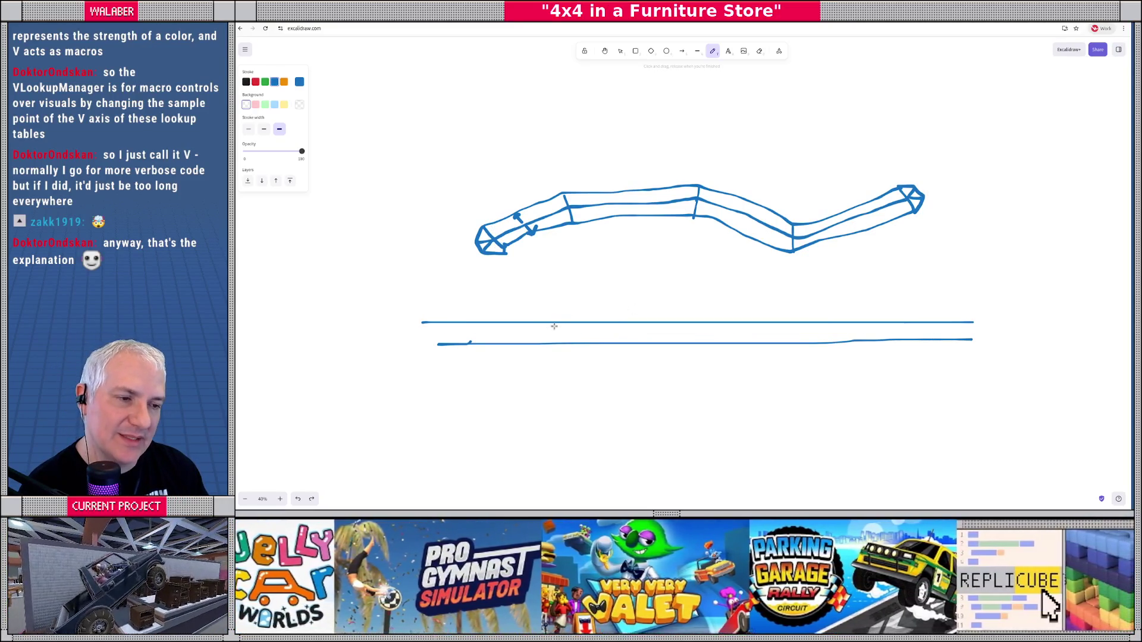
key(ctrl+z)
key(ctrl+z)
key(ctrl+z)
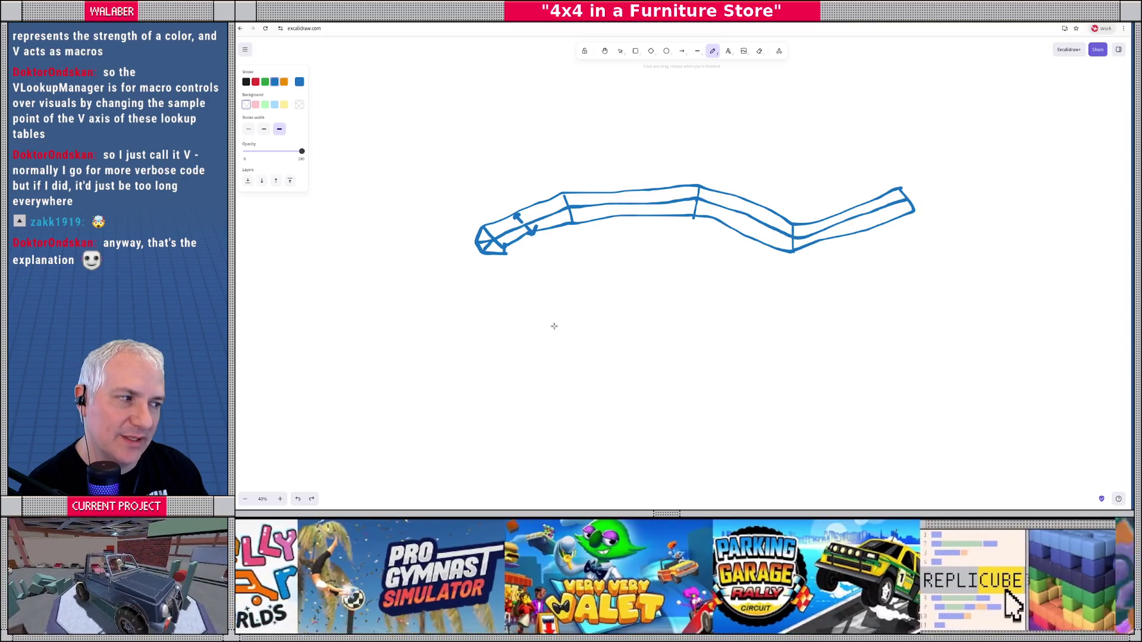
key(ctrl+z)
key(ctrl+z)
key(ctrl+z)
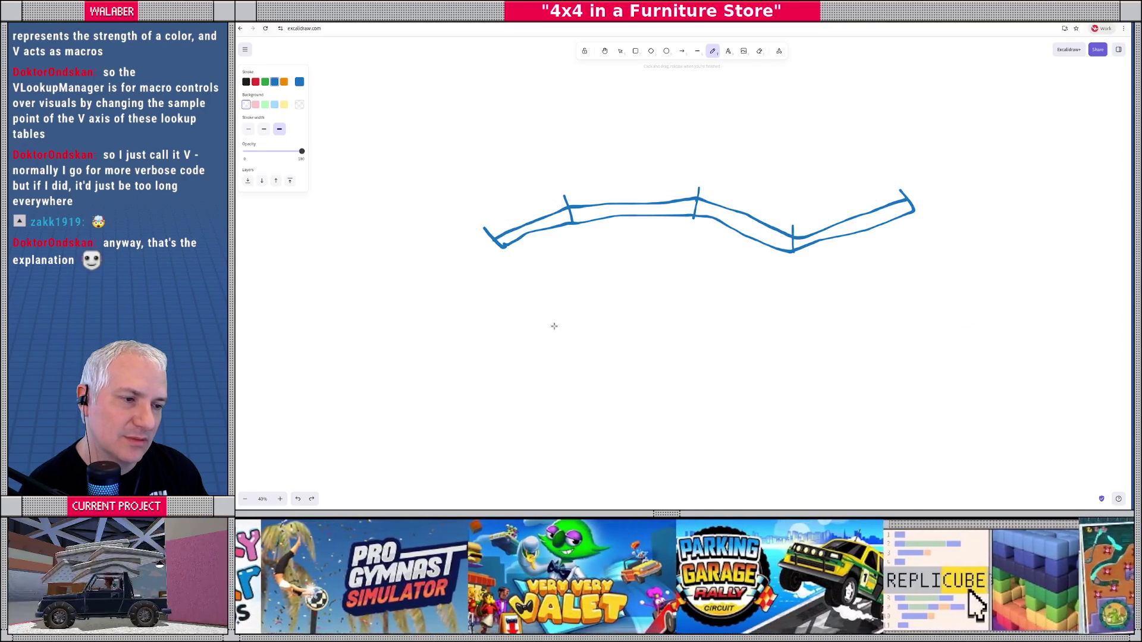
key(ctrl+shift+z)
key(ctrl+shift+z)
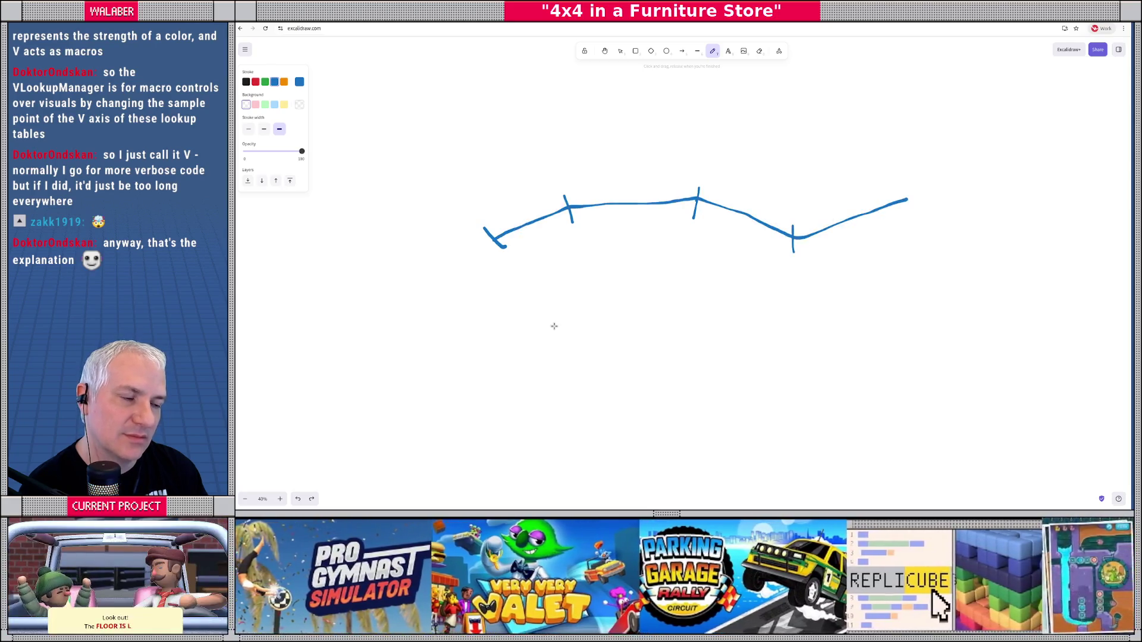
key(ctrl+z)
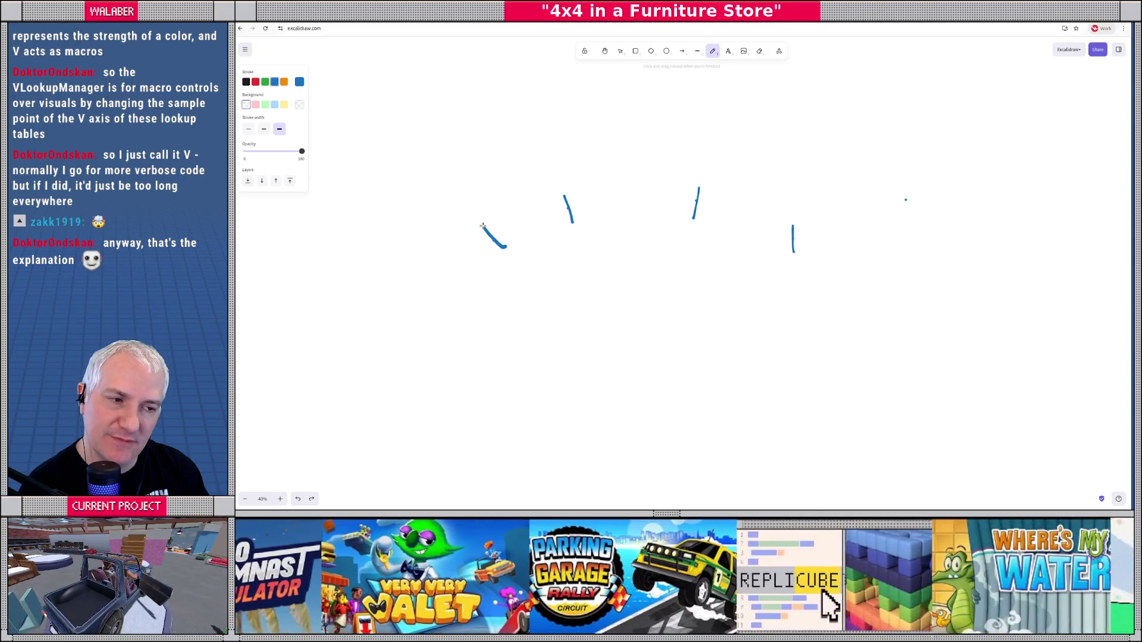
- Draw four connected box segments along the tick marks
drag(484, 227, 565, 196)
drag(504, 247, 714, 187)
mouse_move(577, 226)
mouse_down()
mouse_move(693, 221)
mouse_move(791, 249)
mouse_up()
drag(698, 189, 792, 222)
mouse_move(793, 224)
mouse_down()
mouse_move(899, 193)
mouse_move(913, 209)
mouse_move(793, 253)
mouse_up()
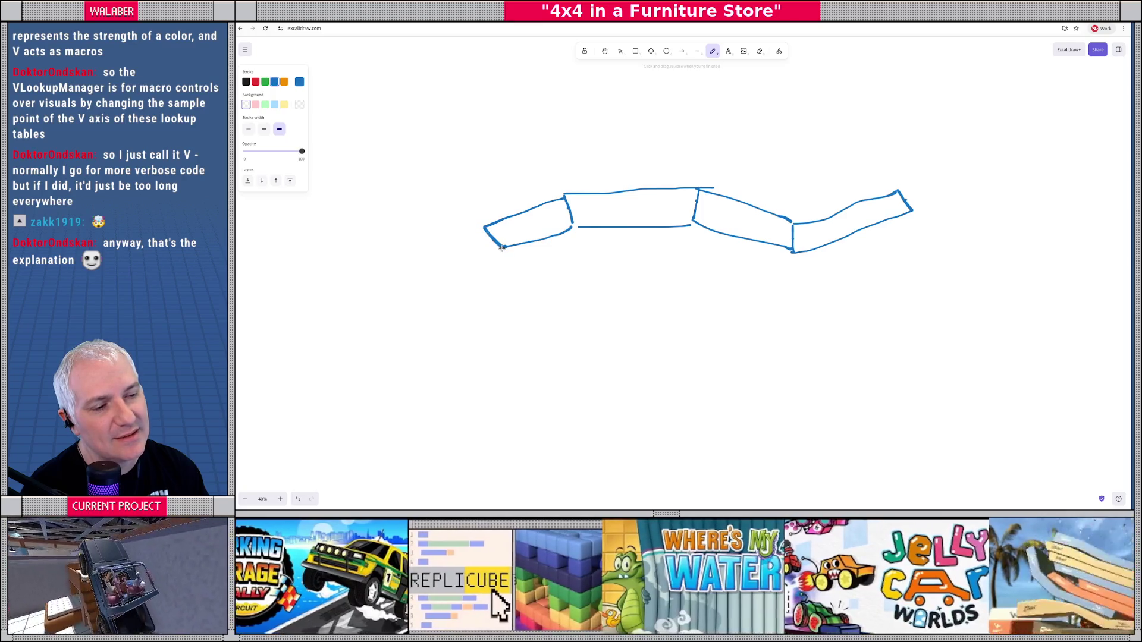
click(505, 254)
- Add tick marks and a wheel circle at the first segment, discarding the trial hatching strokes
drag(479, 215, 479, 223)
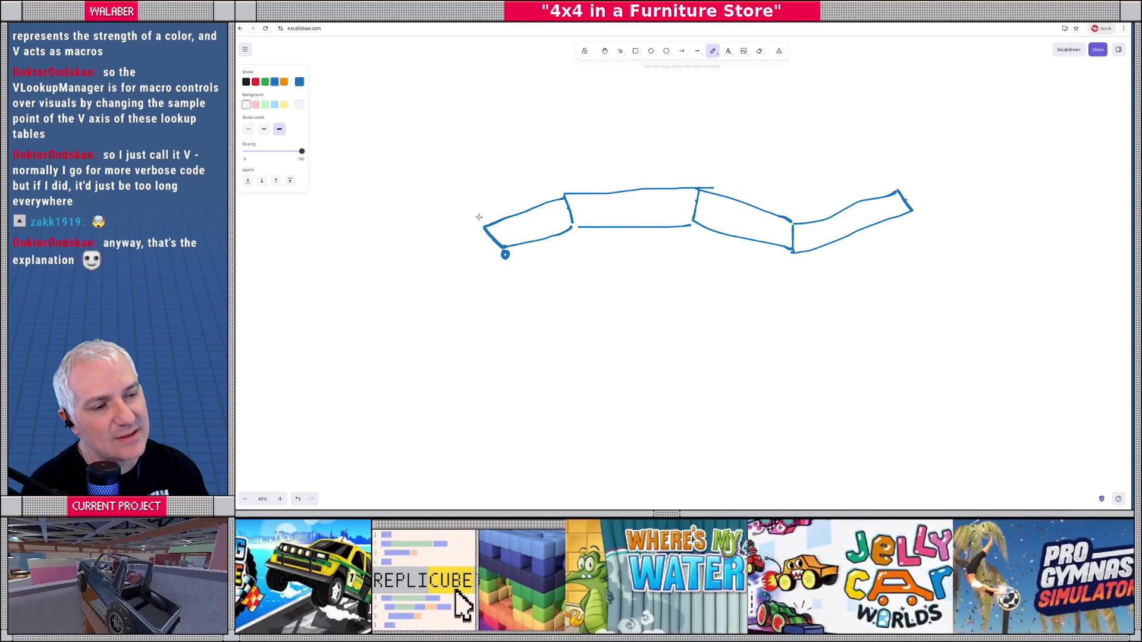
drag(576, 242, 575, 237)
drag(561, 183, 561, 193)
mouse_move(495, 238)
mouse_down()
mouse_move(568, 203)
mouse_move(514, 220)
mouse_up()
drag(501, 243, 561, 227)
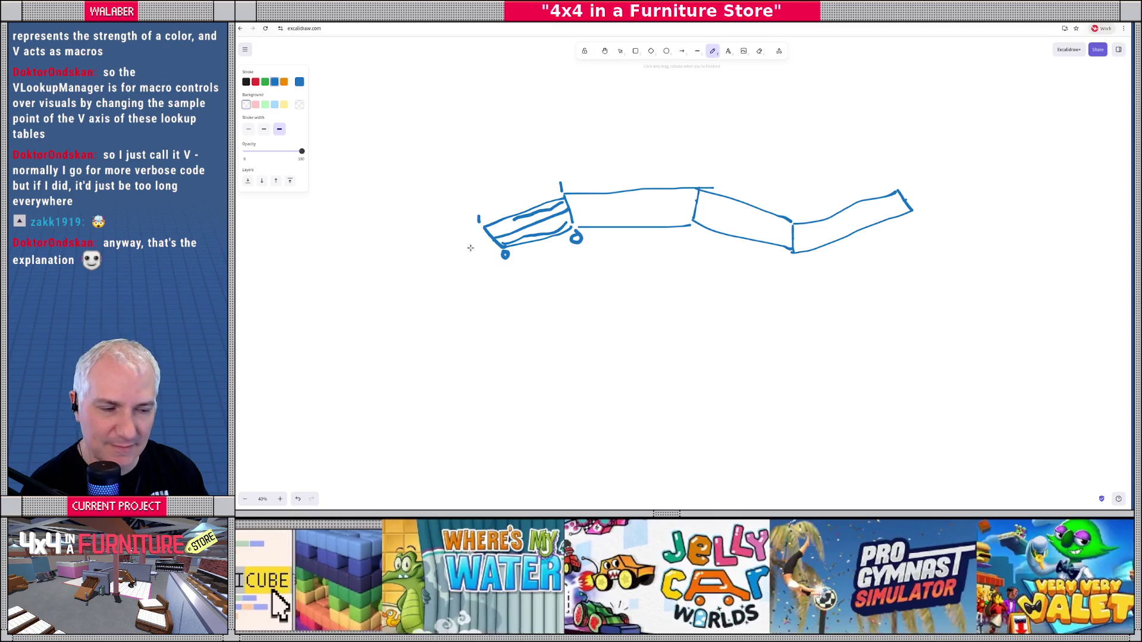
key(ctrl+z)
key(ctrl+z)
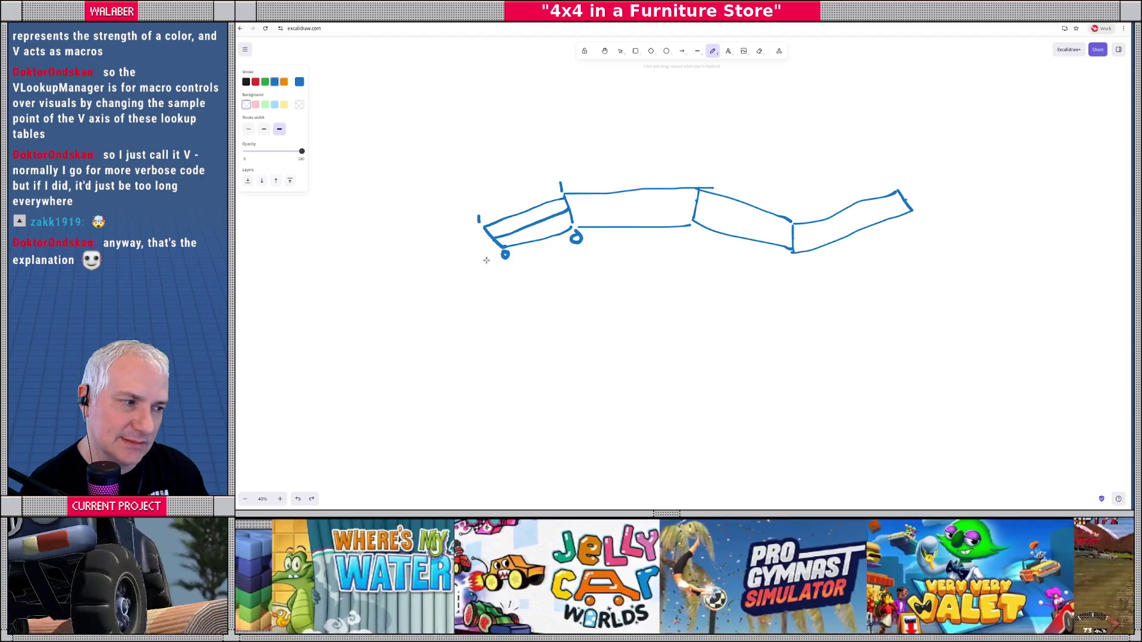
- Try a curve under the front end and a right-end stroke, then undo both
mouse_move(480, 225)
mouse_down()
mouse_move(481, 245)
mouse_move(506, 253)
mouse_up()
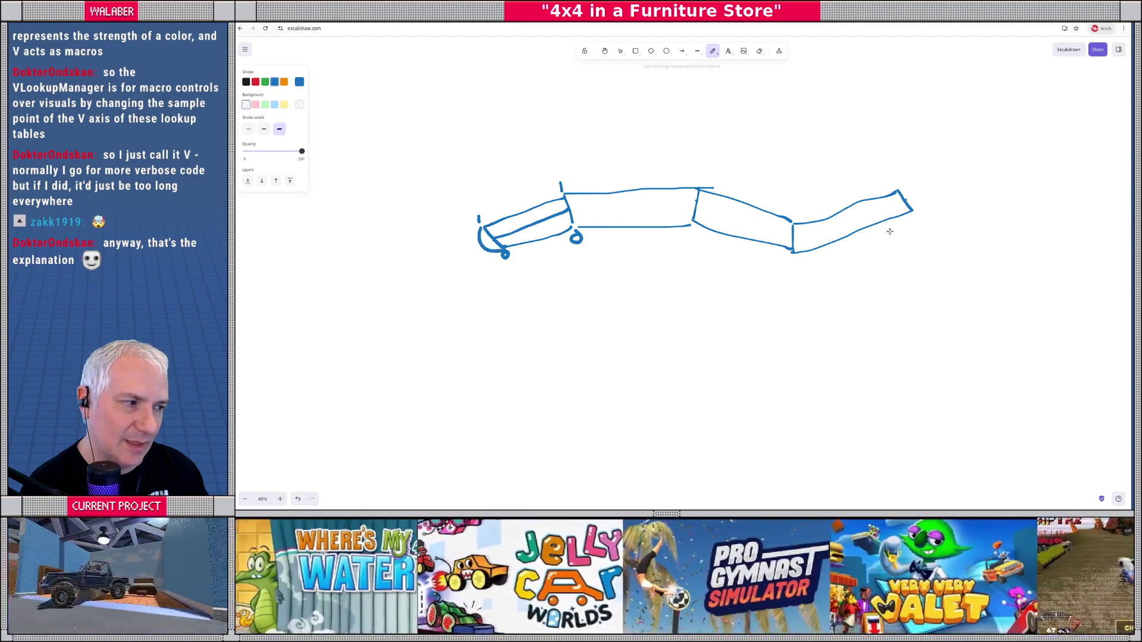
mouse_move(896, 193)
mouse_down()
mouse_move(920, 189)
mouse_move(895, 209)
mouse_up()
key(ctrl+z)
key(ctrl+z)
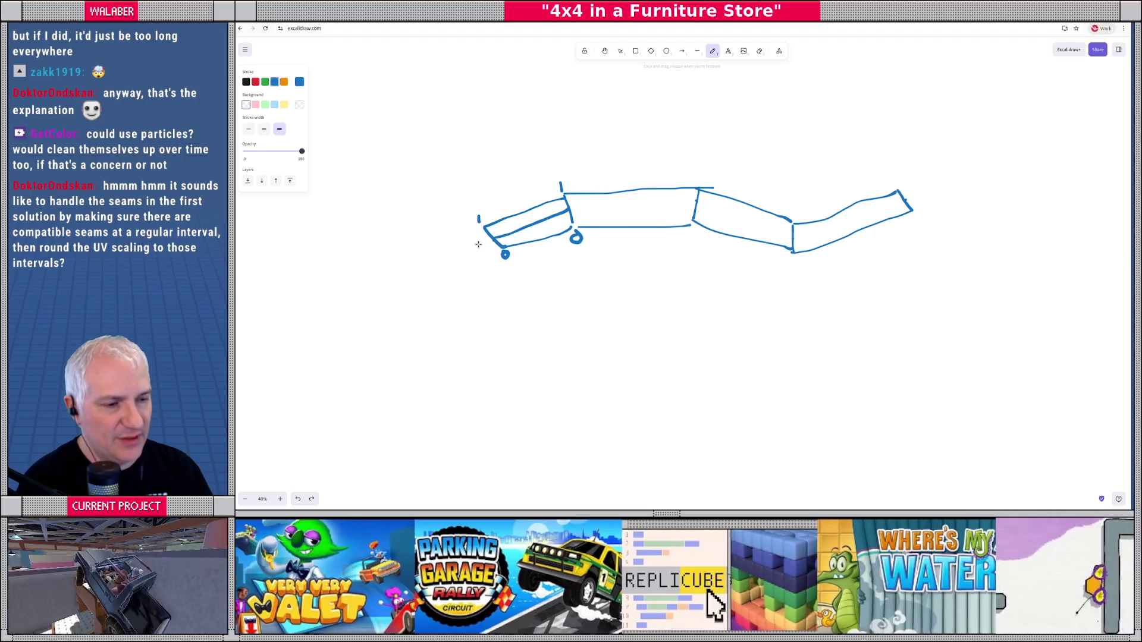
- Sketch loops around both tread ends with inner lines at the left end
mouse_move(501, 251)
mouse_down()
mouse_move(482, 249)
mouse_move(481, 225)
mouse_up()
mouse_move(896, 190)
mouse_down()
mouse_move(909, 187)
mouse_move(921, 204)
mouse_move(905, 203)
mouse_move(909, 191)
mouse_move(917, 201)
mouse_move(801, 239)
mouse_move(695, 206)
mouse_move(565, 206)
mouse_up()
mouse_move(484, 236)
mouse_down()
mouse_move(489, 249)
mouse_move(499, 234)
mouse_up()
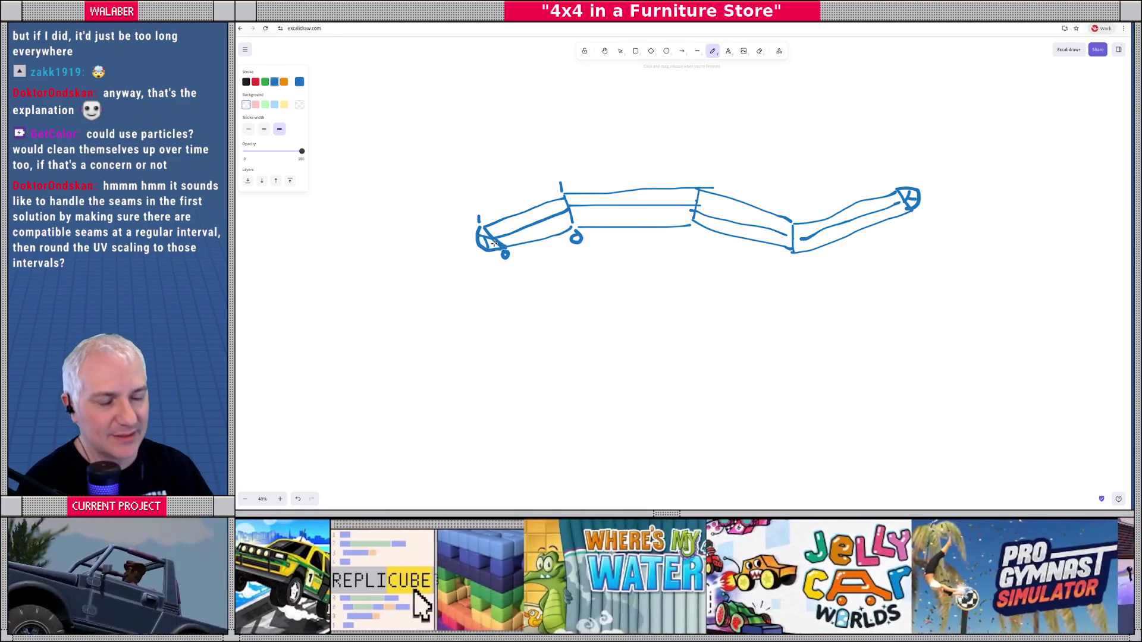
- Try a wavy line with end marks below the tread, undo it, and draw a guide line through the segments
drag(505, 315, 934, 319)
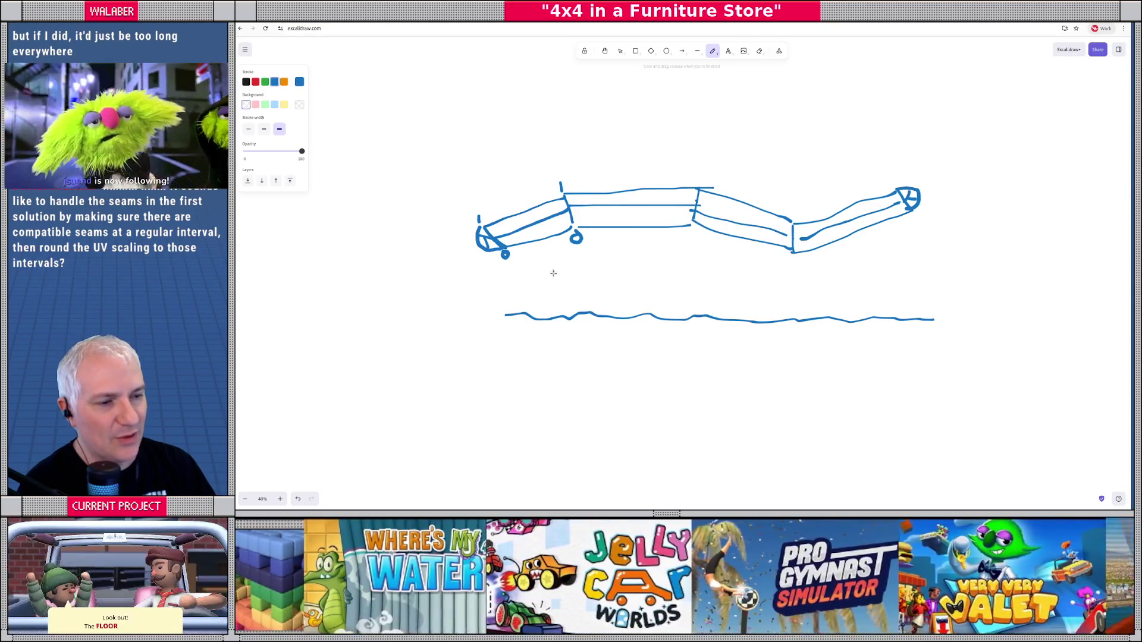
drag(503, 299, 504, 336)
drag(939, 303, 938, 345)
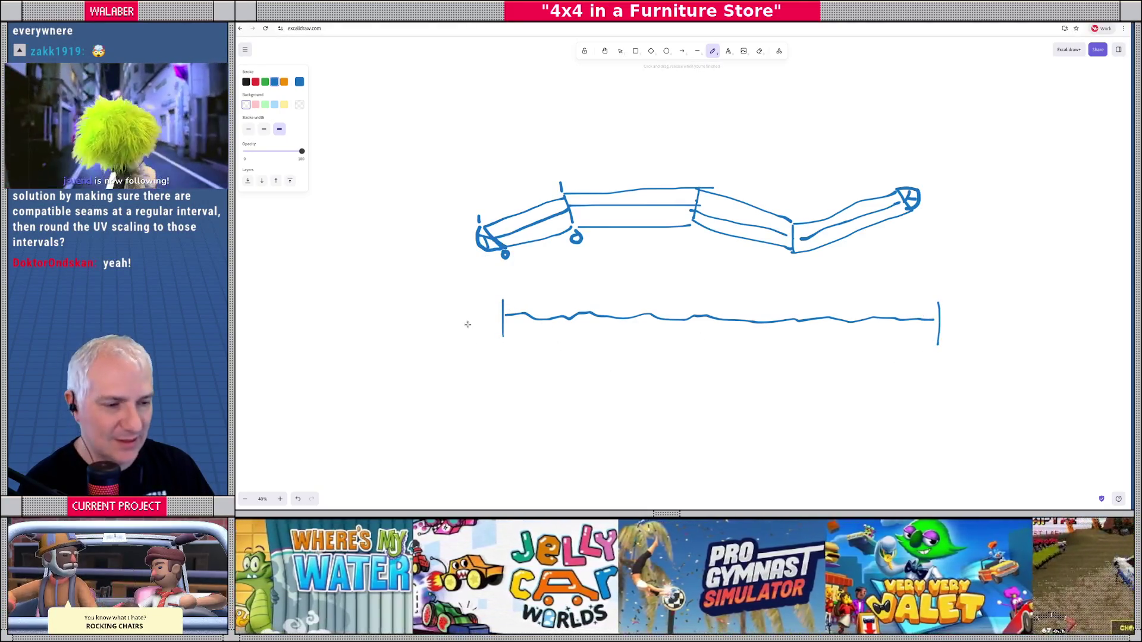
mouse_move(502, 320)
mouse_down()
mouse_move(459, 314)
mouse_move(456, 366)
mouse_move(607, 384)
mouse_move(1011, 370)
mouse_move(946, 320)
mouse_move(907, 324)
mouse_up()
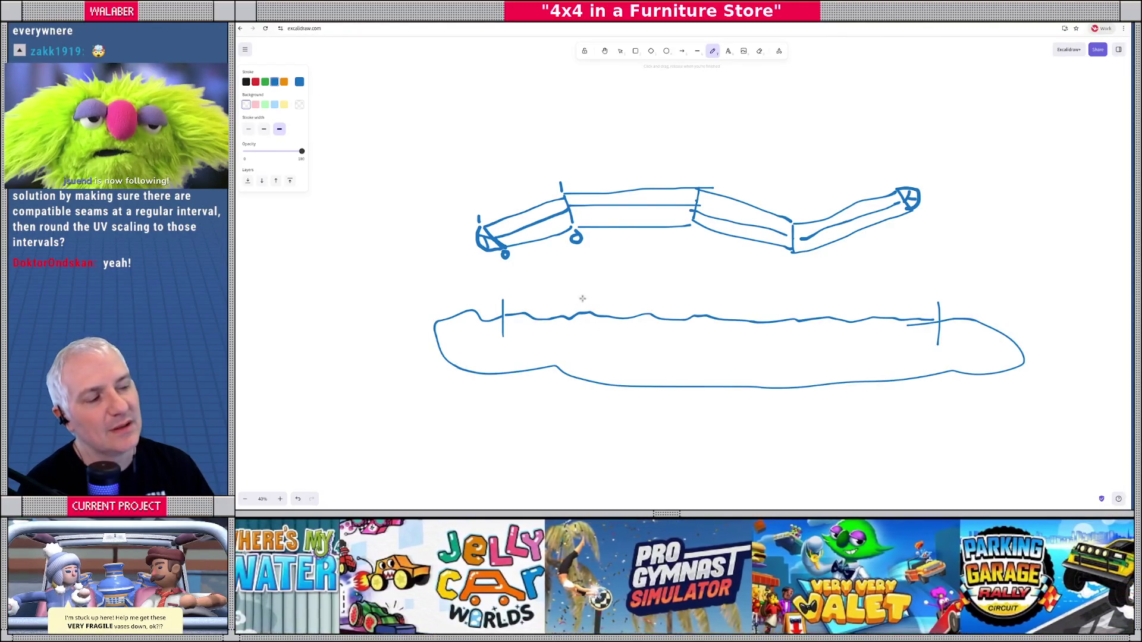
key(ctrl+z)
key(ctrl+z)
key(ctrl+z)
key(ctrl+z)
key(ctrl+z)
key(ctrl+z)
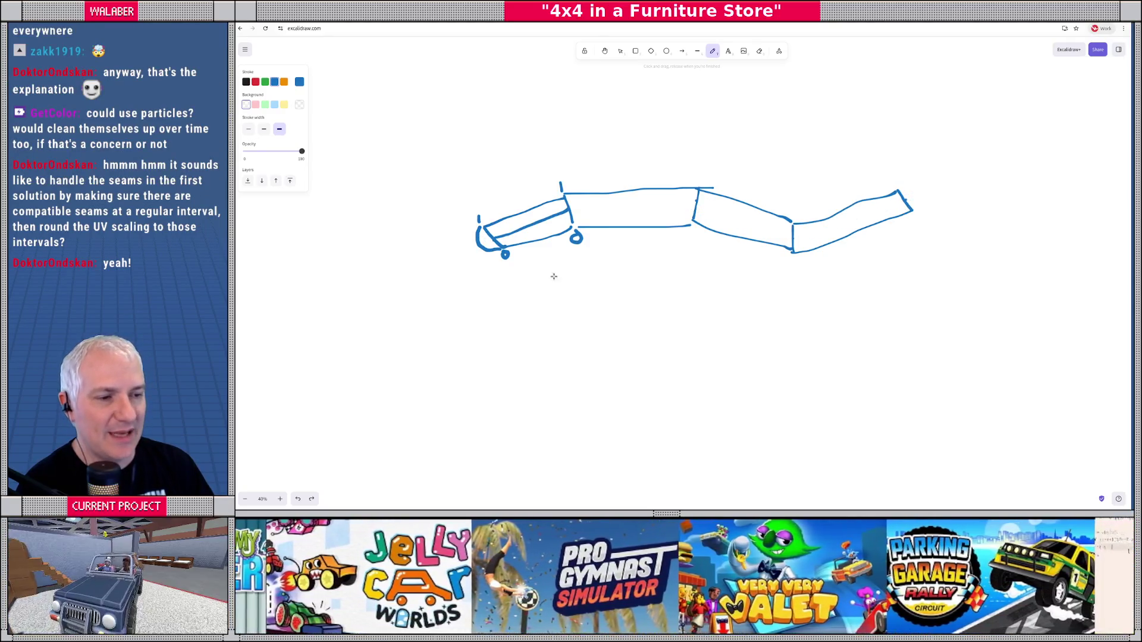
mouse_move(496, 241)
mouse_down()
mouse_move(571, 208)
mouse_move(695, 205)
mouse_move(797, 238)
mouse_move(905, 202)
mouse_up()
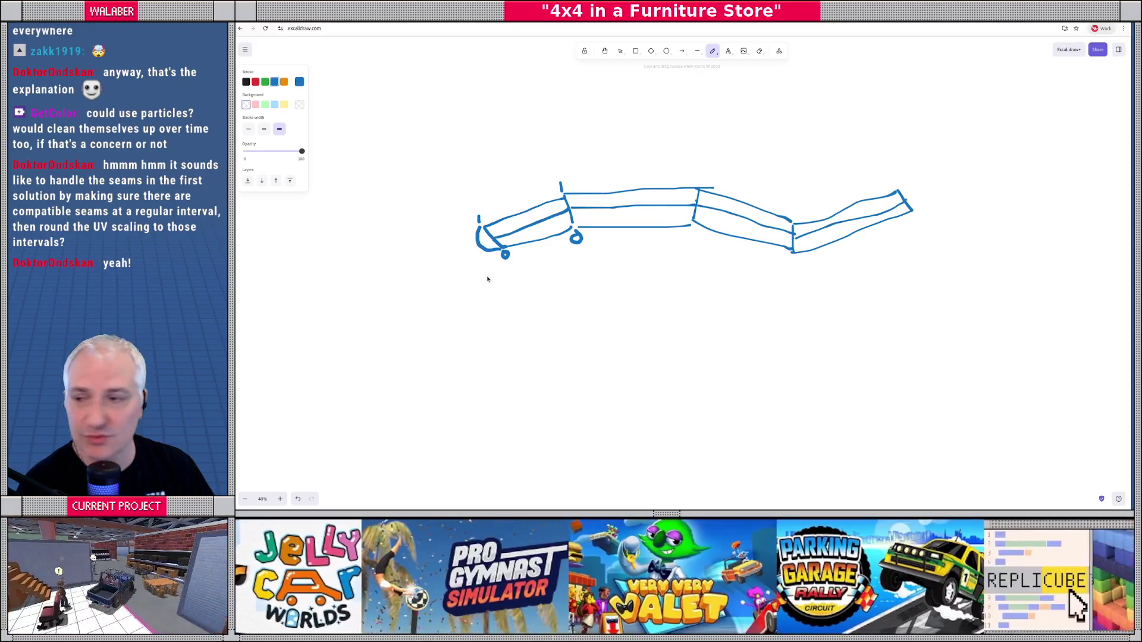
key(alt+Tab)
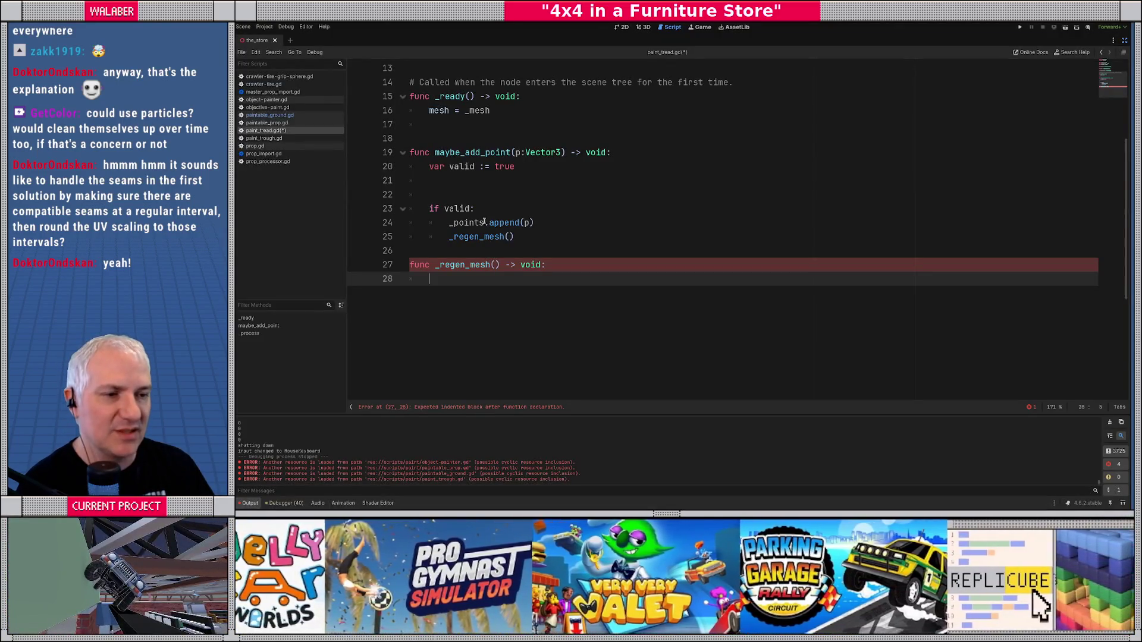
- Open the ImmediateMesh class docs and select the vertex-adding lines in its code sample
scroll(485, 222, up, 4)
ctrl+click(506, 200)
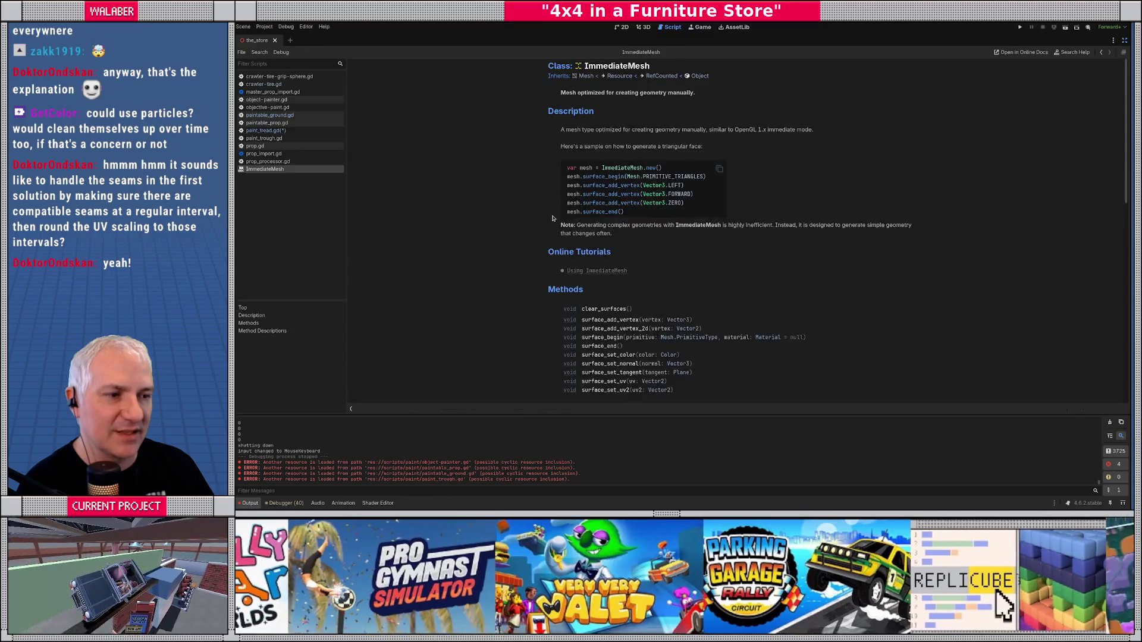
scroll(559, 189, down, 2)
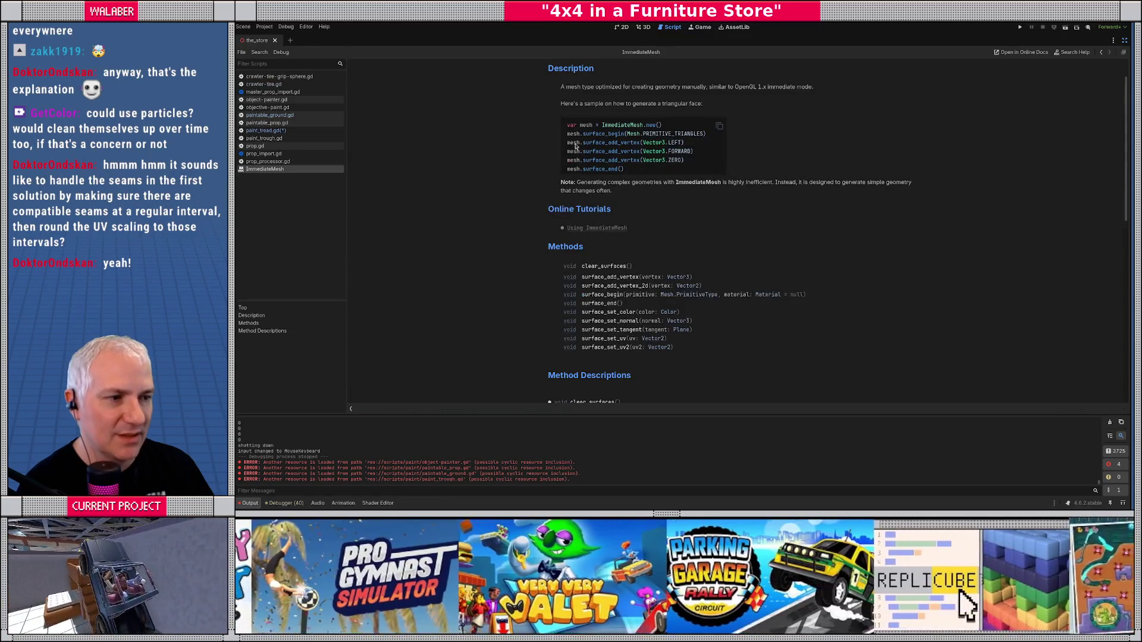
drag(577, 143, 685, 160)
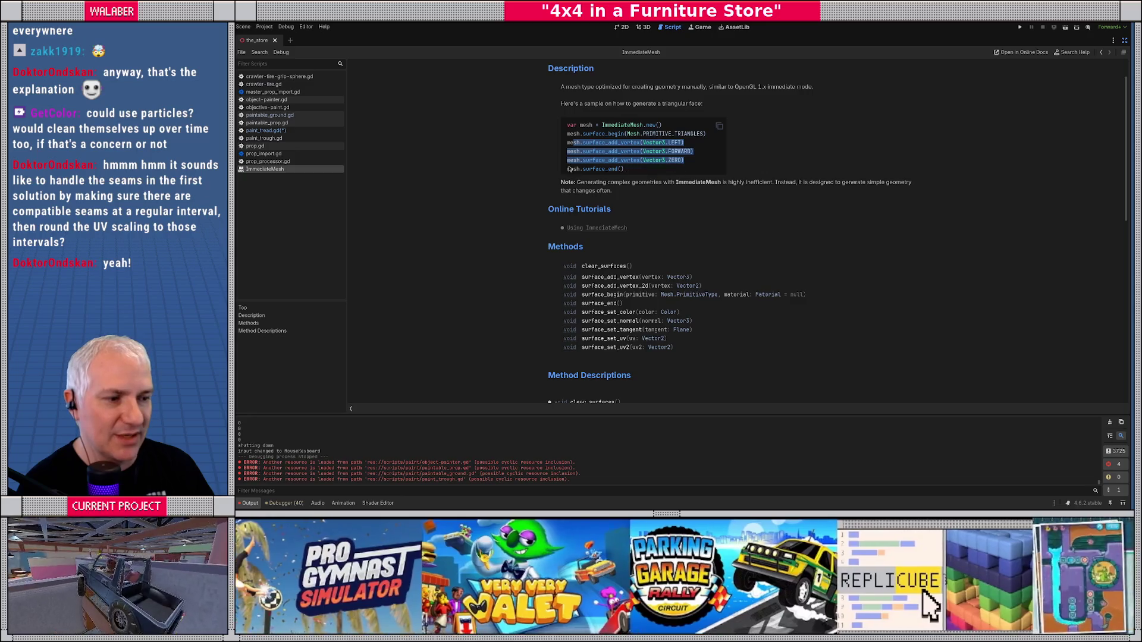
scroll(599, 316, down, 8)
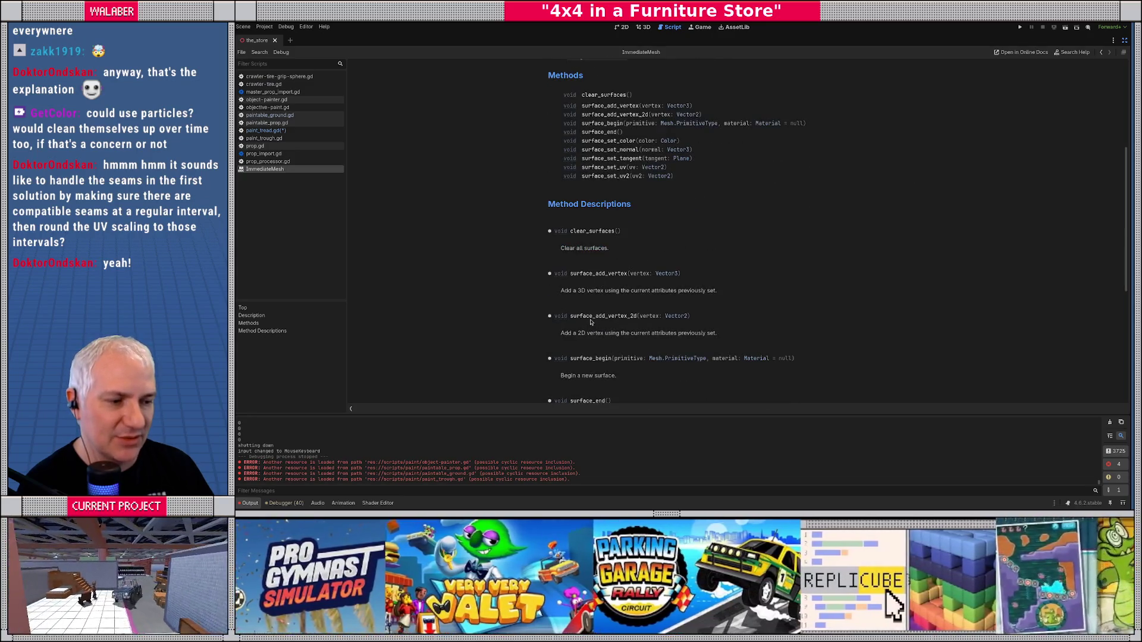
scroll(592, 324, down, 4)
scroll(592, 324, up, 8)
key(alt+Tab)
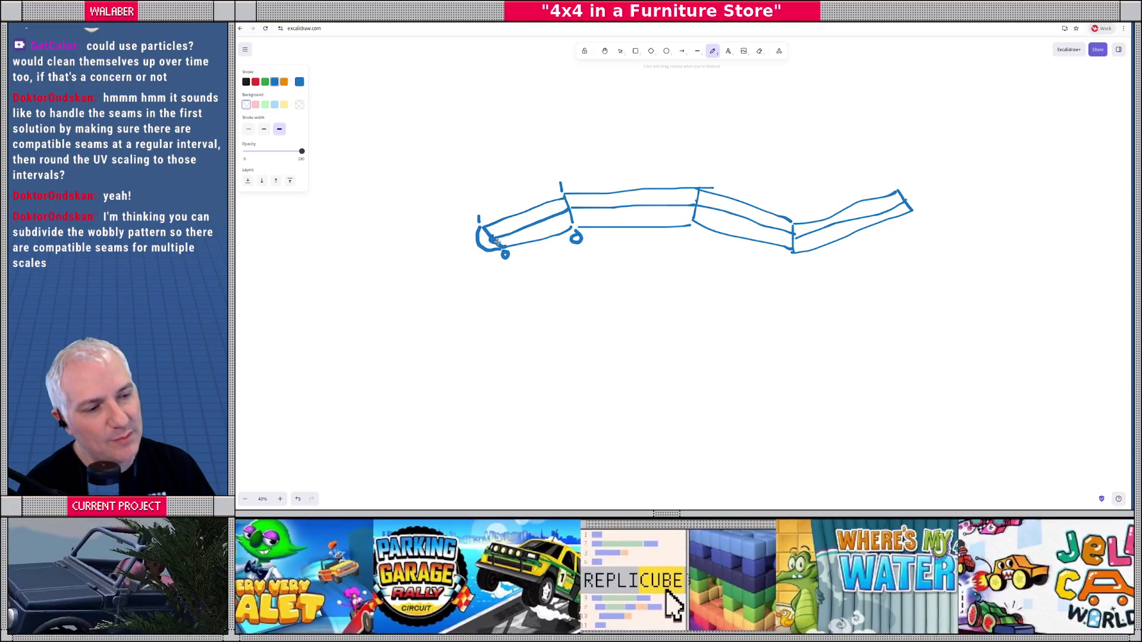
- Draw a thick stroke from the wheel to the first seam, then reopen paint_tread.gd in Godot
drag(494, 239, 568, 210)
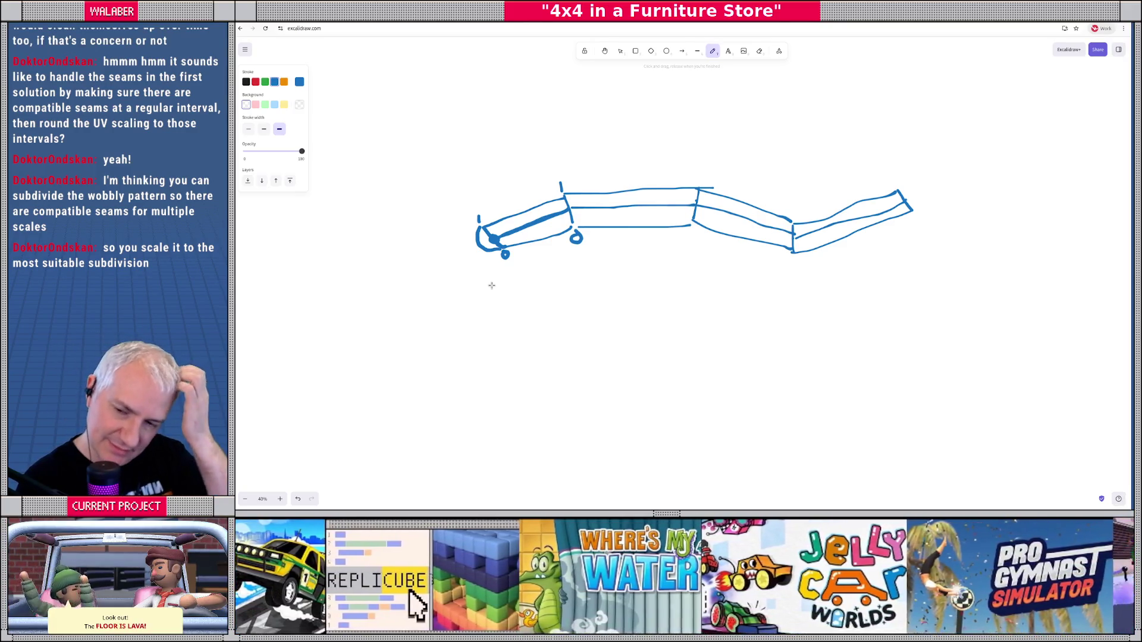
key(alt+Tab)
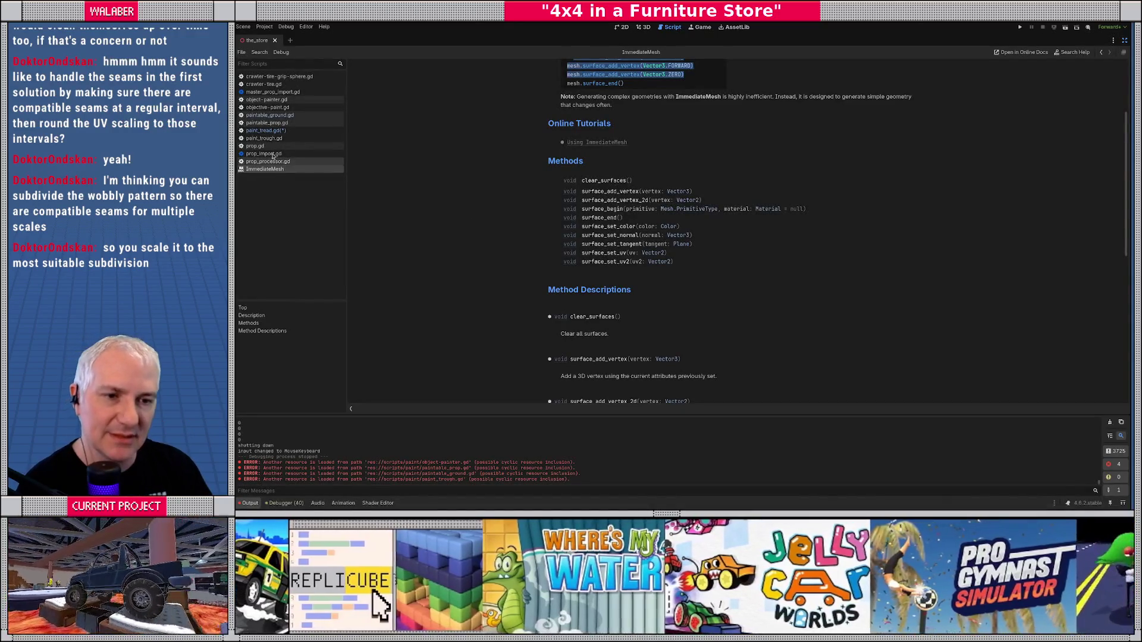
click(266, 130)
- Begin the _regen_mesh body in paint_tread.gd with a `var fwd` line
click(485, 221)
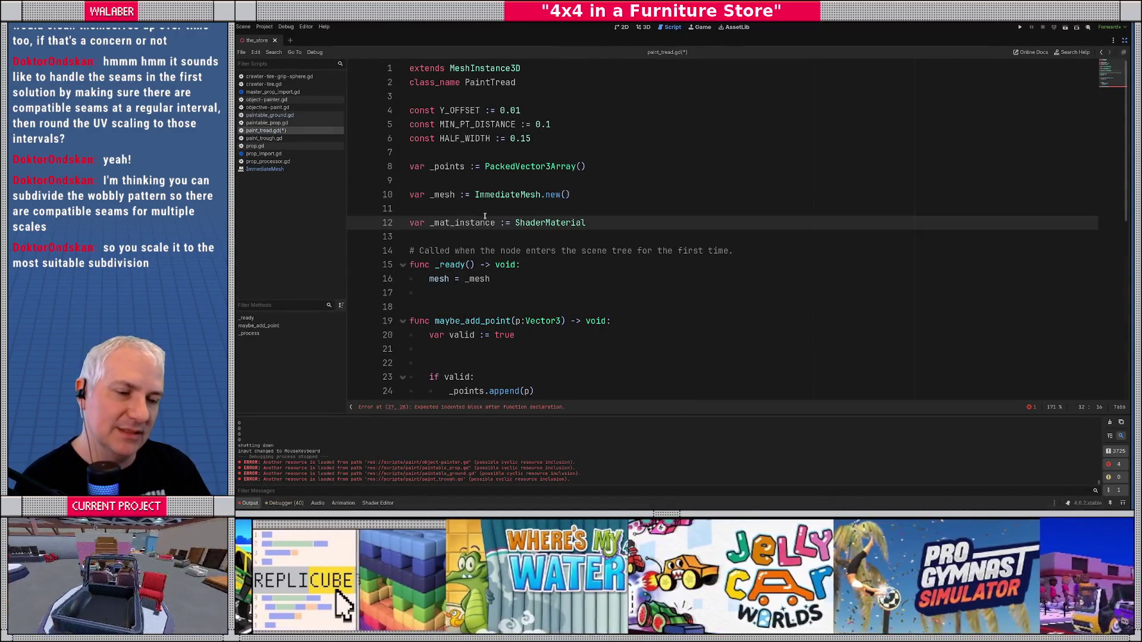
scroll(484, 216, down, 4)
click(473, 298)
key(Return)
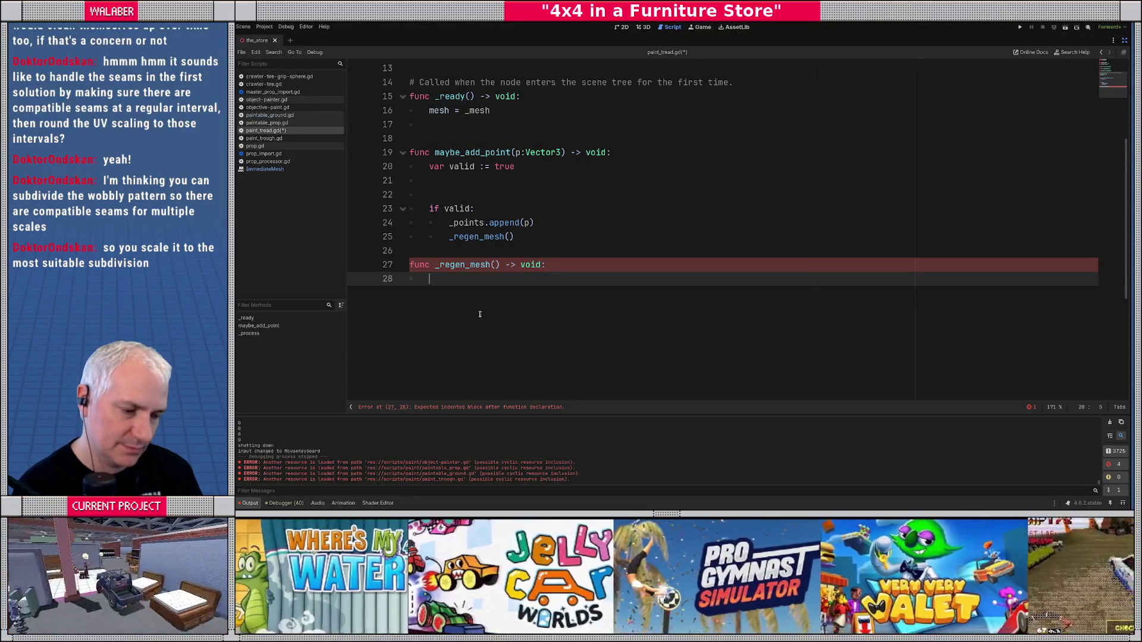
key(Return)
text(var )
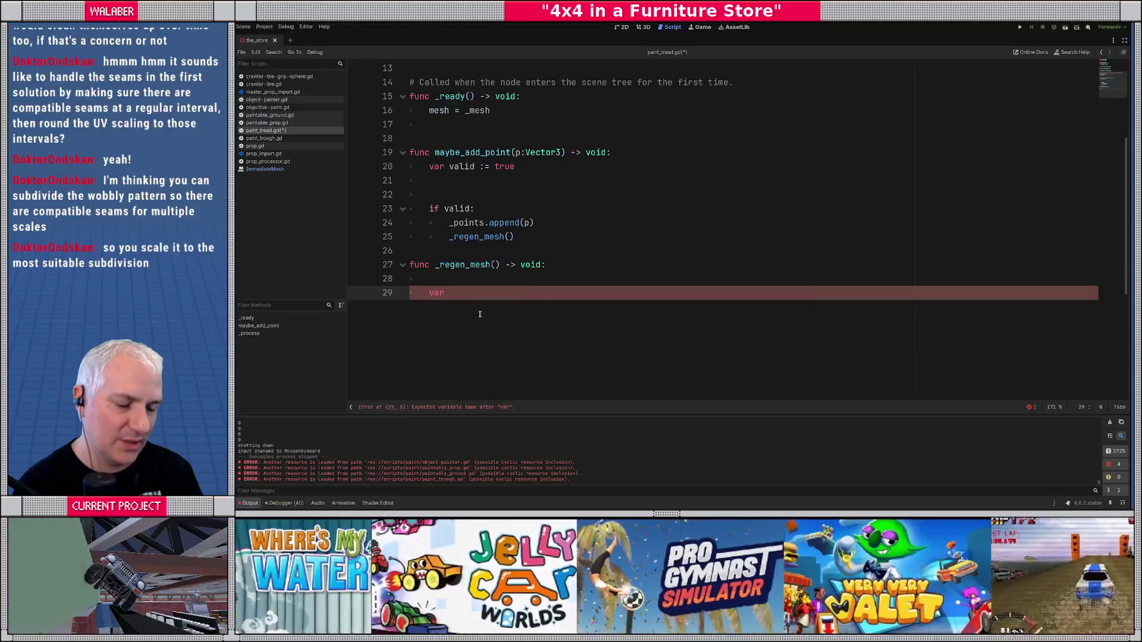
text(fwd)
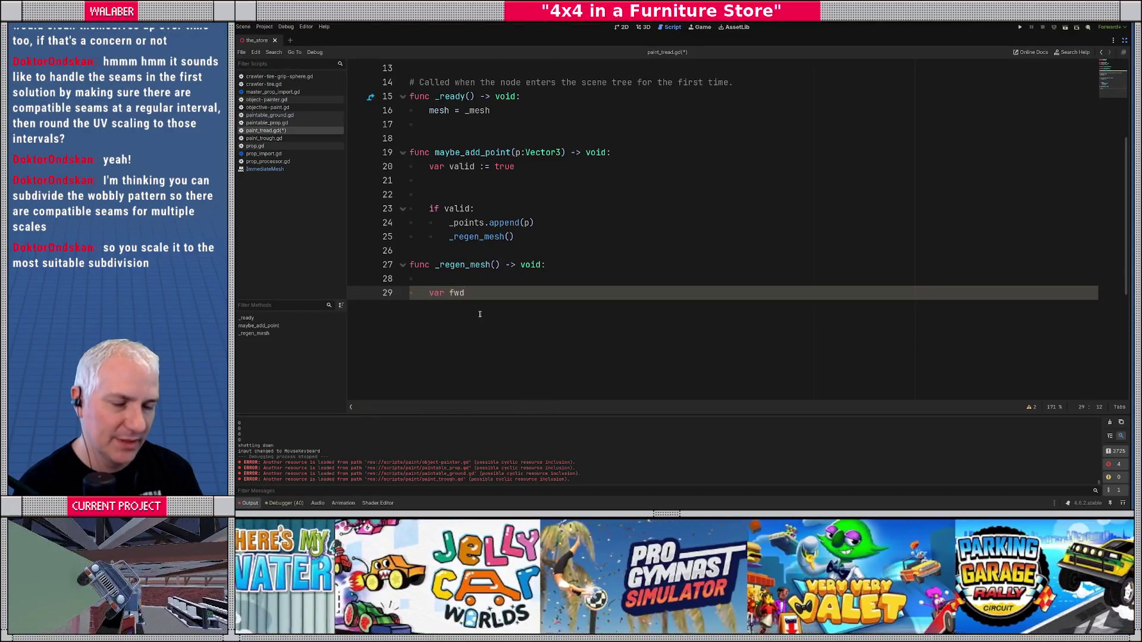
key(alt+Tab)
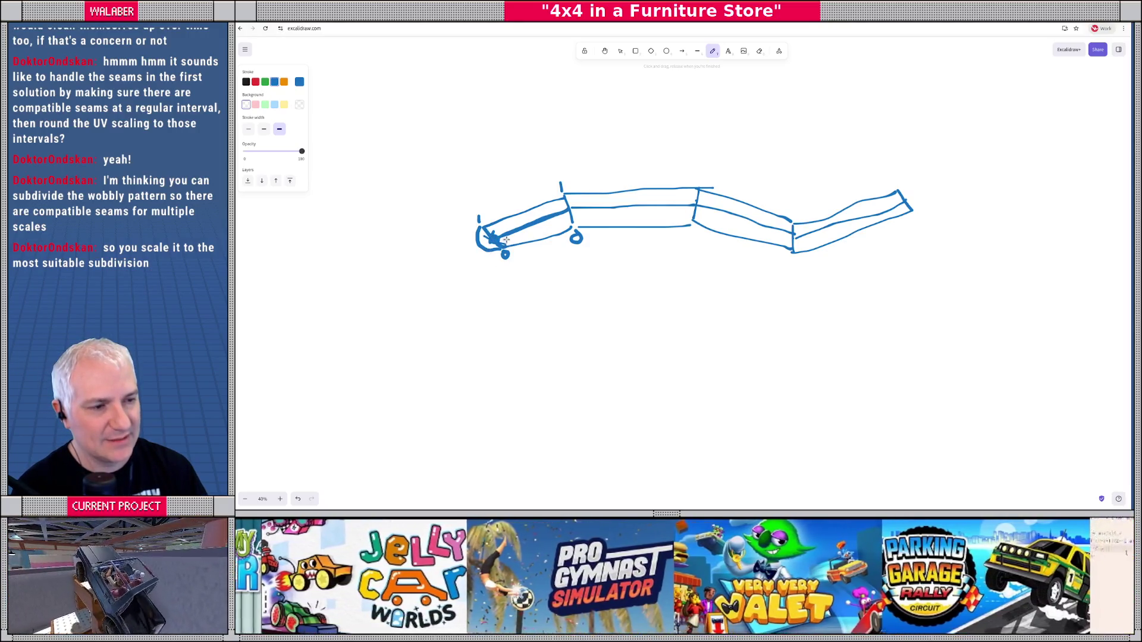
- Draw arrows from the tube's left end pointing along the tube, down-right, and straight up
mouse_move(498, 232)
mouse_down()
mouse_move(538, 219)
mouse_move(531, 231)
mouse_up()
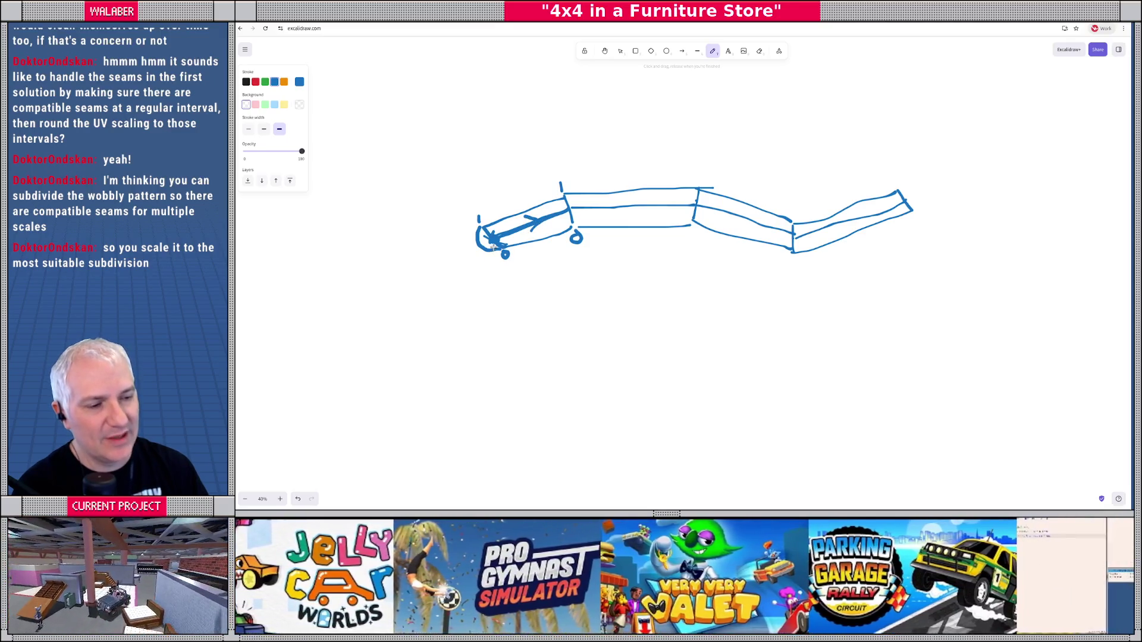
mouse_move(503, 250)
mouse_down()
mouse_move(527, 279)
mouse_move(522, 267)
mouse_move(504, 277)
mouse_up()
mouse_move(495, 236)
mouse_down()
mouse_move(496, 138)
mouse_move(513, 170)
mouse_up()
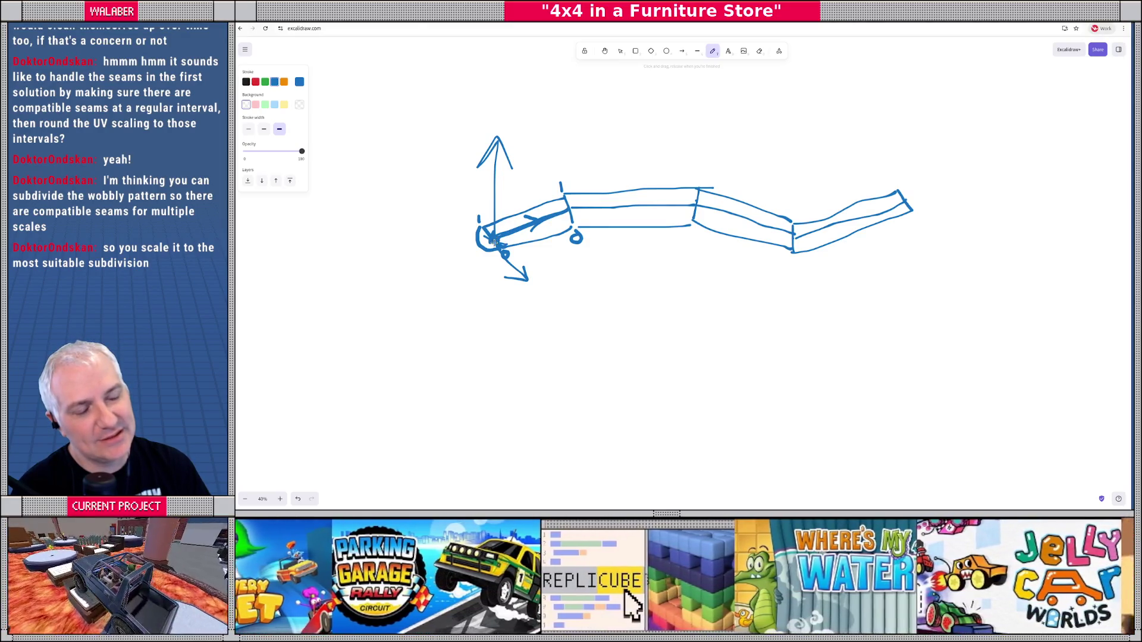
key(alt+Tab)
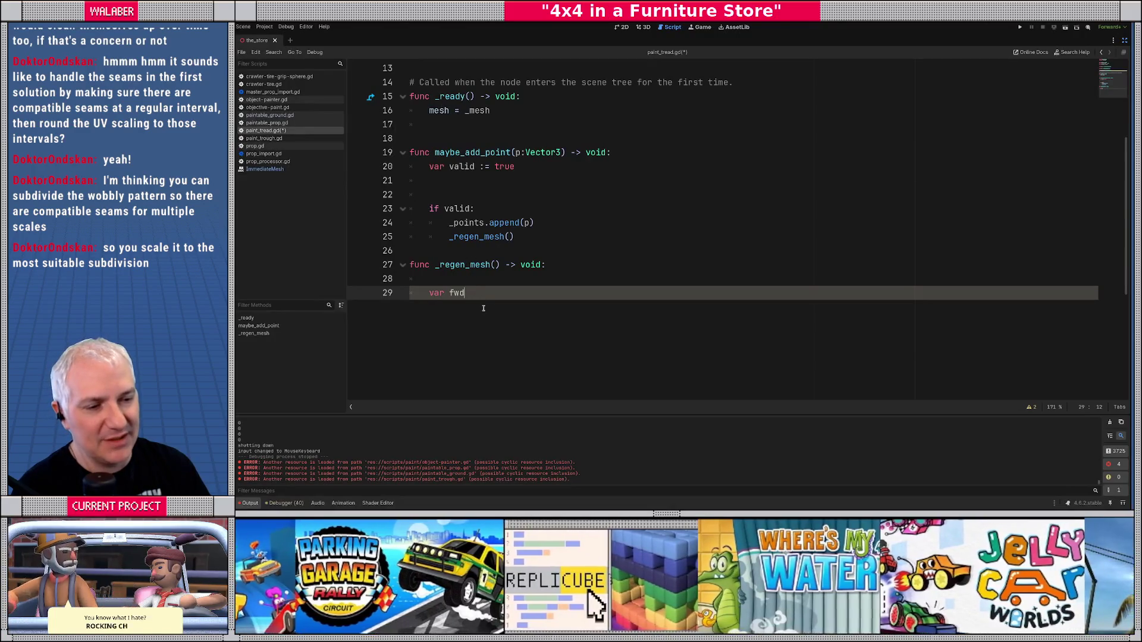
- Fix the misspelled assignment so fwd := Vector3.FORWARD on line 29
text(= Vectro)
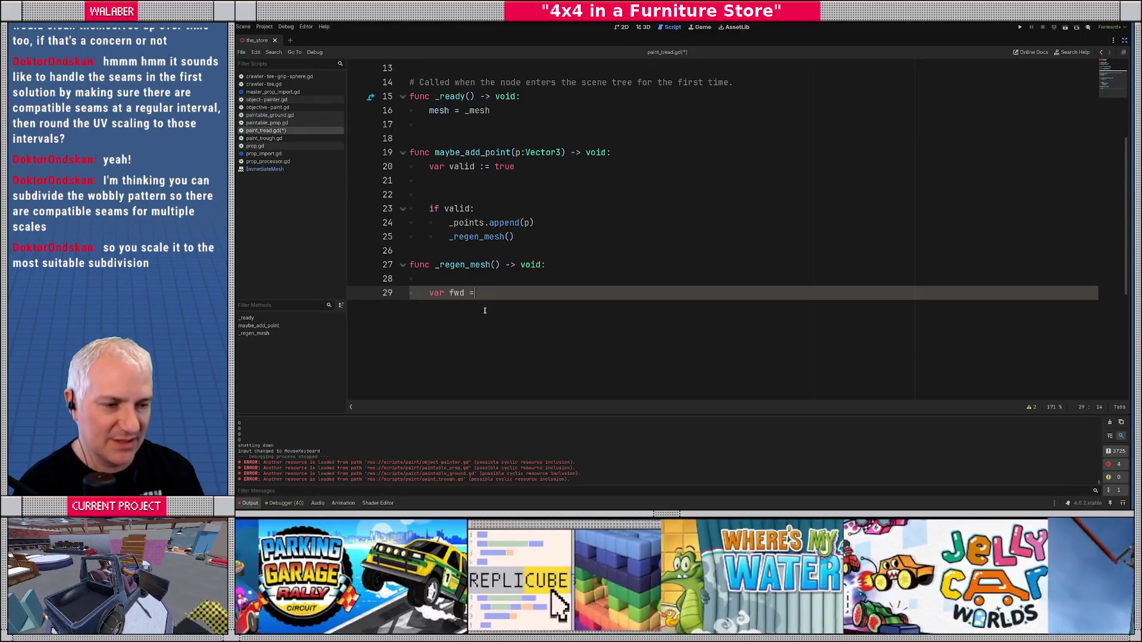
key(BackSpace)
key(BackSpace)
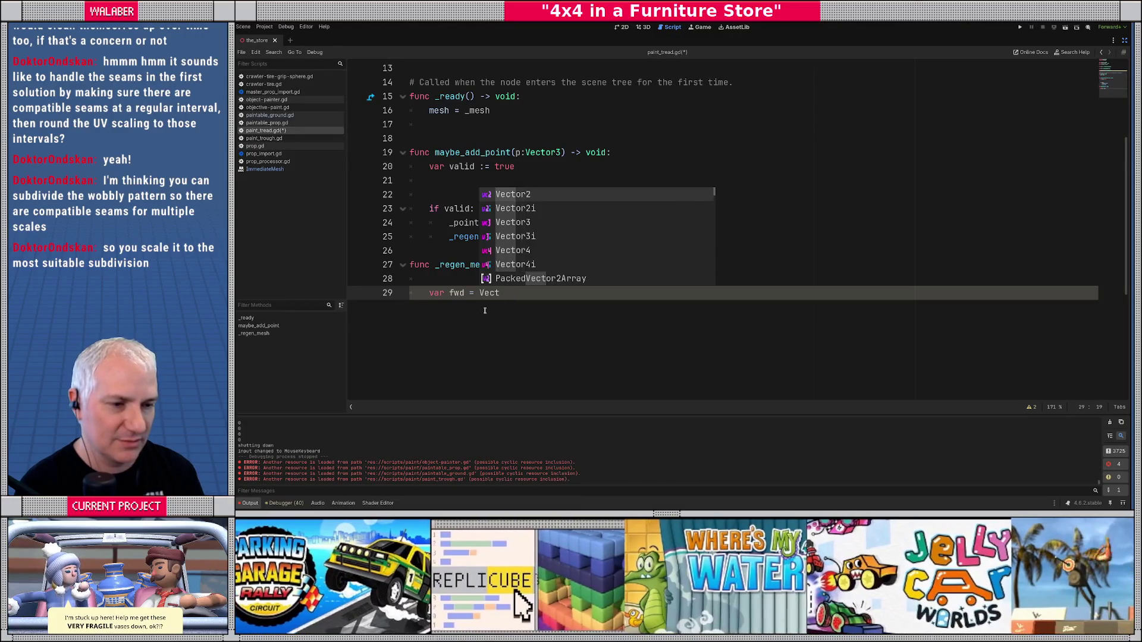
key(BackSpace)
key(BackSpace)
key(BackSpace)
text(:= )
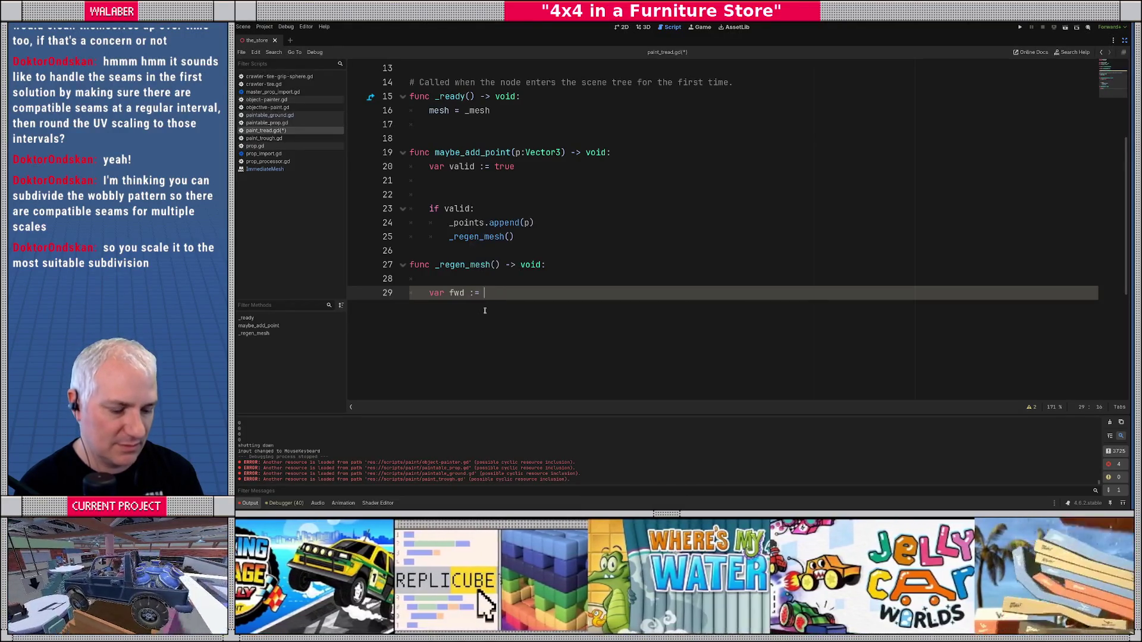
text(Vector3.f)
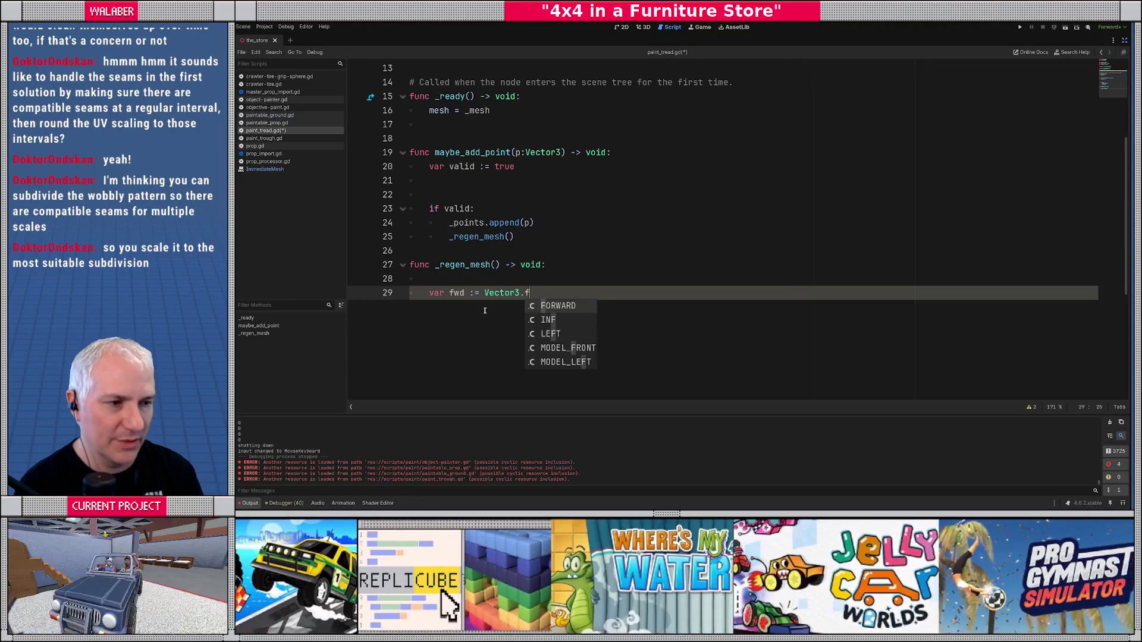
key(Return)
key(Return)
- Add 'var right := Vector3.RIGHT' below it, then draw a seam oval in the Excalidraw sketch
text(var right)
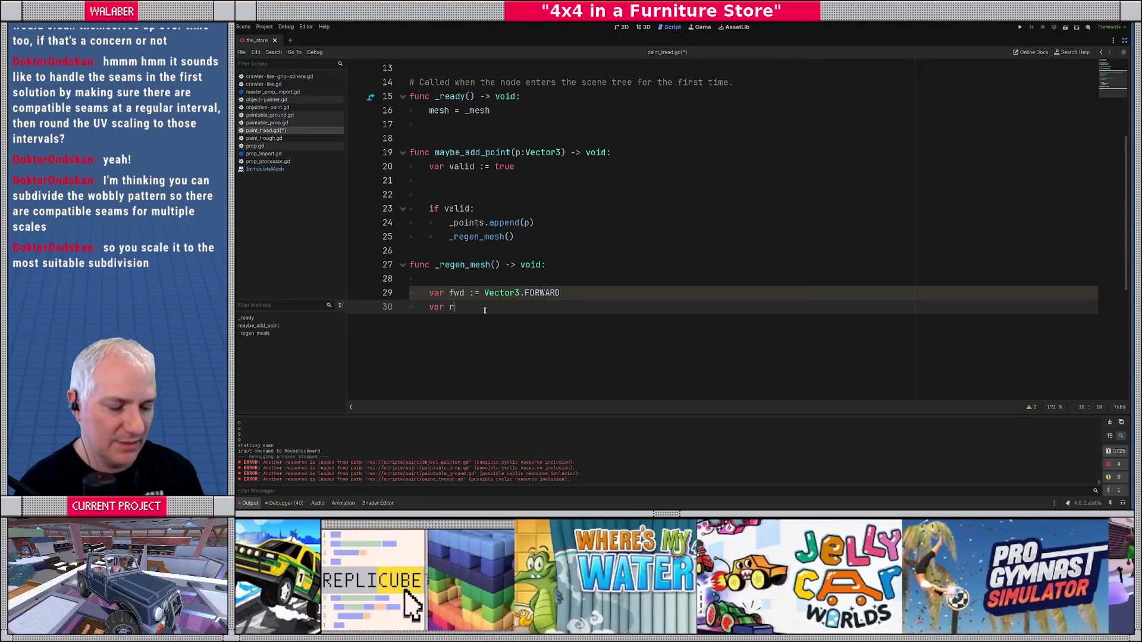
text( := Vector3.ri)
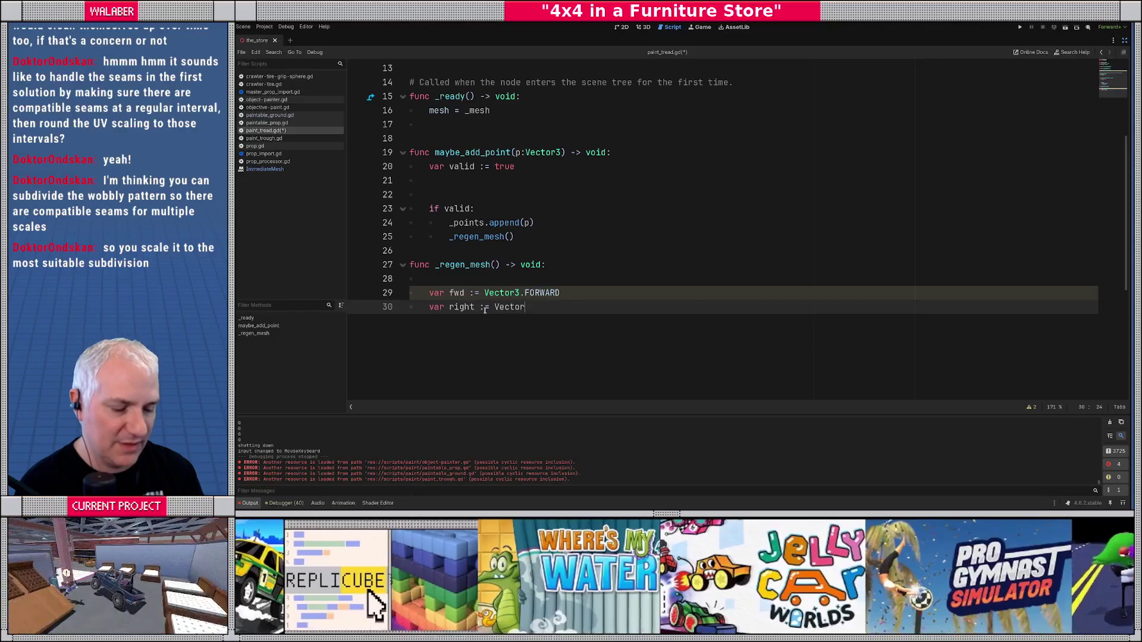
key(Return)
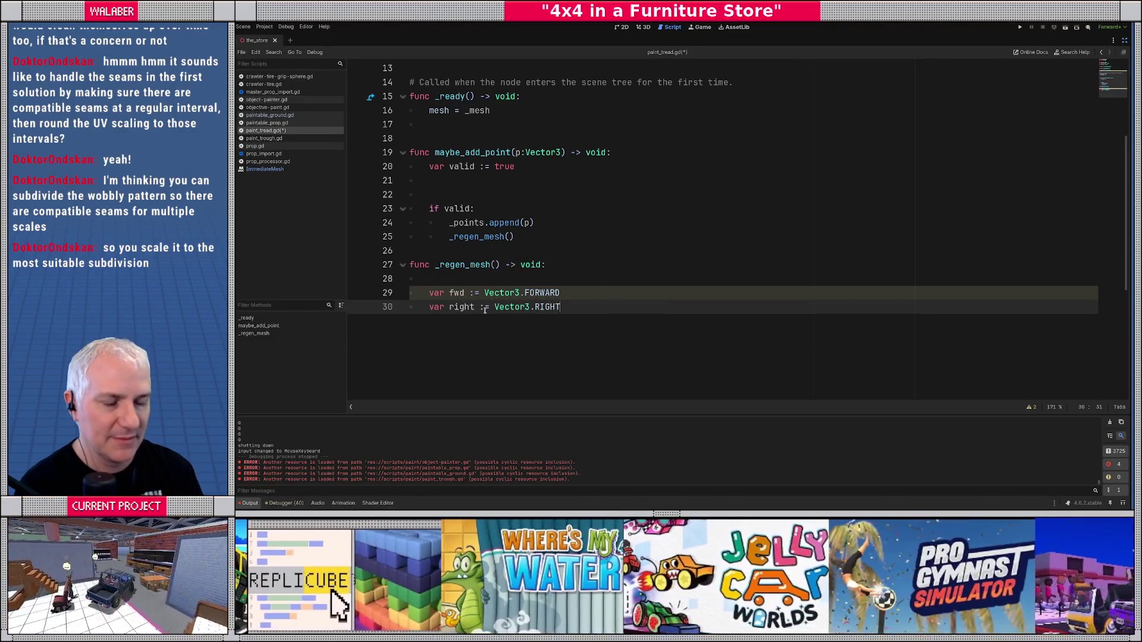
key(Return)
key(Return)
key(alt+Tab)
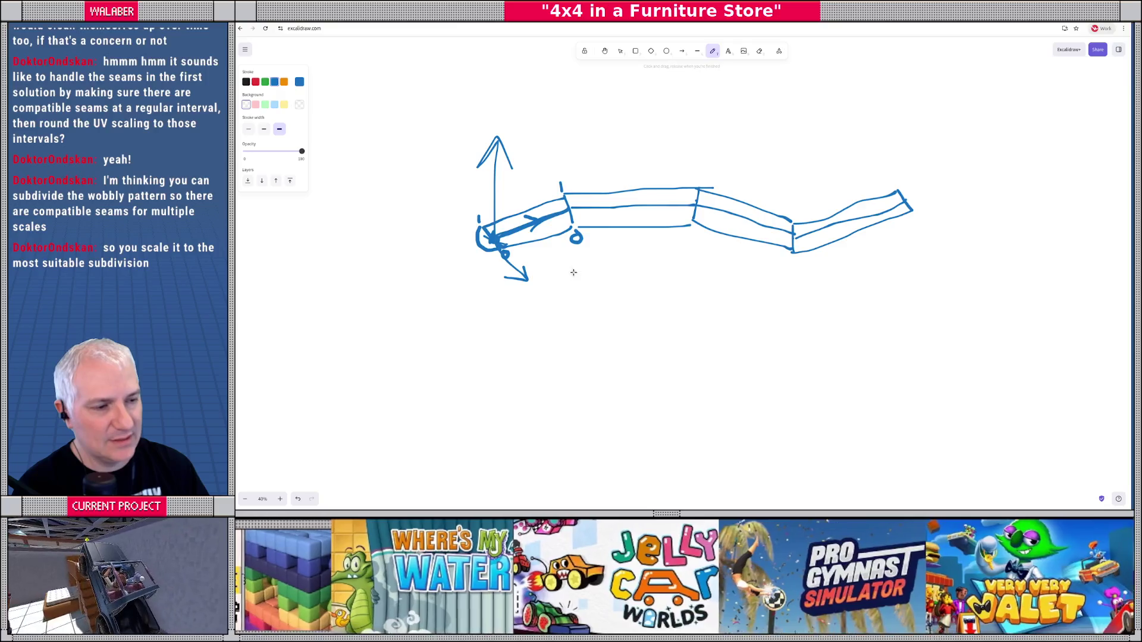
mouse_move(563, 184)
mouse_down()
mouse_move(546, 227)
mouse_move(568, 241)
mouse_move(571, 184)
mouse_move(560, 186)
mouse_up()
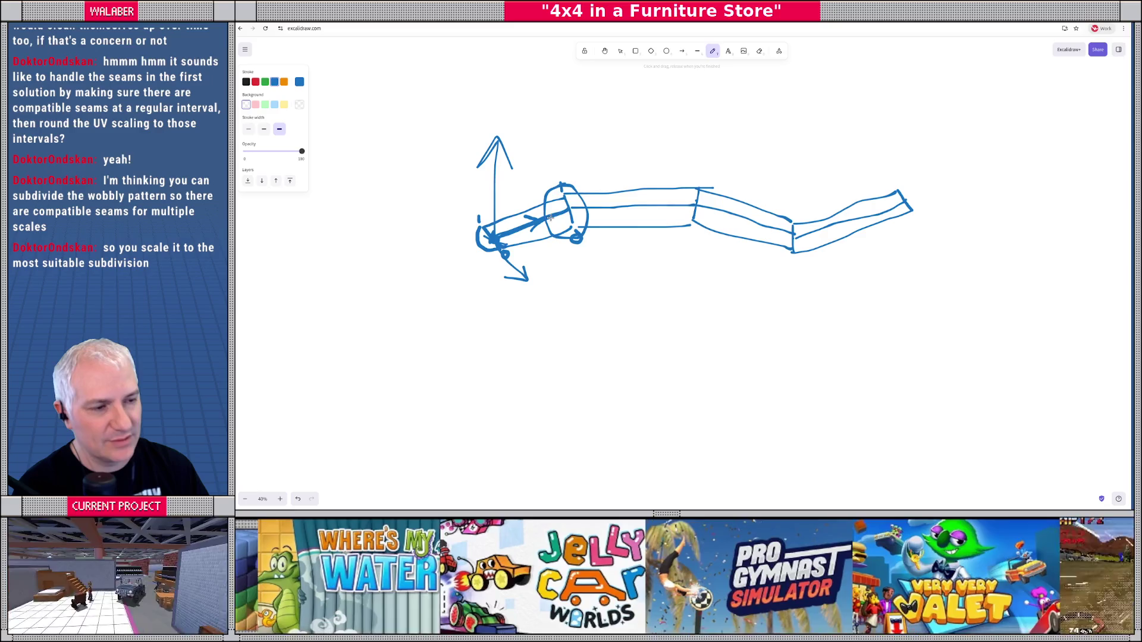
- Draw an arrow running along the tube and vertical strokes marking its joint
mouse_move(514, 225)
mouse_down()
mouse_move(564, 209)
mouse_move(658, 207)
mouse_up()
mouse_move(650, 203)
mouse_down()
mouse_move(666, 210)
mouse_move(640, 217)
mouse_up()
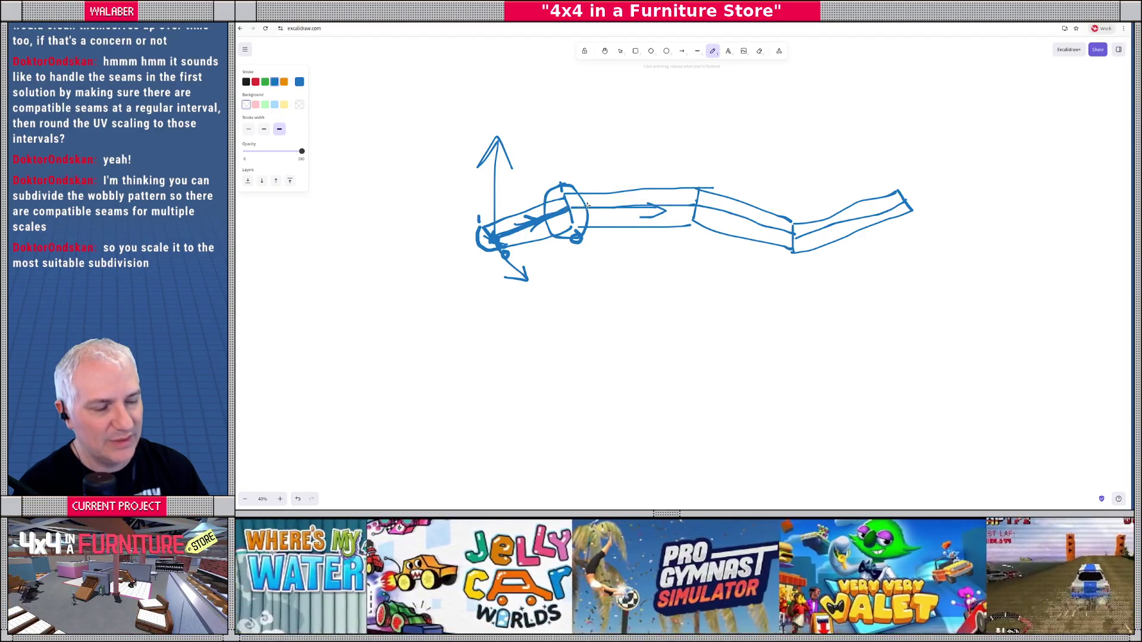
mouse_move(575, 236)
mouse_down()
mouse_move(587, 256)
mouse_move(591, 241)
mouse_up()
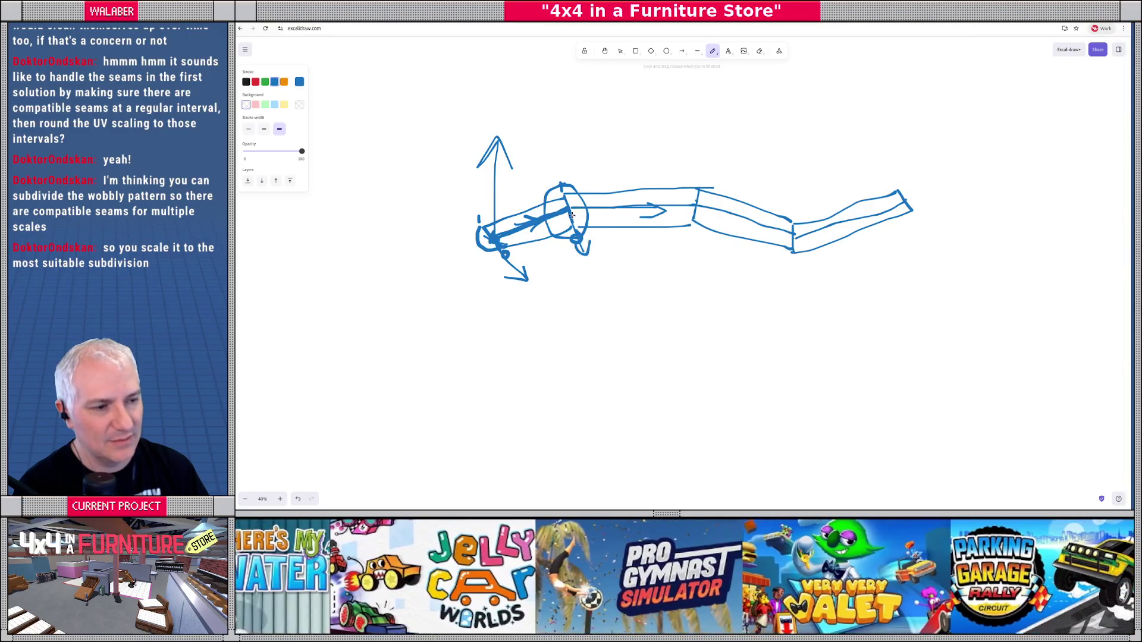
mouse_move(569, 204)
mouse_down()
mouse_move(563, 193)
mouse_move(570, 229)
mouse_move(559, 181)
mouse_move(566, 225)
mouse_up()
drag(700, 179, 691, 250)
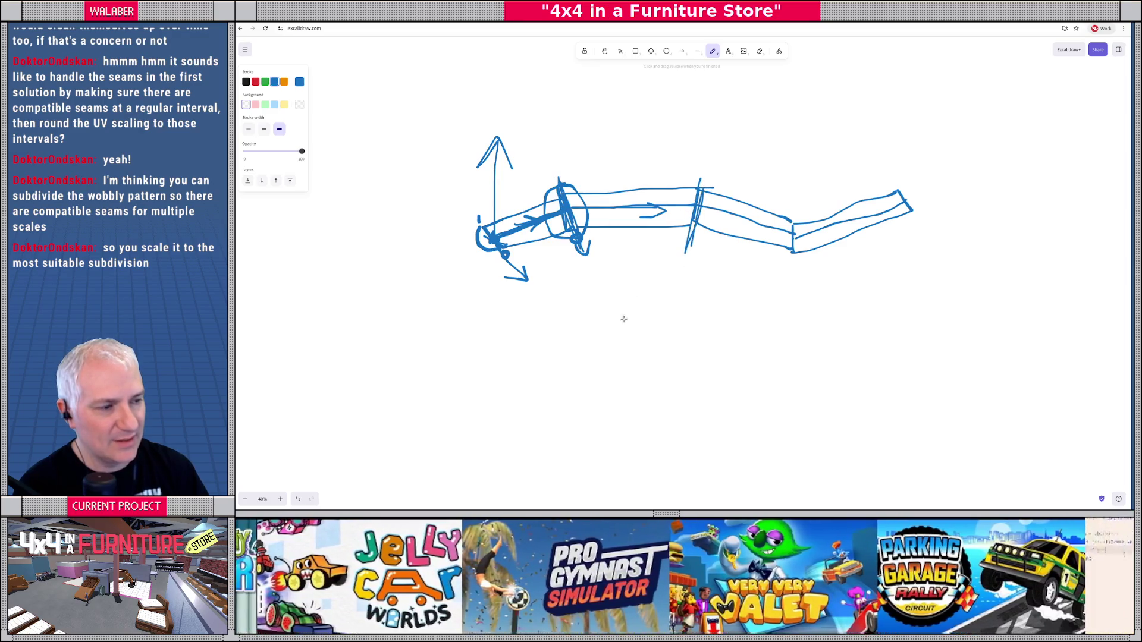
- Place a few sample dots on the canvas below the tube drawing
click(541, 324)
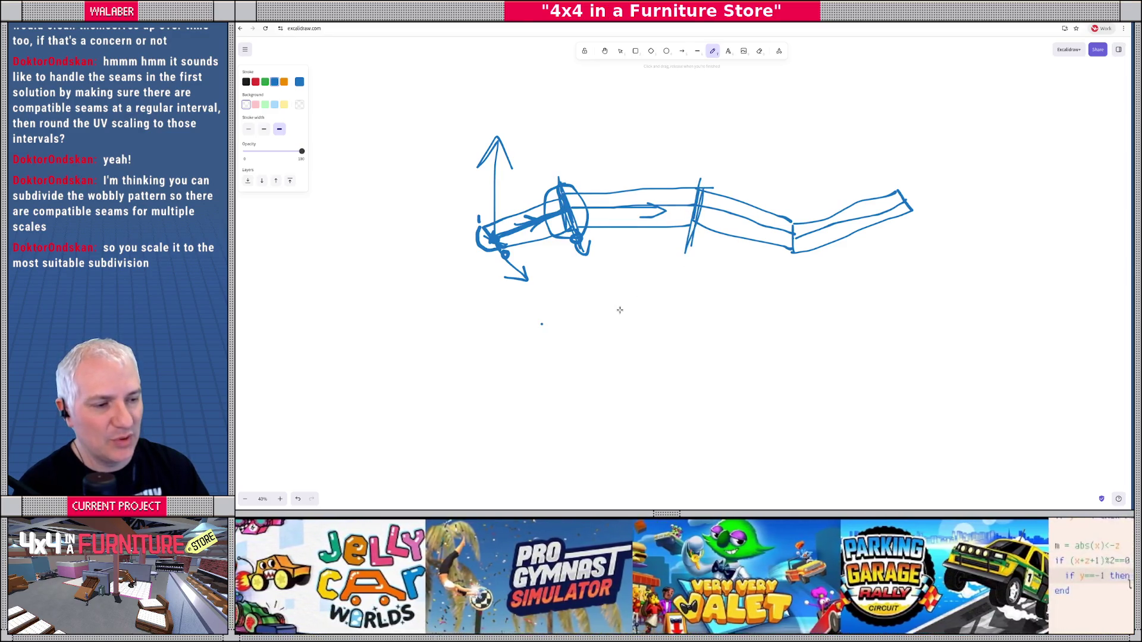
click(619, 309)
click(729, 317)
click(653, 377)
- Draw a horizontal arrow below the tube with tick marks at its middle and left end
mouse_move(540, 323)
mouse_down()
mouse_move(623, 308)
mouse_move(744, 311)
mouse_move(702, 325)
mouse_up()
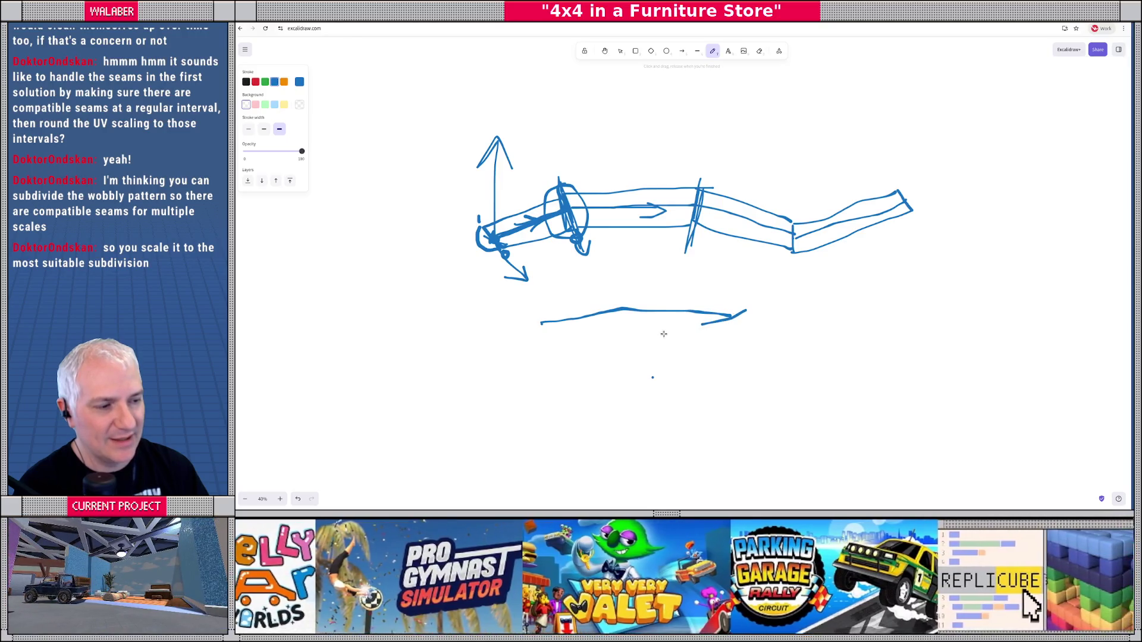
drag(620, 297, 619, 326)
drag(533, 310, 545, 344)
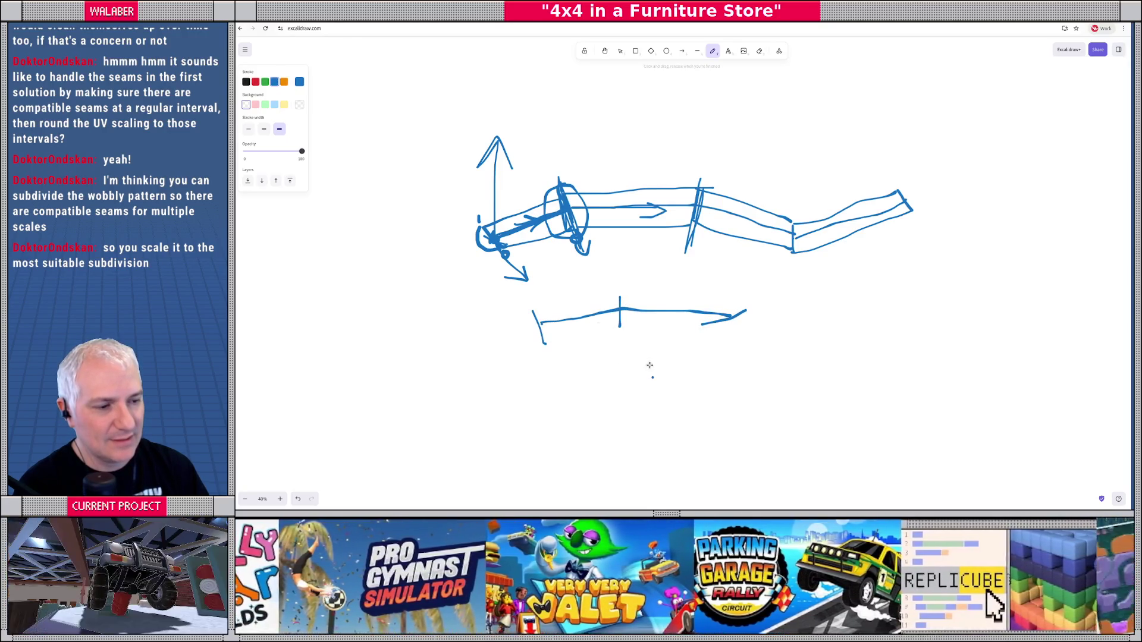
- Sketch a strip folding back at a sharp bend, circle the bend, then undo both
drag(643, 370, 670, 388)
mouse_move(544, 344)
mouse_down()
mouse_move(694, 322)
mouse_move(643, 370)
mouse_up()
mouse_move(533, 310)
mouse_down()
mouse_move(632, 298)
mouse_move(746, 310)
mouse_move(698, 344)
mouse_move(670, 386)
mouse_up()
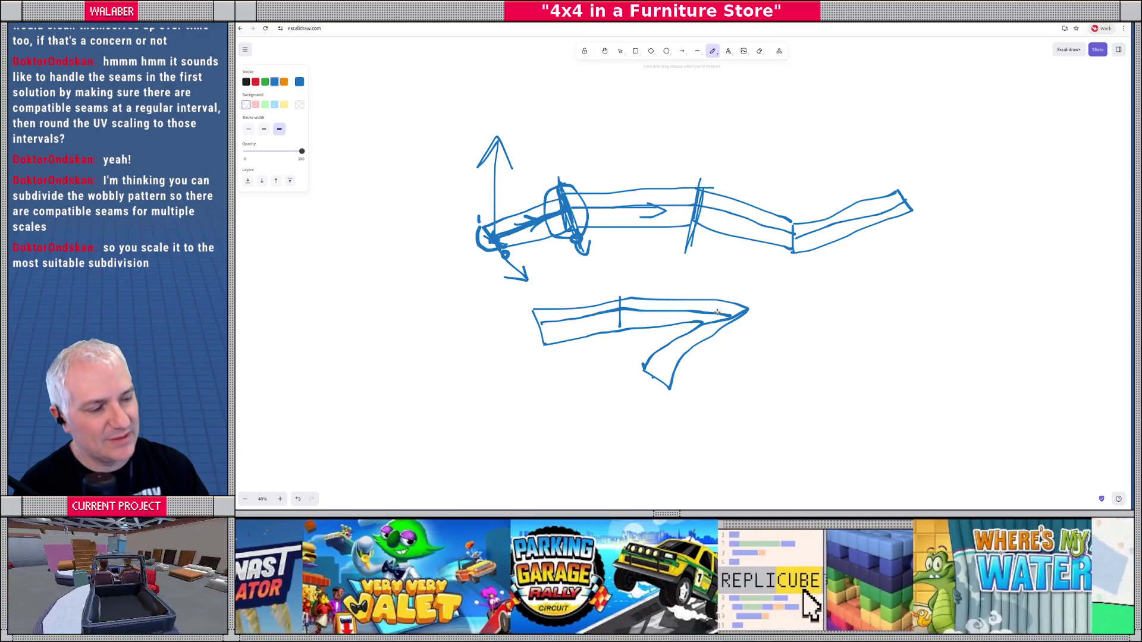
mouse_move(734, 291)
mouse_down()
mouse_move(751, 346)
mouse_move(731, 290)
mouse_up()
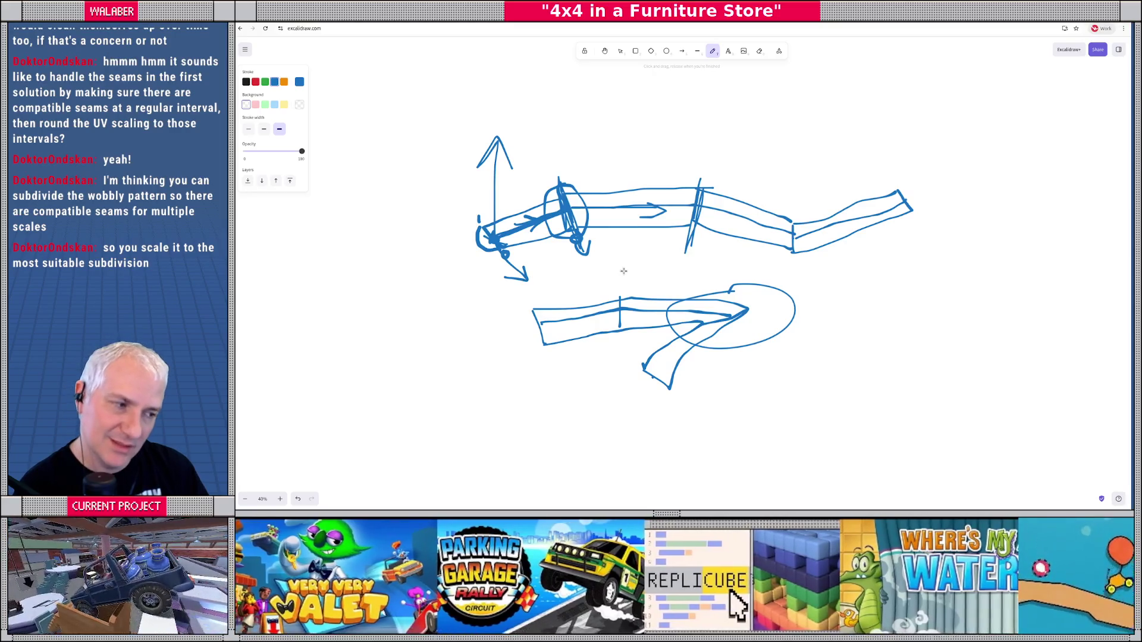
key(ctrl+z)
key(ctrl+z)
key(ctrl+z)
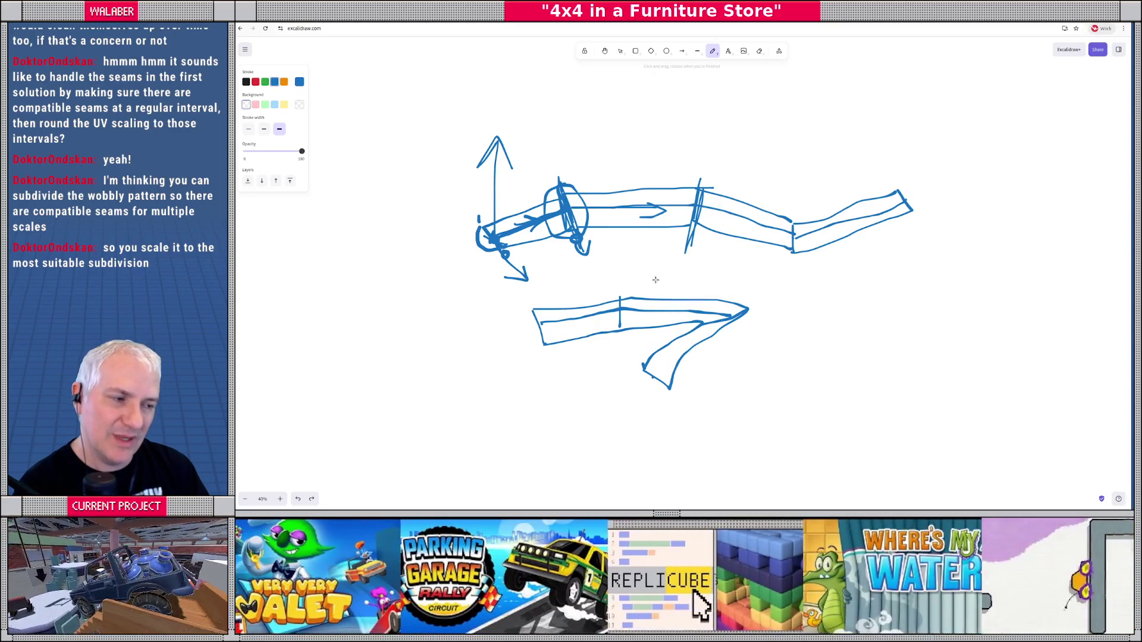
key(ctrl+z)
key(ctrl+z)
key(ctrl+z)
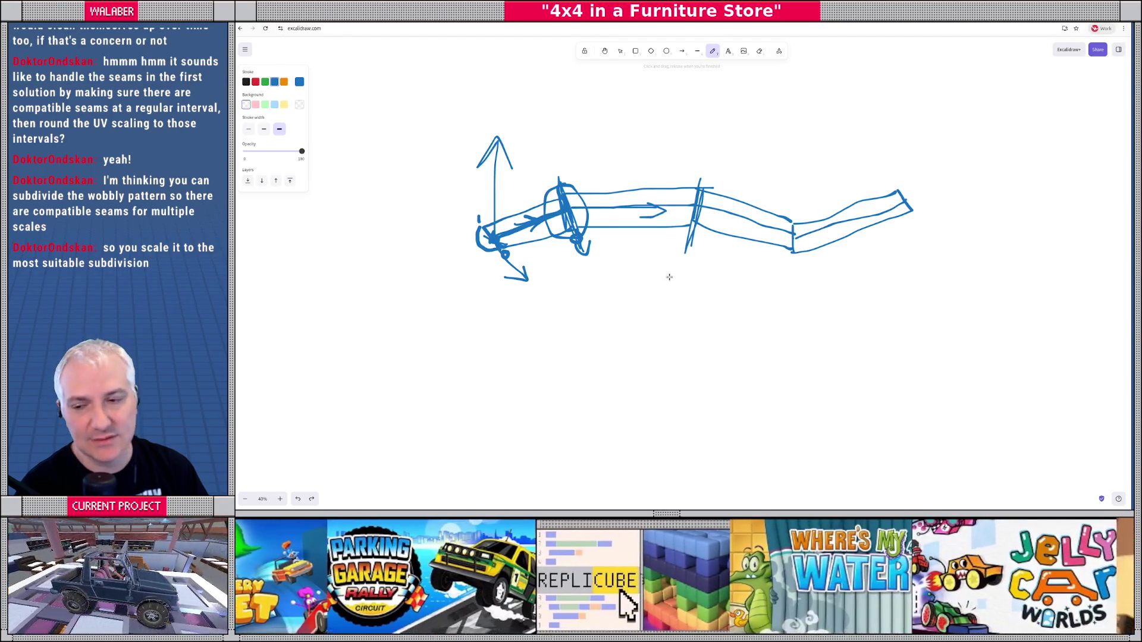
- Dot a row of sample path points below the tube and join them into a bent stroke
click(626, 335)
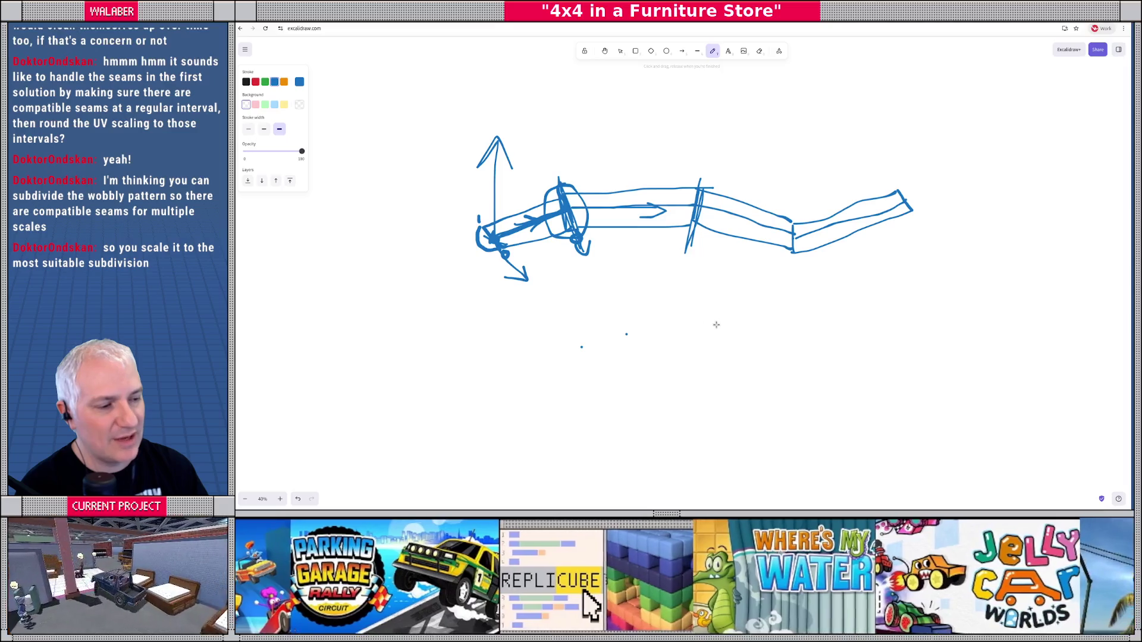
click(716, 325)
click(701, 325)
click(683, 319)
click(672, 326)
click(667, 305)
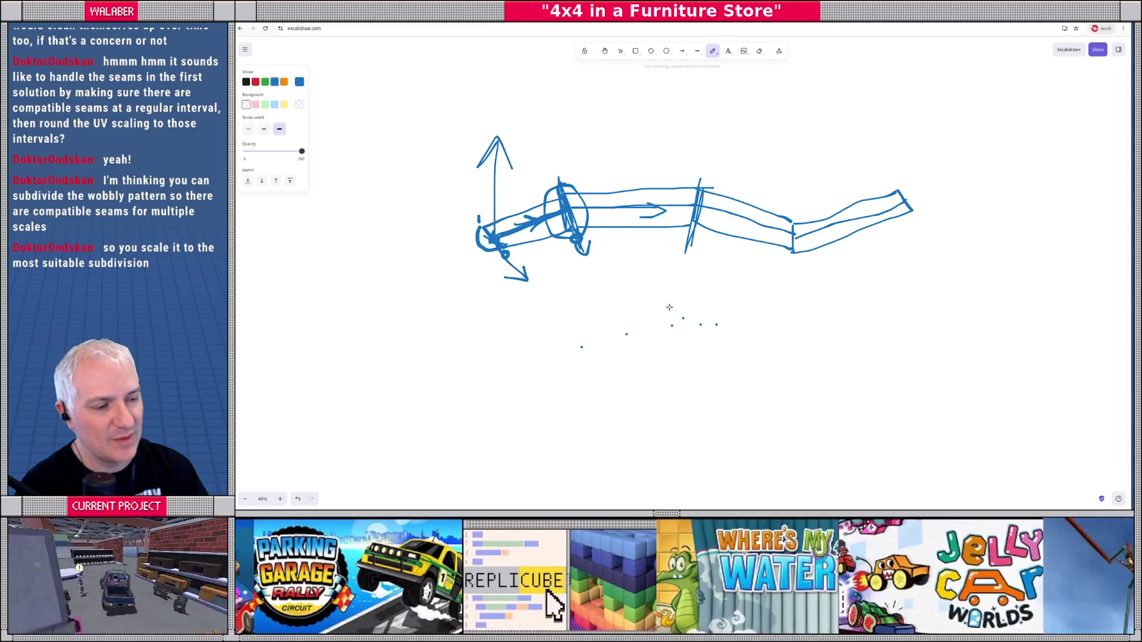
click(657, 282)
click(652, 266)
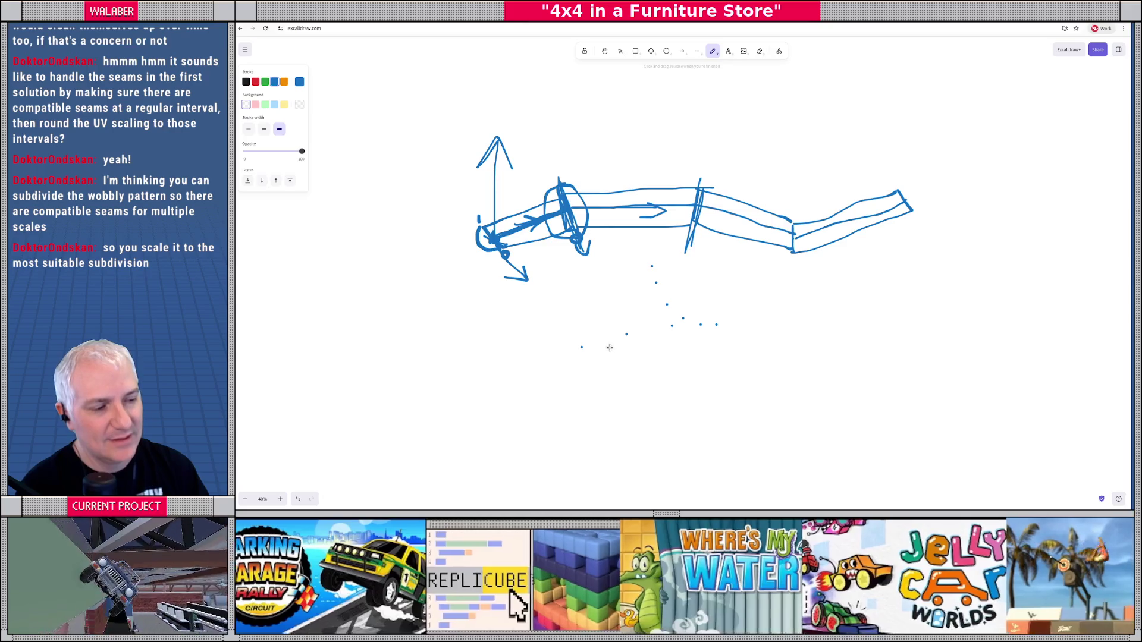
click(581, 348)
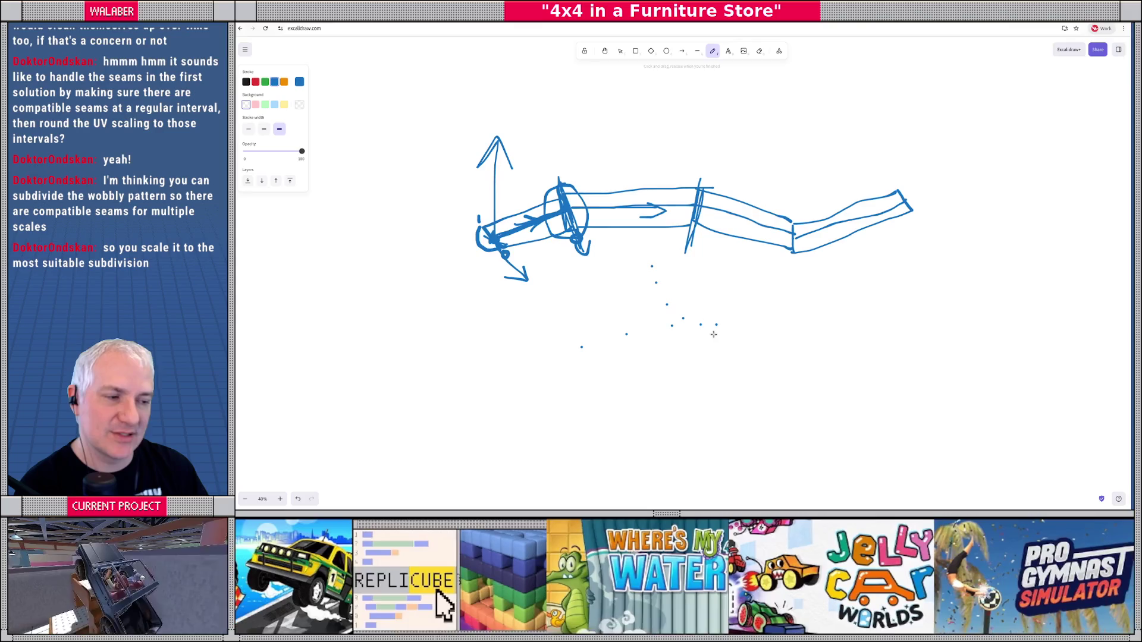
mouse_move(581, 346)
mouse_down()
mouse_move(721, 326)
mouse_move(692, 323)
mouse_move(652, 269)
mouse_up()
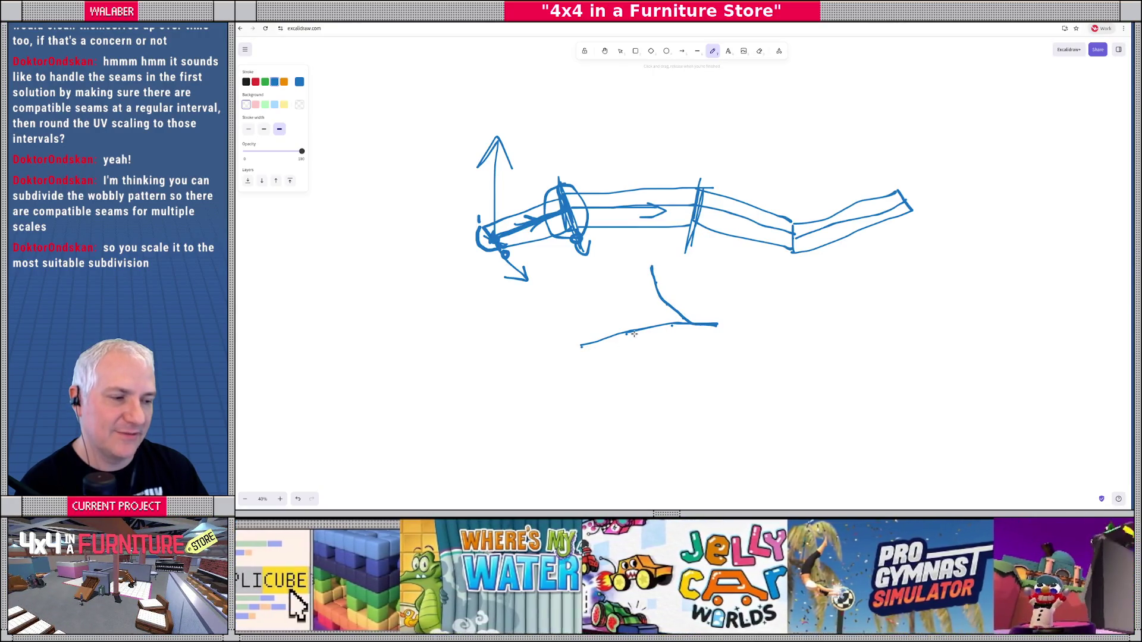
- Add lower sample points joined into a doubling-back stroke, undo the extra loop, and return to Godot
click(594, 391)
click(642, 378)
drag(684, 371, 689, 371)
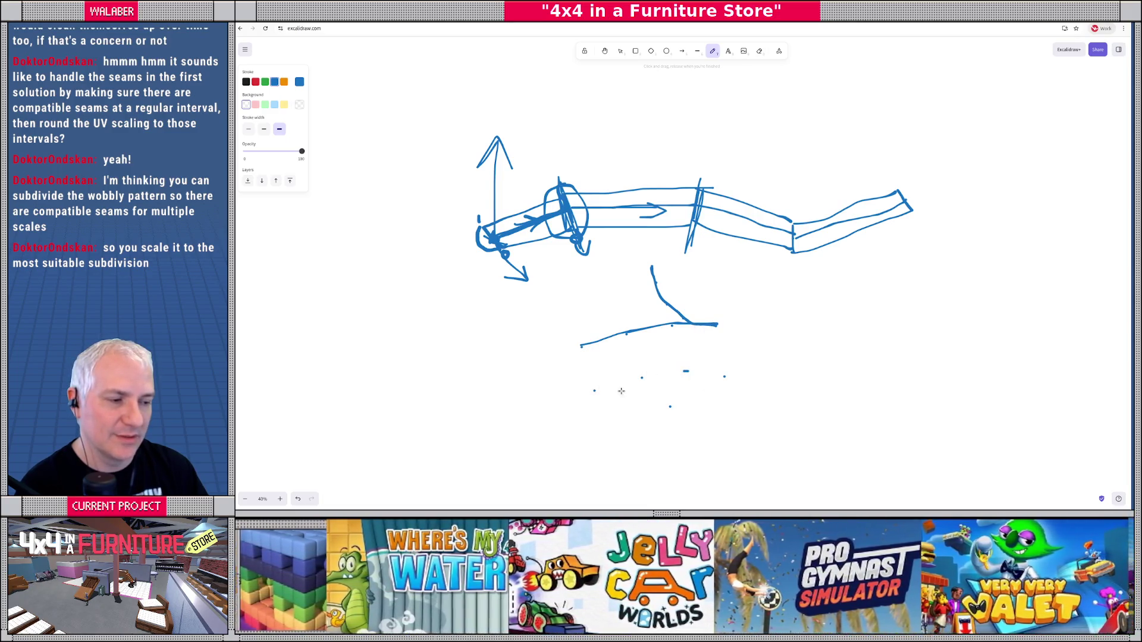
mouse_move(594, 390)
mouse_down()
mouse_move(711, 371)
mouse_move(737, 380)
mouse_move(710, 388)
mouse_up()
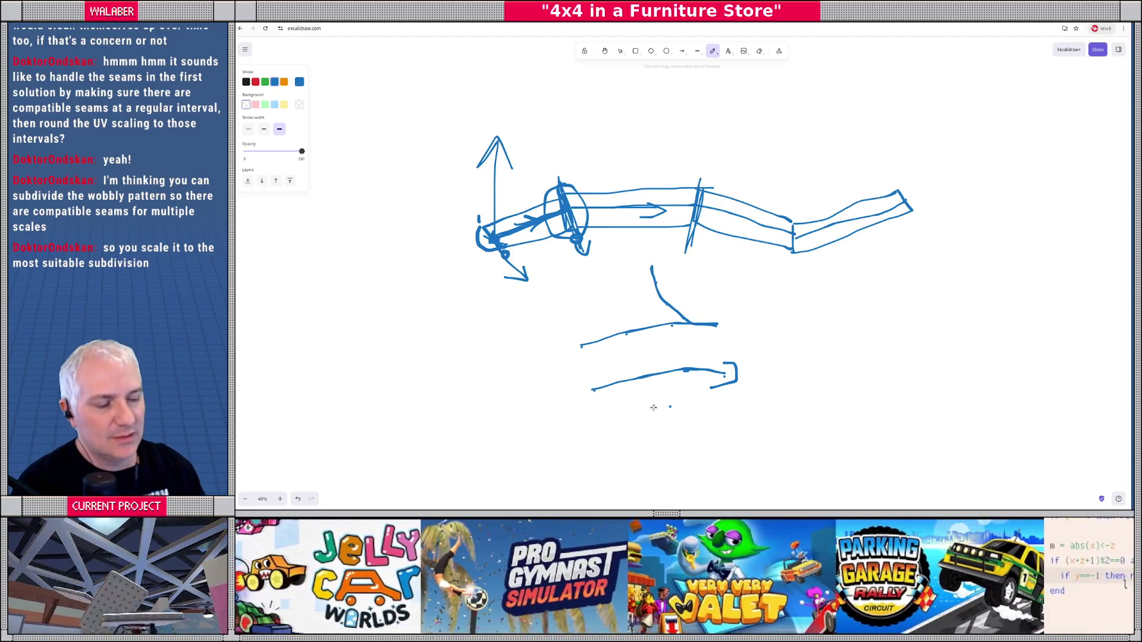
mouse_move(717, 364)
mouse_down()
mouse_move(659, 412)
mouse_move(722, 388)
mouse_up()
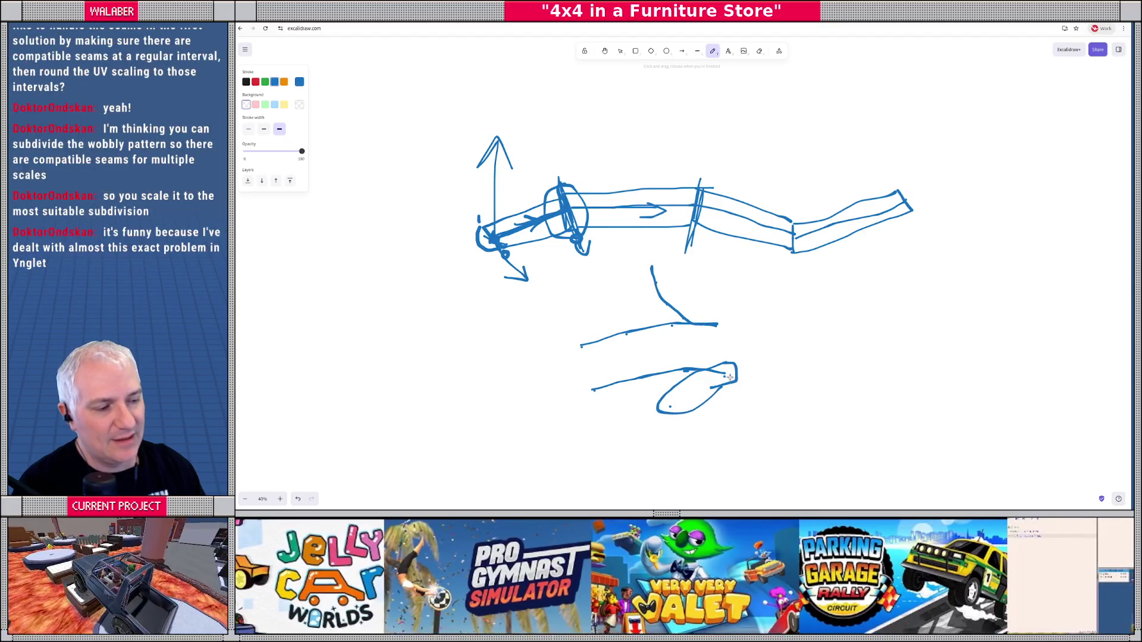
mouse_move(579, 378)
mouse_down()
mouse_move(702, 360)
mouse_move(733, 380)
mouse_move(587, 406)
mouse_move(593, 376)
mouse_up()
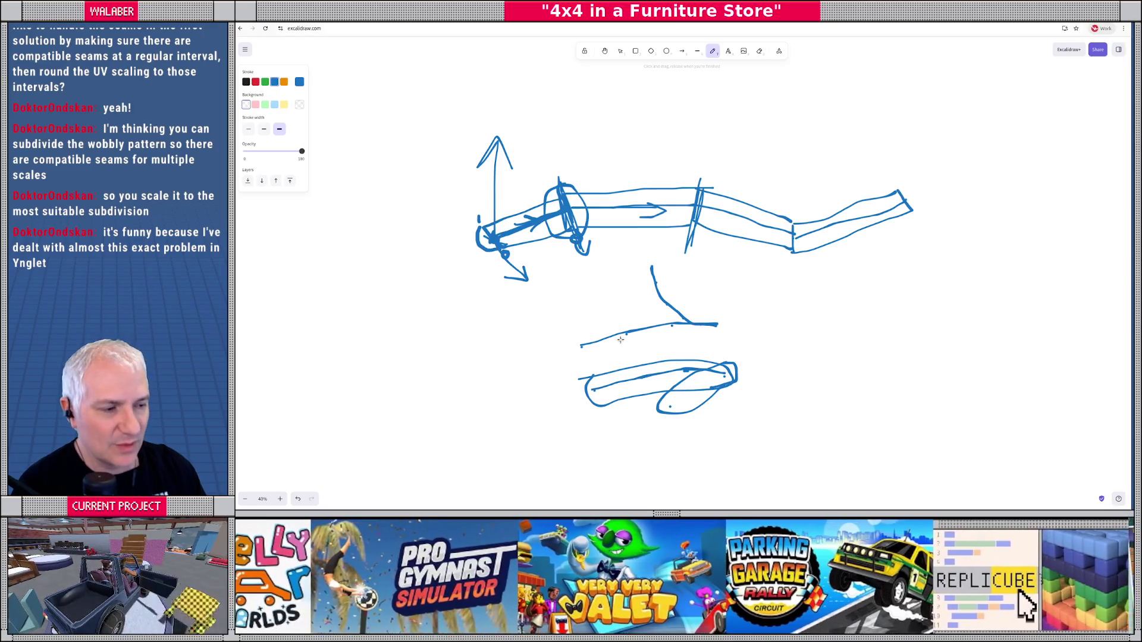
mouse_move(613, 342)
mouse_down()
mouse_move(595, 250)
mouse_move(603, 321)
mouse_up()
key(ctrl+z)
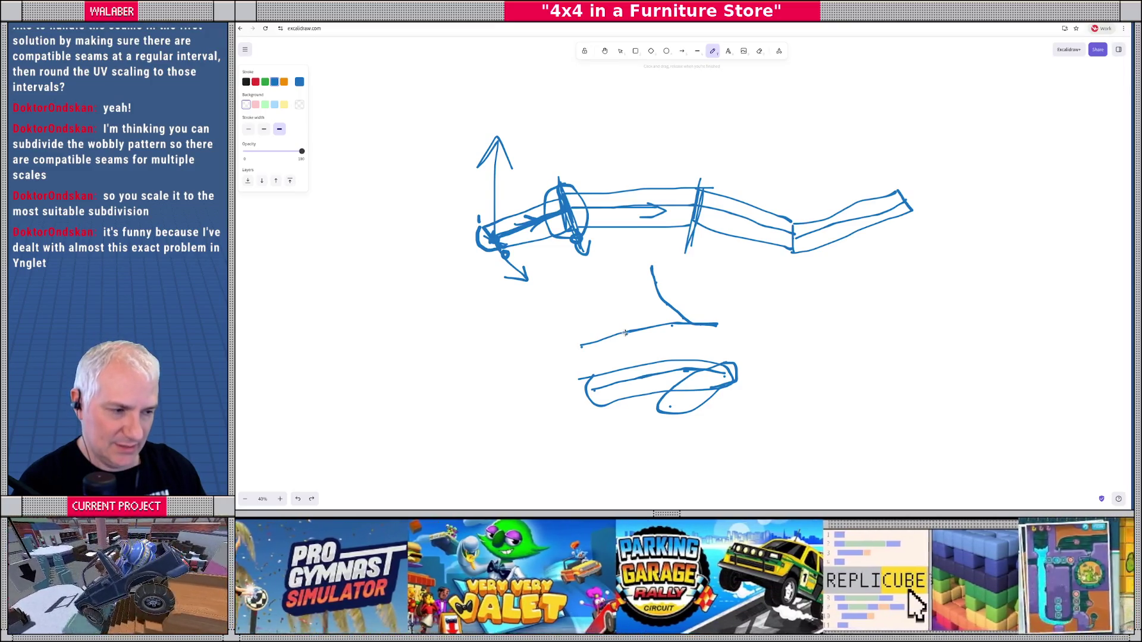
key(alt+Tab)
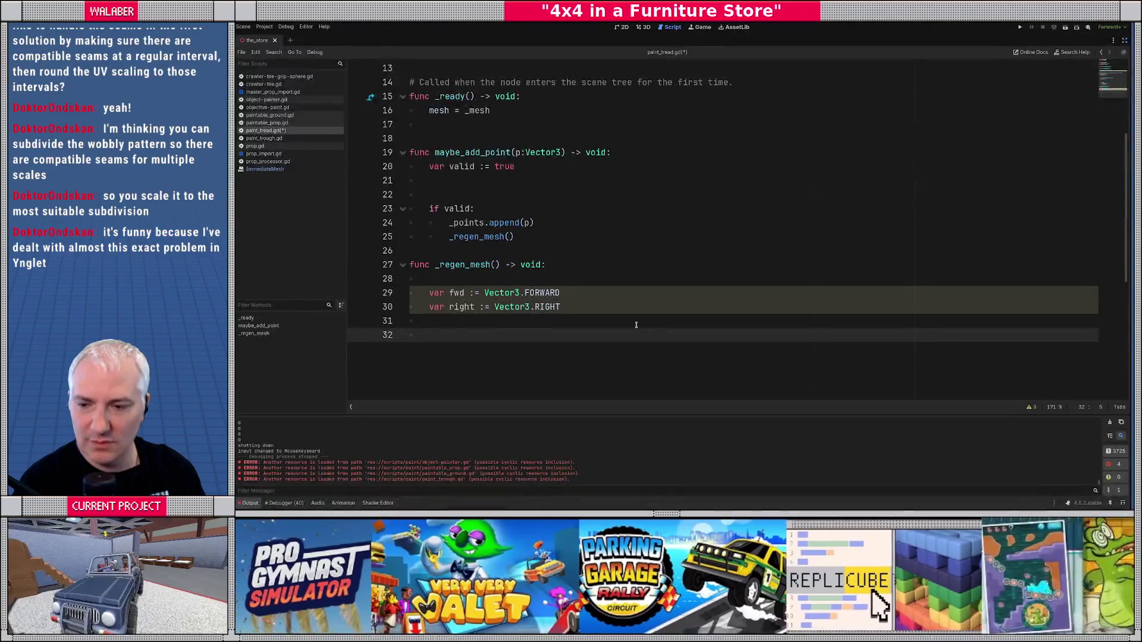
click(503, 196)
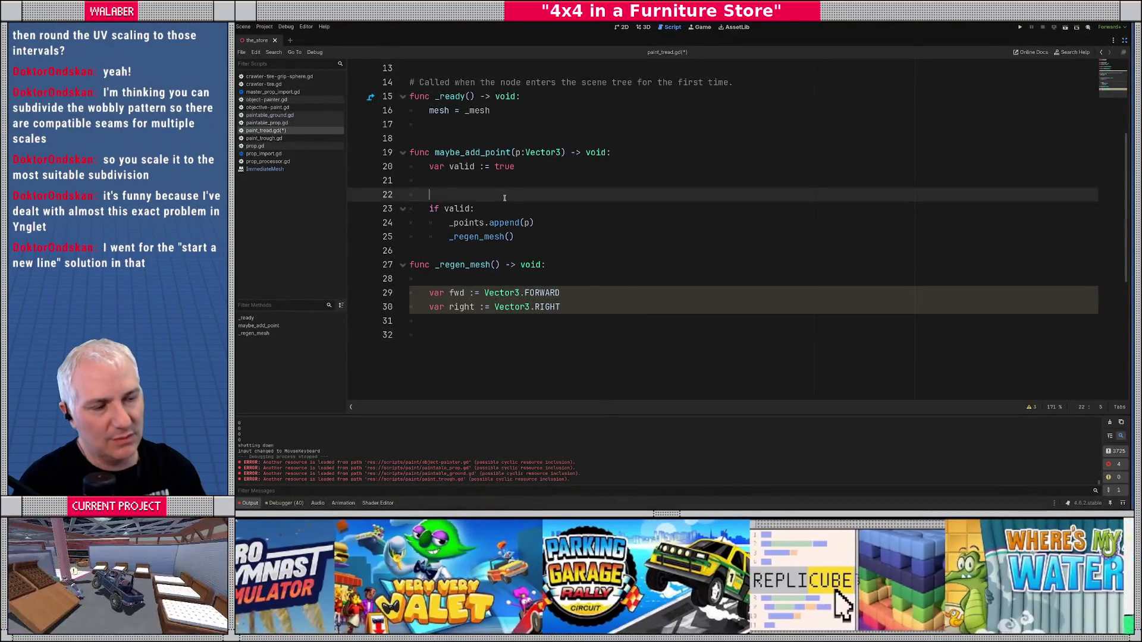
scroll(506, 198, up, 1)
drag(416, 195, 576, 196)
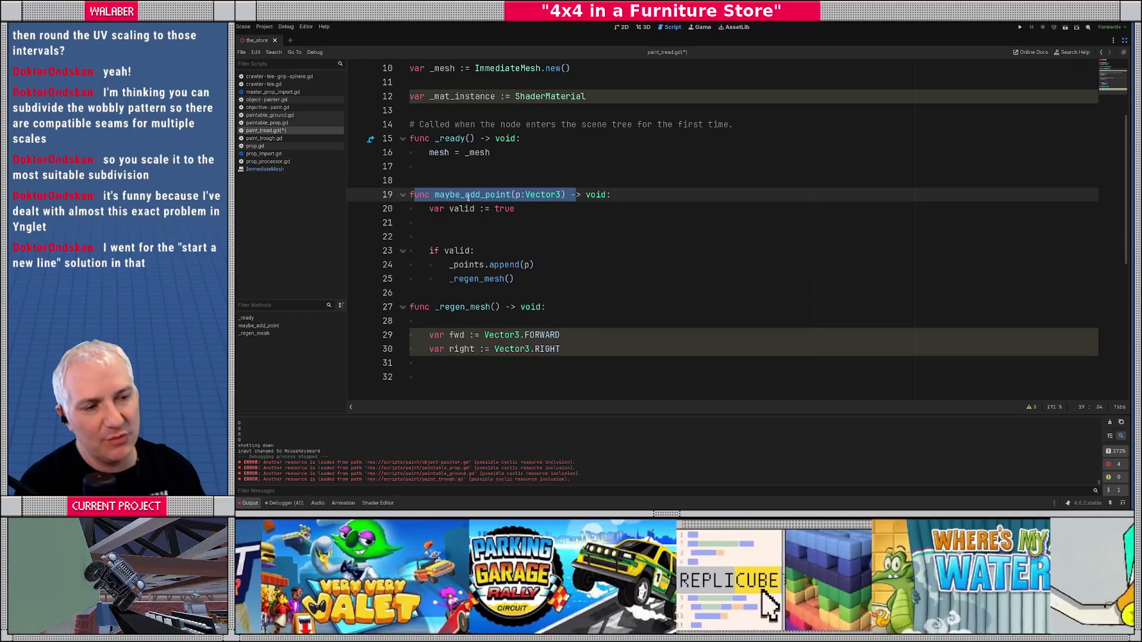
double_click(466, 195)
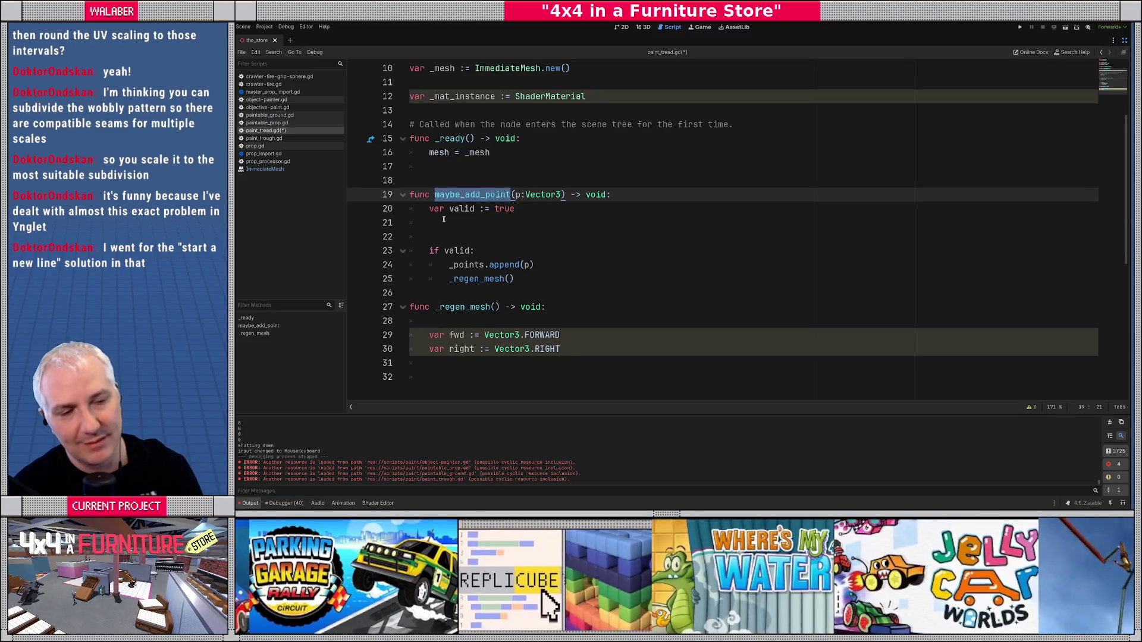
click(435, 177)
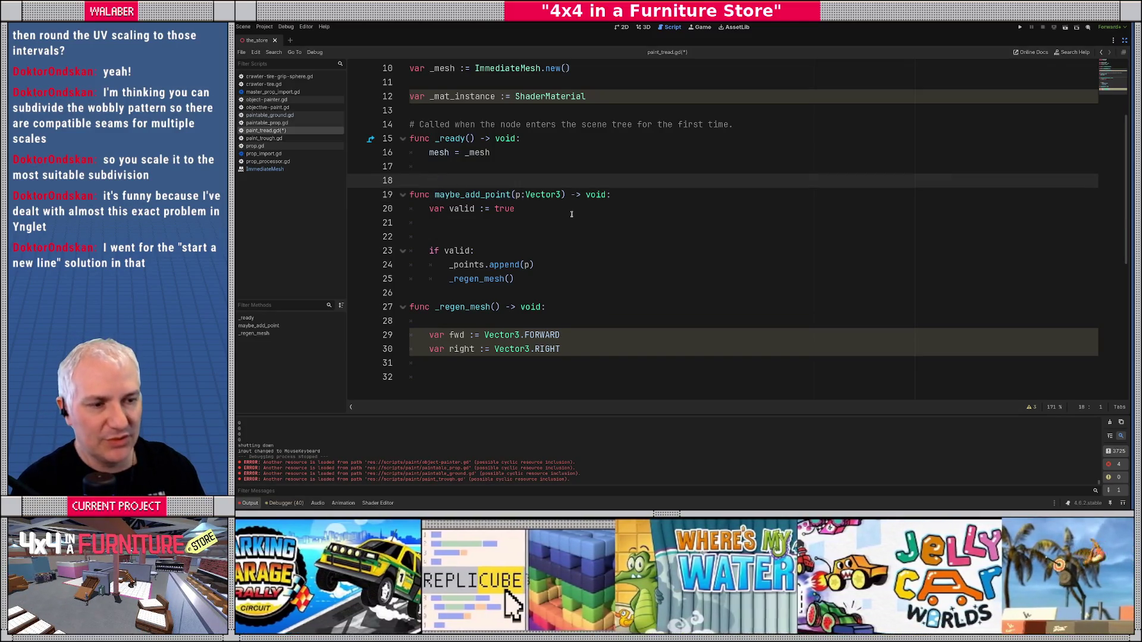
- Write the enum AddPointResult with values Added, TooClose and TooSharp on line 18
text(enum )
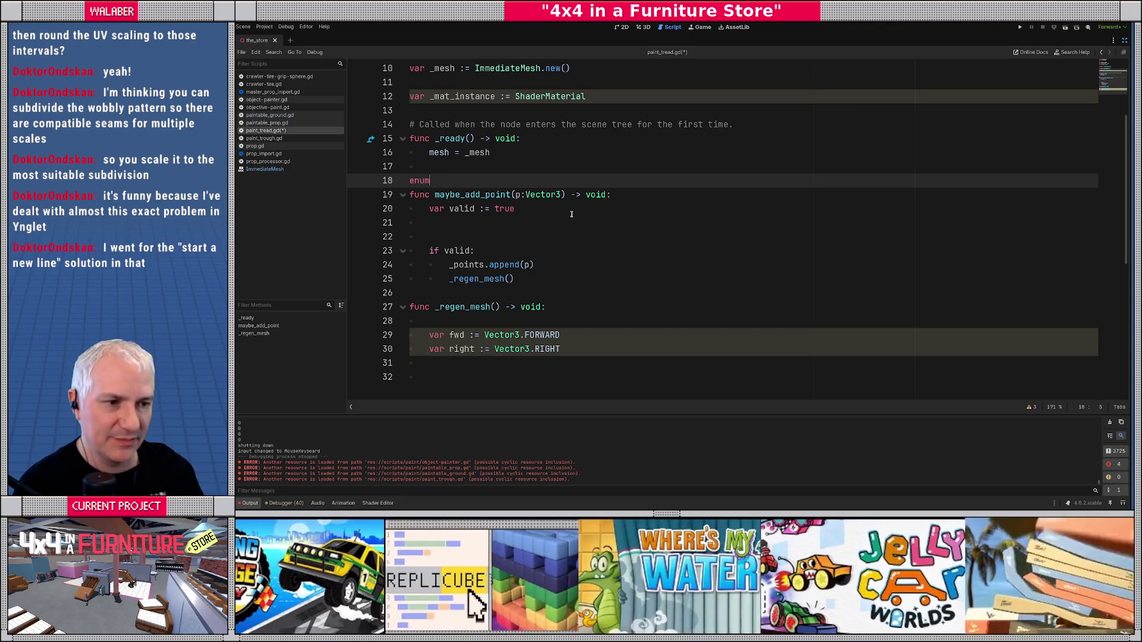
text(Ad)
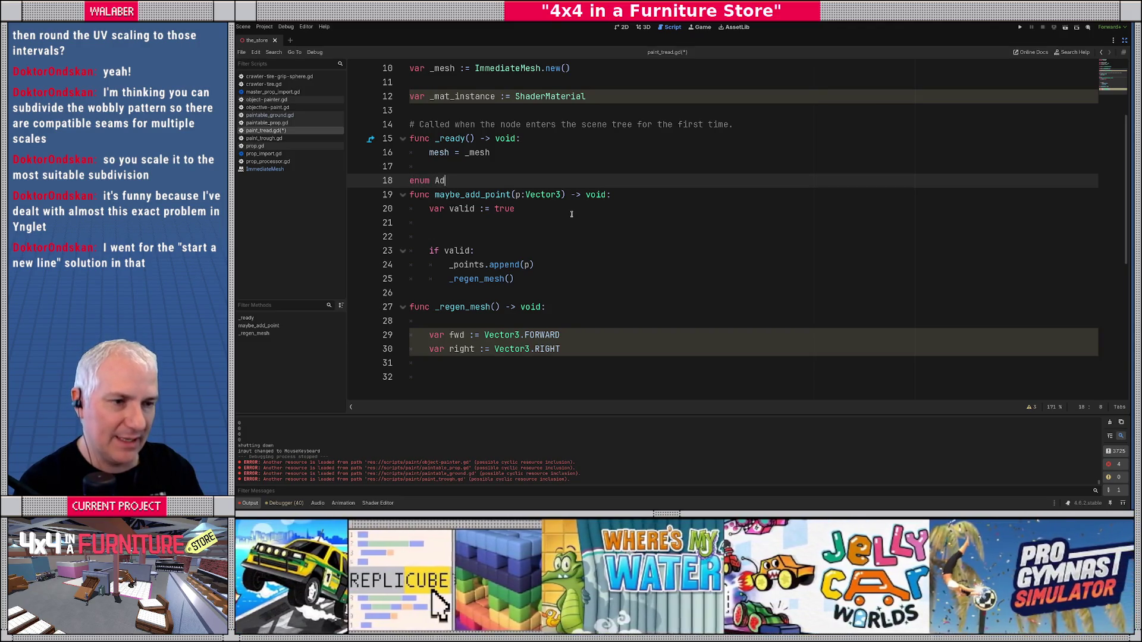
text(dPointResult)
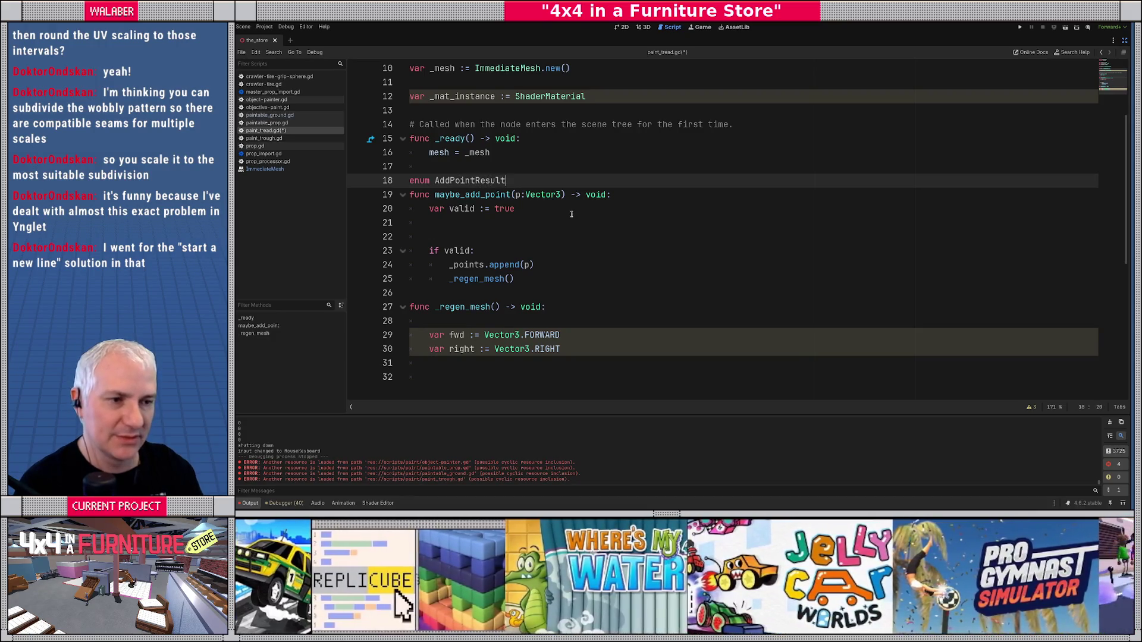
key(Return)
text({)
key(Return)
text(Added,)
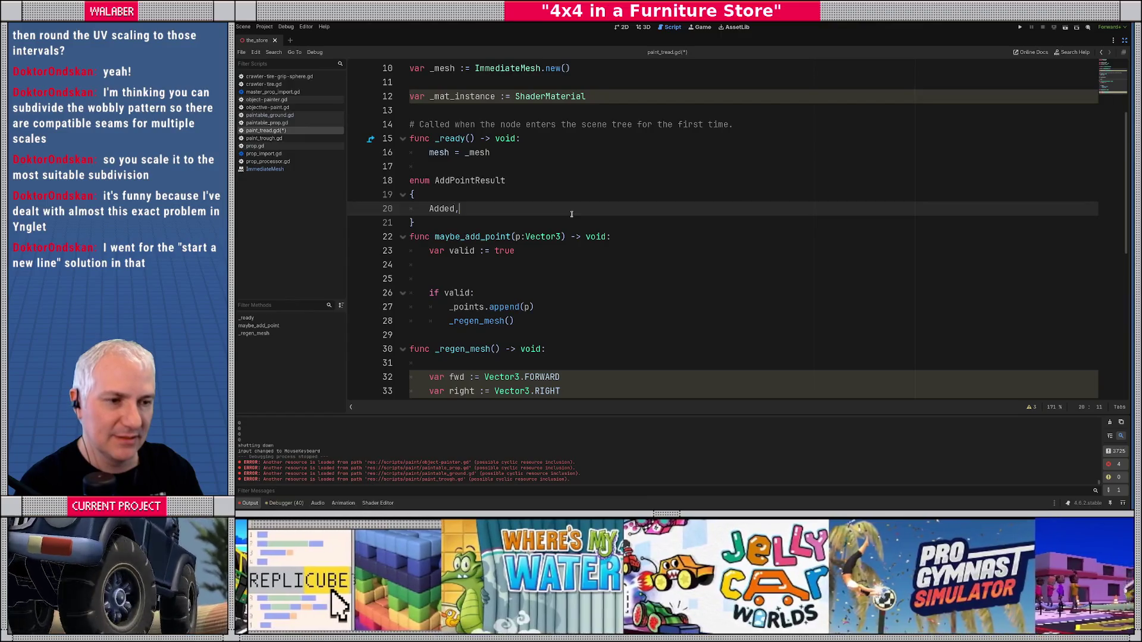
key(Return)
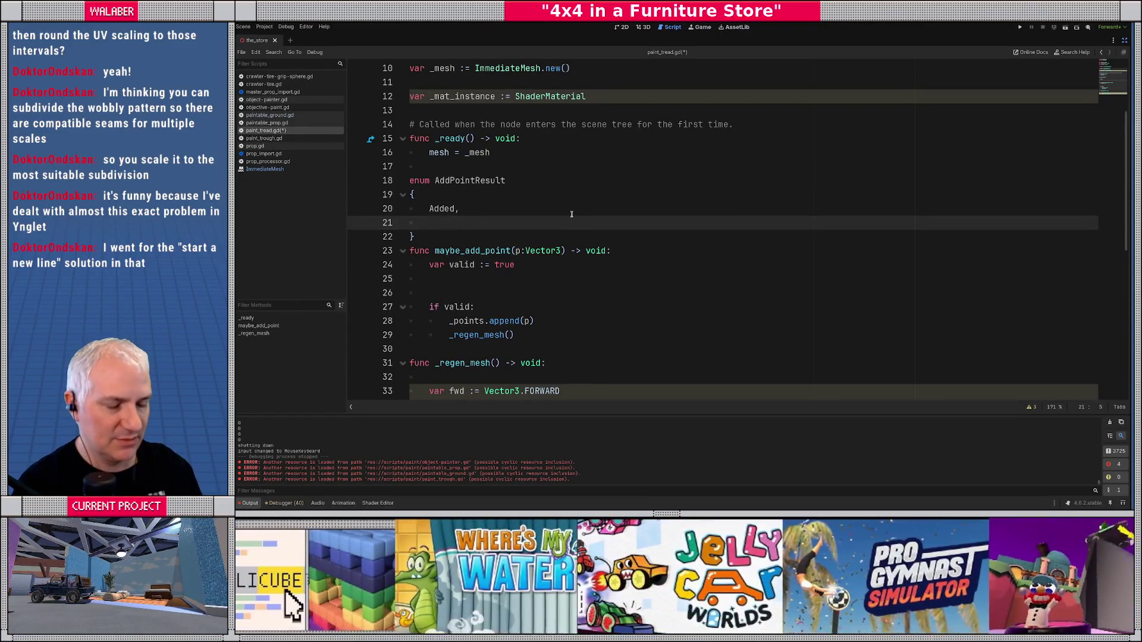
text(TooClose,)
key(Return)
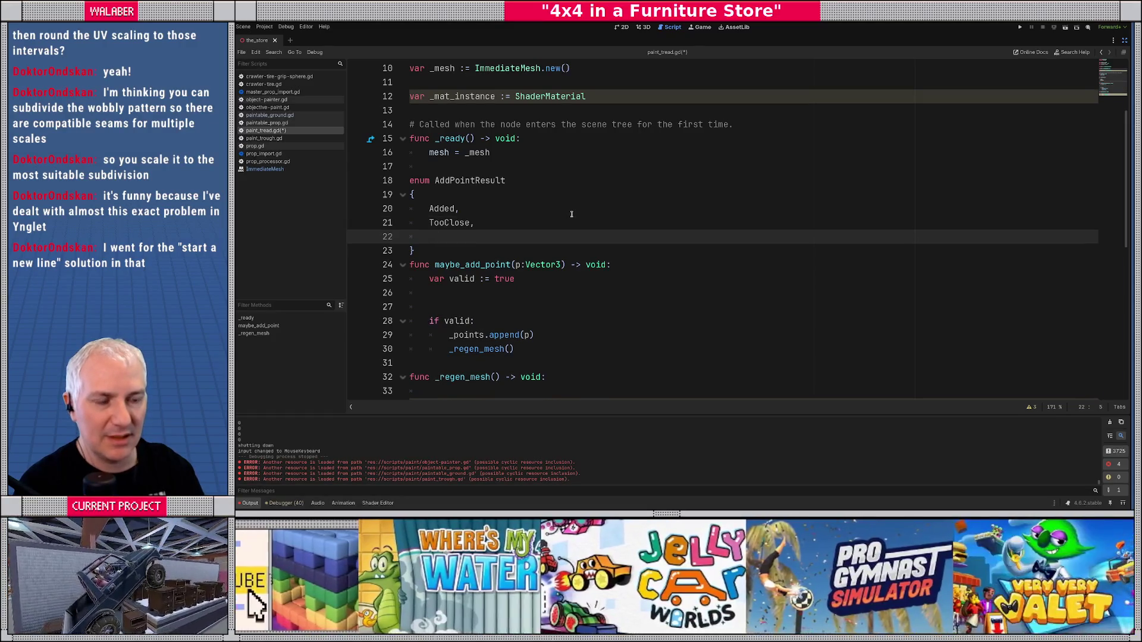
text(TooSharp)
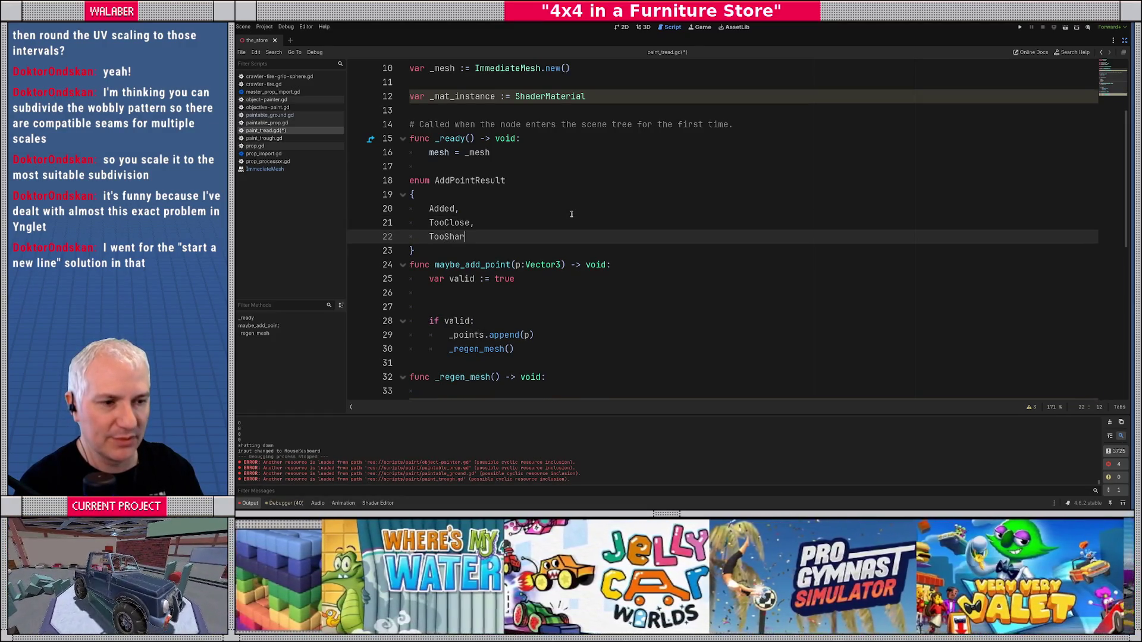
key(Down)
key(Return)
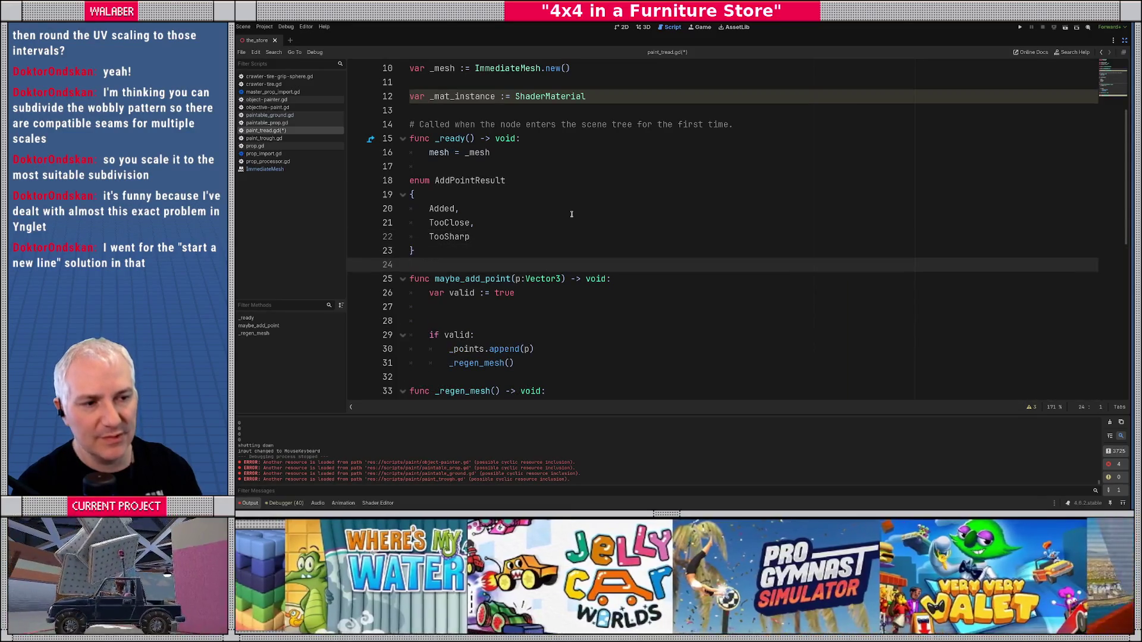
- Change maybe_add_point's return type from void to AddPointResult
double_click(596, 279)
text(Add)
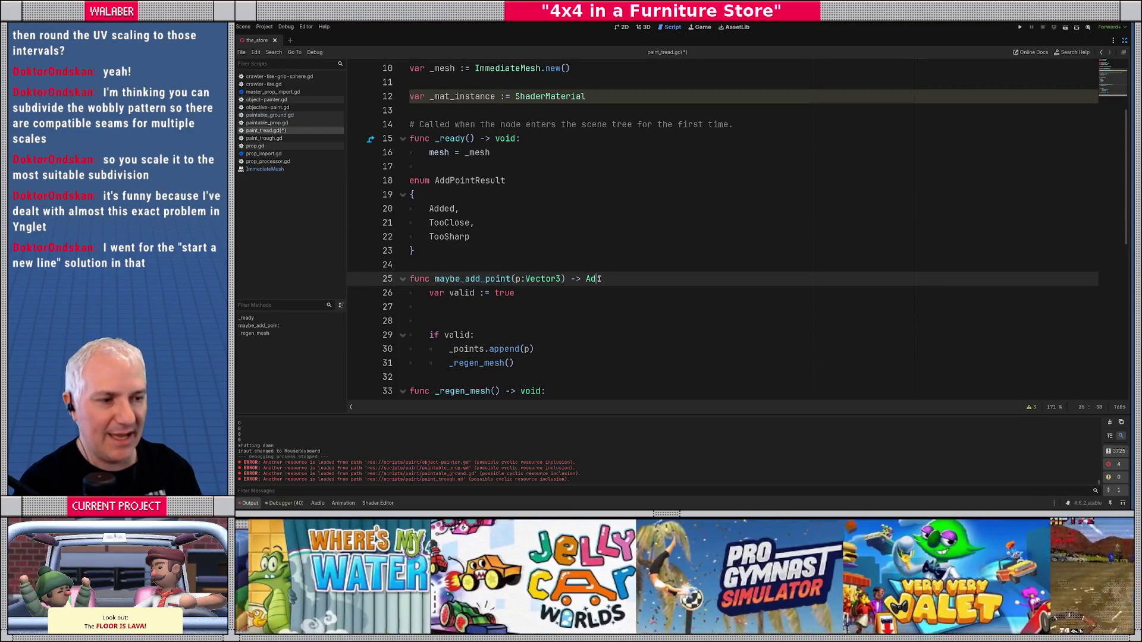
key(Return)
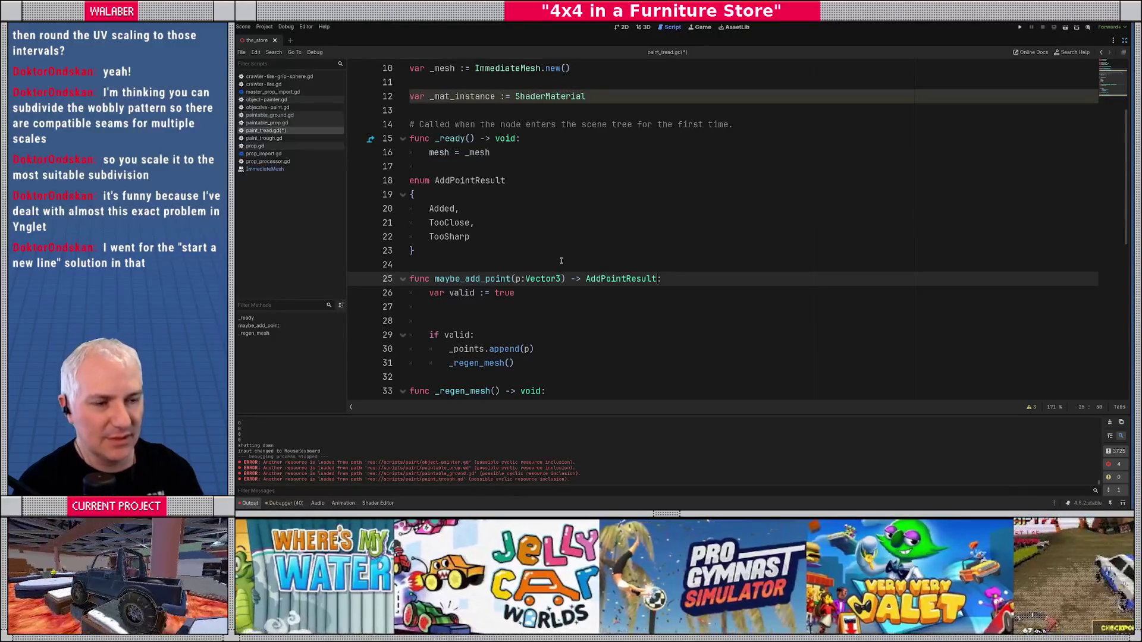
- Review the AddPointResult enum's Added, TooClose and TooSharp values
scroll(475, 221, down, 1)
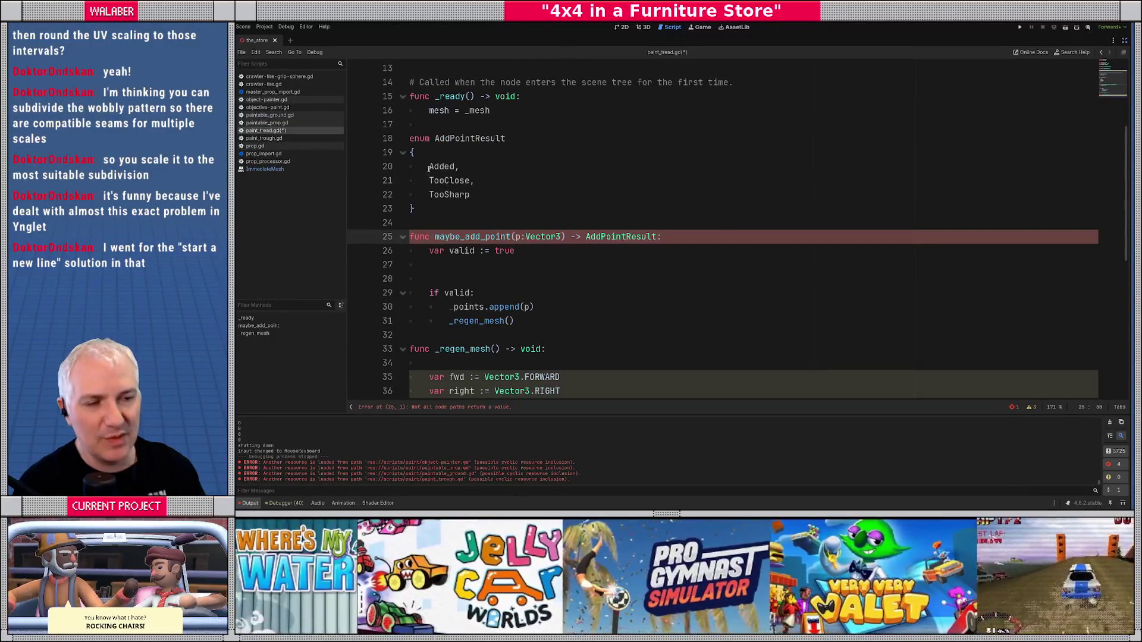
drag(428, 167, 480, 193)
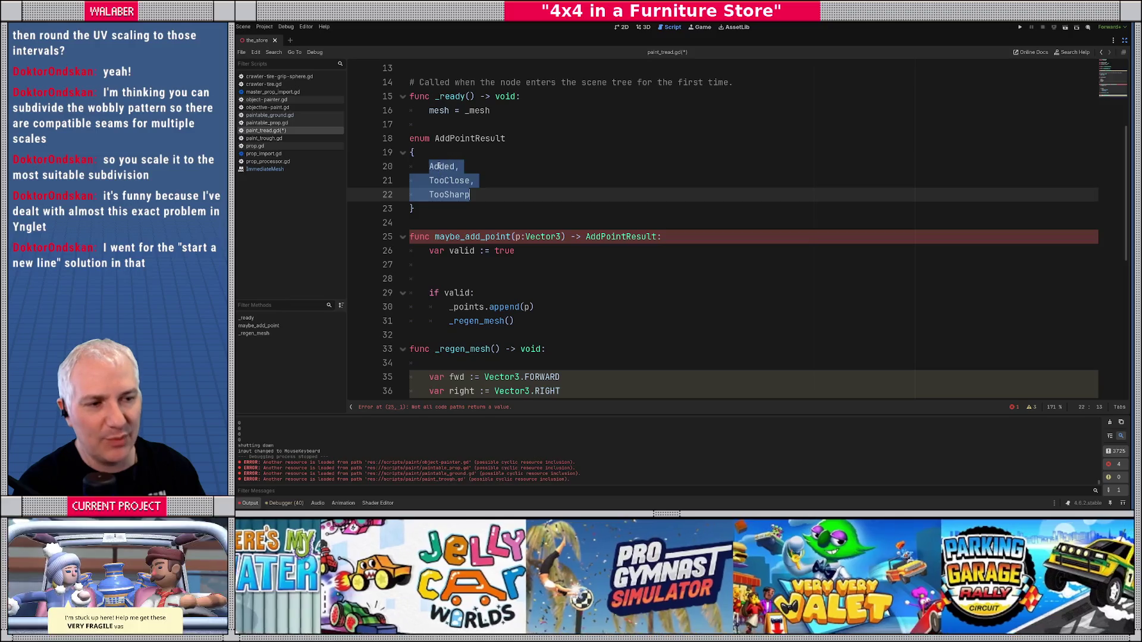
double_click(438, 166)
click(449, 181)
double_click(435, 180)
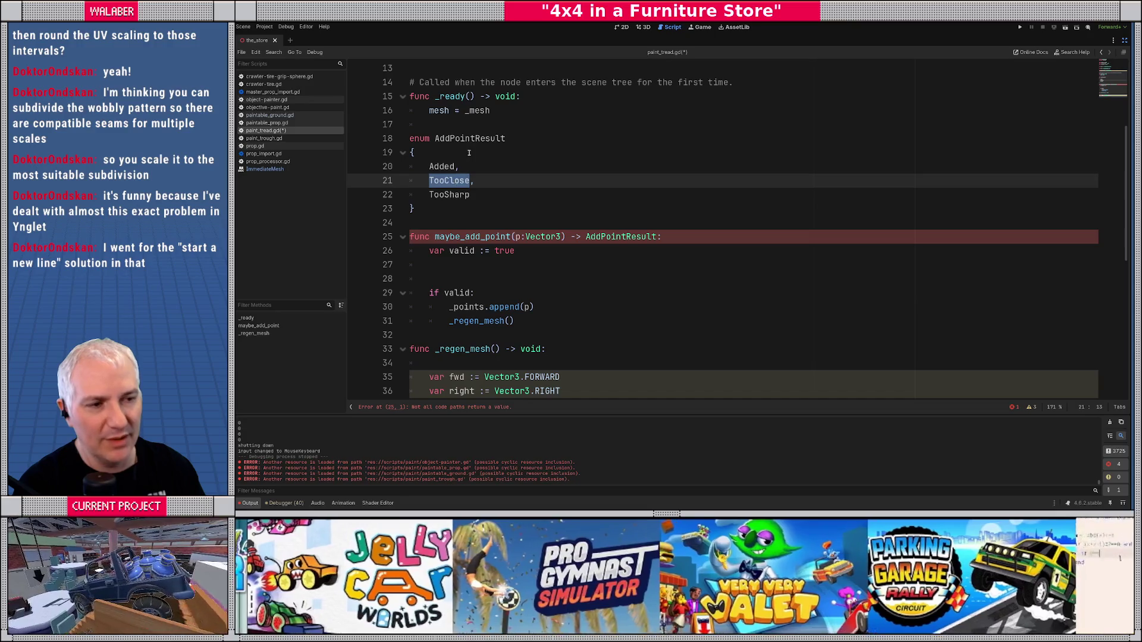
double_click(464, 138)
double_click(443, 195)
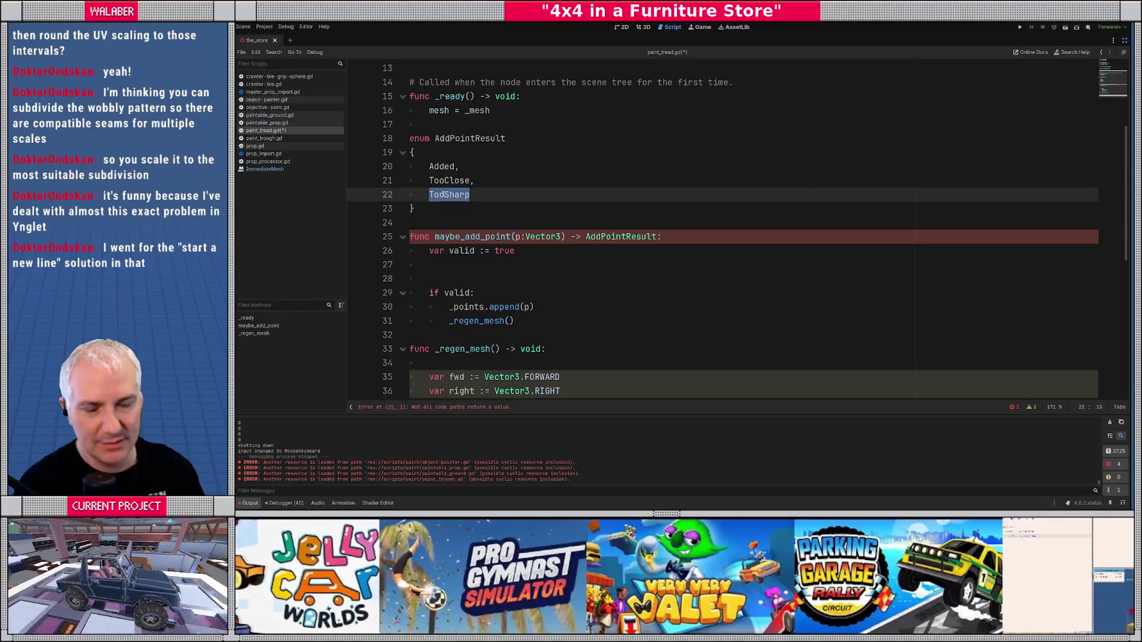
- Replace 'var valid := true' with 'var result := AddPointResult.Added'
click(628, 238)
key(End)
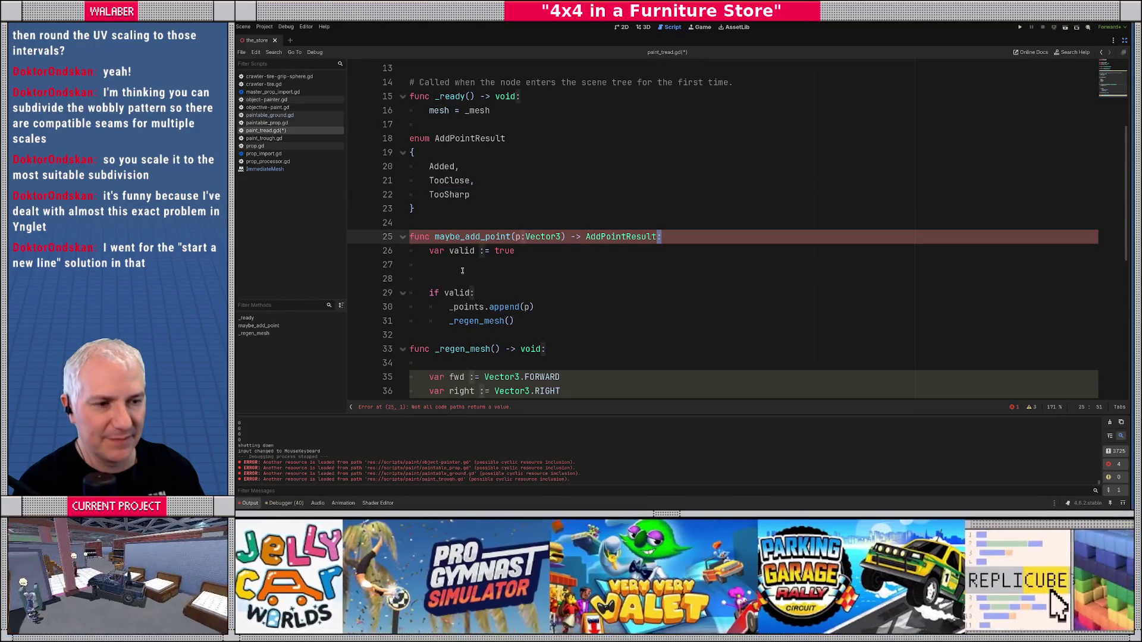
text(:)
key(Return)
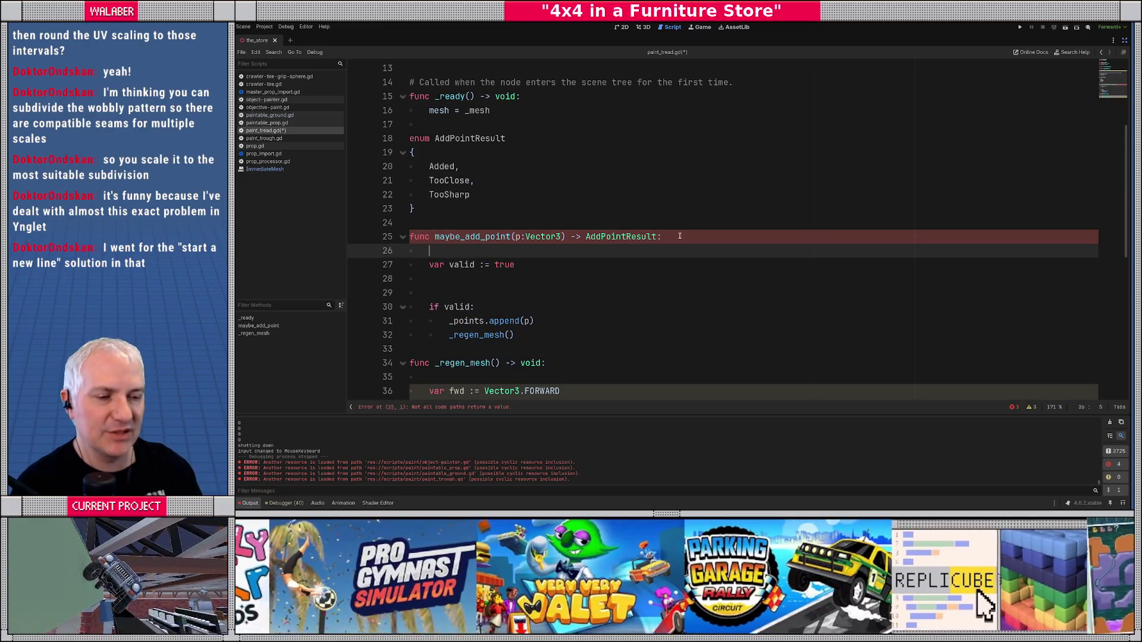
key(Down)
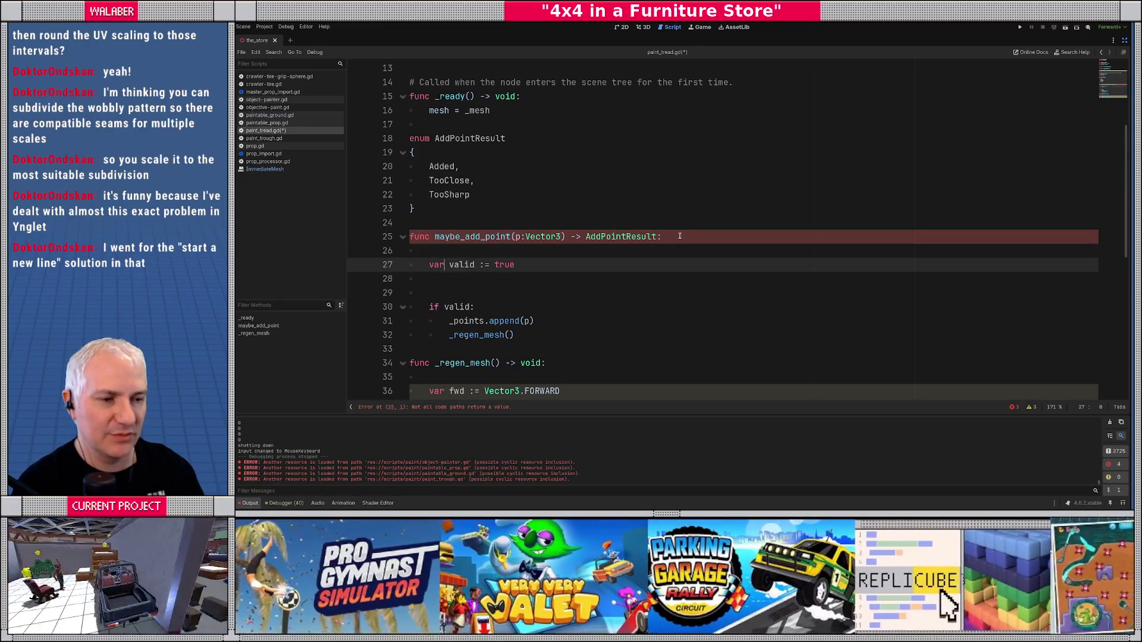
key(shift+End)
text(result :=)
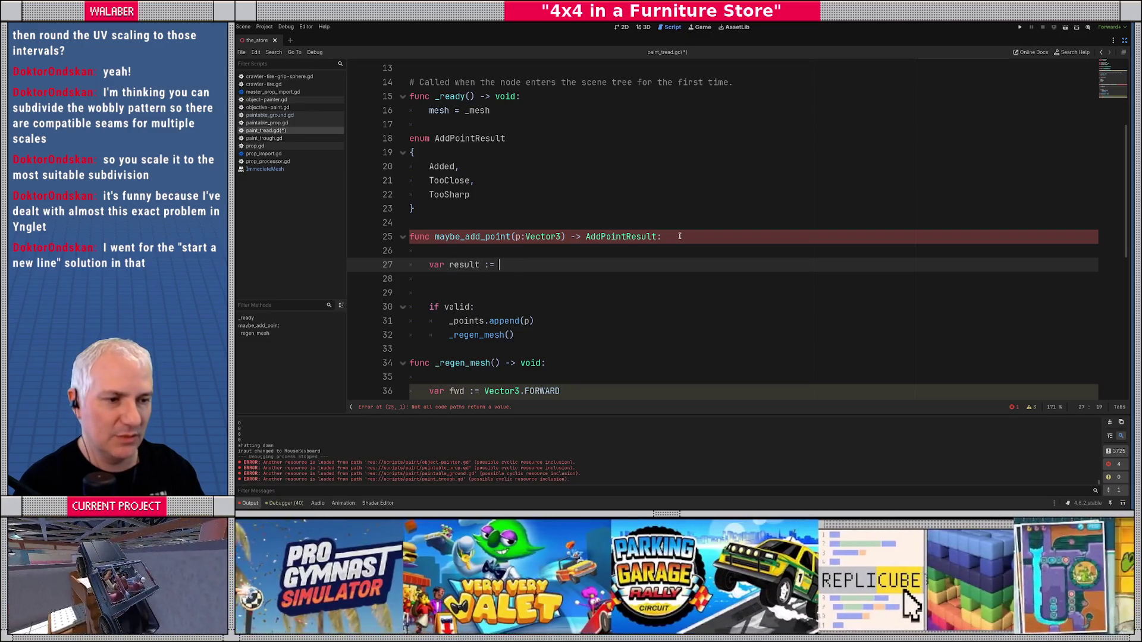
key(Return)
text(.A)
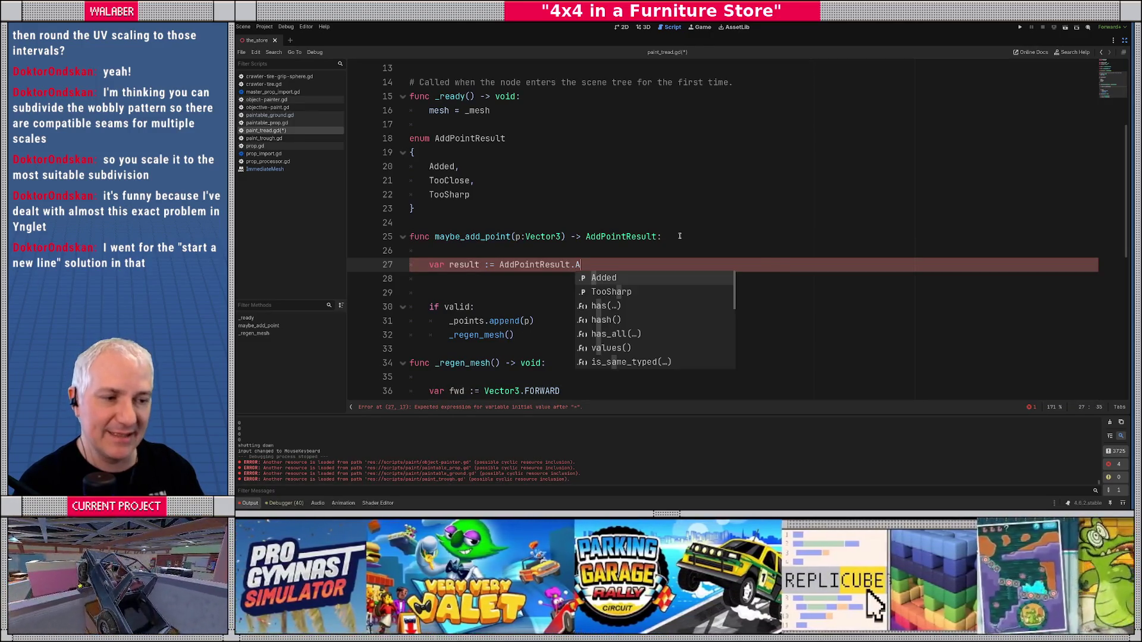
key(Return)
- Change the condition 'if valid:' to 'if result == AddPointResult.Added:'
scroll(636, 255, down, 1)
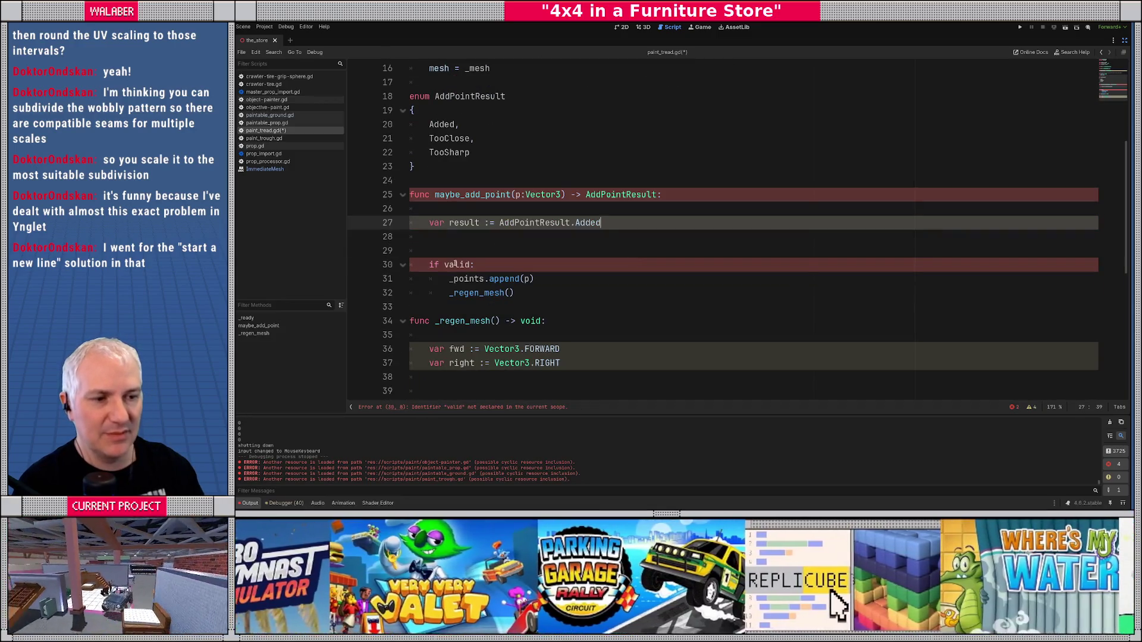
double_click(455, 264)
text(Add)
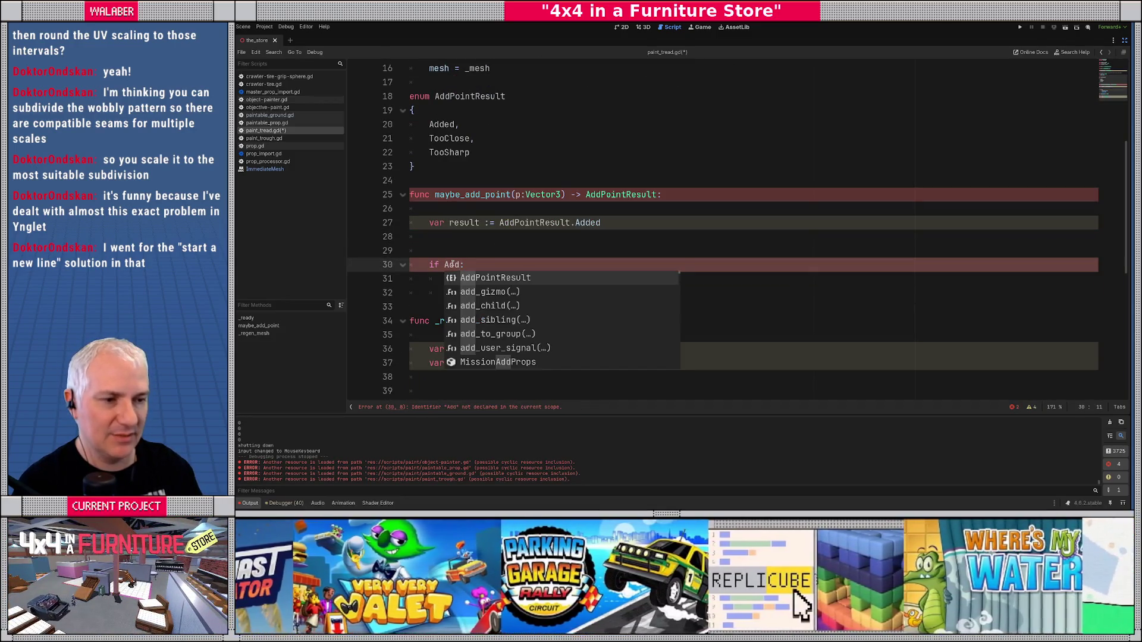
key(Return)
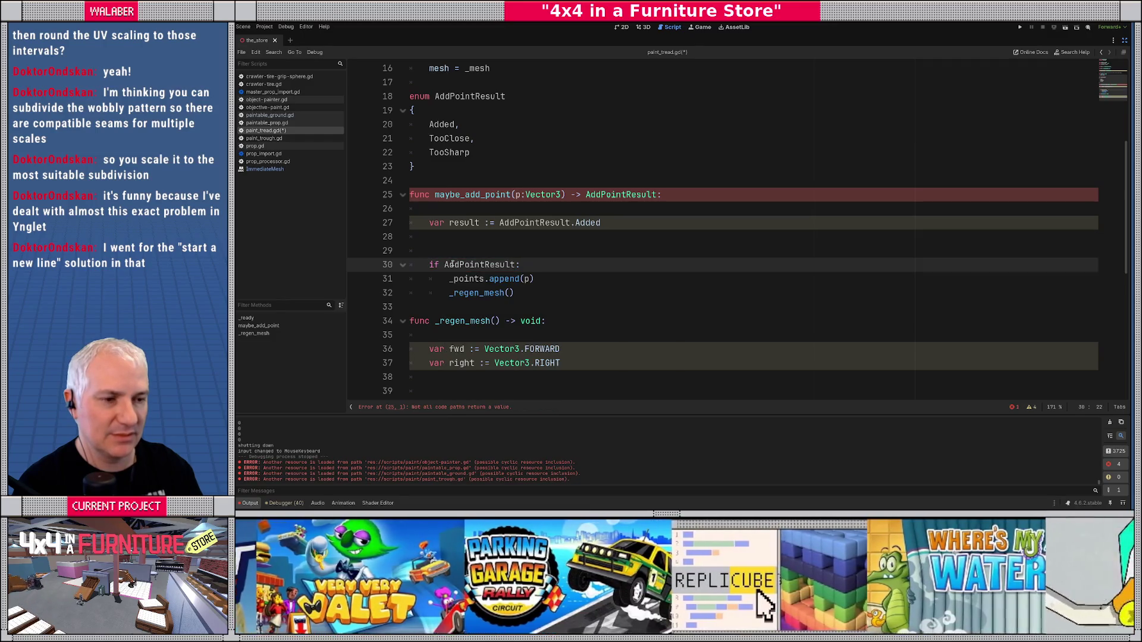
key(ctrl+Left)
text(result ==)
key(ctrl+Right)
text(.A)
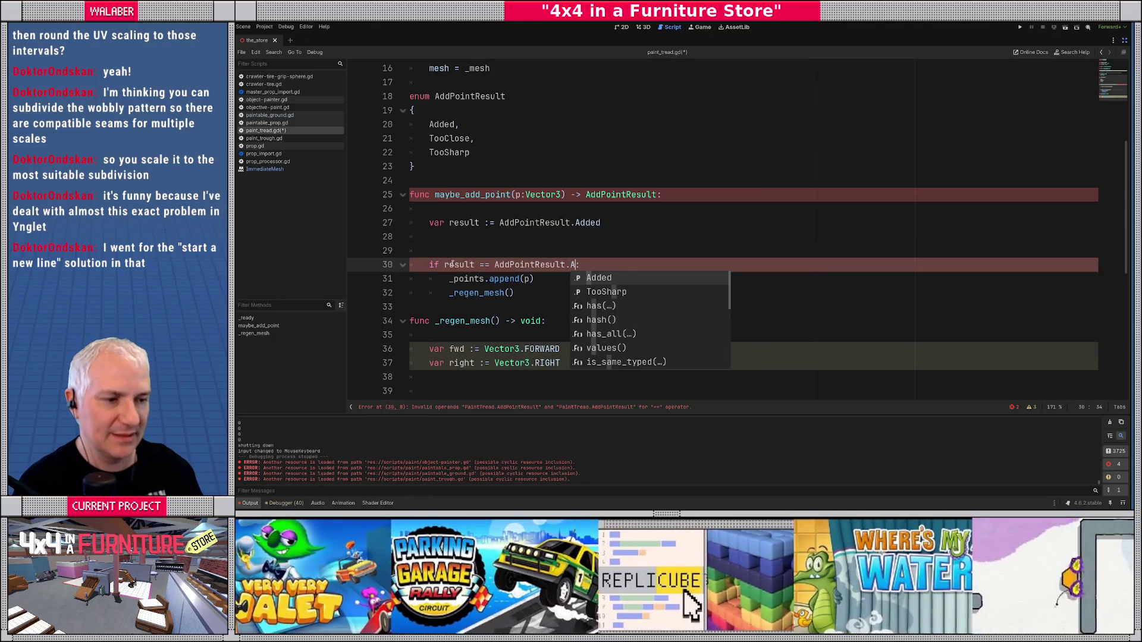
key(Return)
- Add 'return result' at the end of the function and a blank line after the result declaration
key(Down)
key(Down)
key(Return)
key(BackSpace)
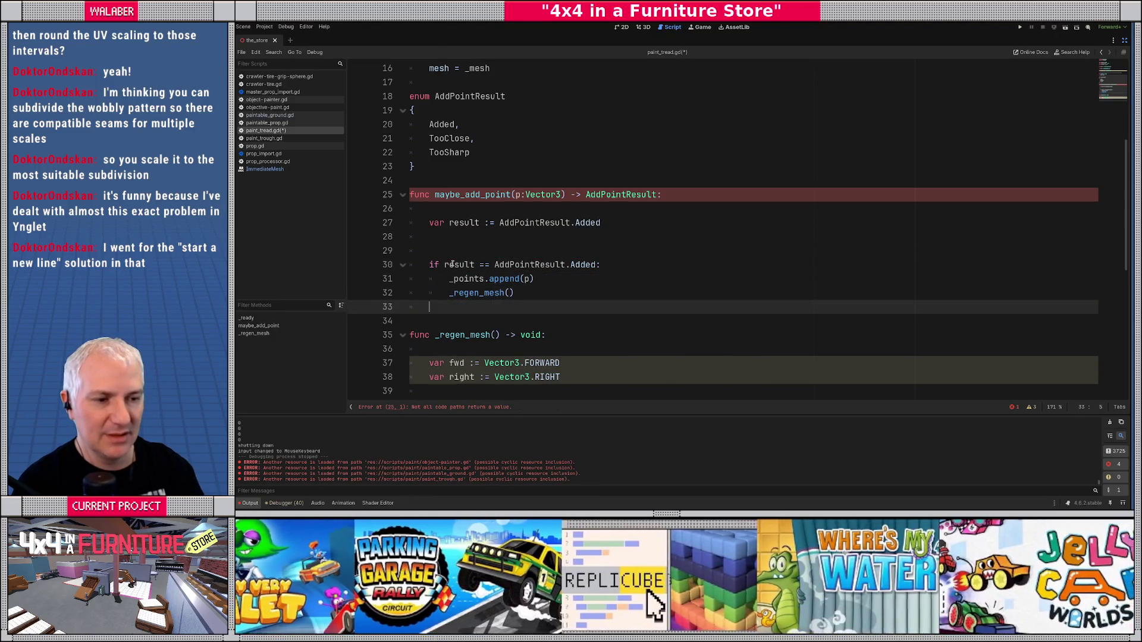
key(Return)
text(return re)
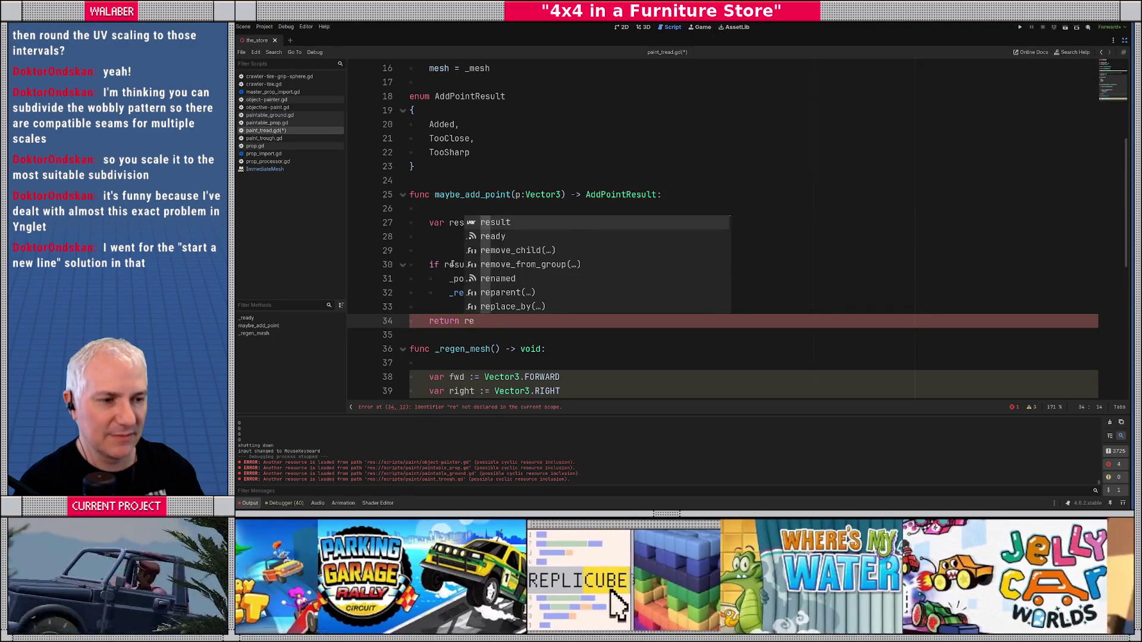
key(Return)
click(453, 232)
key(Return)
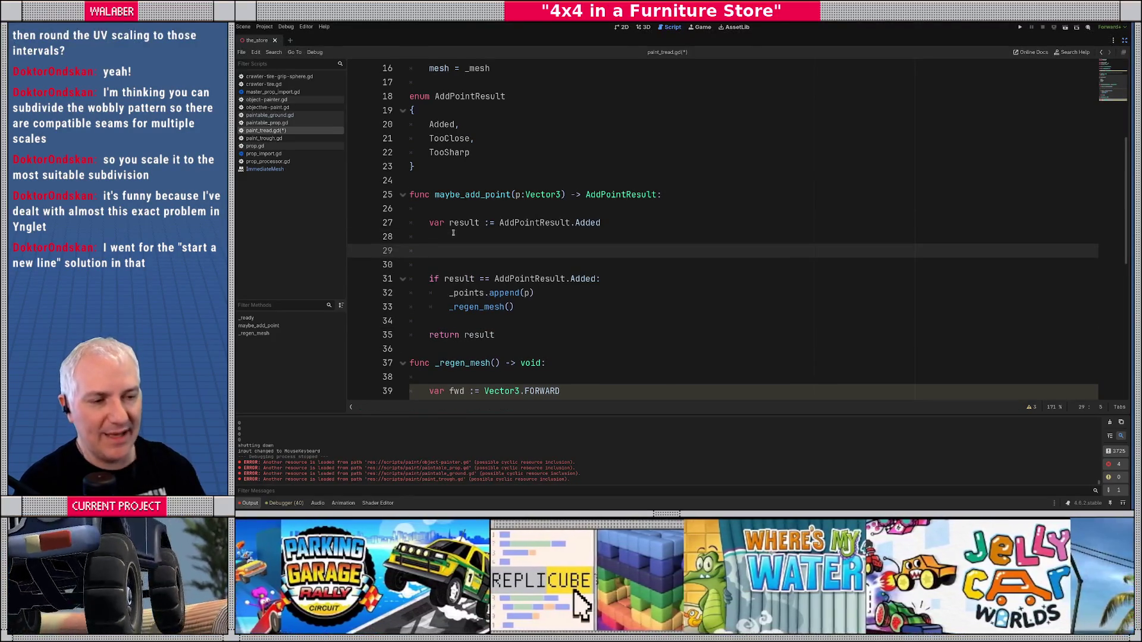
scroll(503, 239, down, 2)
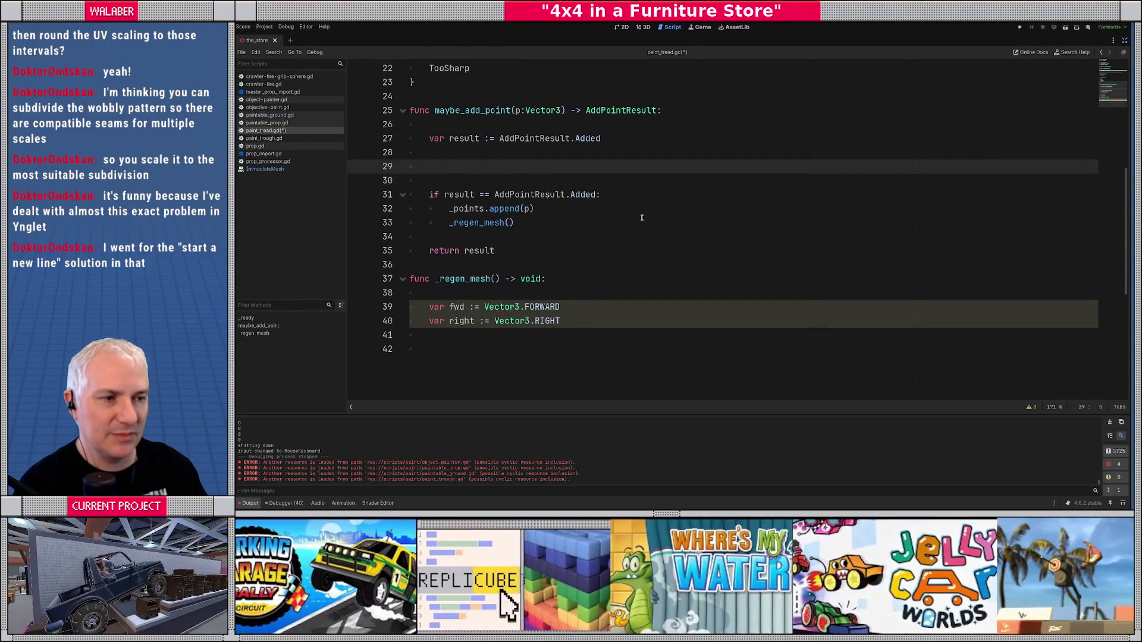
scroll(640, 260, up, 1)
- Add an 'if _points.size() > 0:' check headed by a '# too close' comment
text(if _points.size())
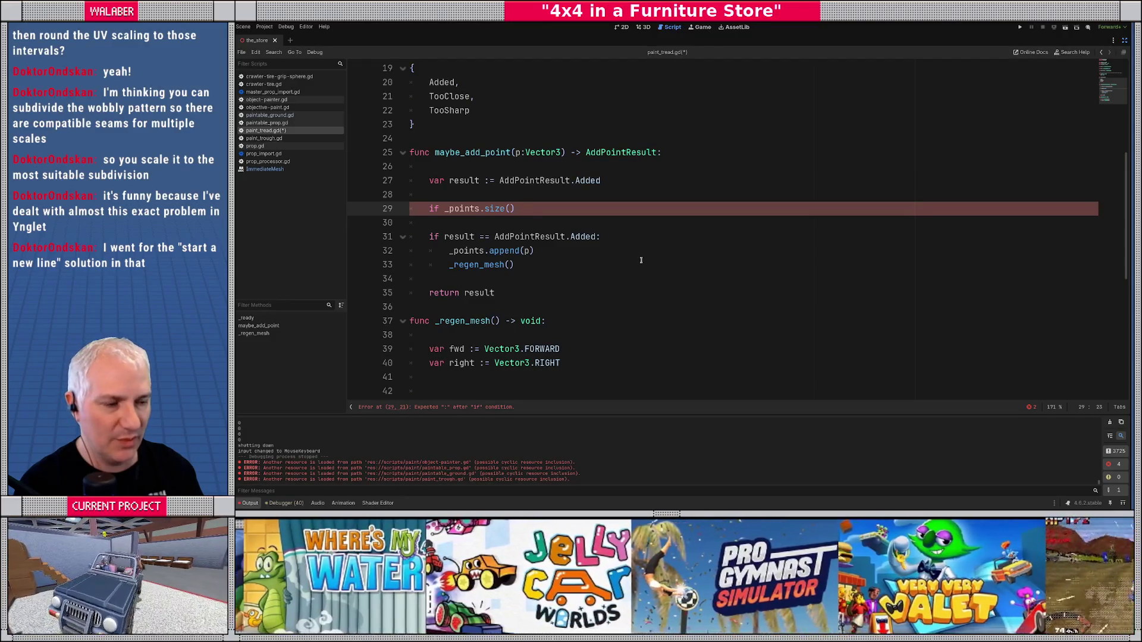
text(> 0:)
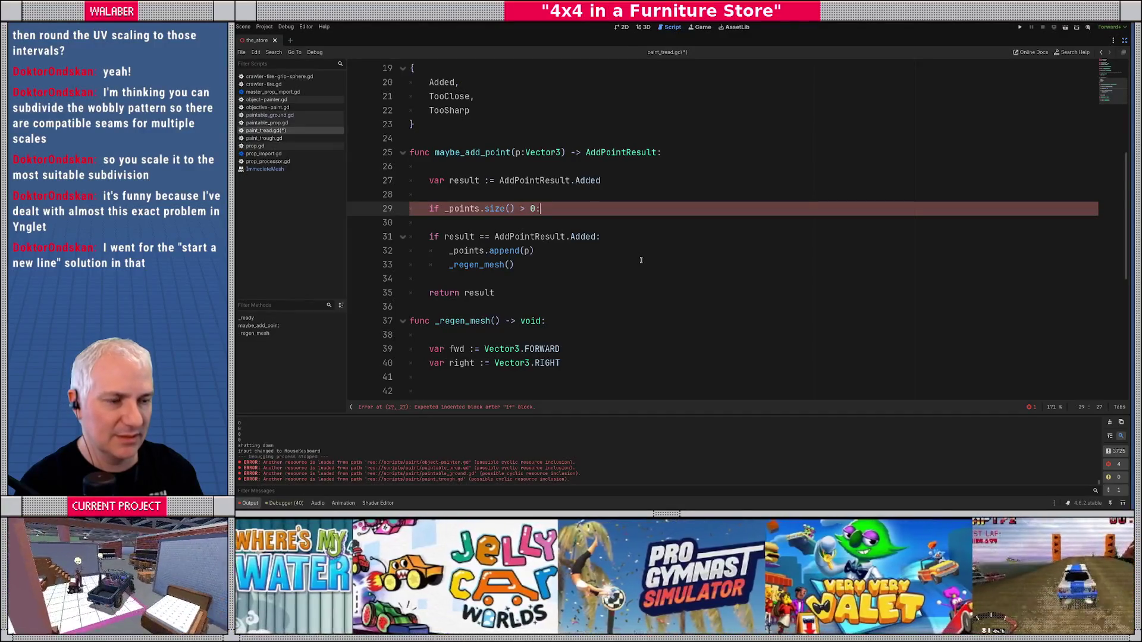
key(Up)
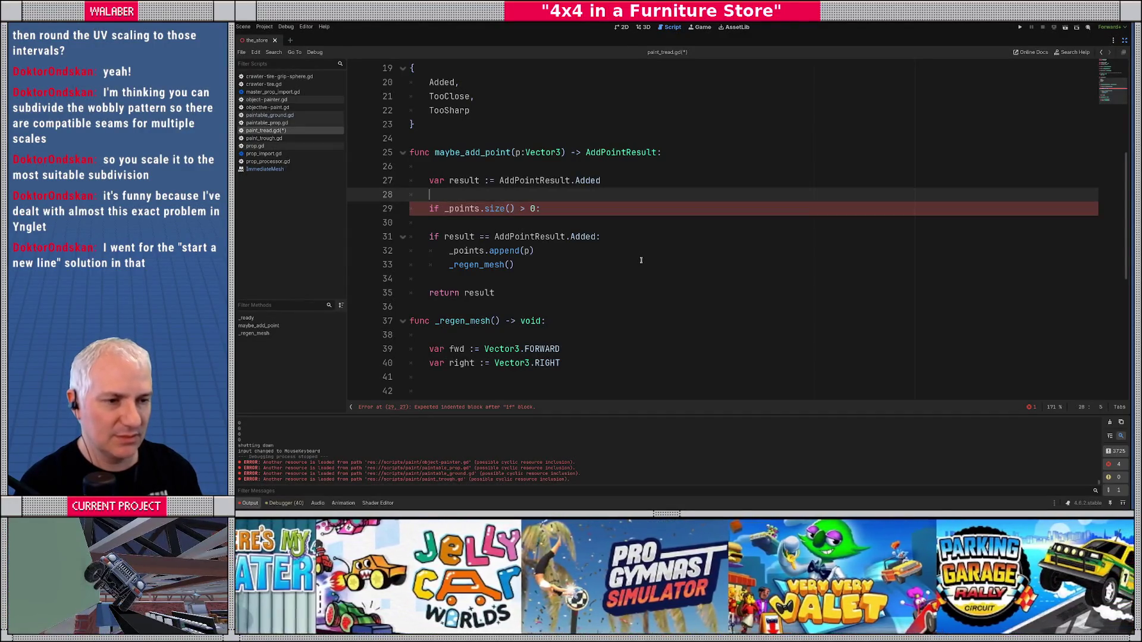
key(Return)
text(# too close)
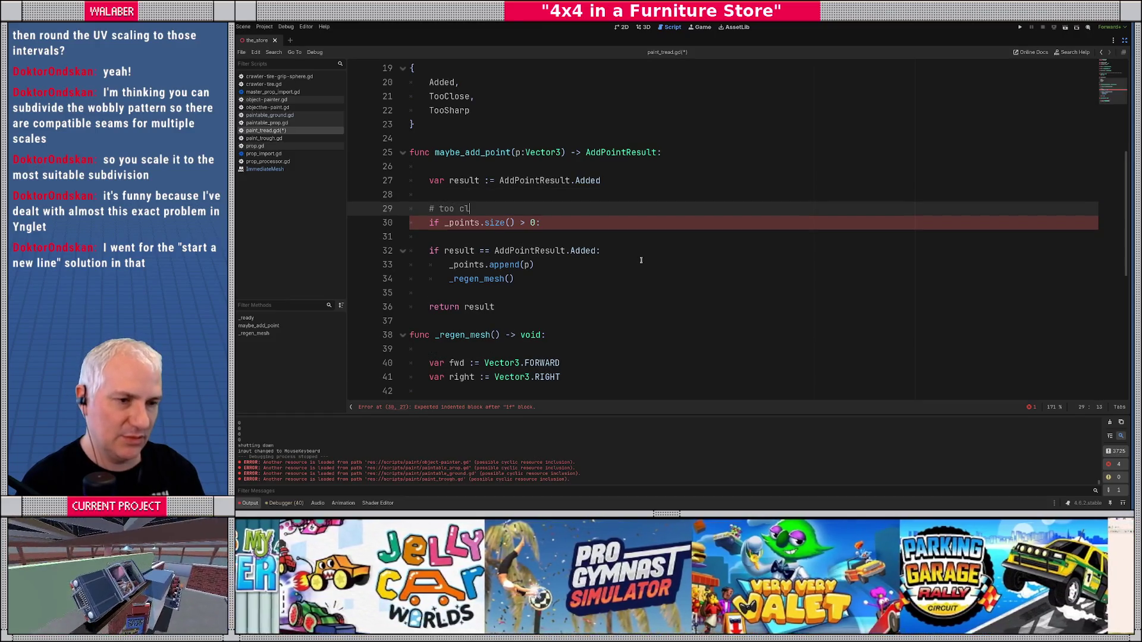
- Store 'var prev := _points[-1]' inside the check, then open PackedVector3Array help via _points
key(Down)
key(End)
key(Return)
text(var l)
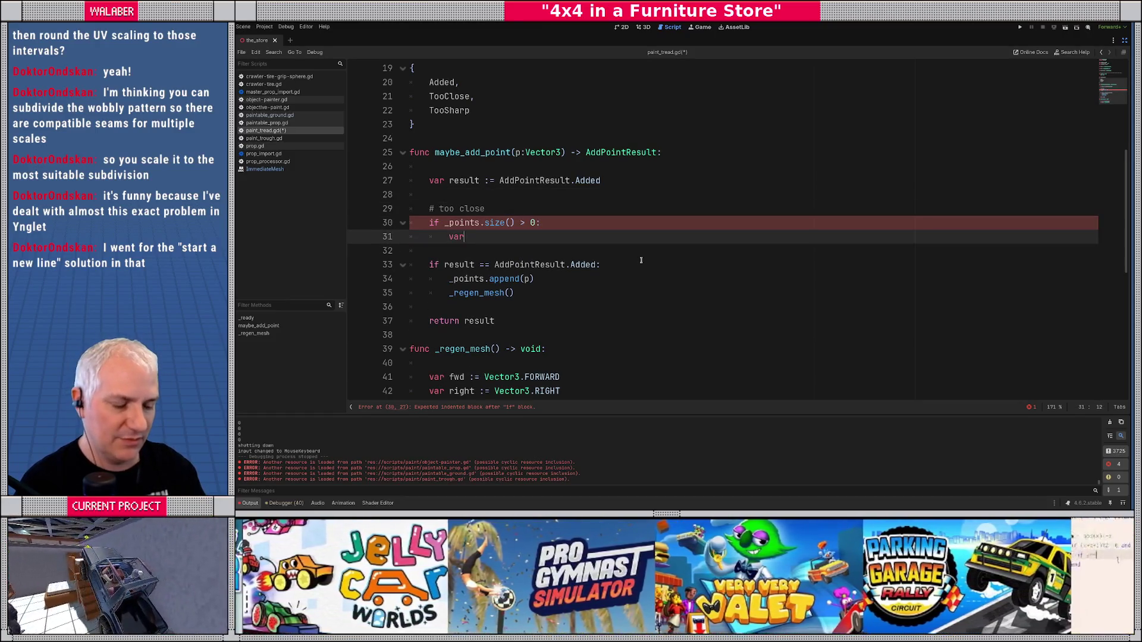
key(BackSpace)
text(prev )
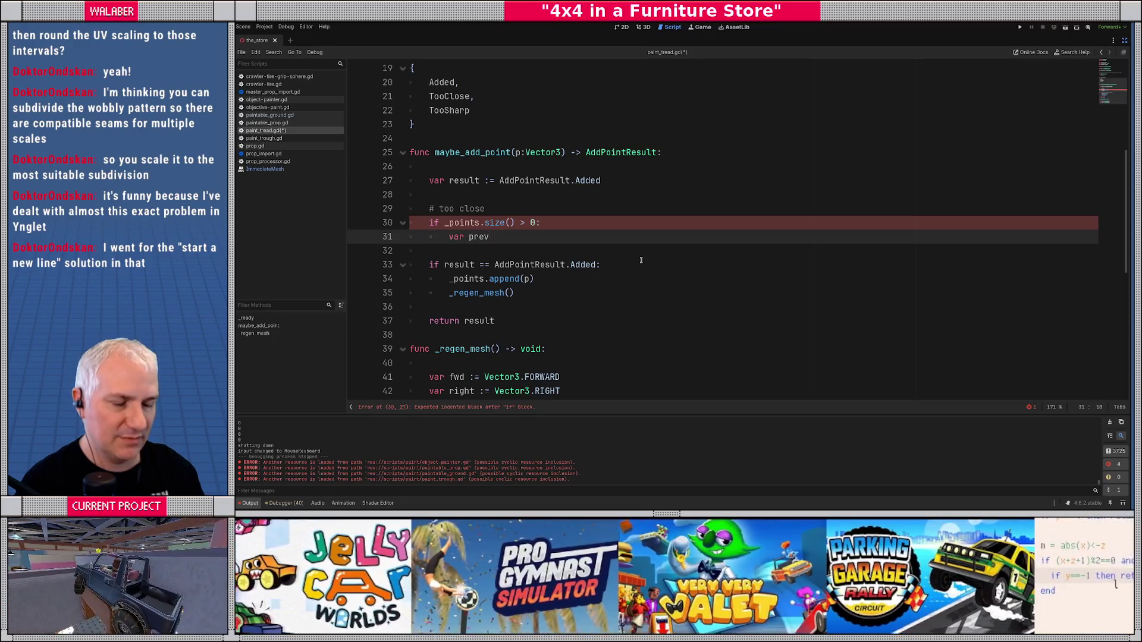
text(:= _po)
key(Return)
text([-1)
key(End)
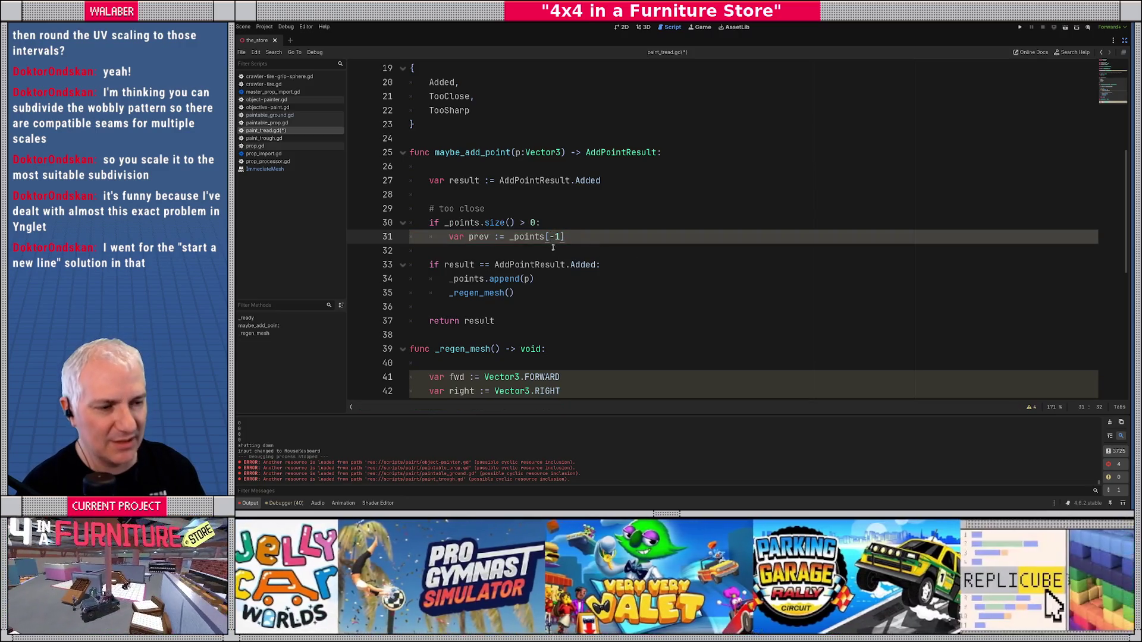
ctrl+click(539, 239)
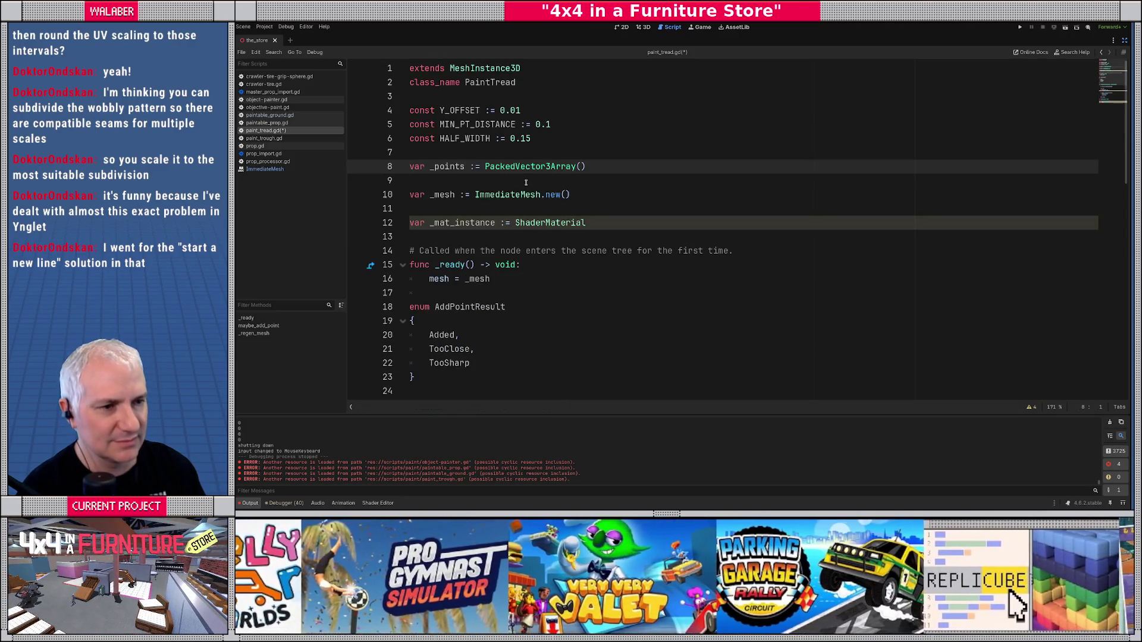
ctrl+click(528, 170)
scroll(604, 249, down, 5)
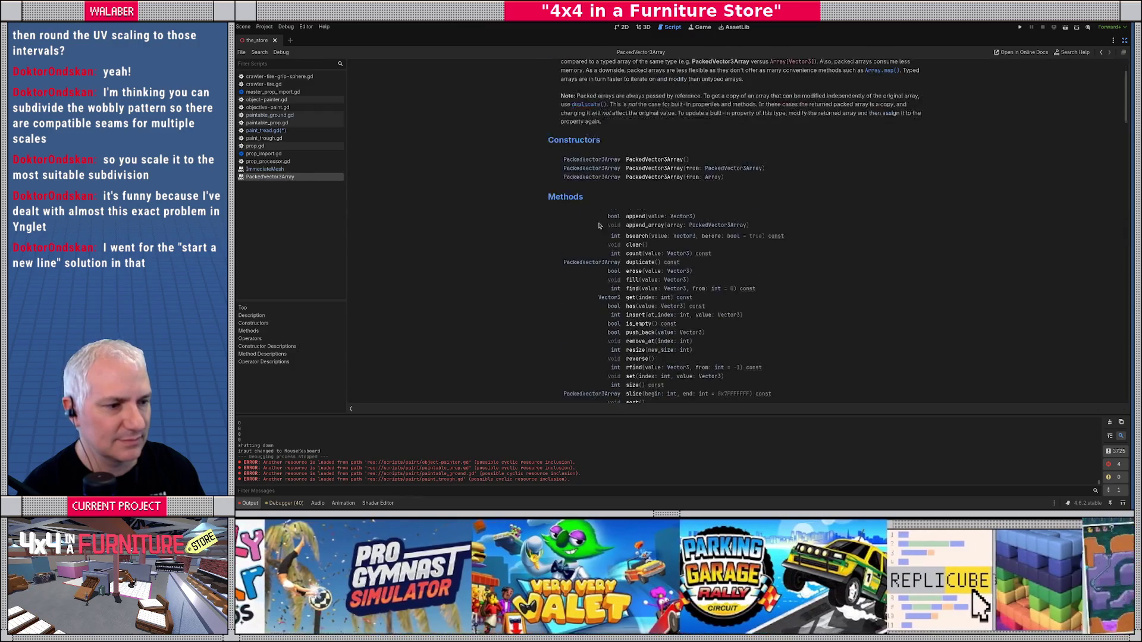
scroll(603, 248, down, 2)
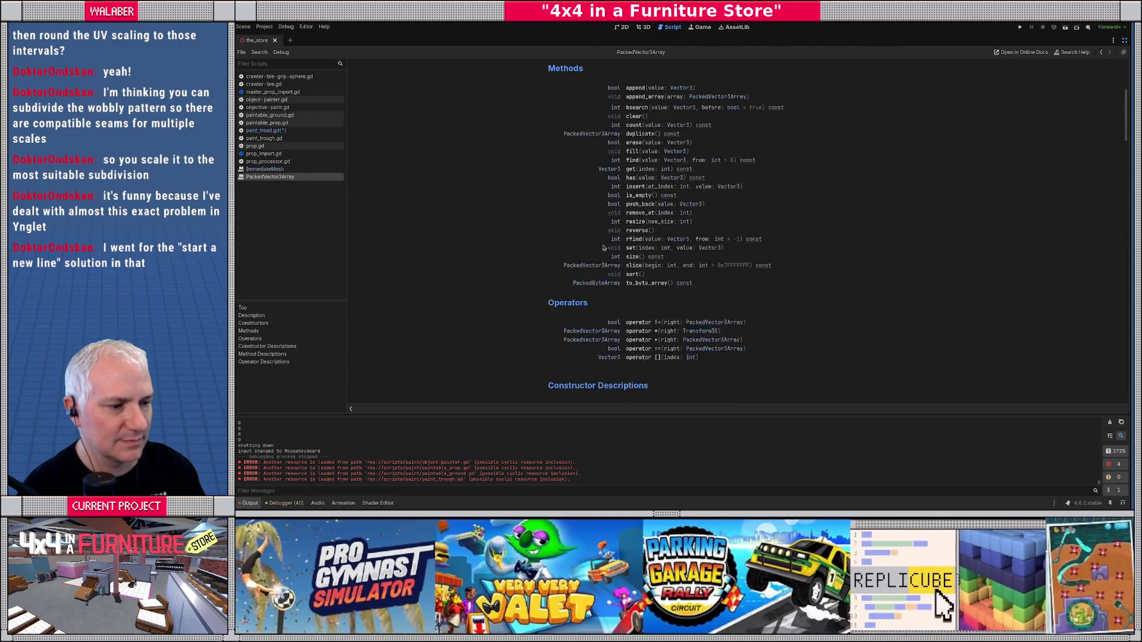
scroll(641, 361, down, 10)
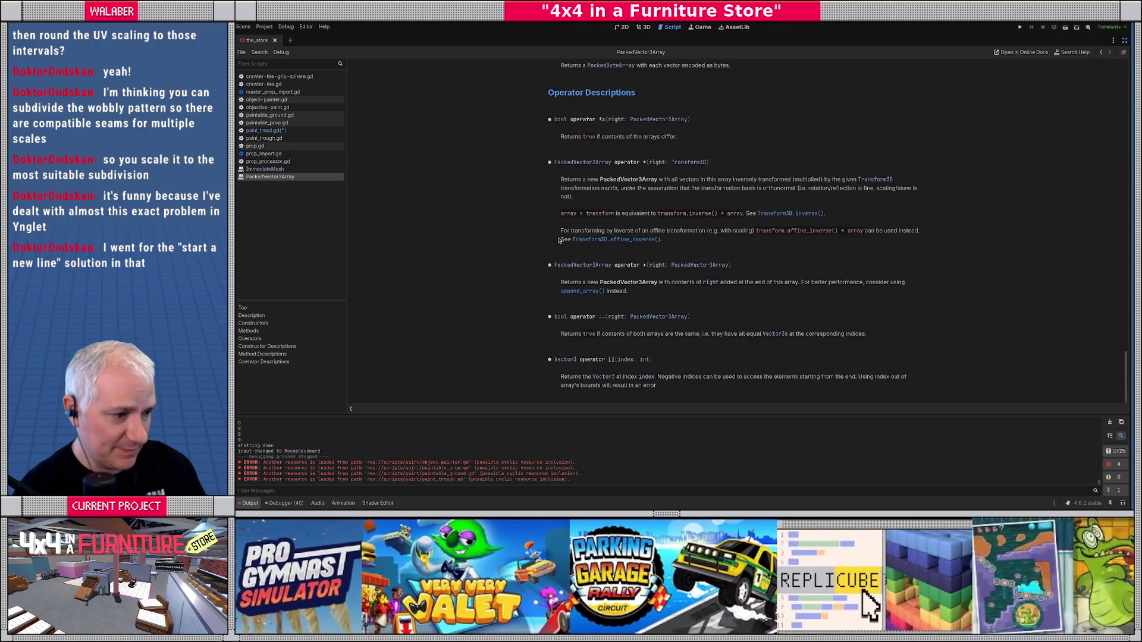
drag(672, 377, 850, 376)
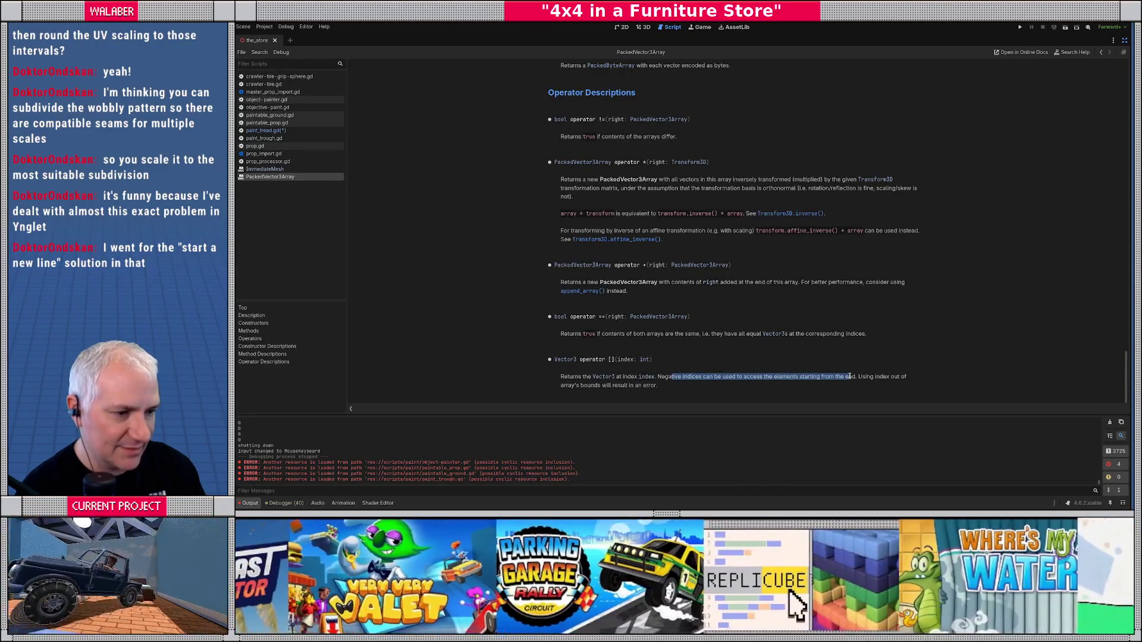
click(266, 131)
scroll(554, 238, down, 6)
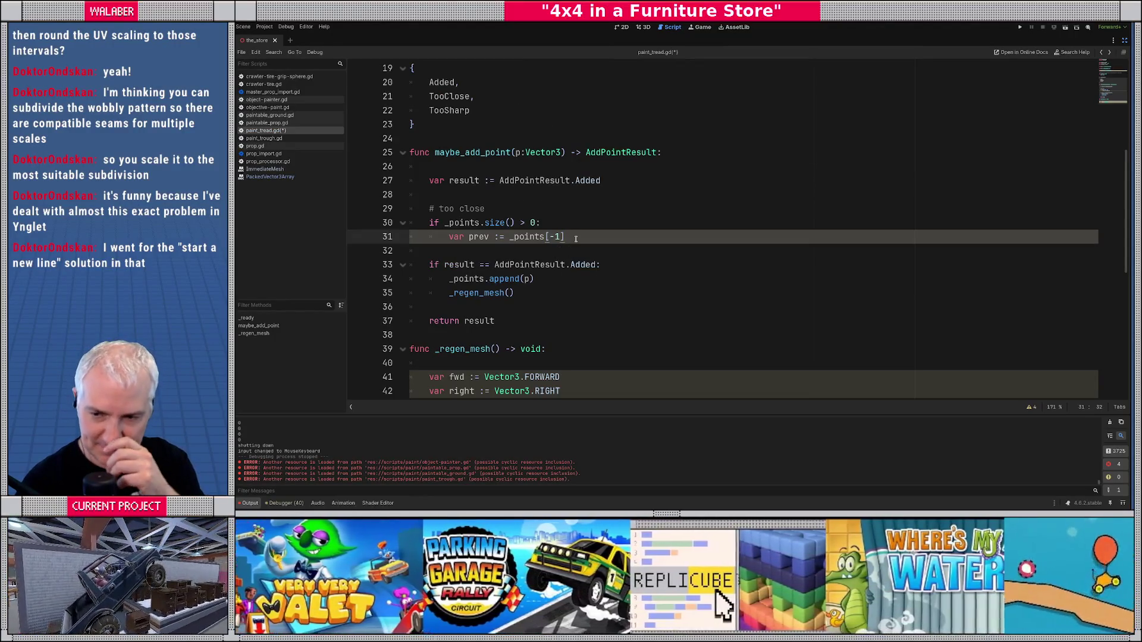
- Begin an 'if prev.di' test and add const MIT_PT_DIST_SQR := (0.1 * 0.1) under MIN_PT_DISTANCE
key(Return)
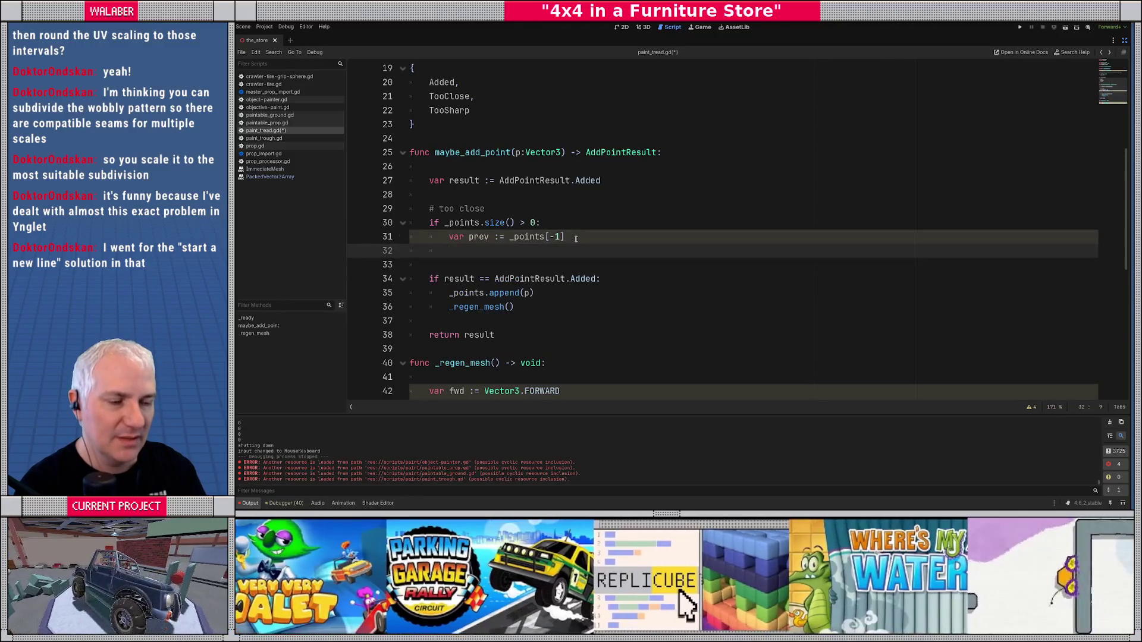
text(if prev.di)
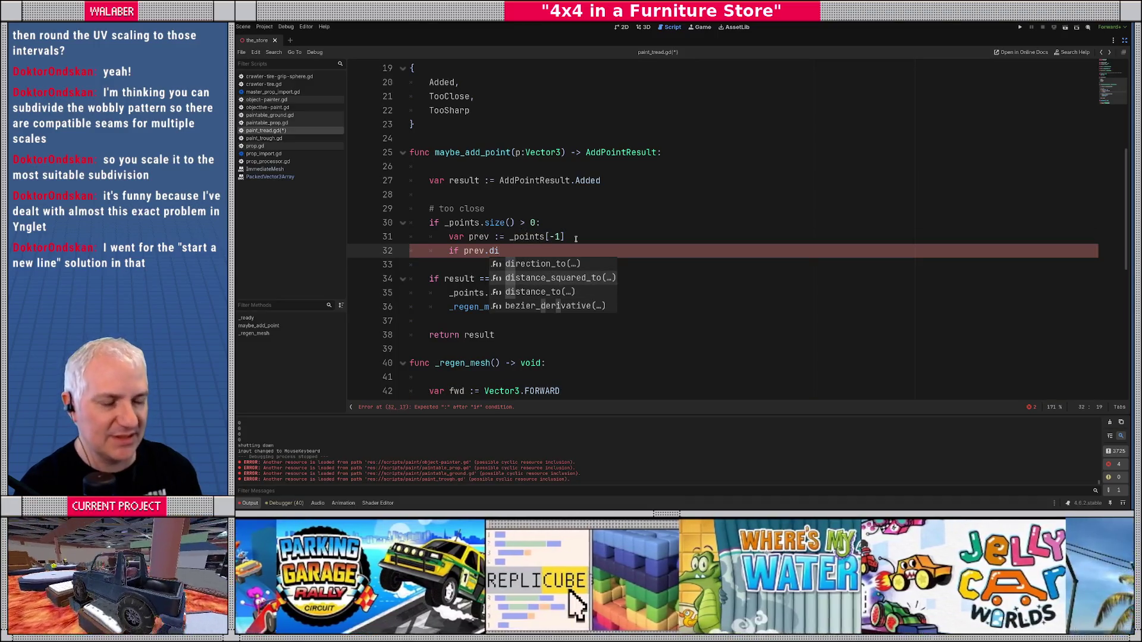
scroll(560, 147, up, 5)
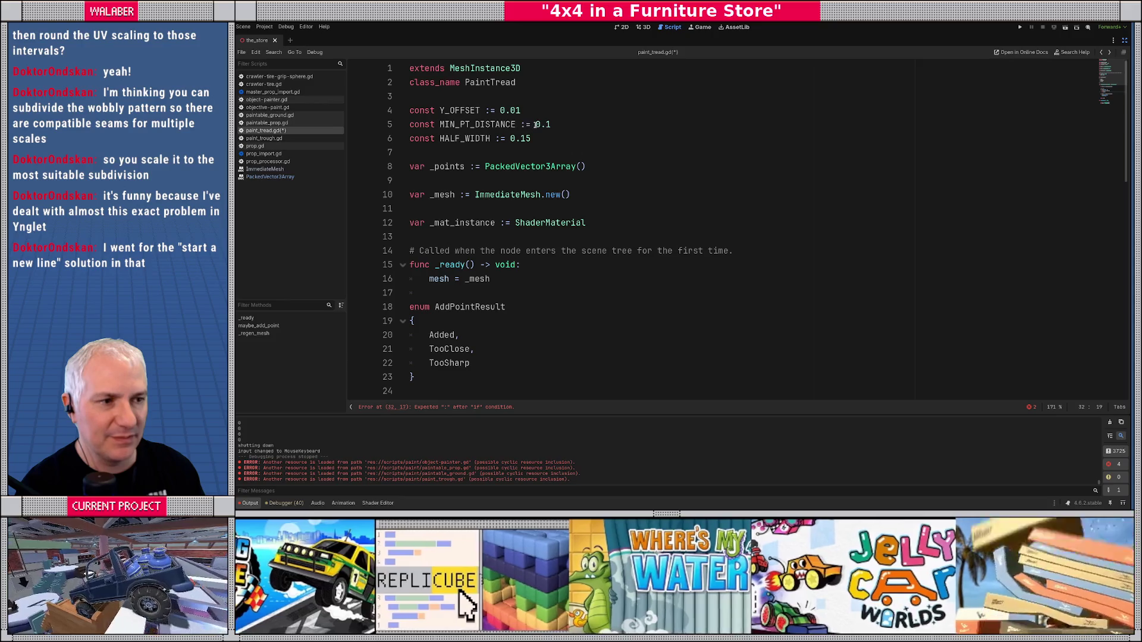
click(535, 125)
text((0.1 )
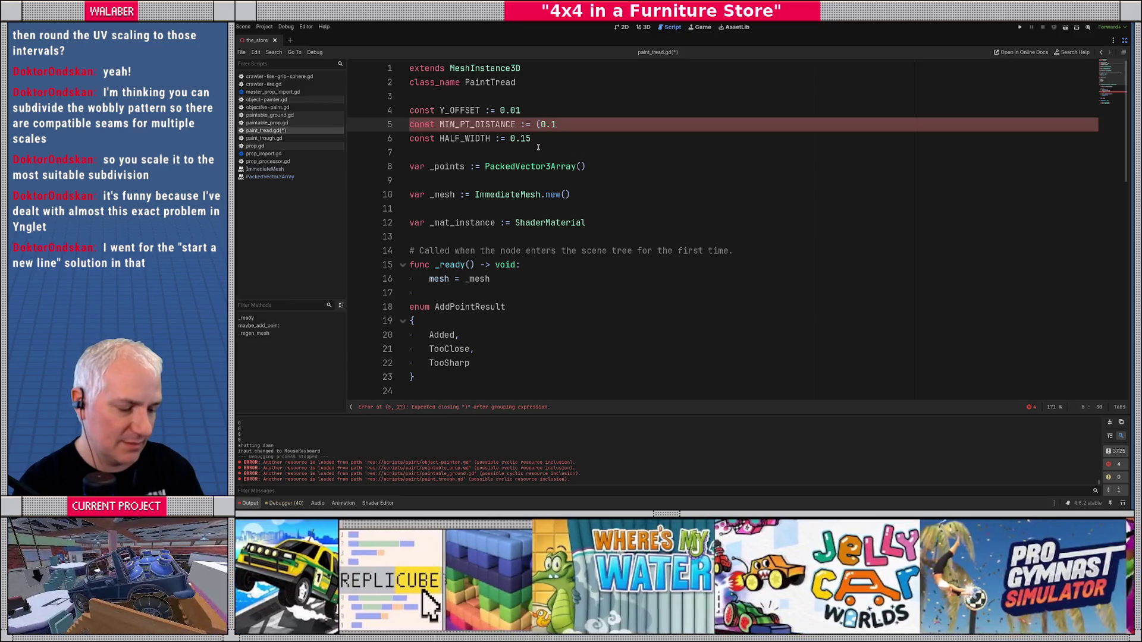
text(* 0.1))
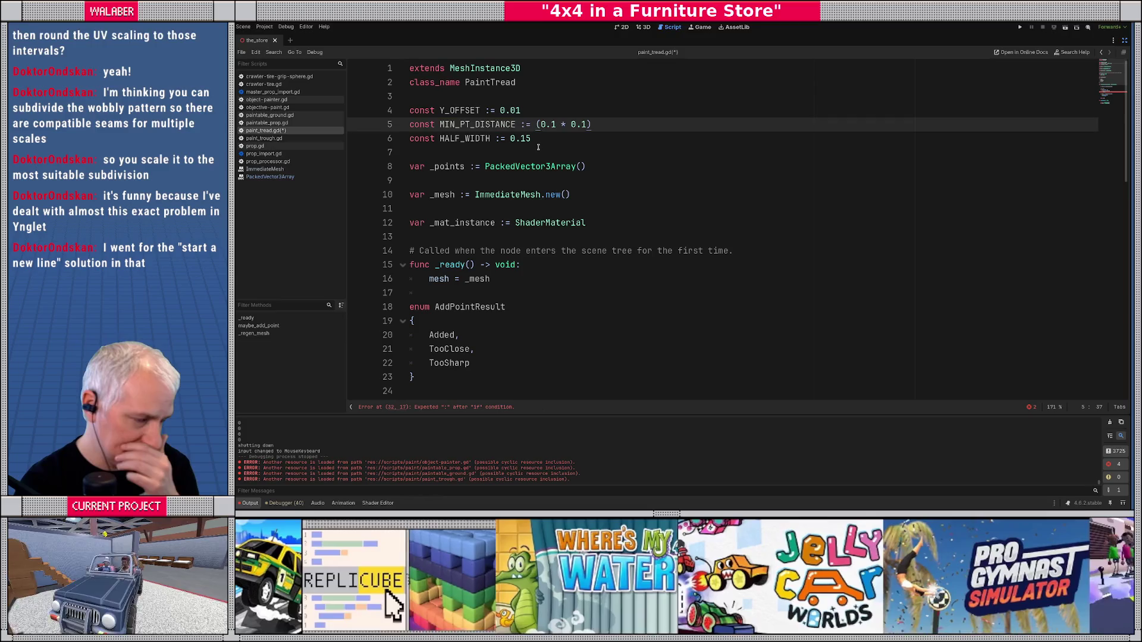
key(ctrl+z)
key(ctrl+z)
key(ctrl+z)
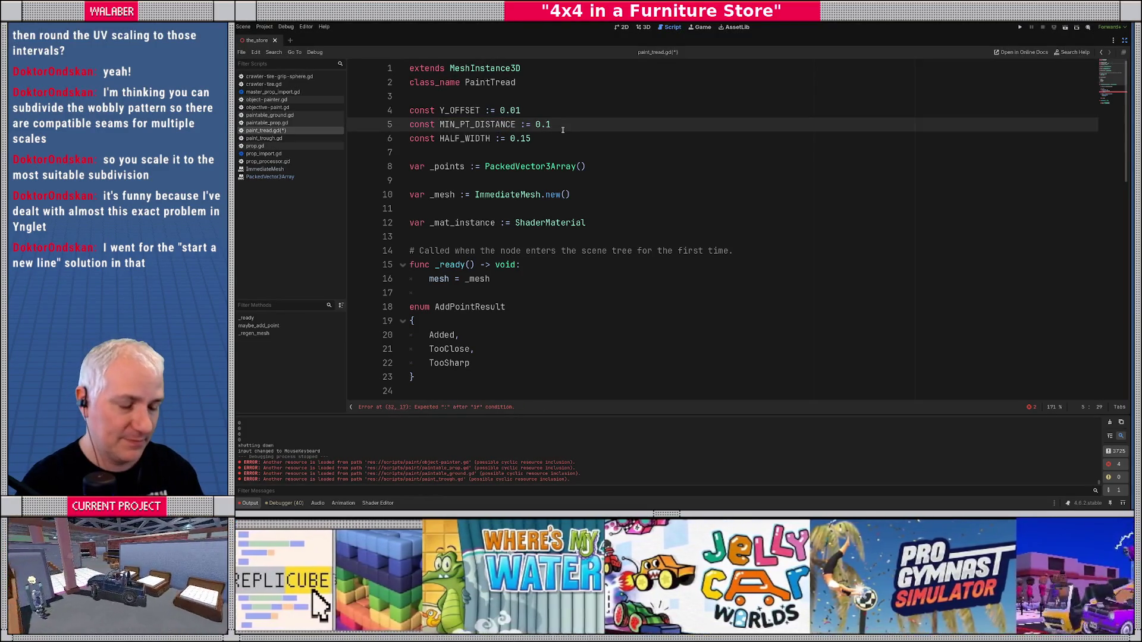
key(Return)
text(const MI)
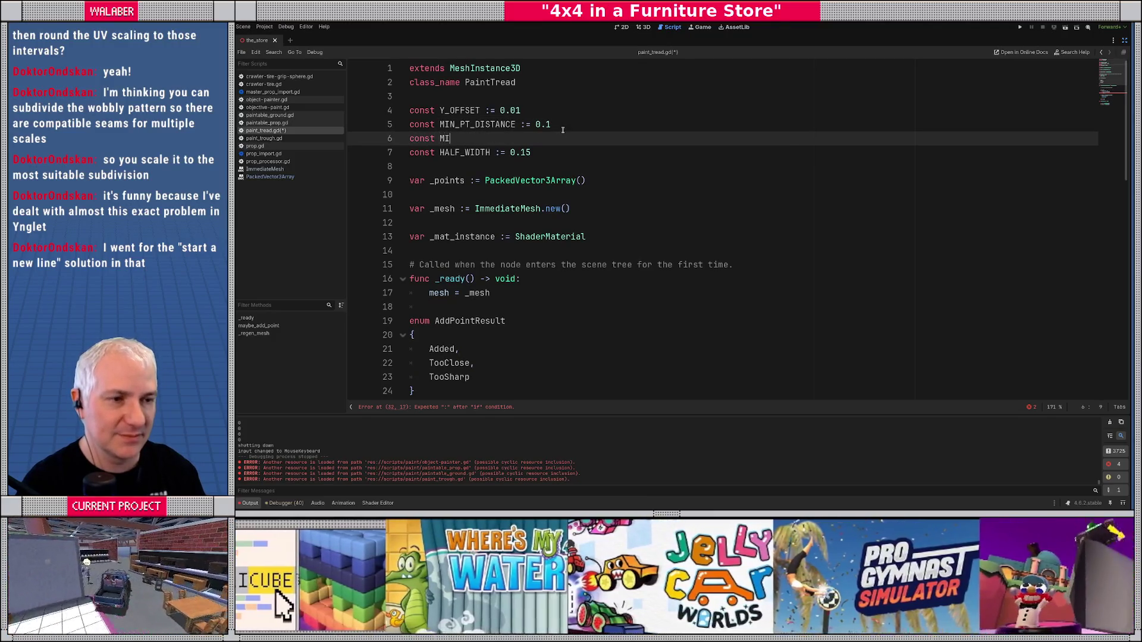
text(T_PT_DIST_SQR )
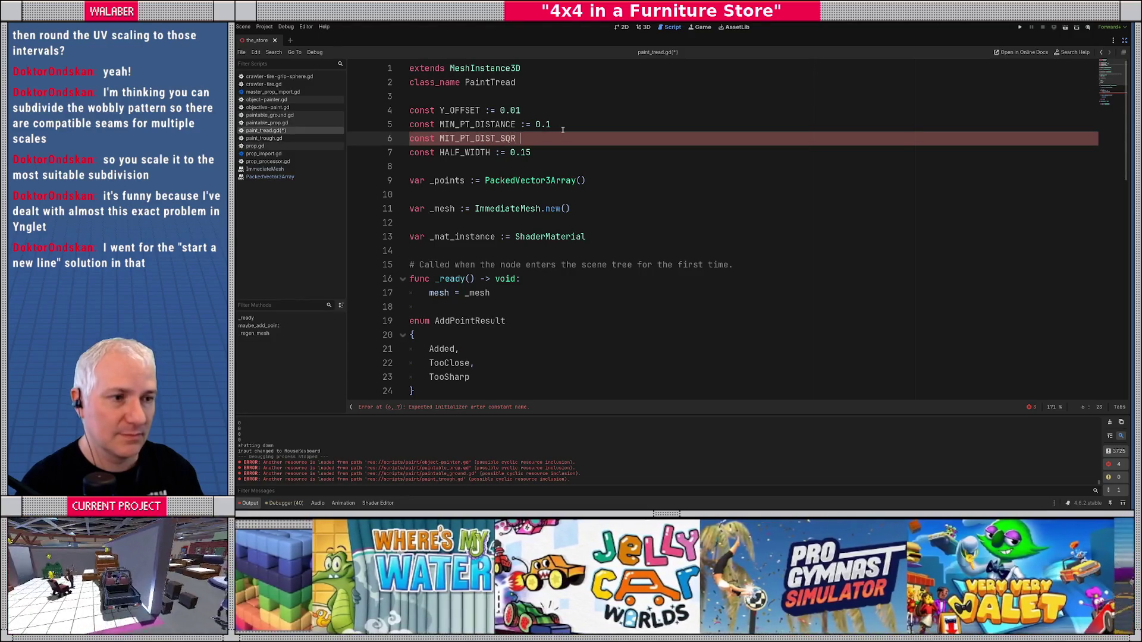
text(:= (0.1 * )
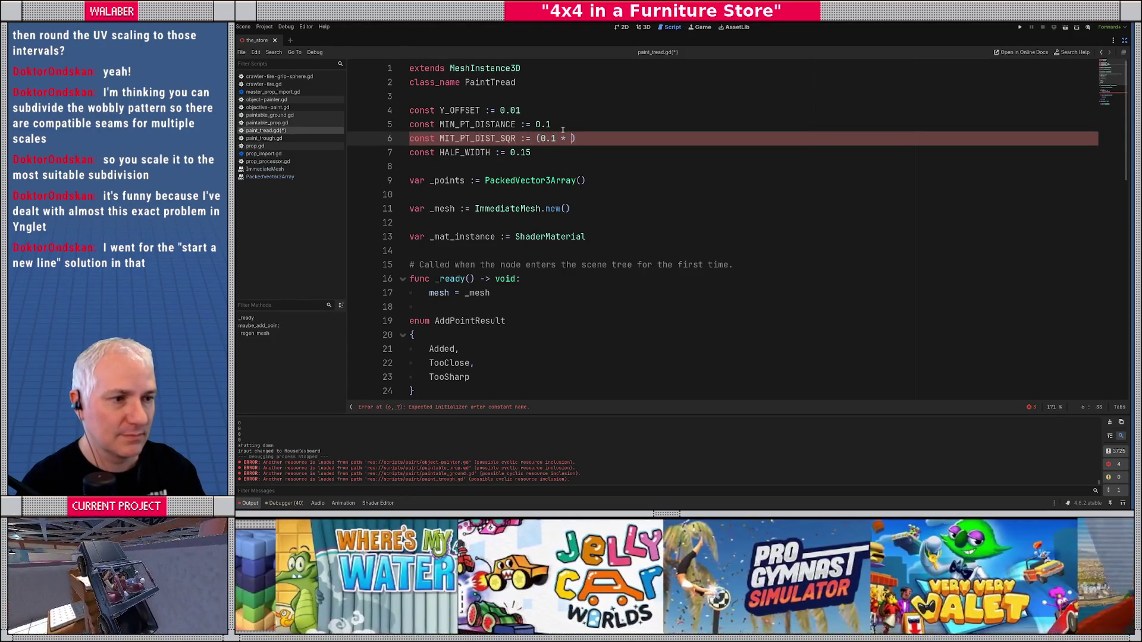
text(0.1))
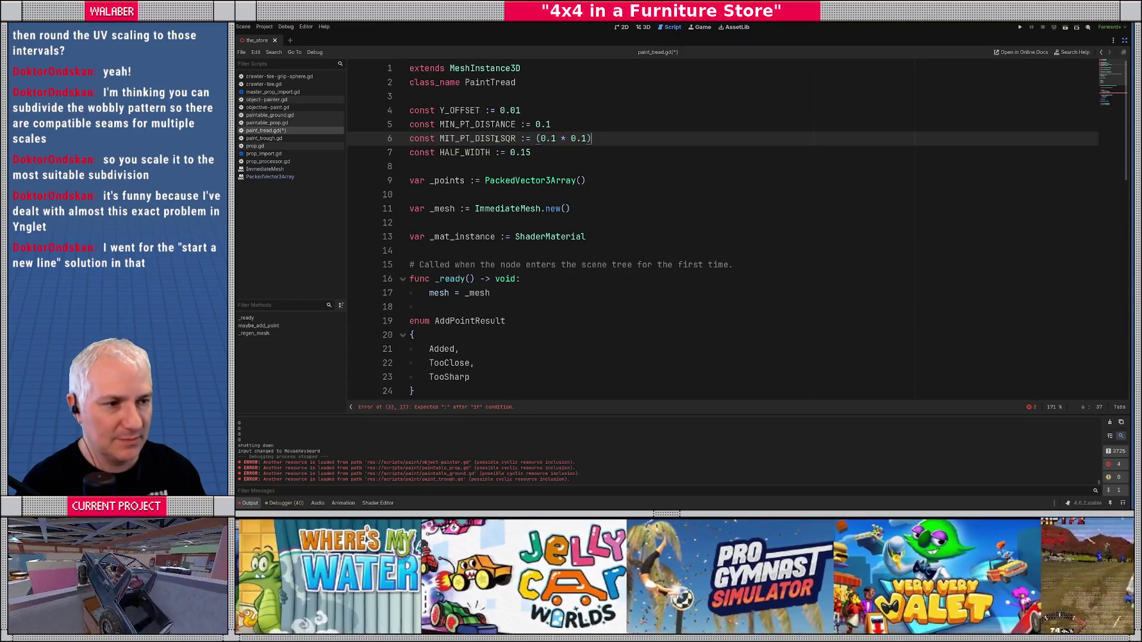
double_click(497, 138)
scroll(514, 247, down, 7)
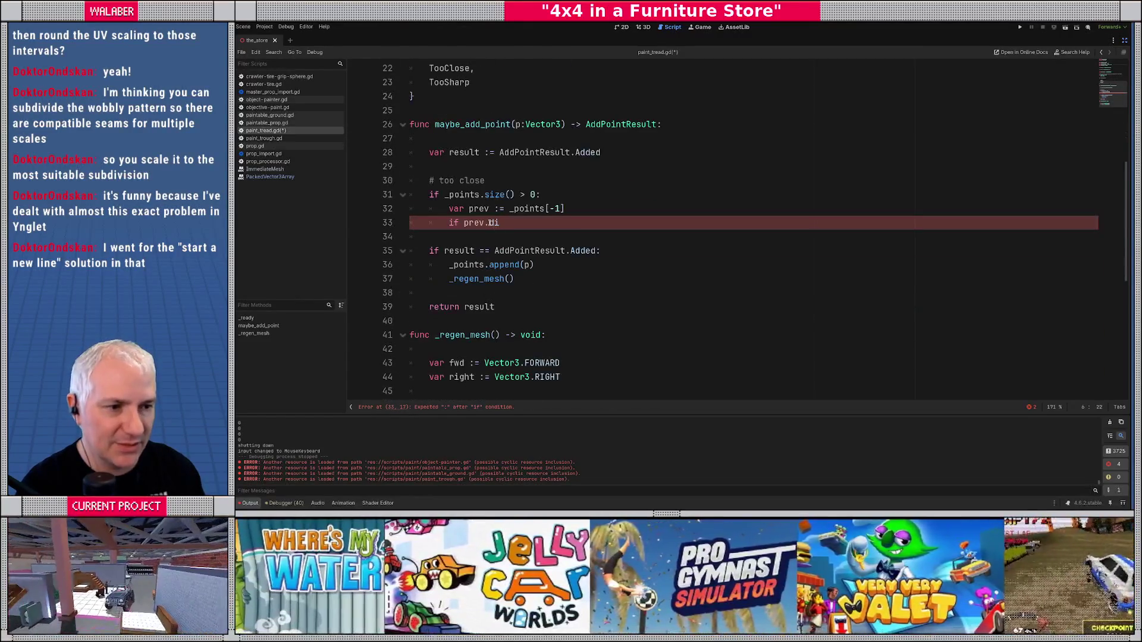
- Finish line 33 as 'distance_squared_to(p) < MIT_PT_DIST_SQR' and set result = AddPointResult.TooClose
click(491, 222)
key(BackSpace)
key(BackSpace)
text(sq)
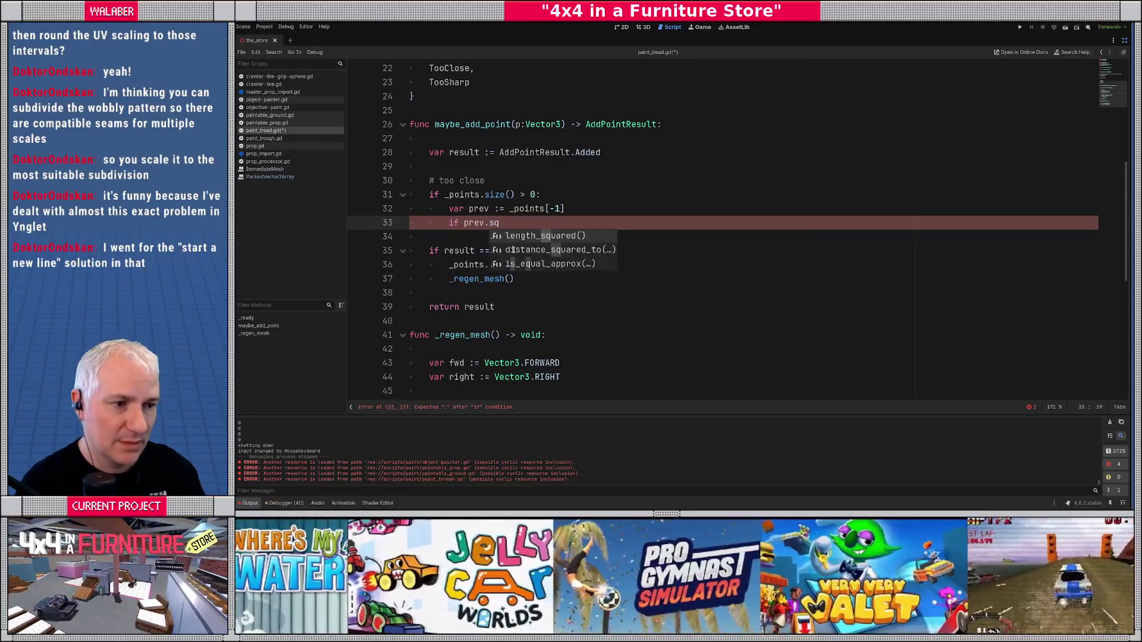
key(Down)
key(Return)
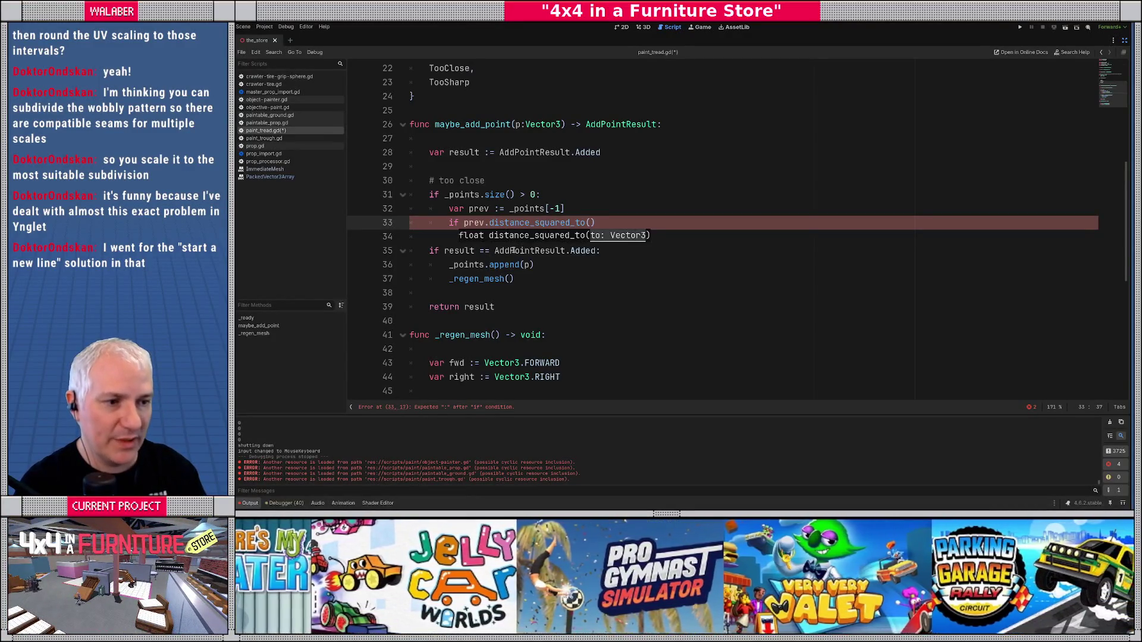
text(p) )
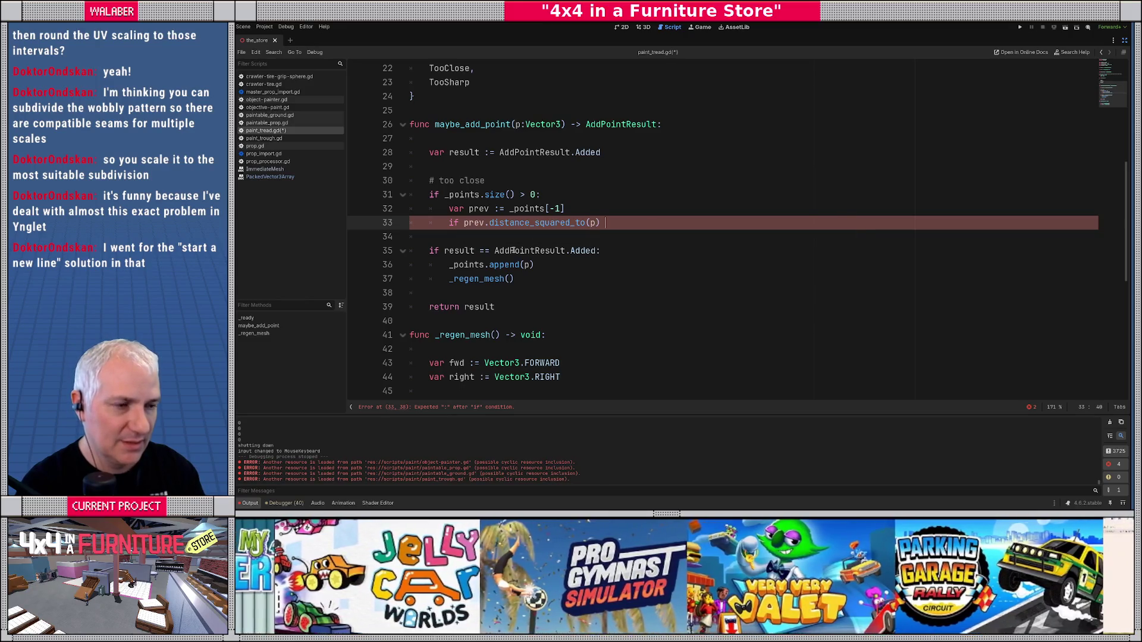
text(< MIT_PT_DIST_SQR:)
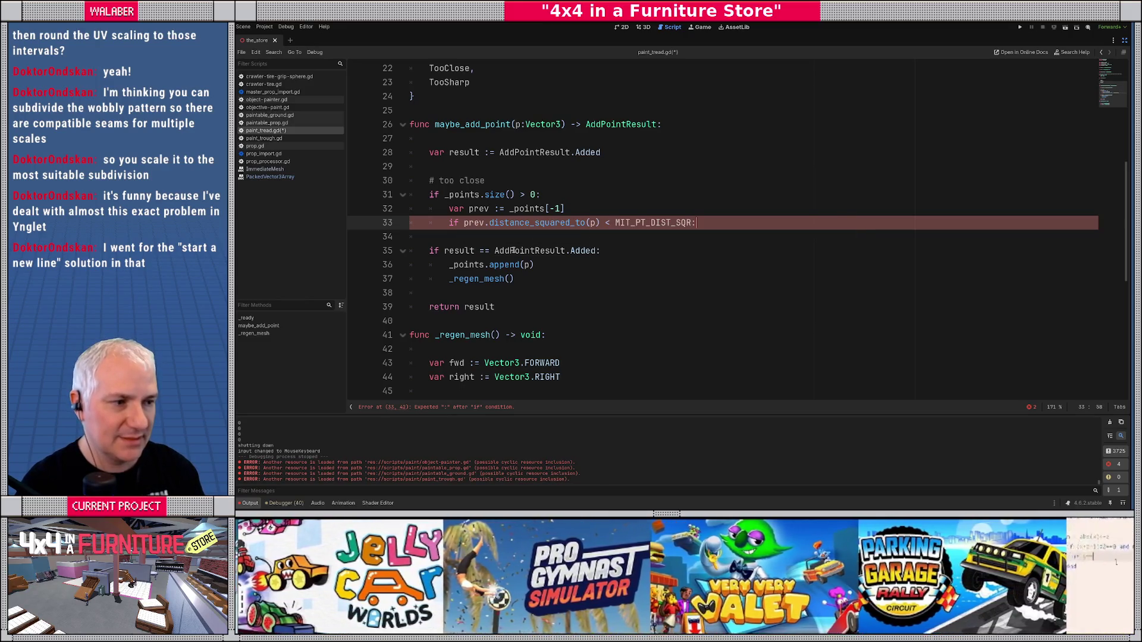
key(Return)
text(result =)
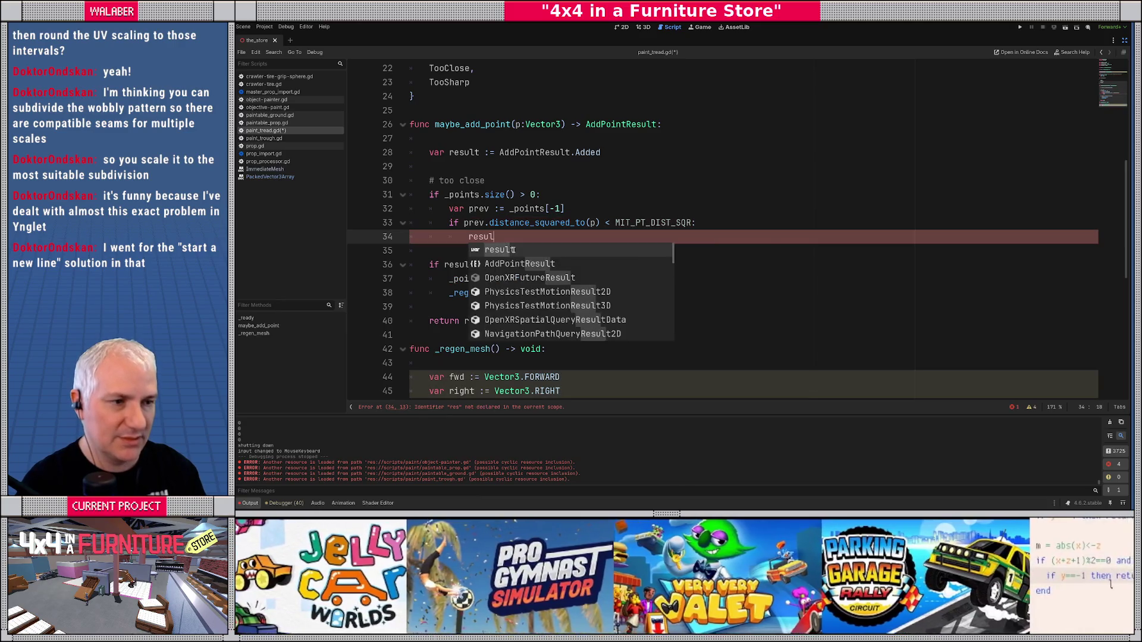
key(Return)
text(.To)
key(Return)
key(Return)
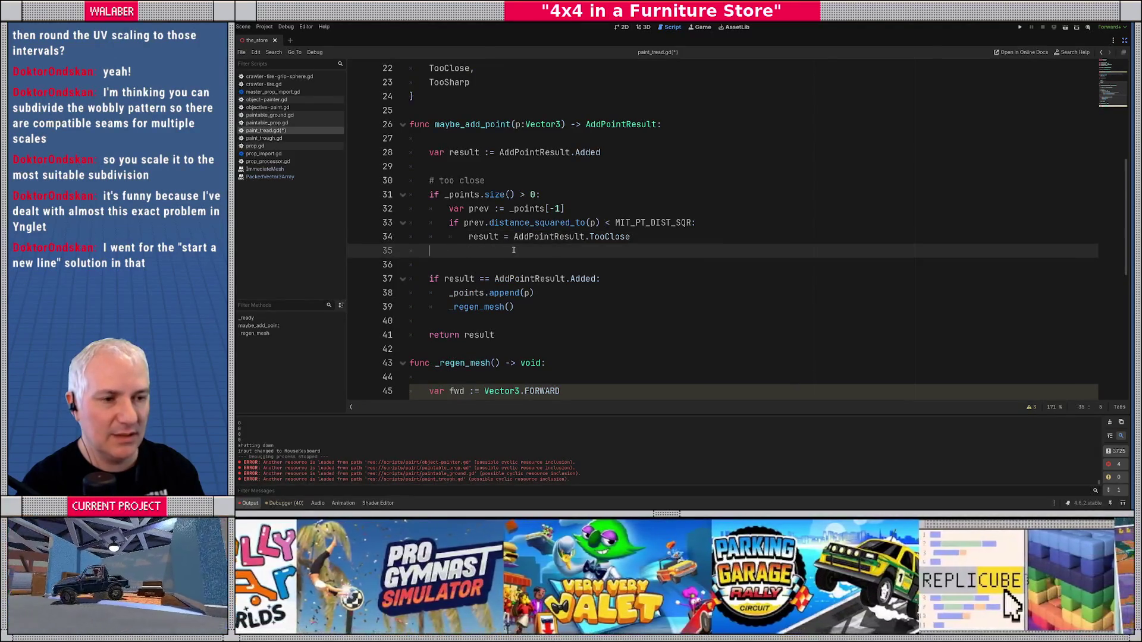
- Add a '# too sharp' comment followed by 'if _points.size() >= 2:'
key(Return)
text(# too sharp)
key(Return)
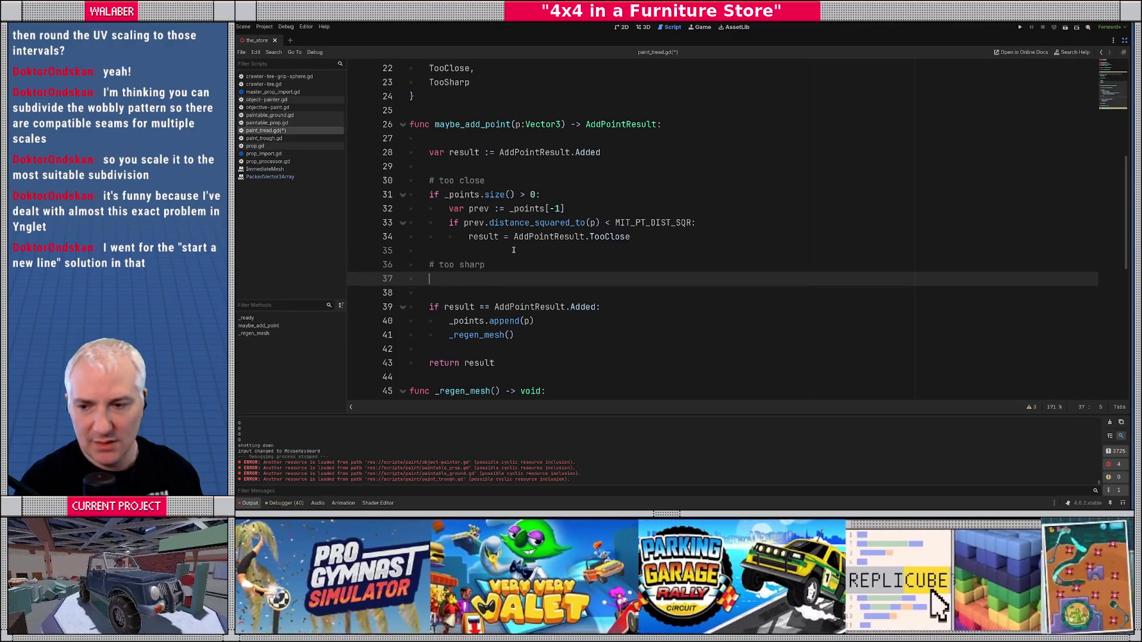
scroll(559, 247, down, 1)
text(if)
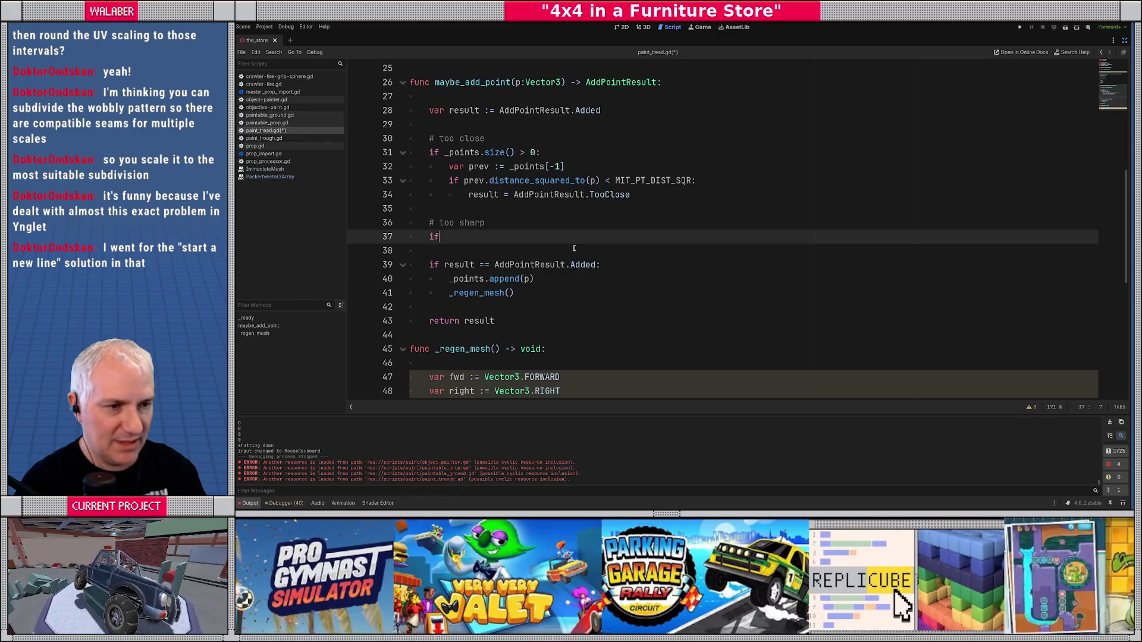
text( _points.siz)
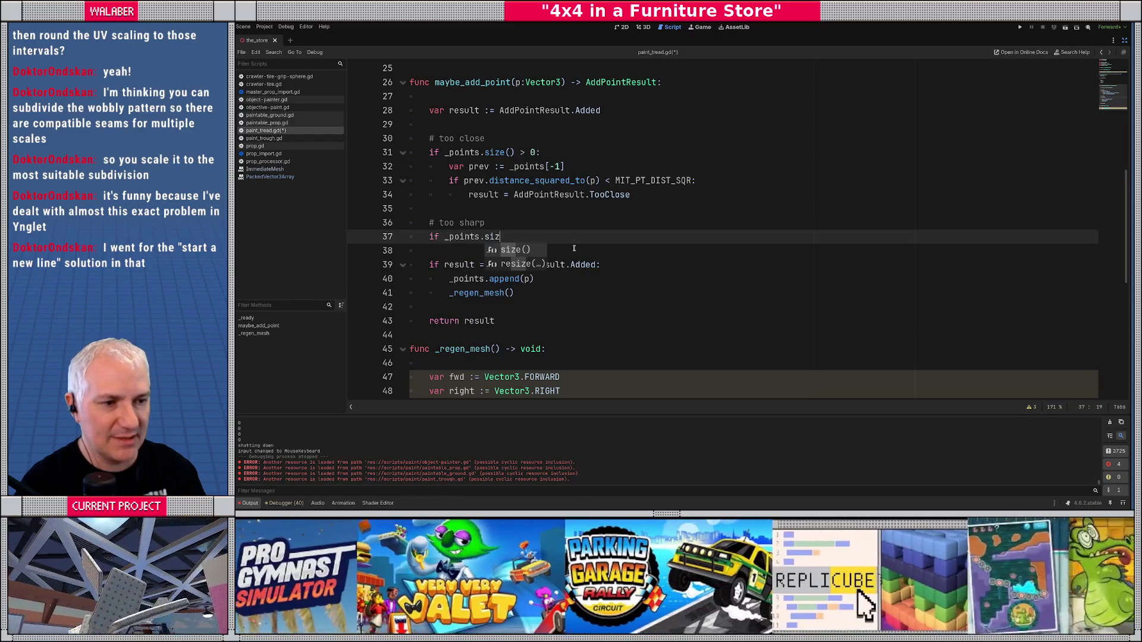
key(Return)
text(> 1)
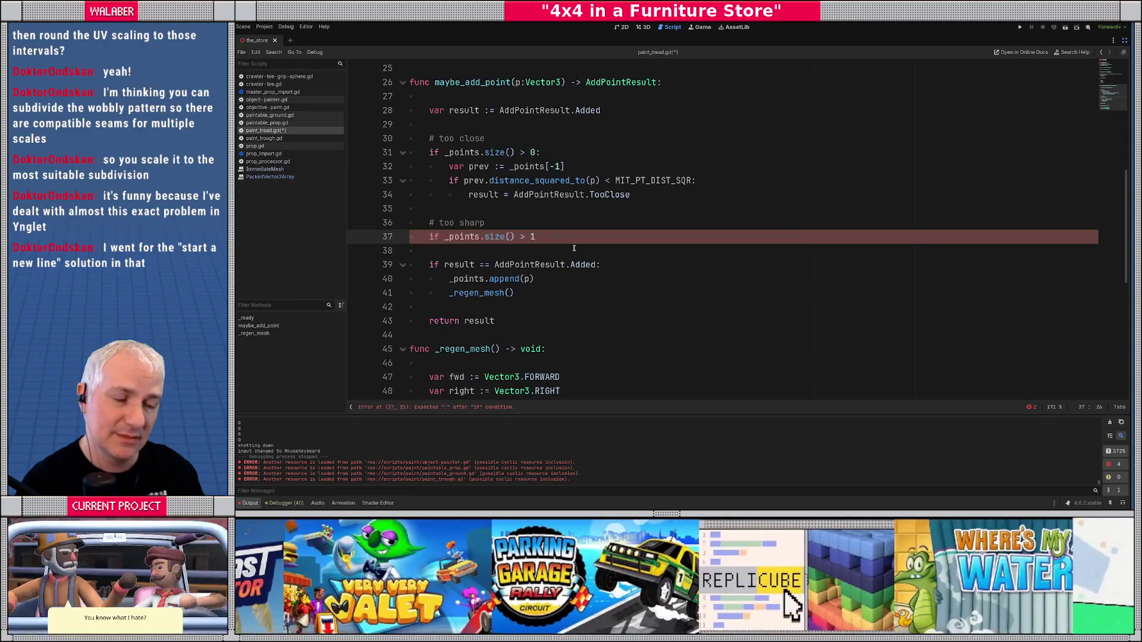
key(BackSpace)
key(BackSpace)
text(= 2:)
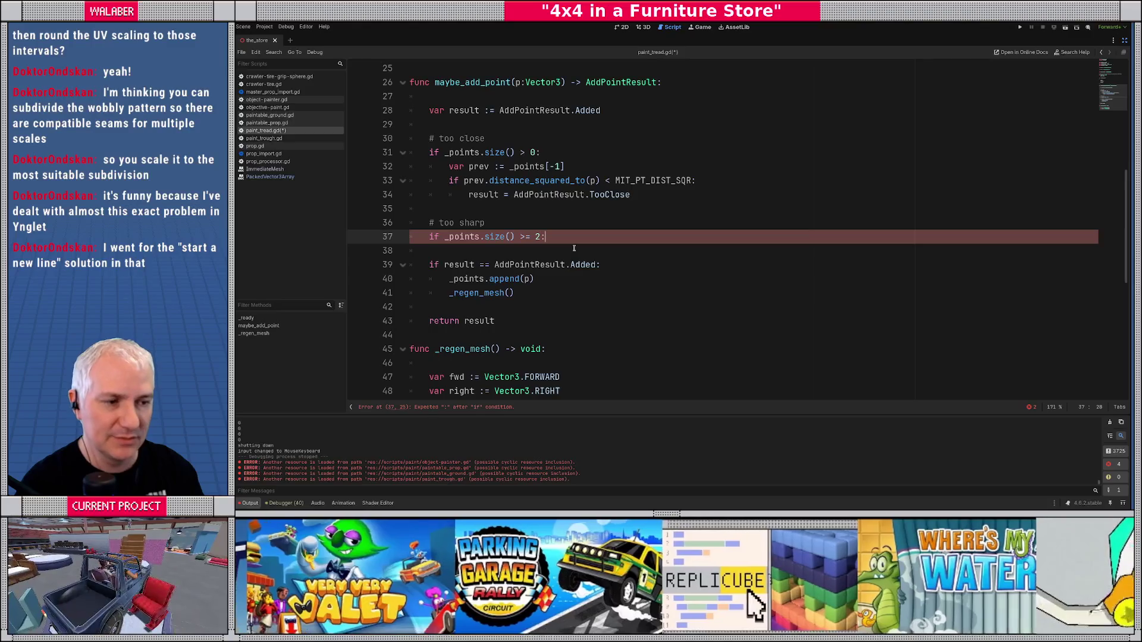
- Change line 31's size comparison to use 1, then begin a var line inside the too-sharp if
click(526, 152)
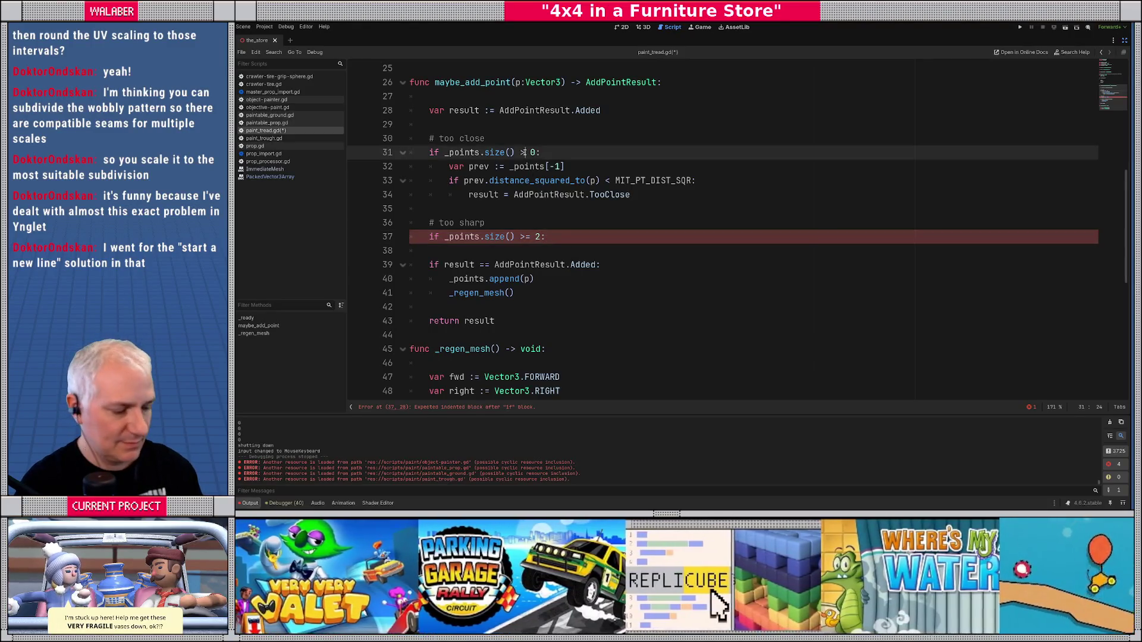
key(Delete)
key(Delete)
text(= 1)
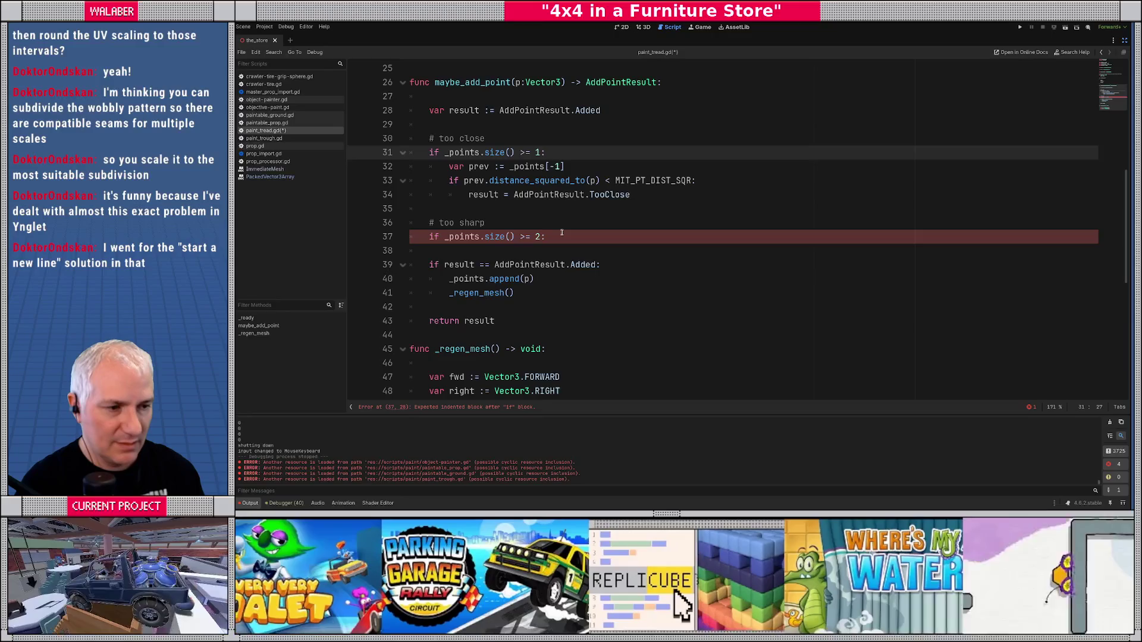
click(603, 236)
key(Return)
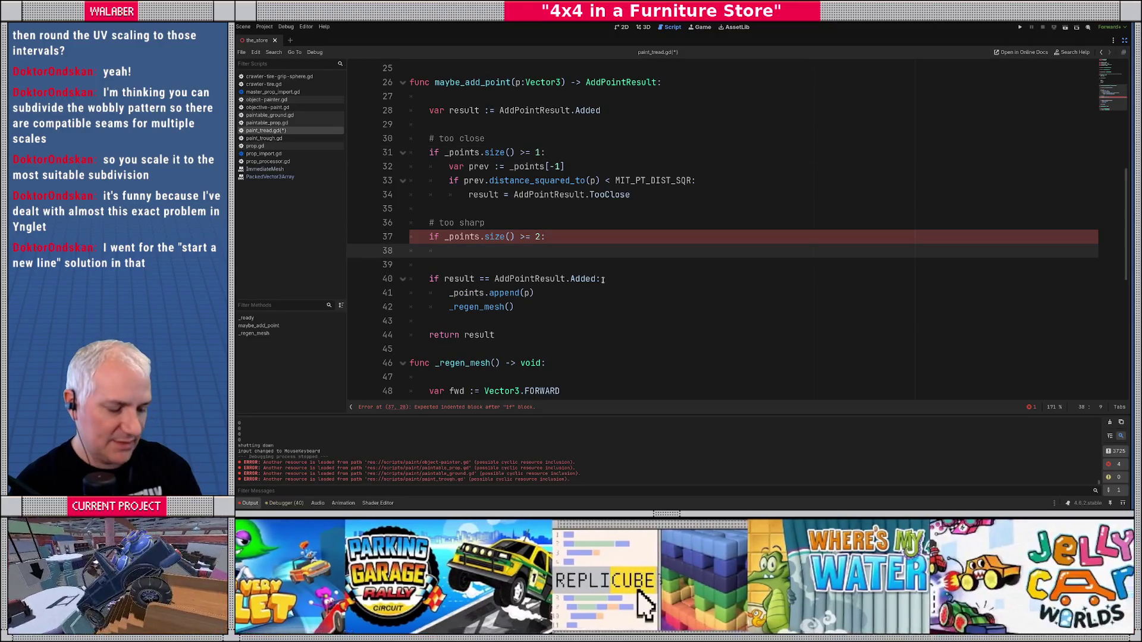
text(var prev_seg_a := _points[-2)
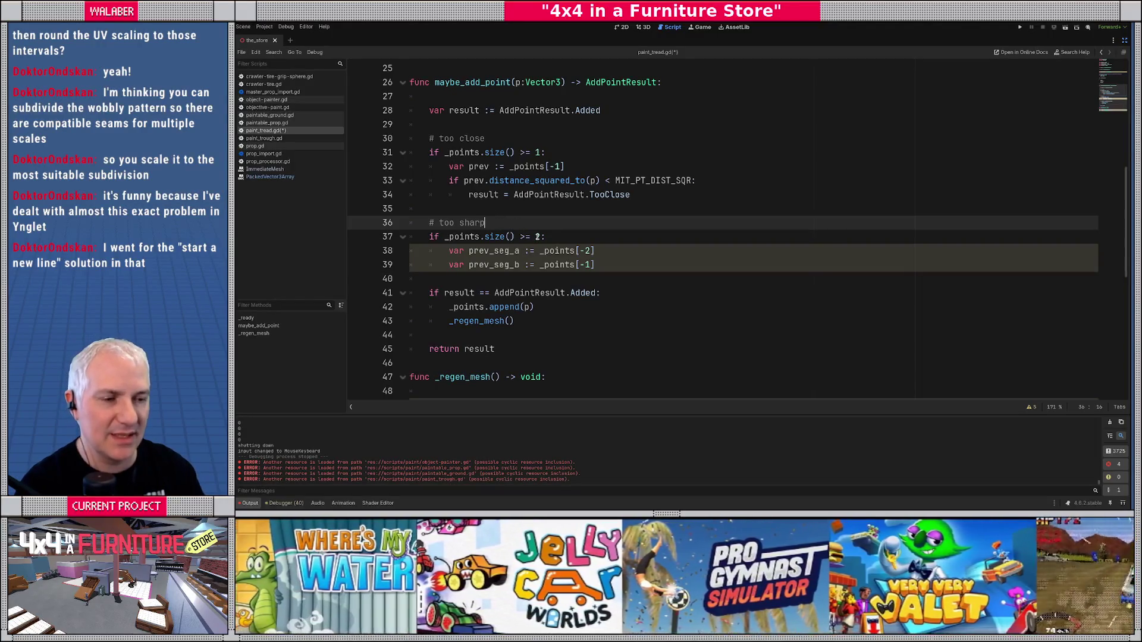
- Prefix line 37's condition with 'result == AddPointResult.Added and'
key(Down)
key(Left)
key(Left)
key(Left)
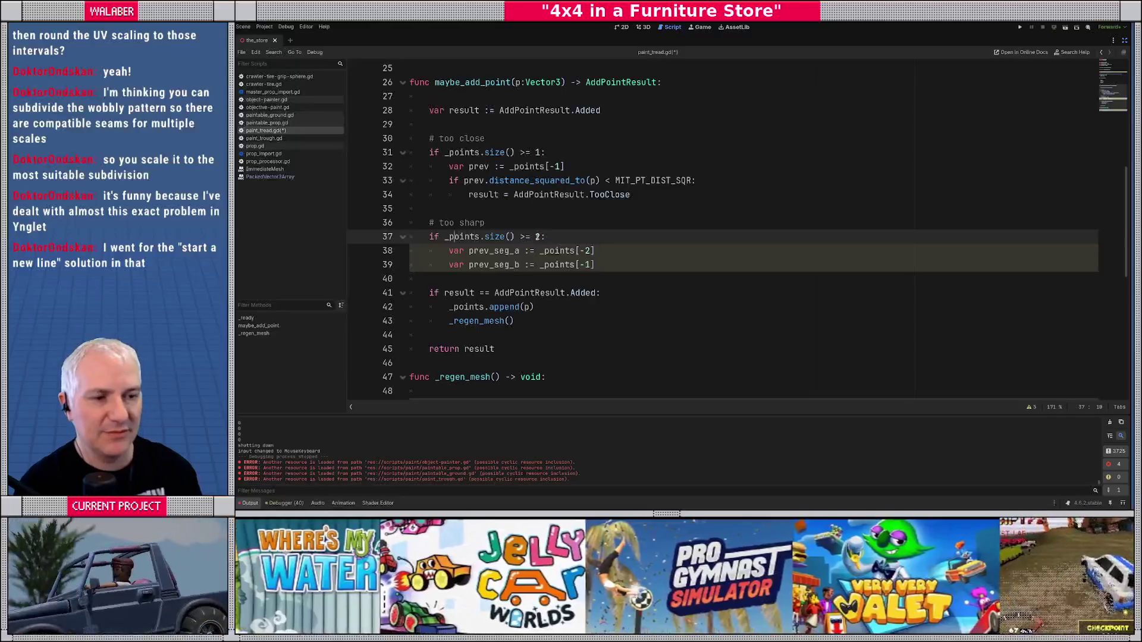
text(result ==)
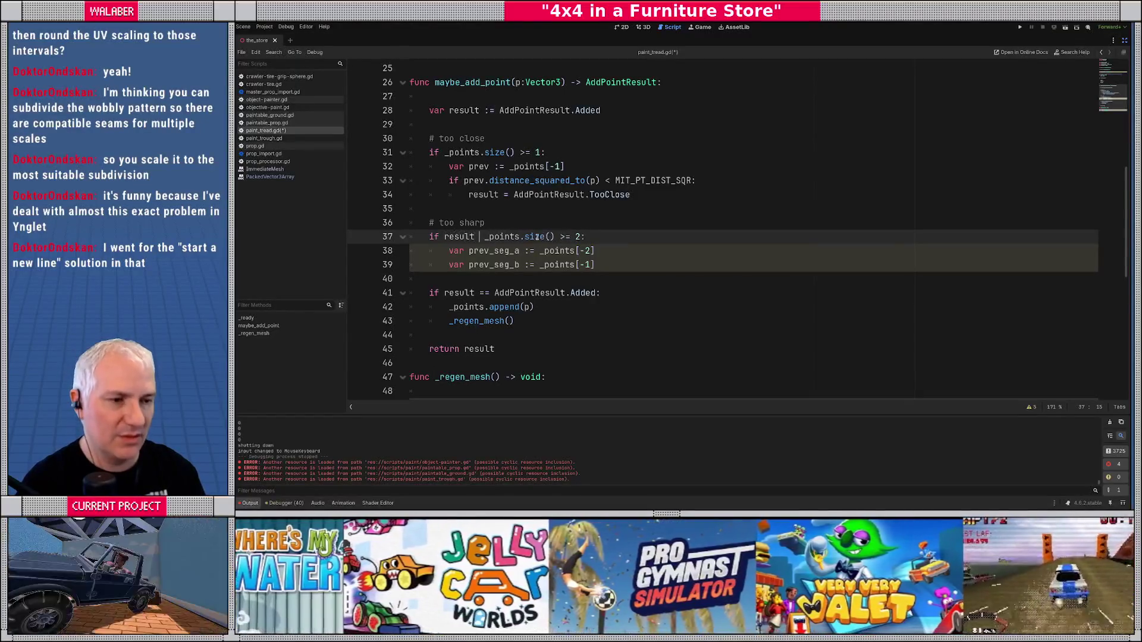
key(Return)
text(.)
key(Return)
text(and)
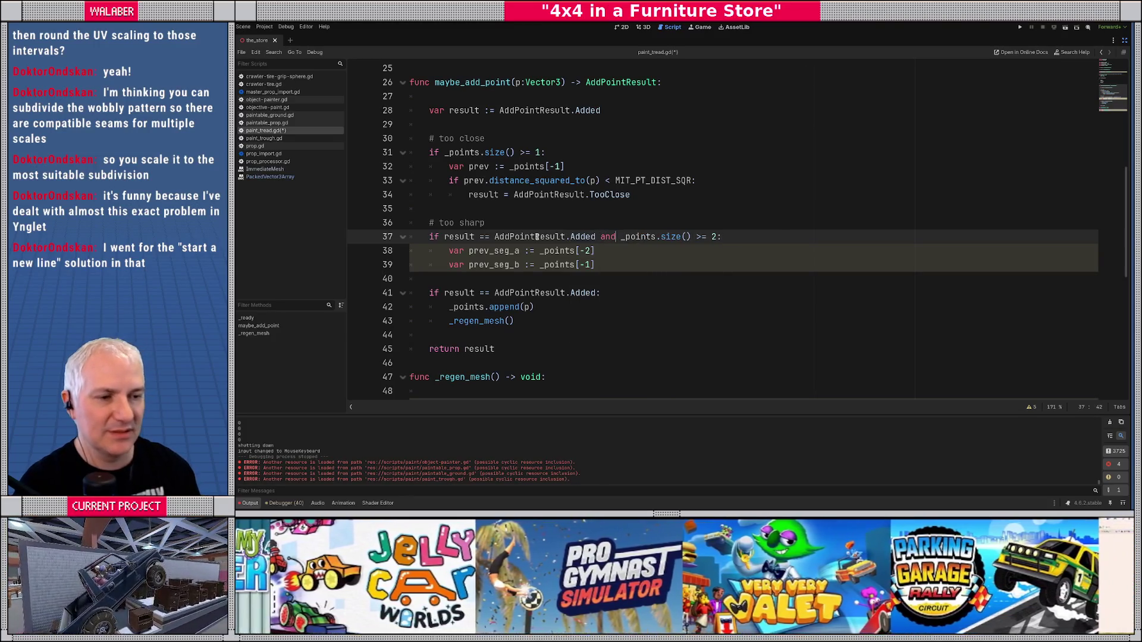
- Review the too-close block, then open a new indented line after line 39
key(Up)
key(Up)
key(Up)
key(Home)
key(shift+Down)
key(shift+Down)
key(shift+Down)
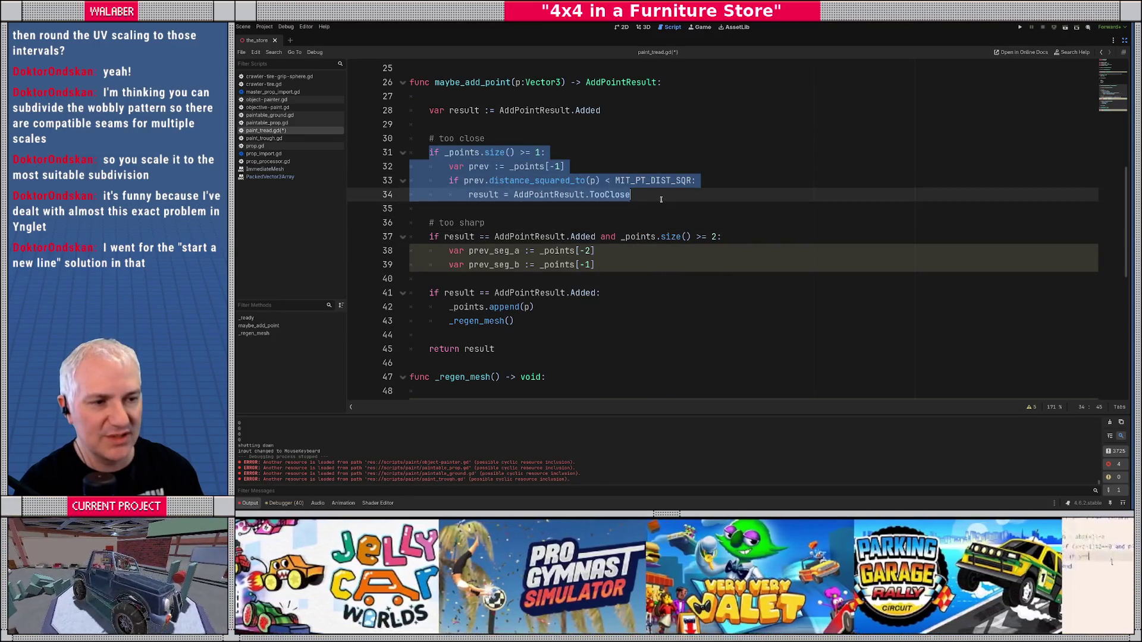
click(495, 236)
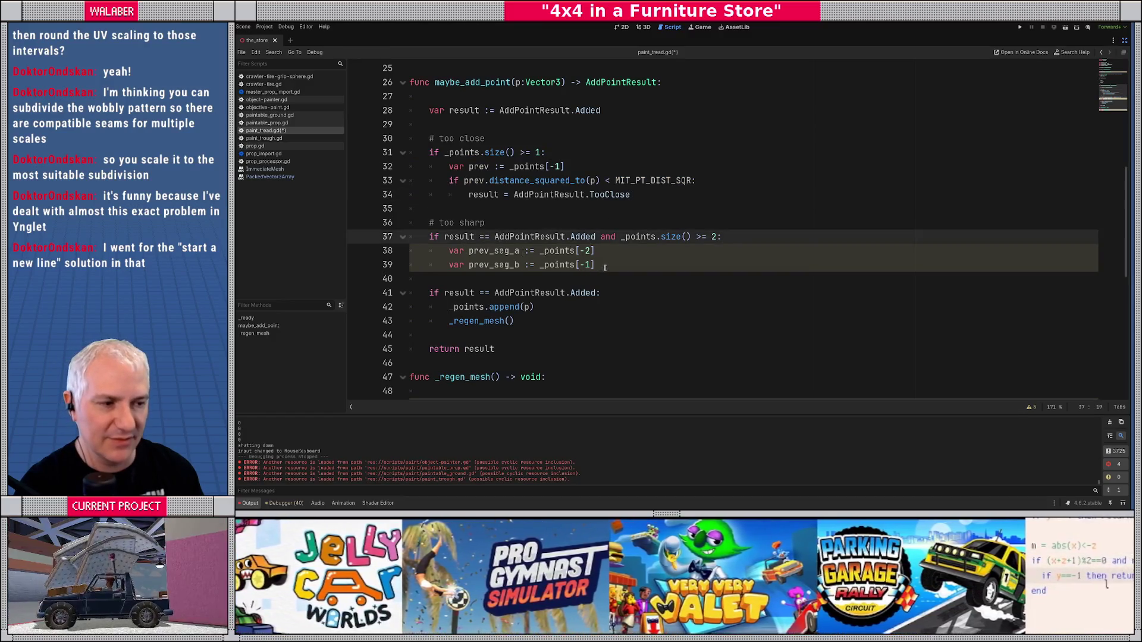
key(Down)
key(Down)
key(End)
scroll(661, 289, down, 1)
key(Return)
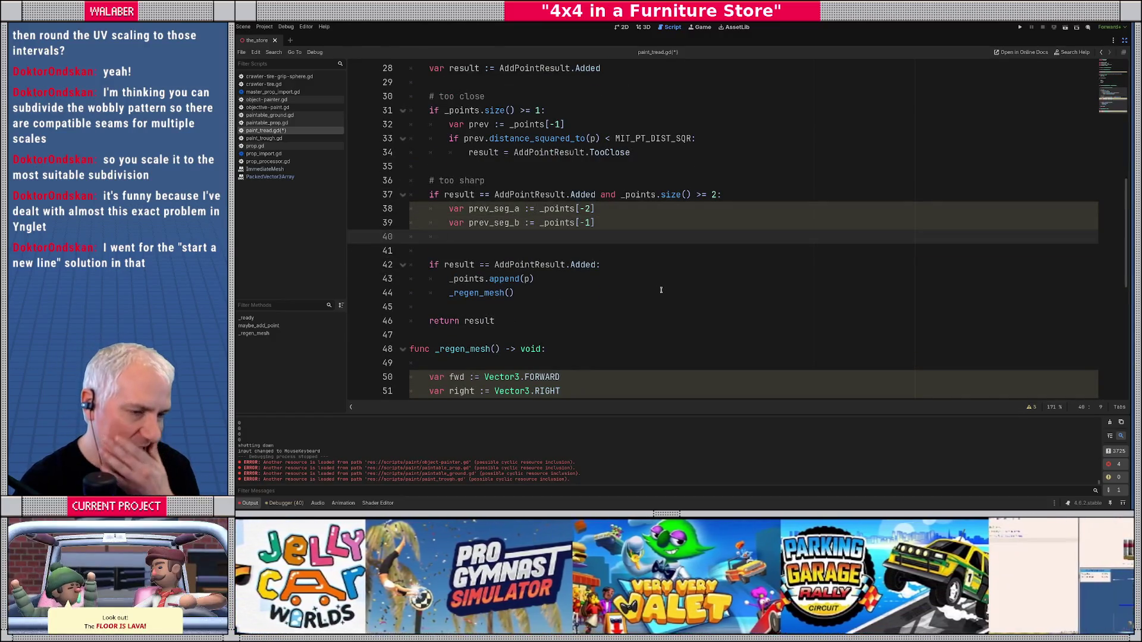
- Declare 'var prev_seg_dir := (prev_seg_b - prev_seg_a).normalized()' on line 40
text(var pref)
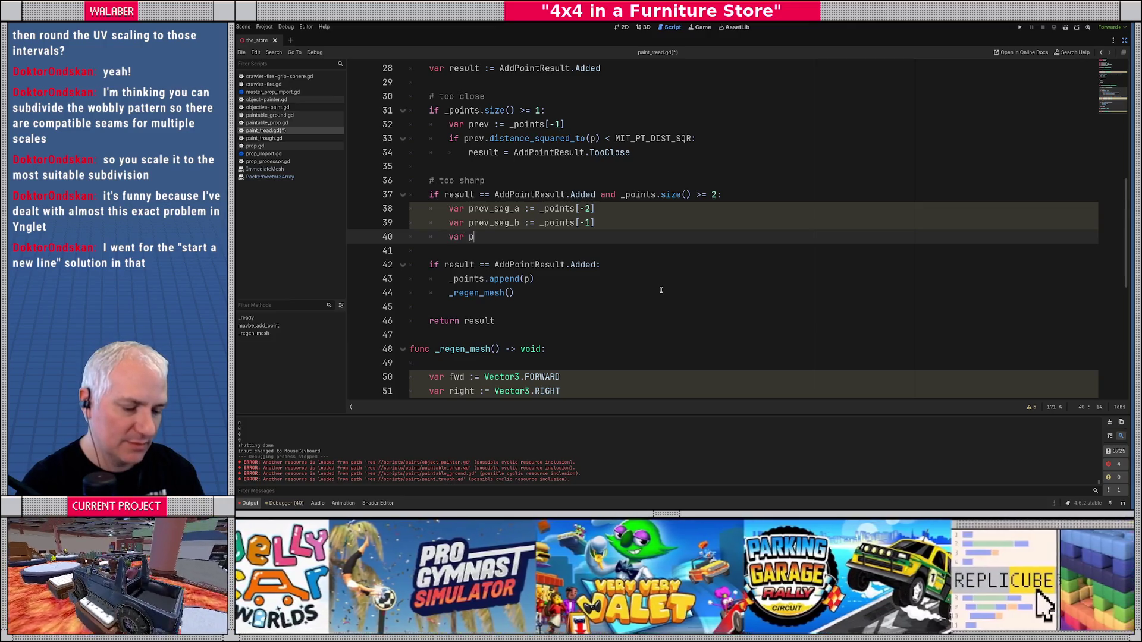
key(BackSpace)
text(v_)
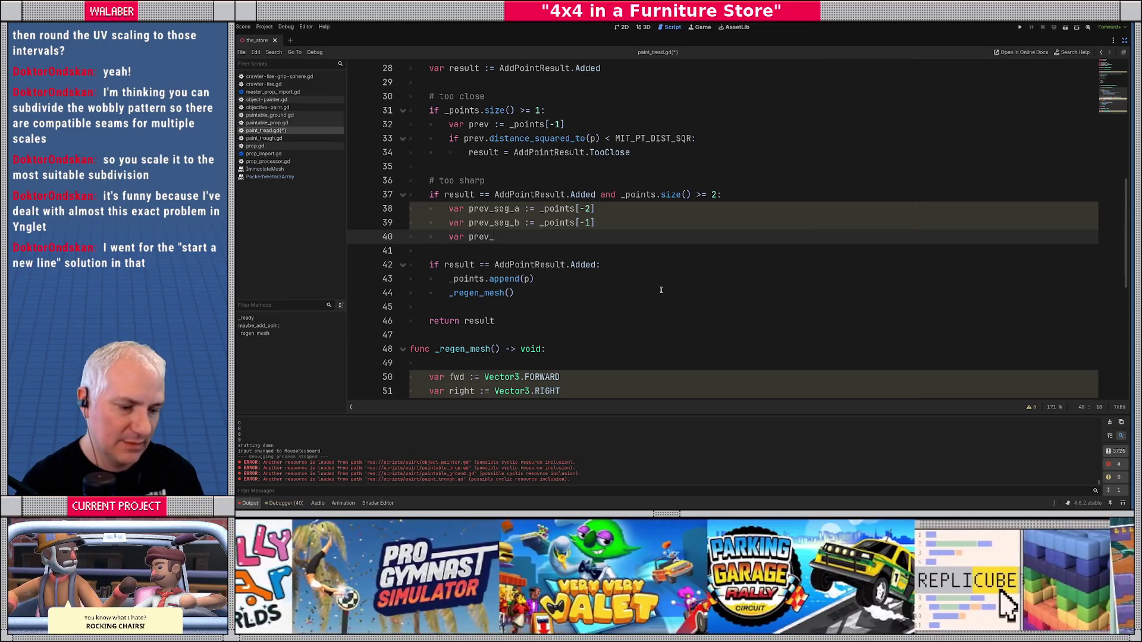
text(seg_dir :)
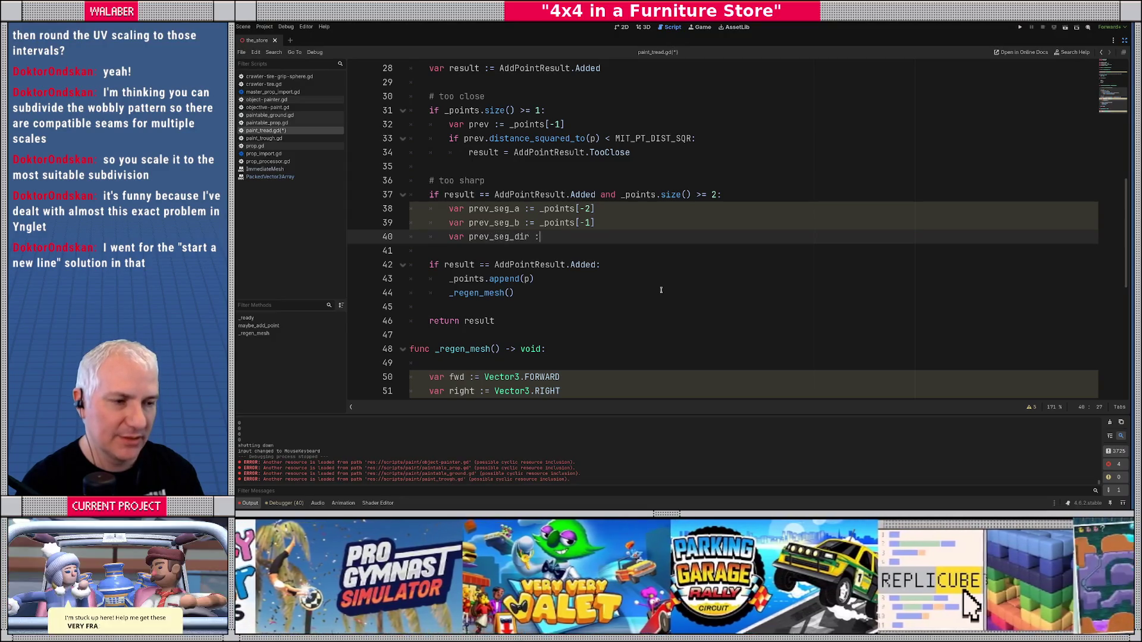
text(= p)
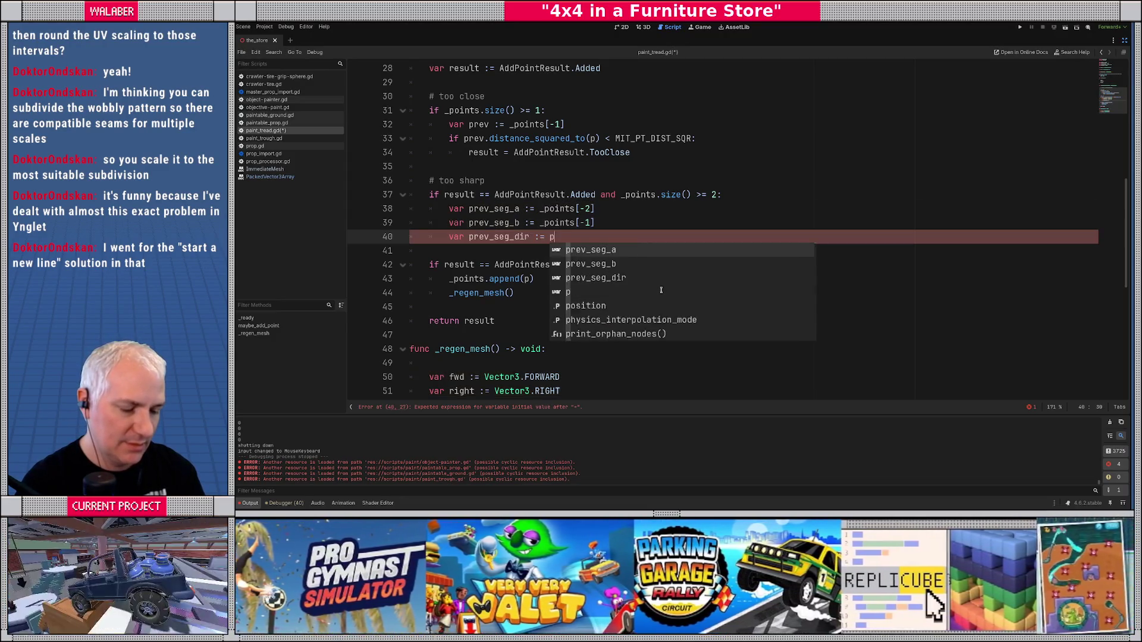
text(rev_seg_b - prev_se)
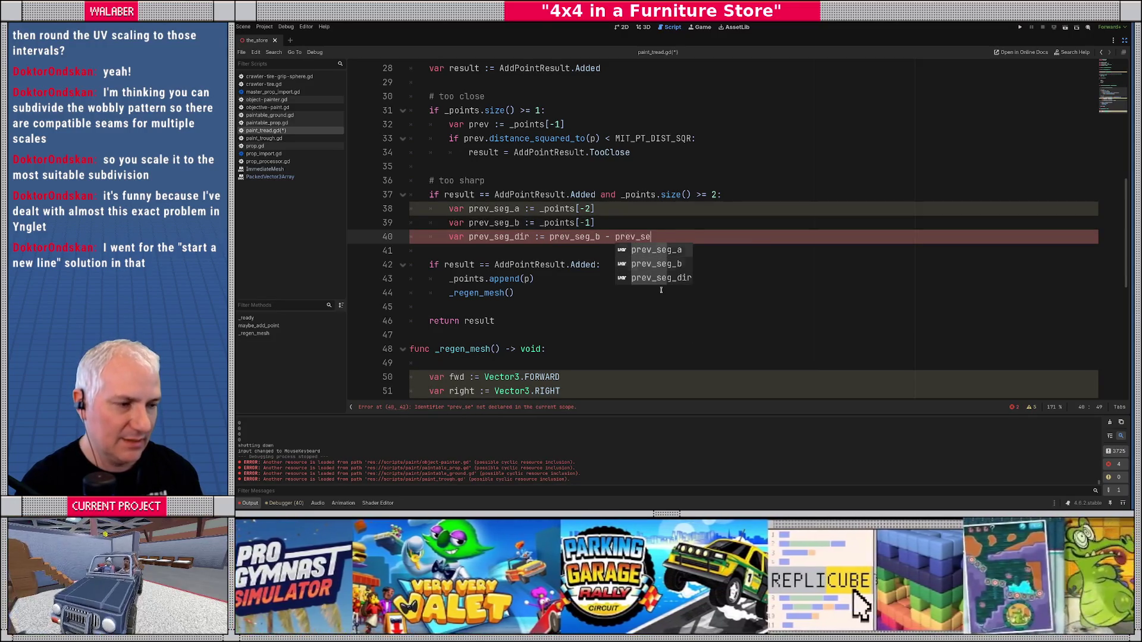
text(g_a)
key(ctrl+Left)
key(ctrl+Left)
key(ctrl+Left)
text(()
key(End)
text())
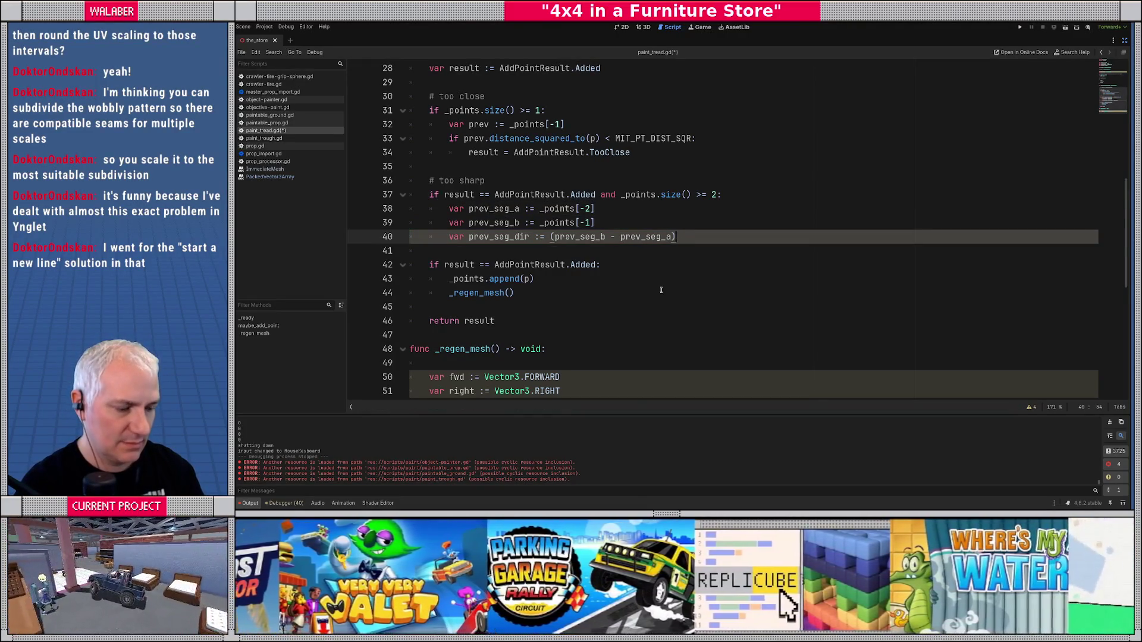
text(.norm)
key(Return)
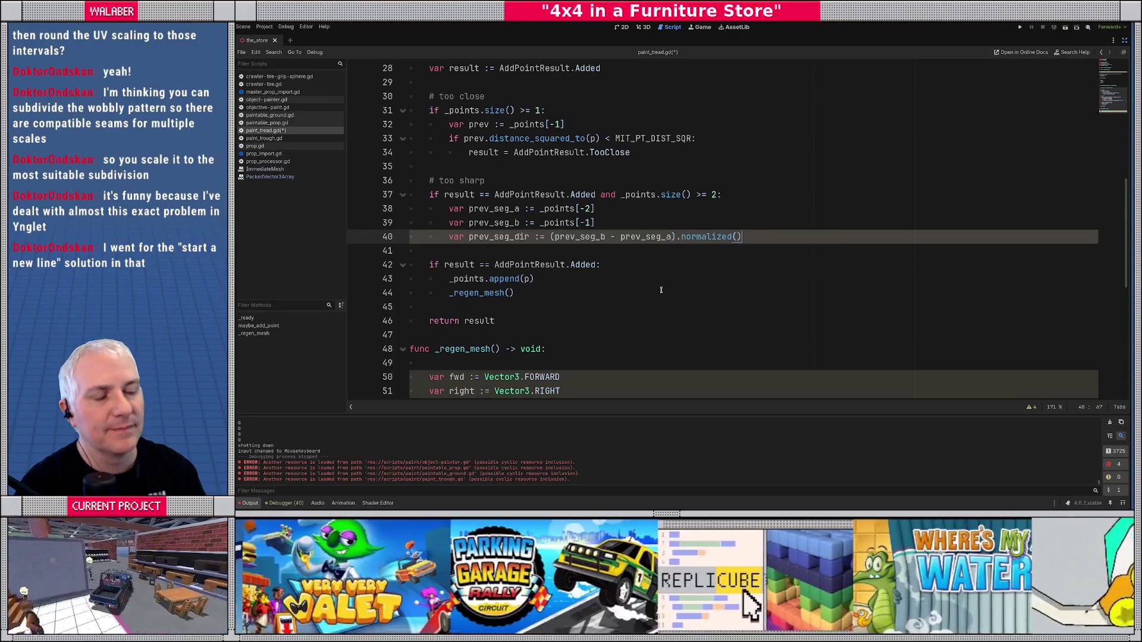
- Add 'var now_seg_dir := (p - prev_seg_b).normalized()' on line 42 and begin a 'var dot' line
key(Return)
key(Return)
text(var )
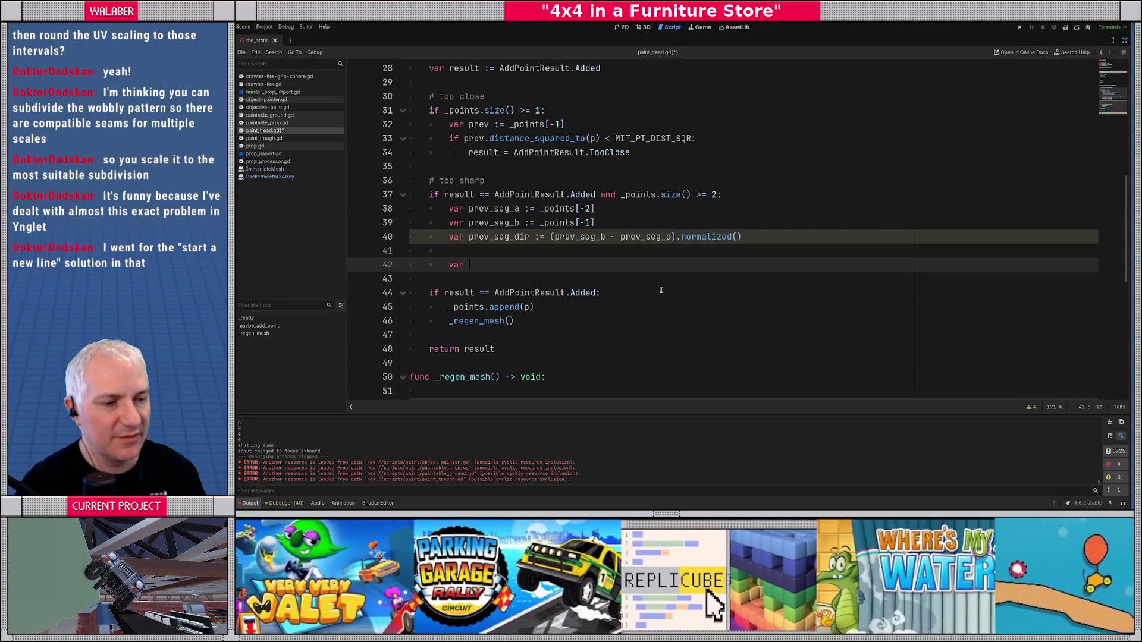
text(now_seg)
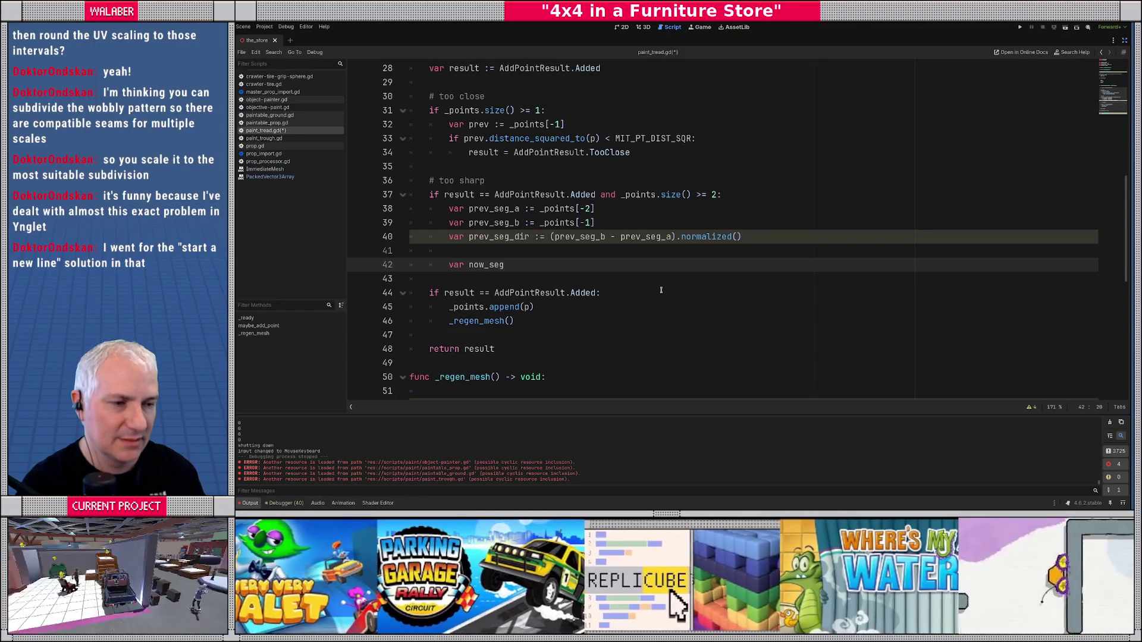
text(_dir)
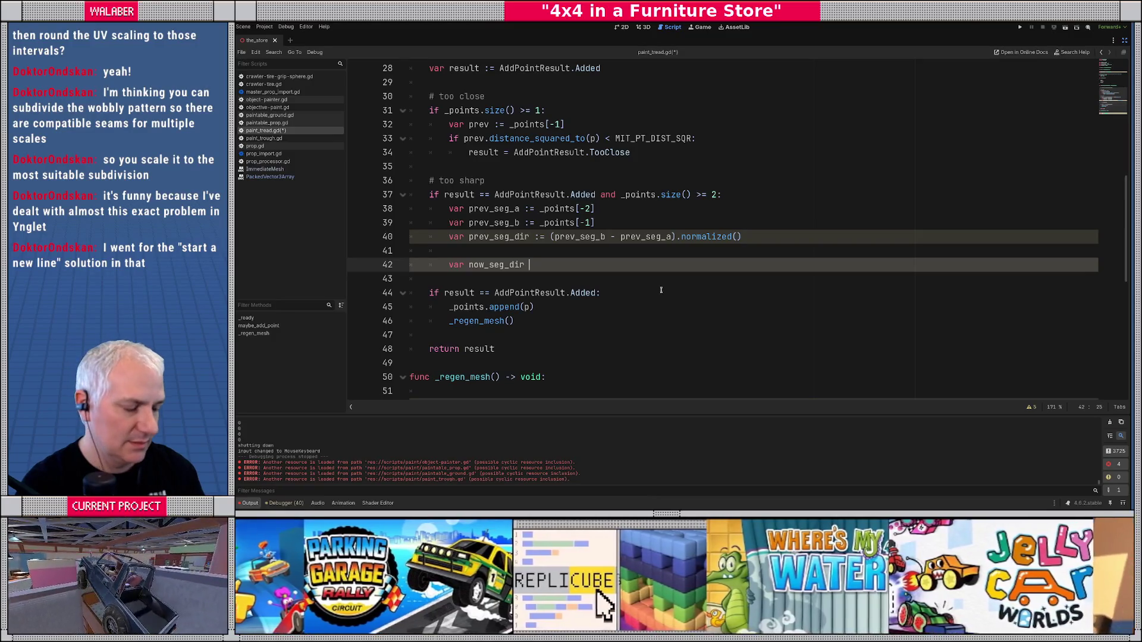
text( +=)
key(BackSpace)
key(BackSpace)
text(:= )
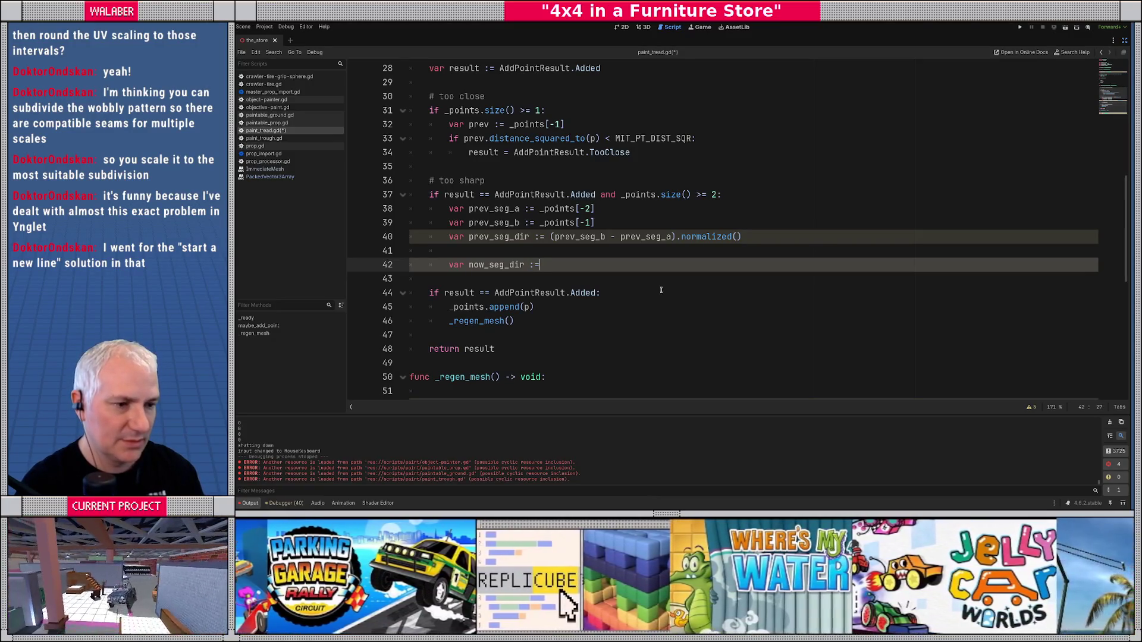
text((p - pref_)
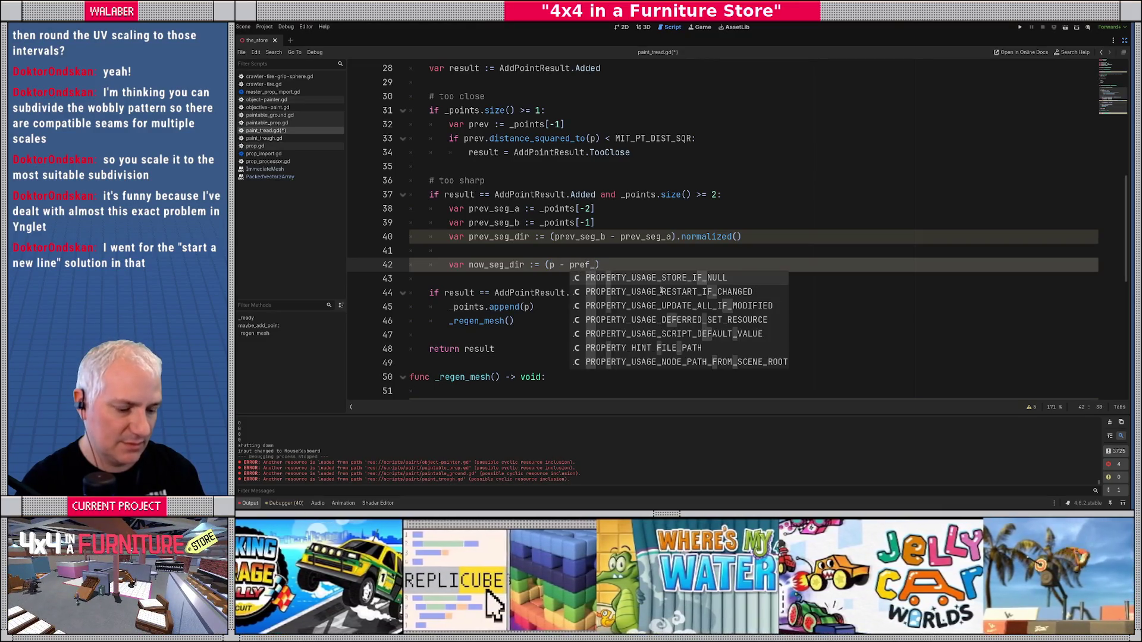
text(seb)
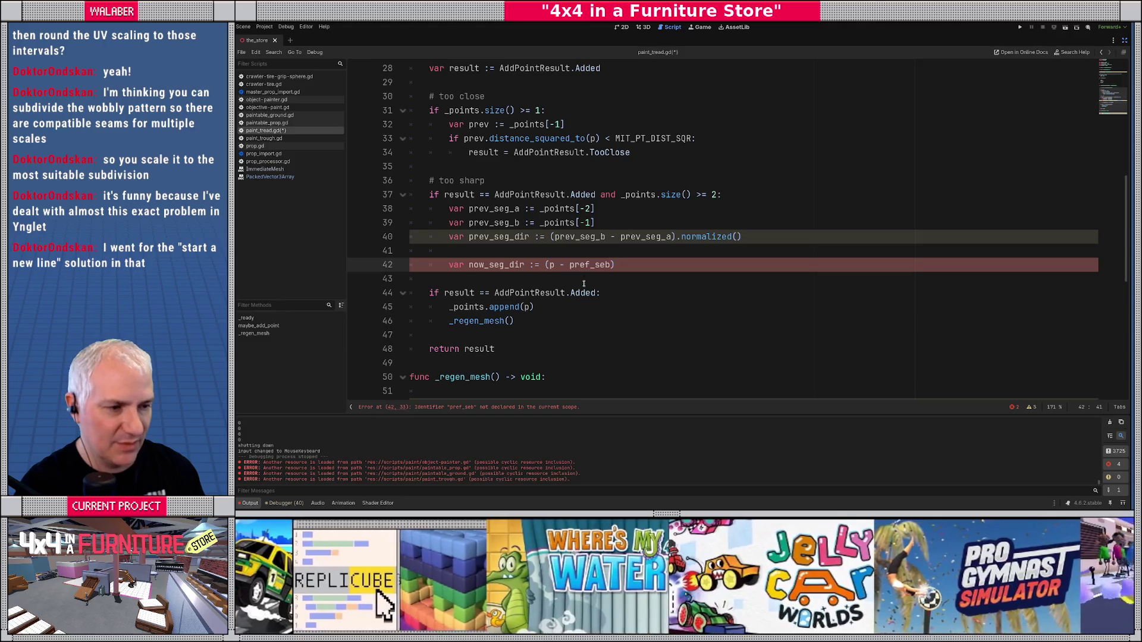
key(BackSpace)
text(g_b).)
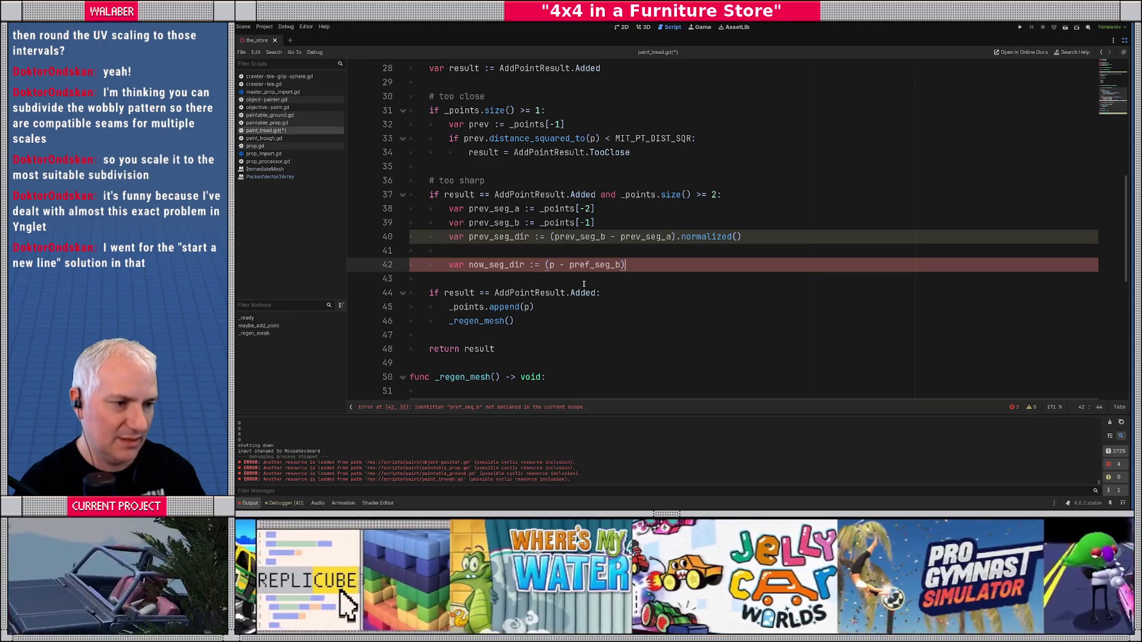
text(nor)
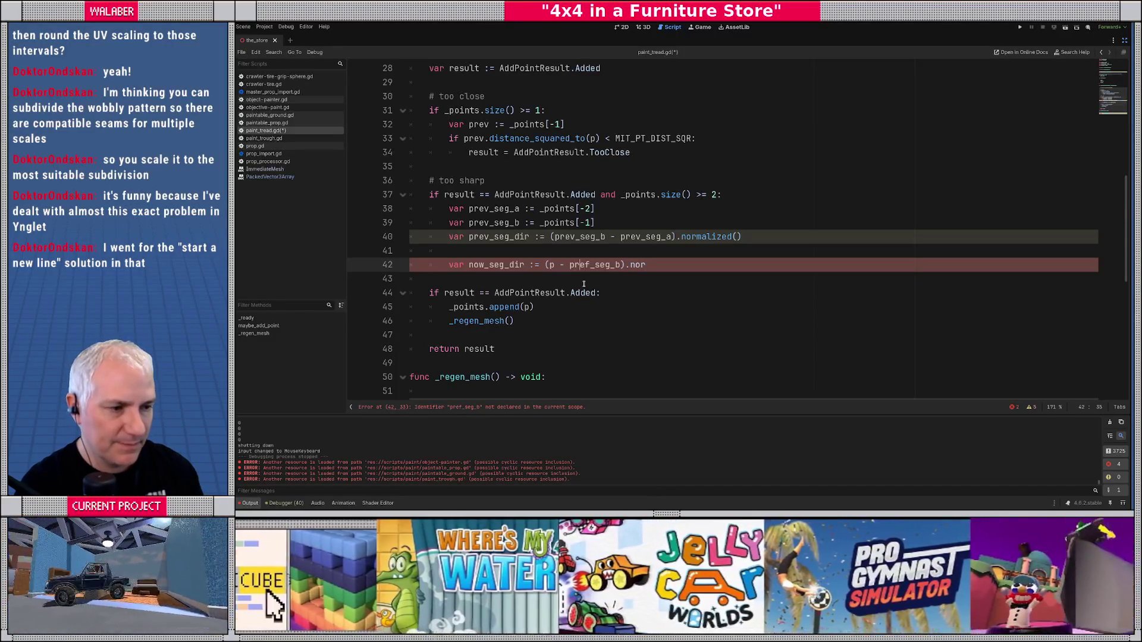
key(Delete)
text(v)
key(End)
text(m)
key(Return)
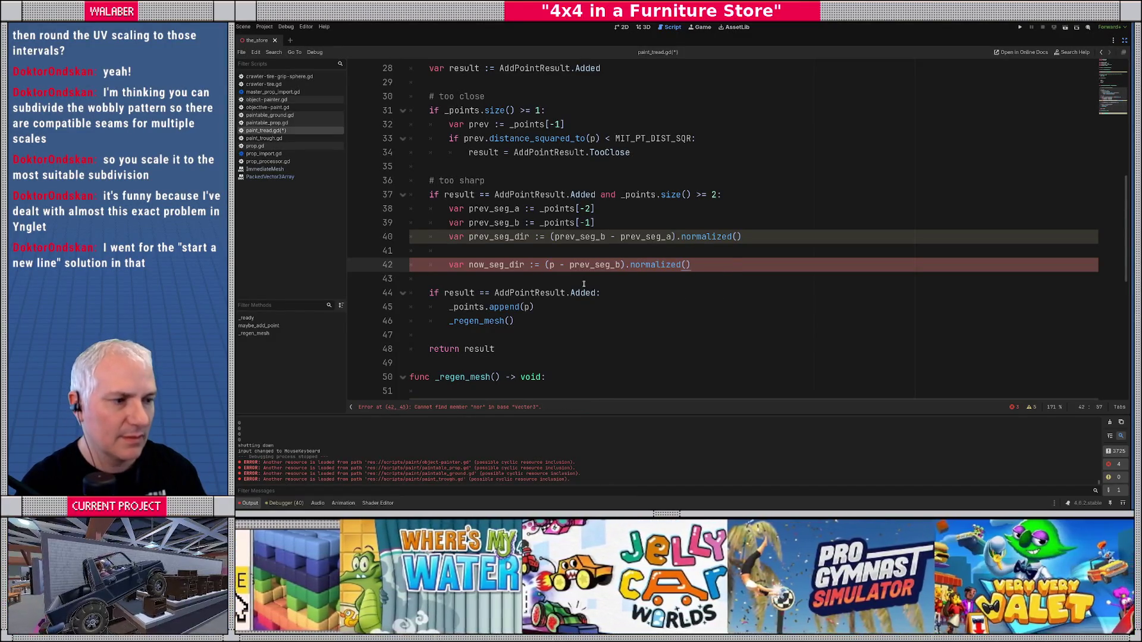
key(Return)
key(Return)
text(var )
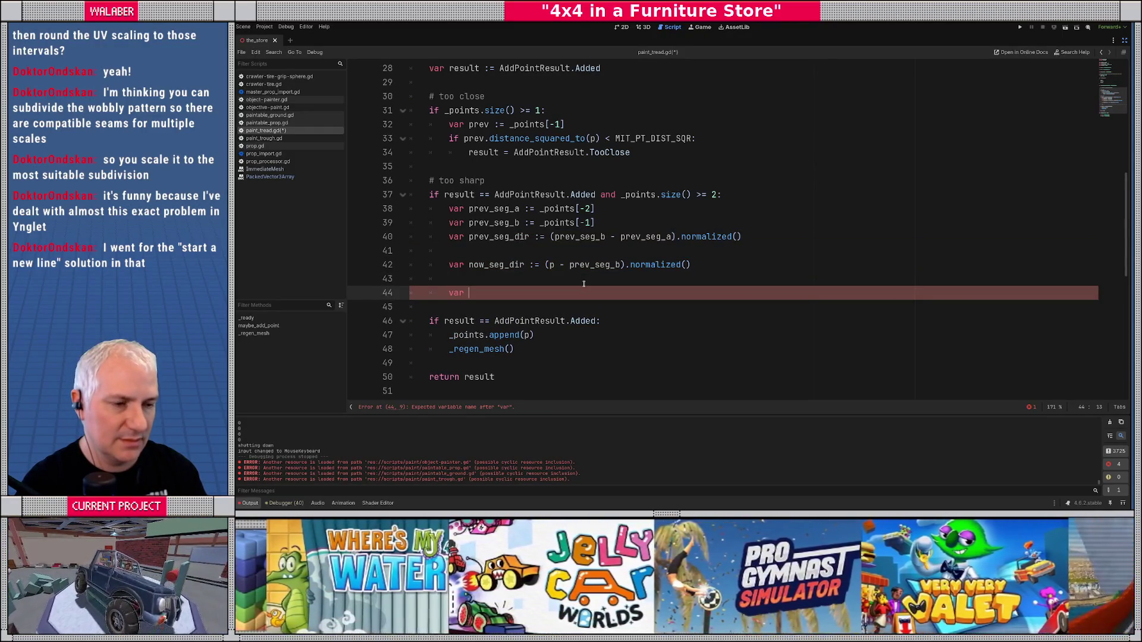
text(dot :)
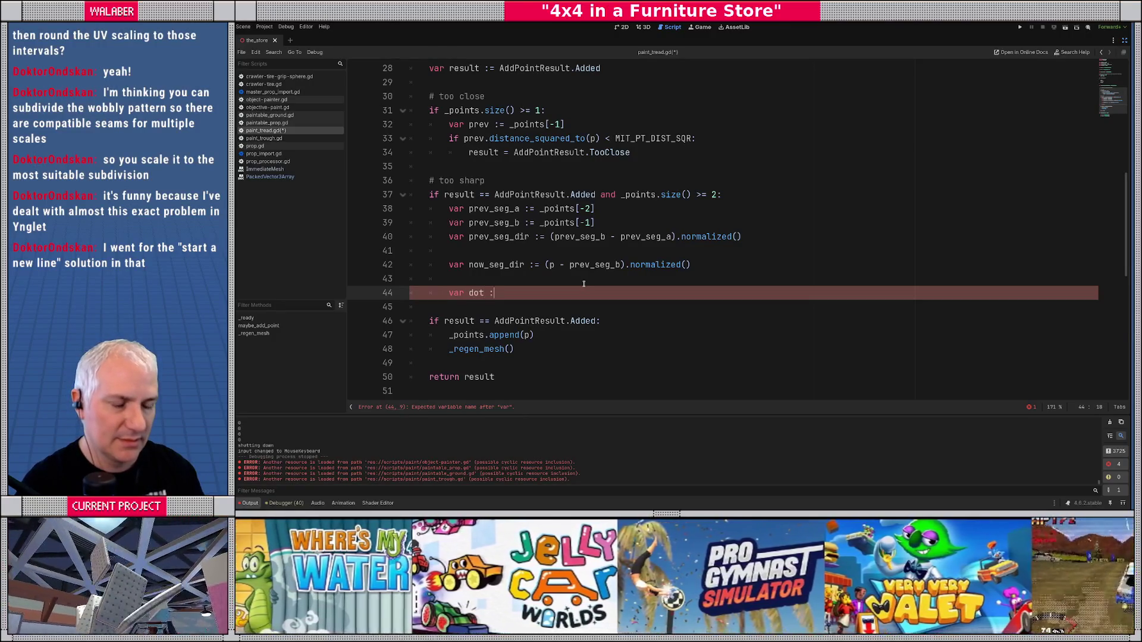
text(= prev_s)
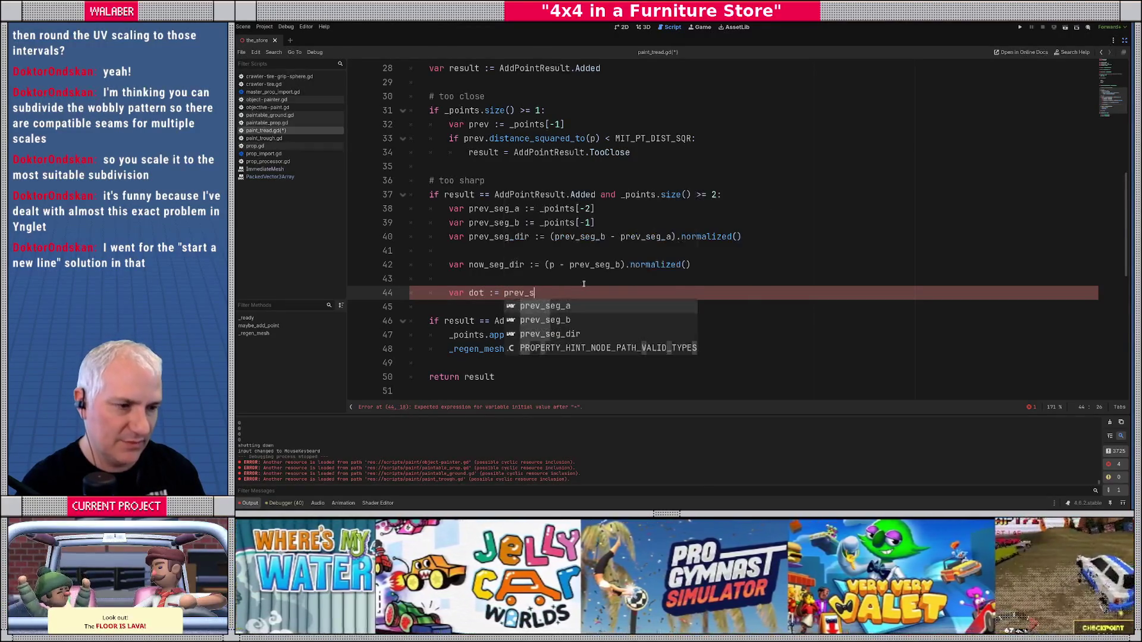
- Complete line 44 as 'var dot := prev_seg_dir.dot(now_seg_dir)' and scroll back to the script top
key(Down)
key(Down)
key(Return)
text(.dot)
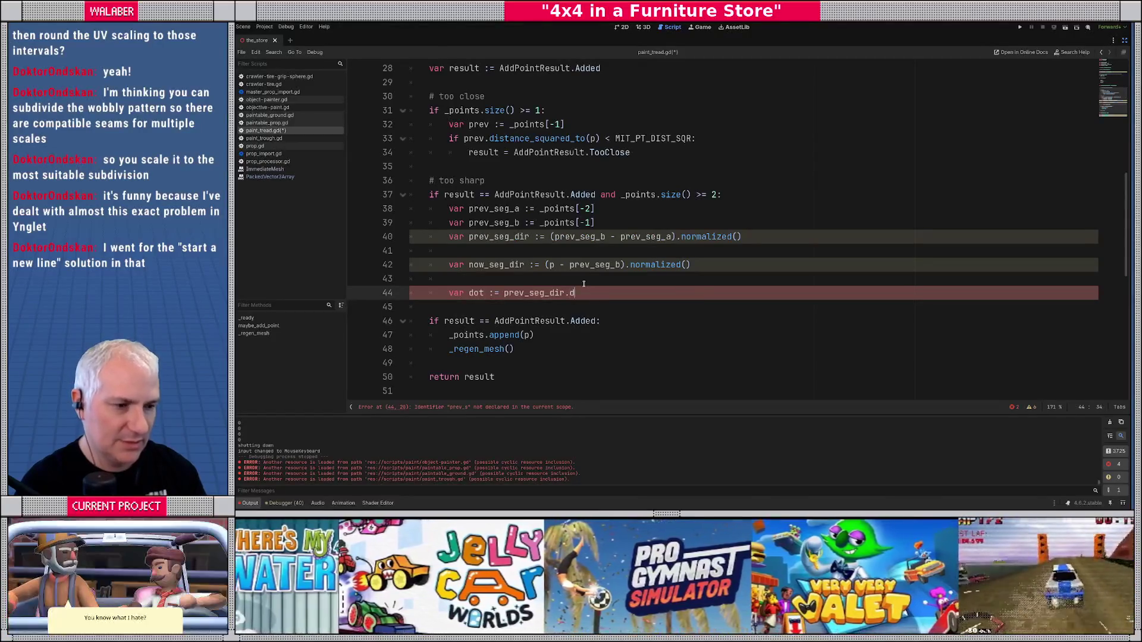
key(Return)
text(now_se)
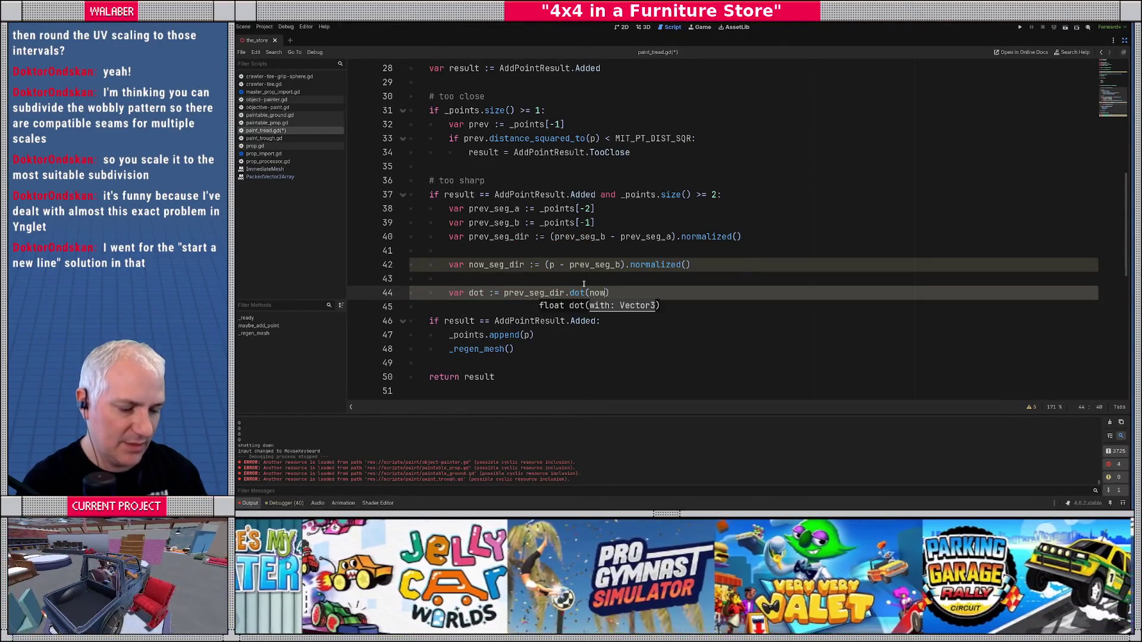
text(g)
key(Return)
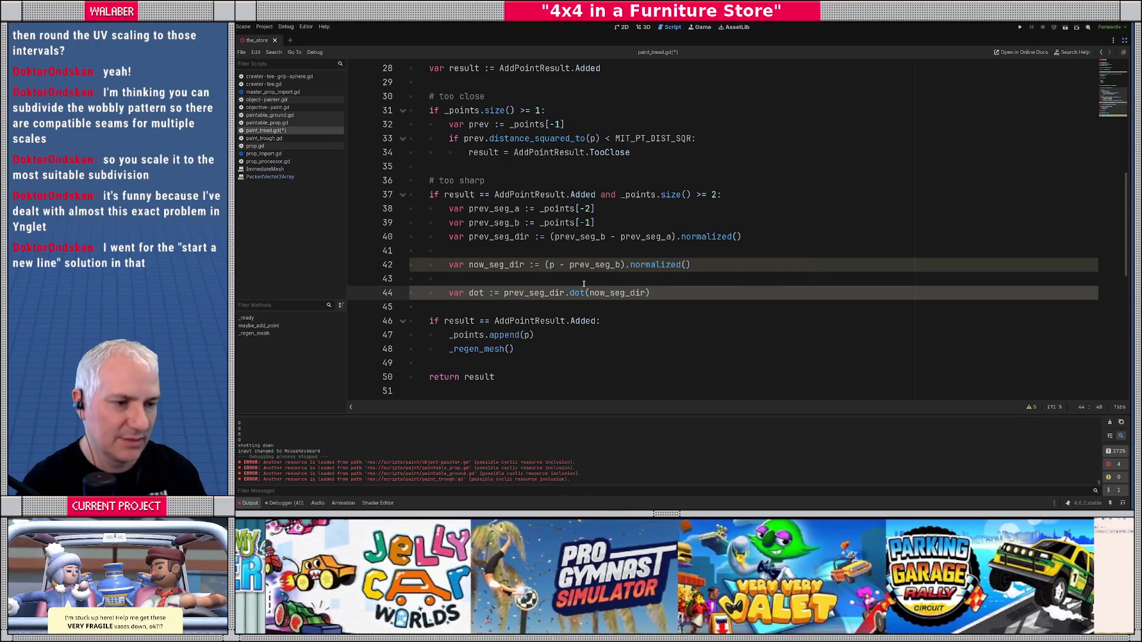
key(Return)
scroll(530, 194, up, 9)
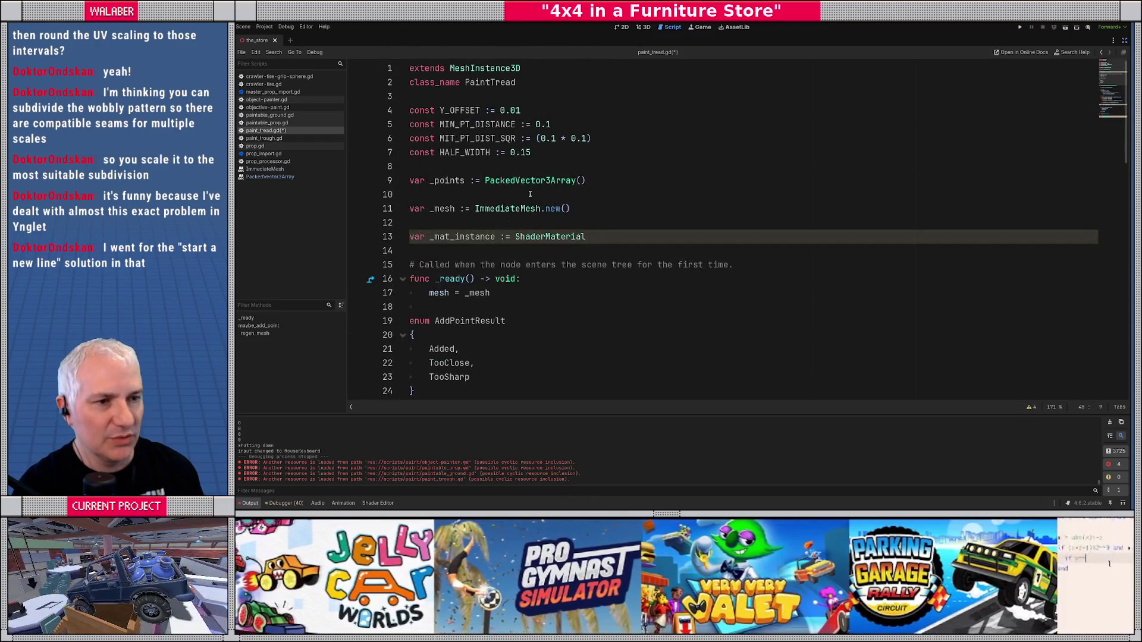
- Add a line after MIT_PT_DIST_SQR beginning 'const TOO_SHARP_THRESHOLD :='
click(612, 138)
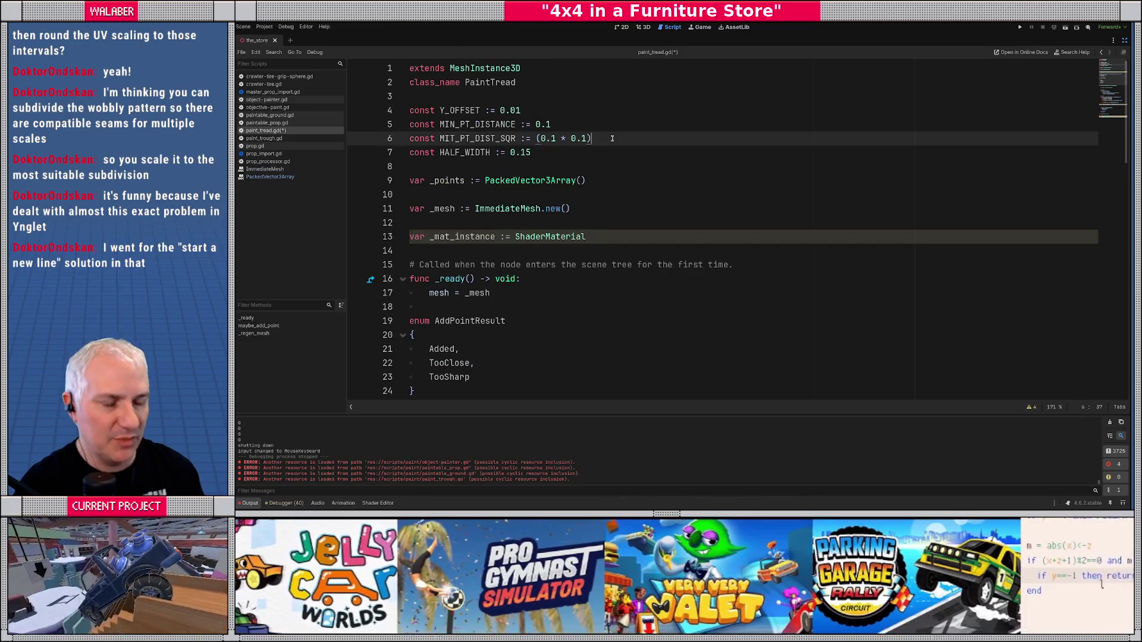
key(Return)
text(const TOO_SHAR)
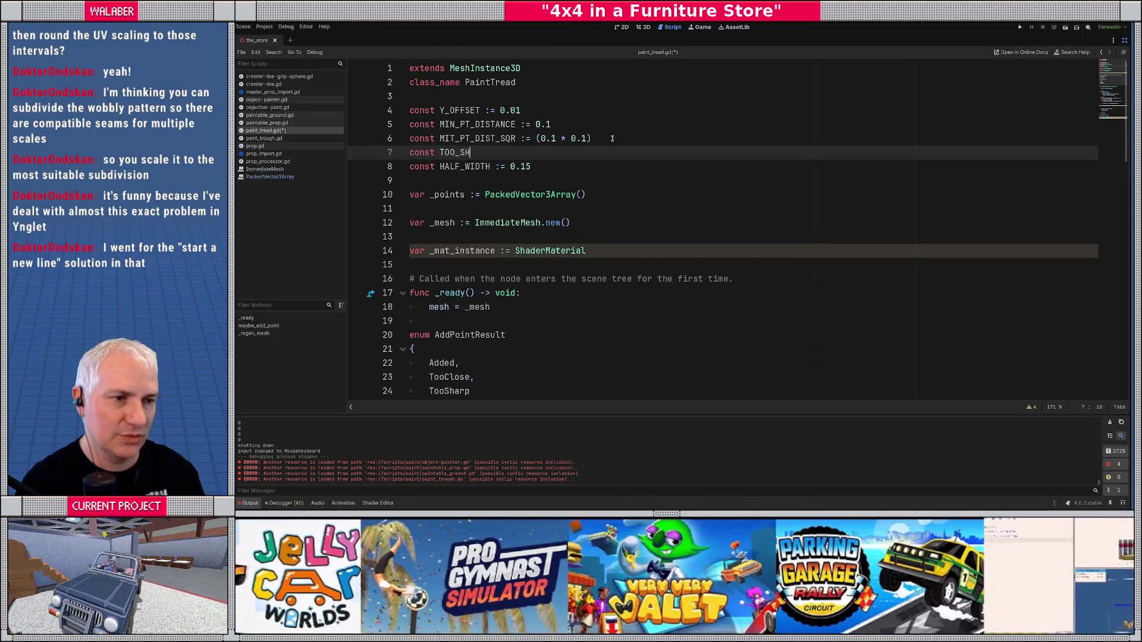
text(P)
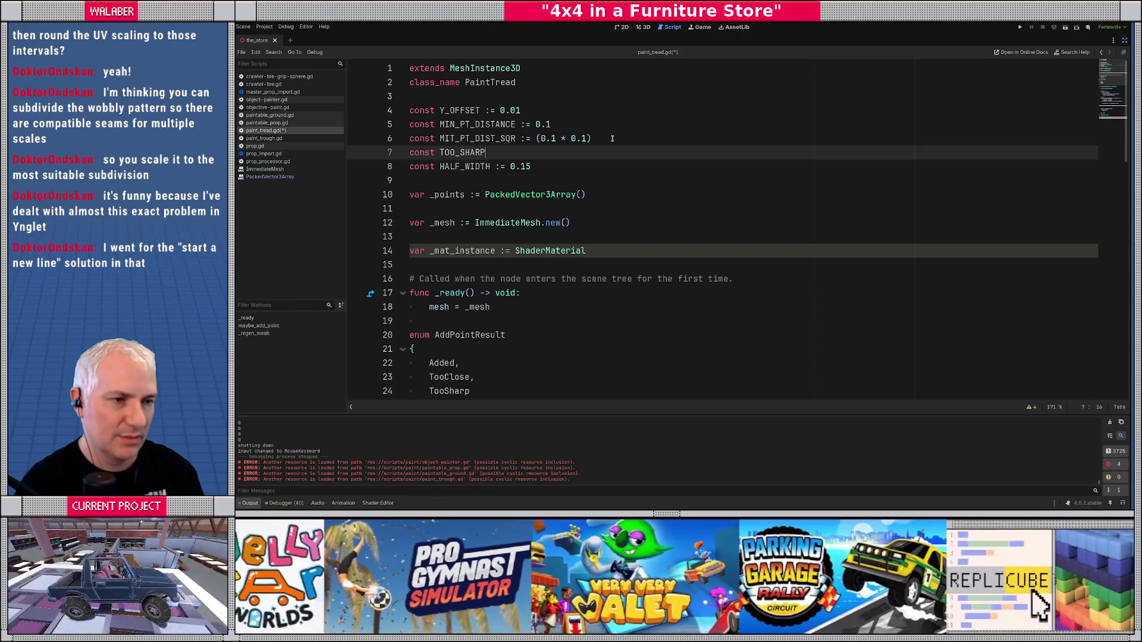
text(_THRESHOLD := 0.2)
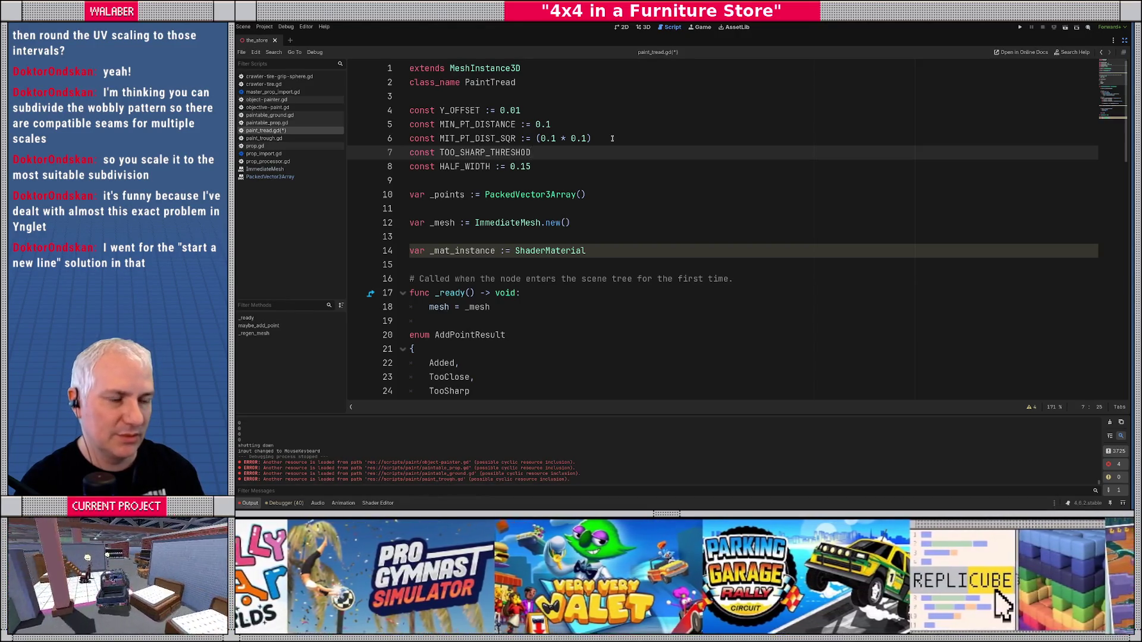
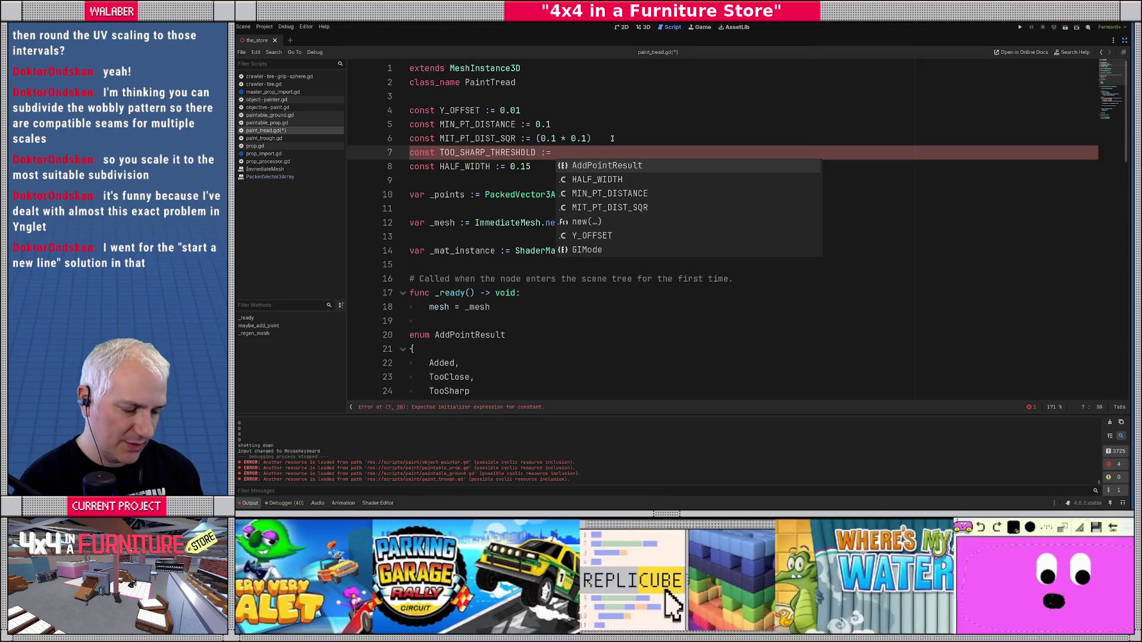
- Set TOO_SHARP_THRESHOLD to 0.2 and select the constant's name for reuse
text(0.1)
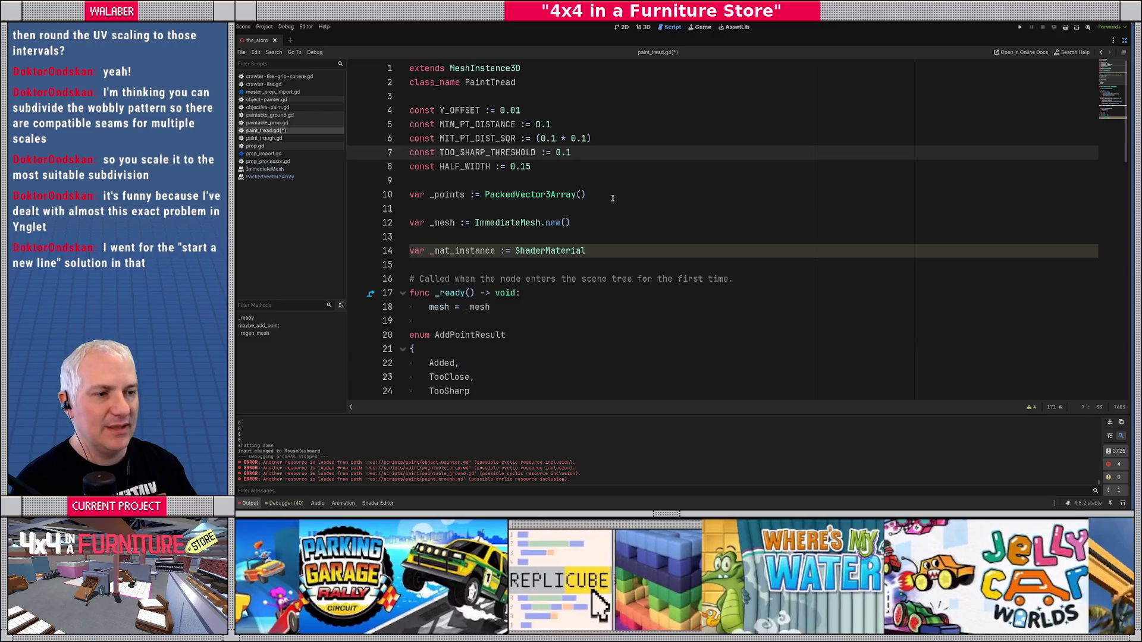
key(BackSpace)
text(2)
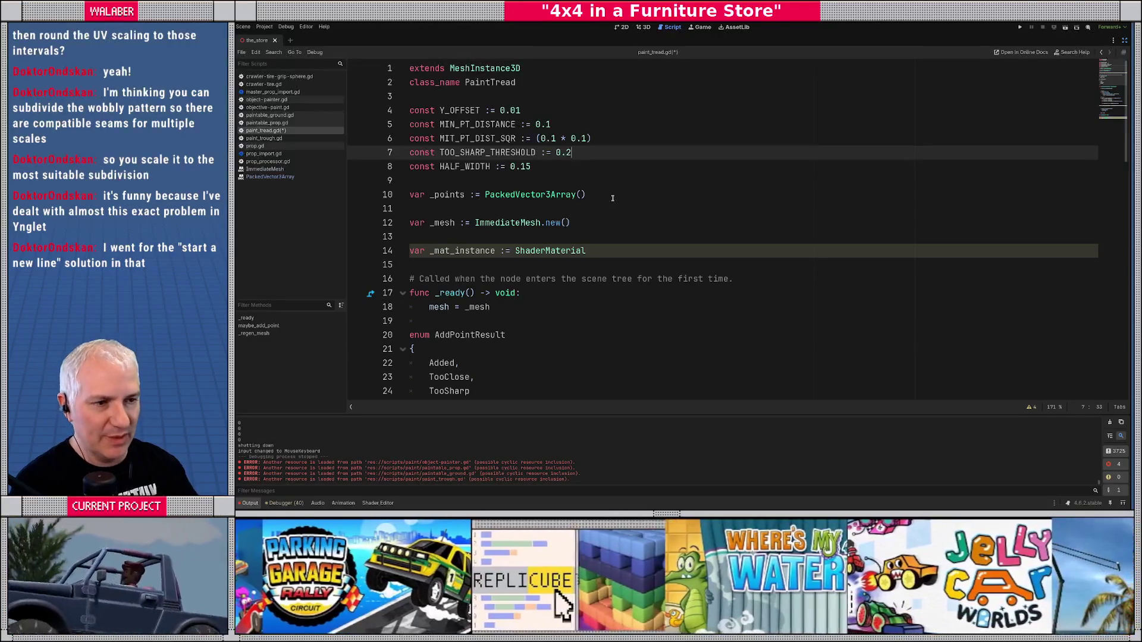
double_click(502, 153)
key(ctrl+c)
scroll(576, 281, down, 10)
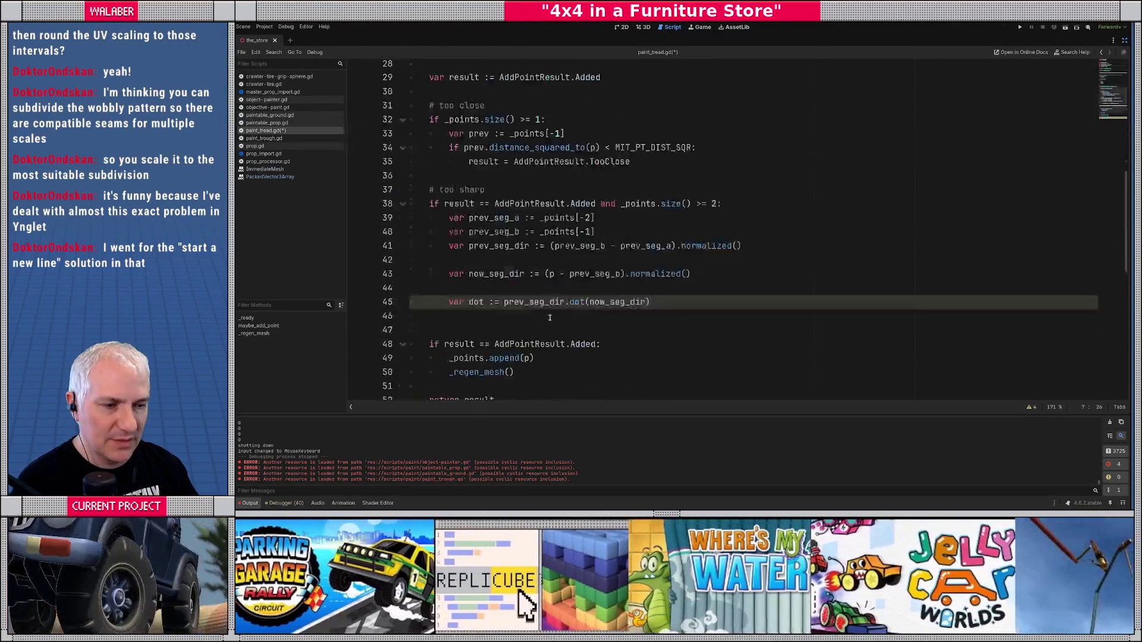
- Below the dot line, add 'if dot < TOO_SHARP_THRESHOLD: result = AddPointResult.TooSharp'
click(677, 266)
key(Return)
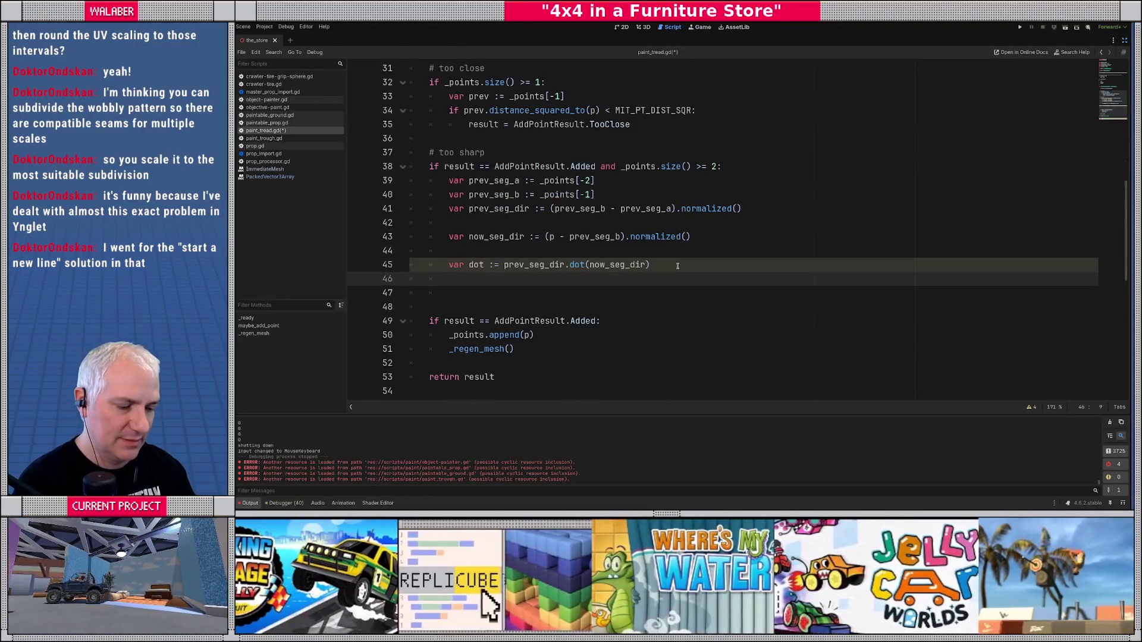
text(ifdot < TOO_SHARP_THRESHOLD:)
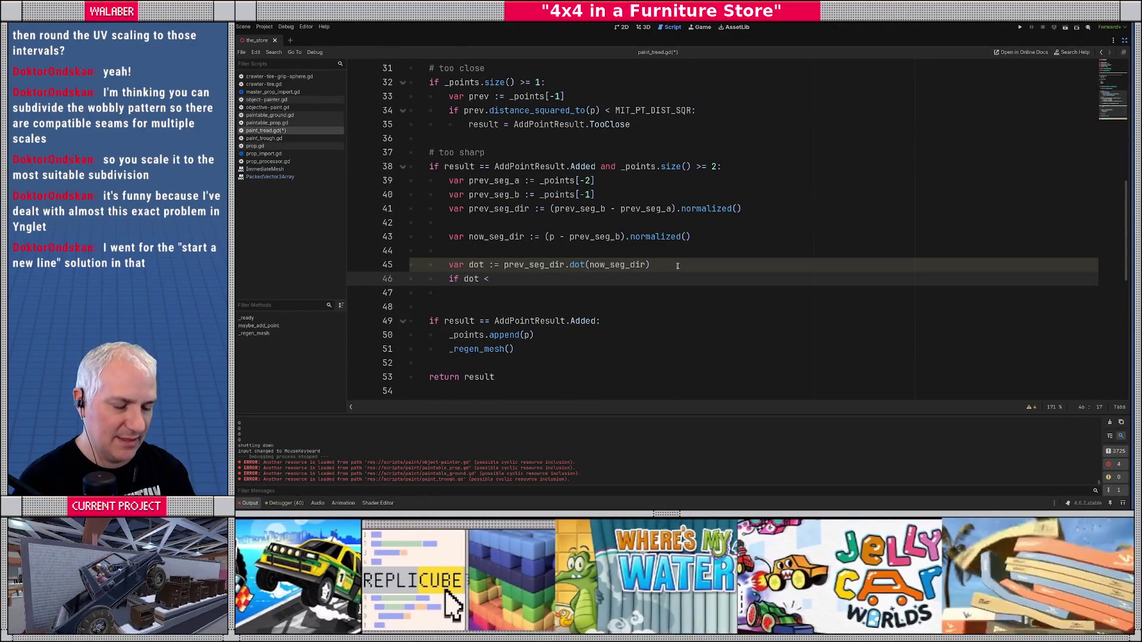
key(ctrl+v)
text(:)
key(Return)
text(result = Addpo)
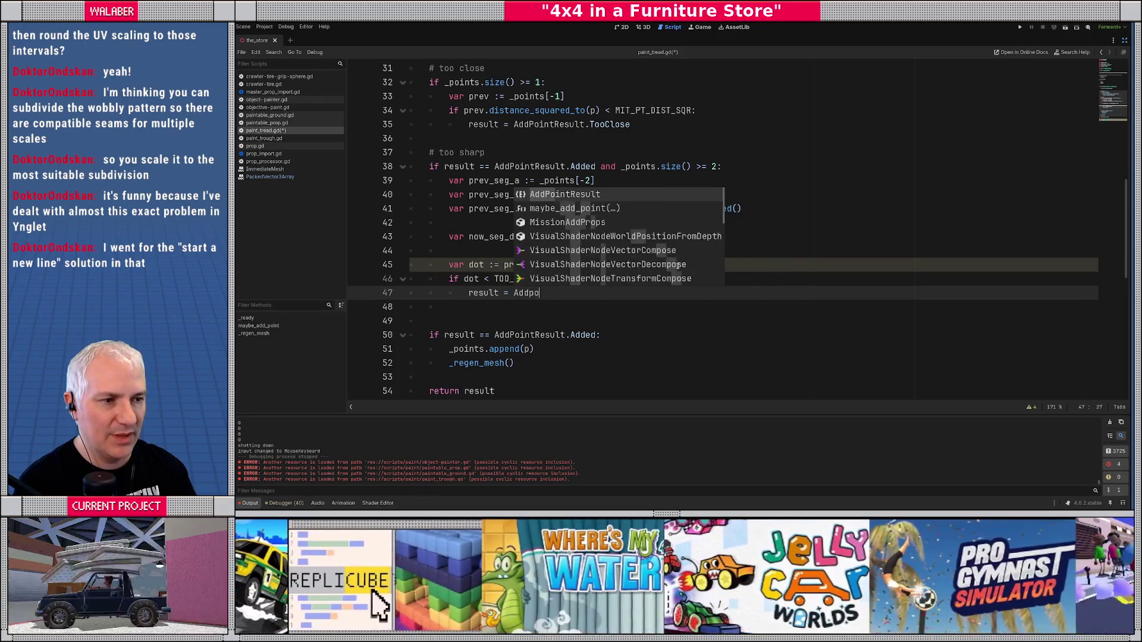
key(Return)
text(.toos)
key(Return)
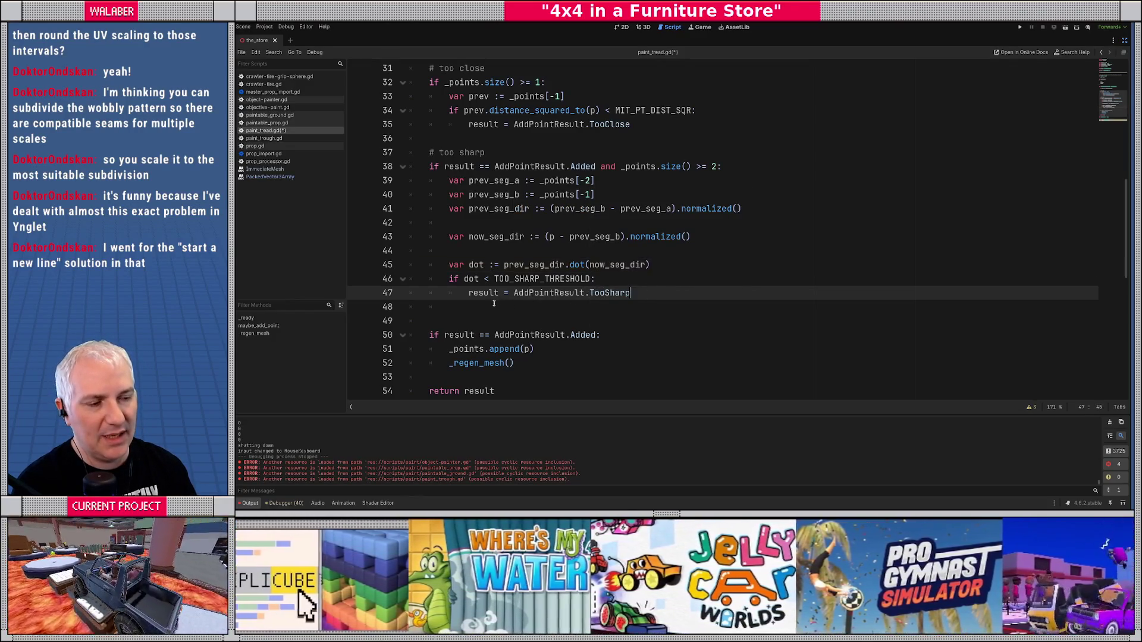
- Move down to the empty line inside _regen_mesh
key(Down)
key(Down)
scroll(488, 274, down, 3)
scroll(471, 240, down, 4)
key(Down)
key(Down)
key(Down)
key(Down)
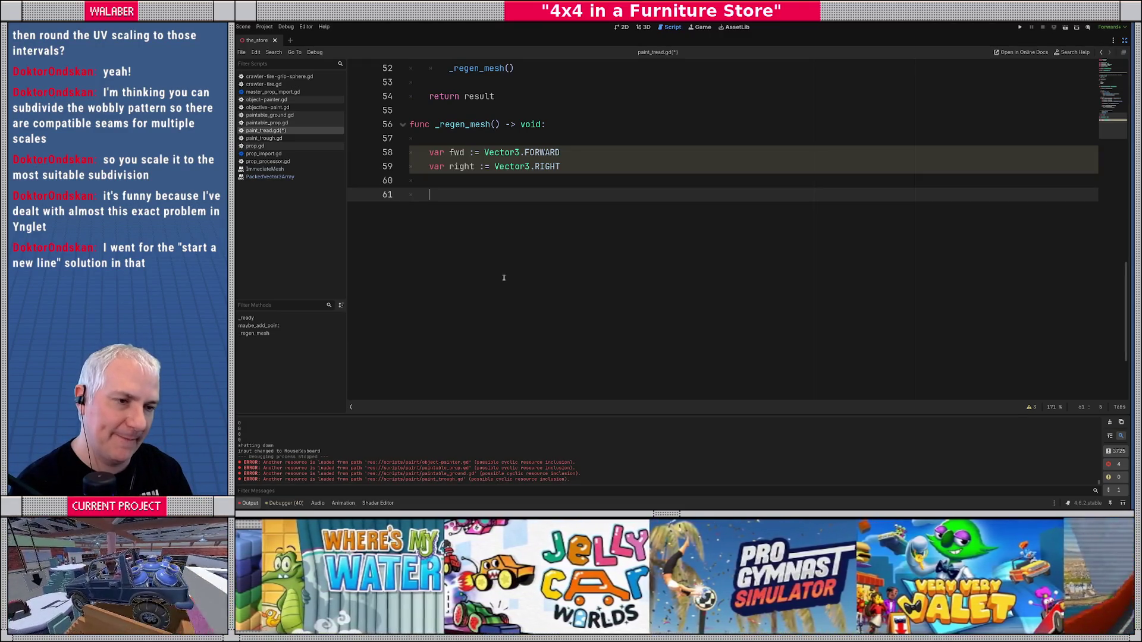
key(alt+Tab)
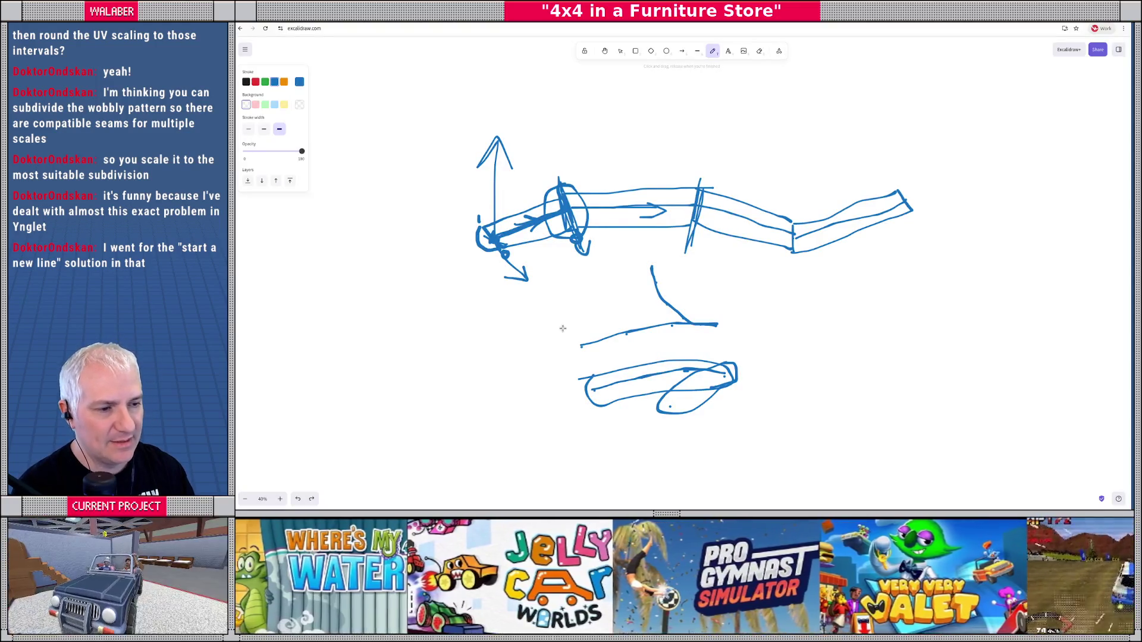
- Erase every stroke of the old tread sketch with the eraser, then return to the pencil
click(760, 51)
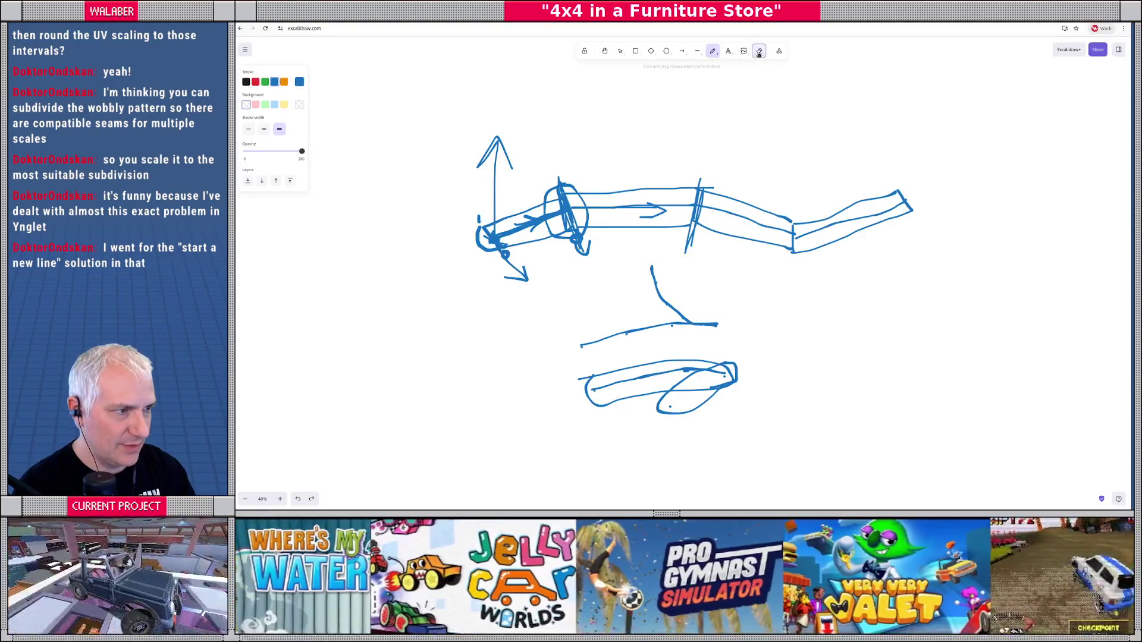
mouse_move(655, 279)
mouse_down()
mouse_move(720, 378)
mouse_move(643, 378)
mouse_move(723, 372)
mouse_move(601, 396)
mouse_move(679, 406)
mouse_move(732, 378)
mouse_move(729, 365)
mouse_up()
mouse_move(498, 238)
mouse_down()
mouse_move(589, 336)
mouse_move(684, 327)
mouse_move(666, 366)
mouse_move(650, 247)
mouse_move(743, 214)
mouse_move(565, 208)
mouse_move(535, 286)
mouse_move(497, 248)
mouse_move(601, 208)
mouse_move(785, 232)
mouse_move(898, 196)
mouse_move(937, 212)
mouse_move(862, 202)
mouse_move(666, 214)
mouse_move(815, 236)
mouse_move(644, 320)
mouse_up()
mouse_move(656, 264)
mouse_down()
mouse_move(663, 301)
mouse_move(721, 348)
mouse_move(699, 379)
mouse_move(568, 349)
mouse_move(578, 350)
mouse_move(476, 222)
mouse_move(561, 185)
mouse_move(568, 209)
mouse_up()
click(713, 50)
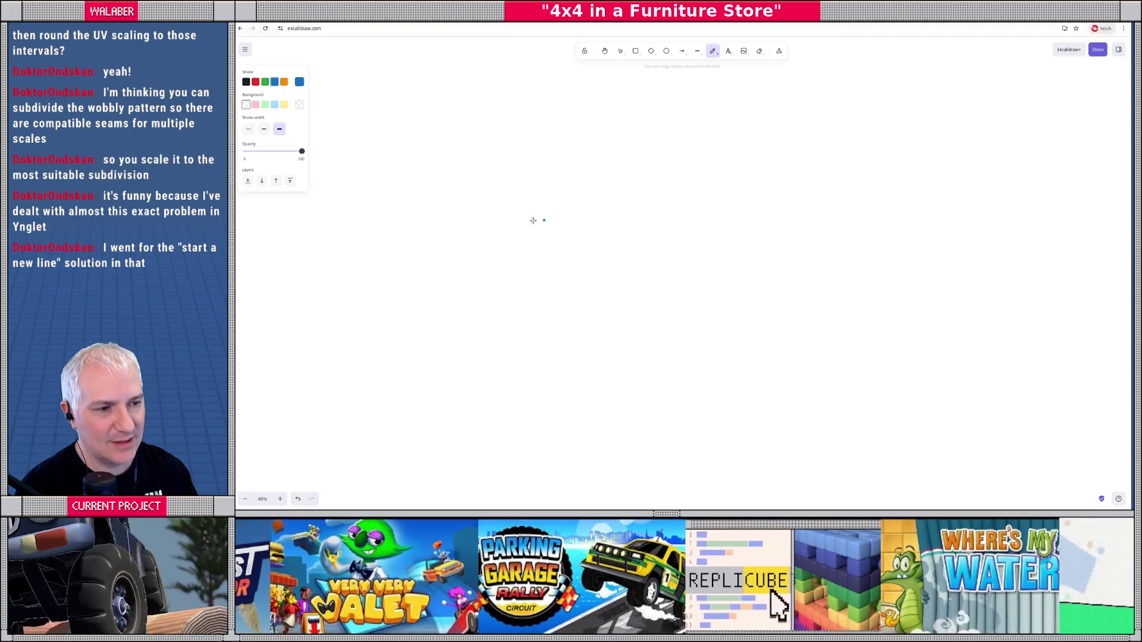
click(544, 220)
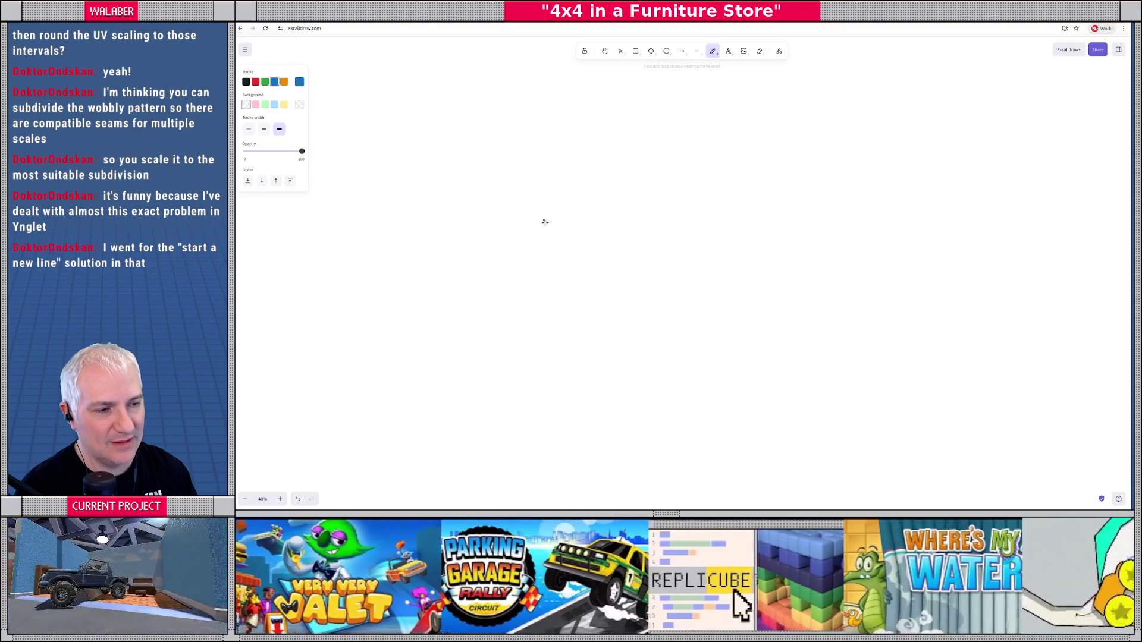
key(alt+Tab)
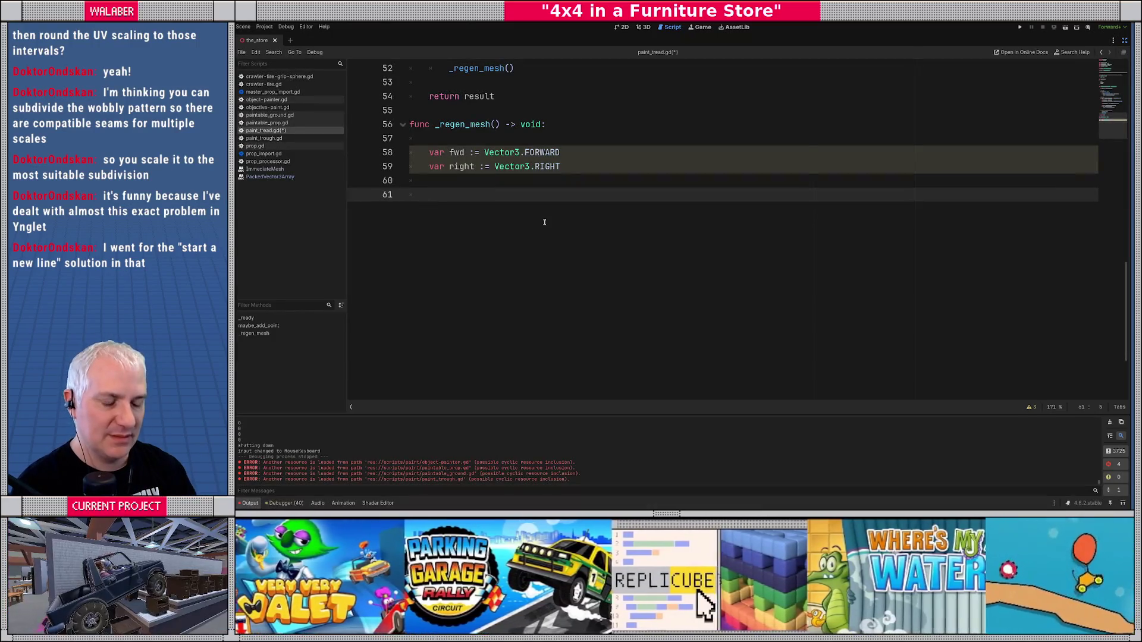
- Write the loop header 'for i in range(_points.size()):' in _regen_mesh
text(for )
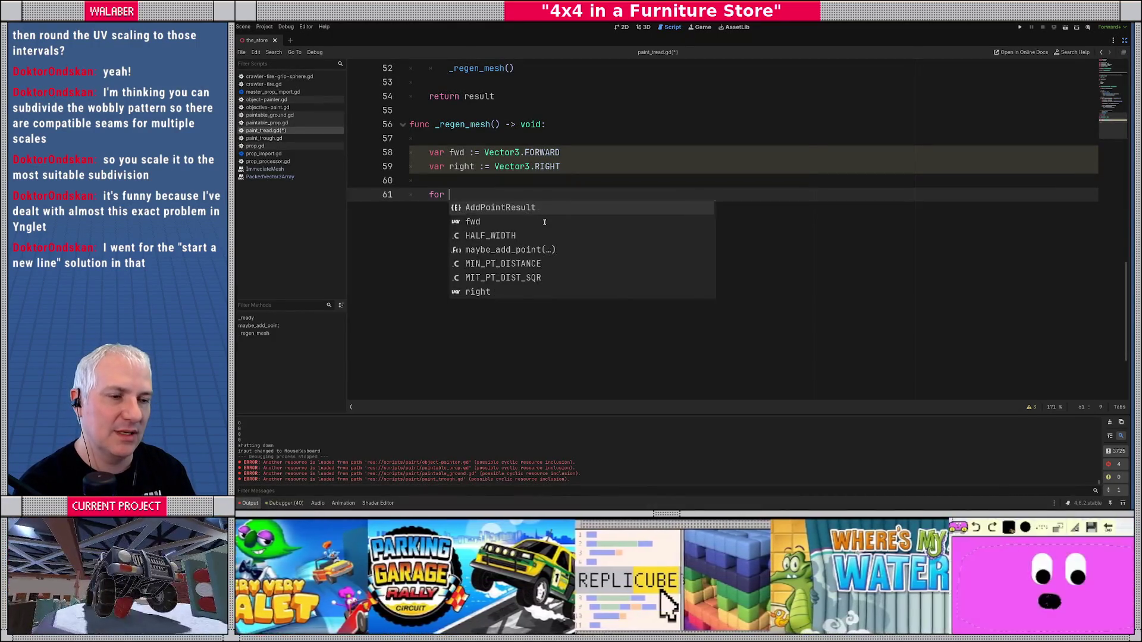
text(i in ra)
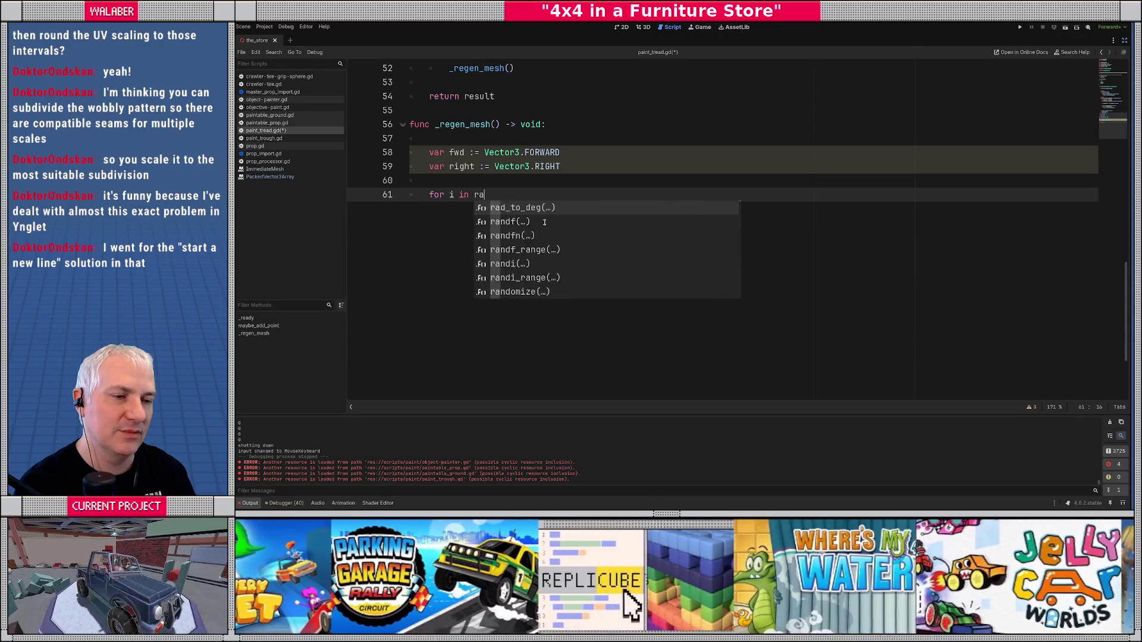
text(nge(_po)
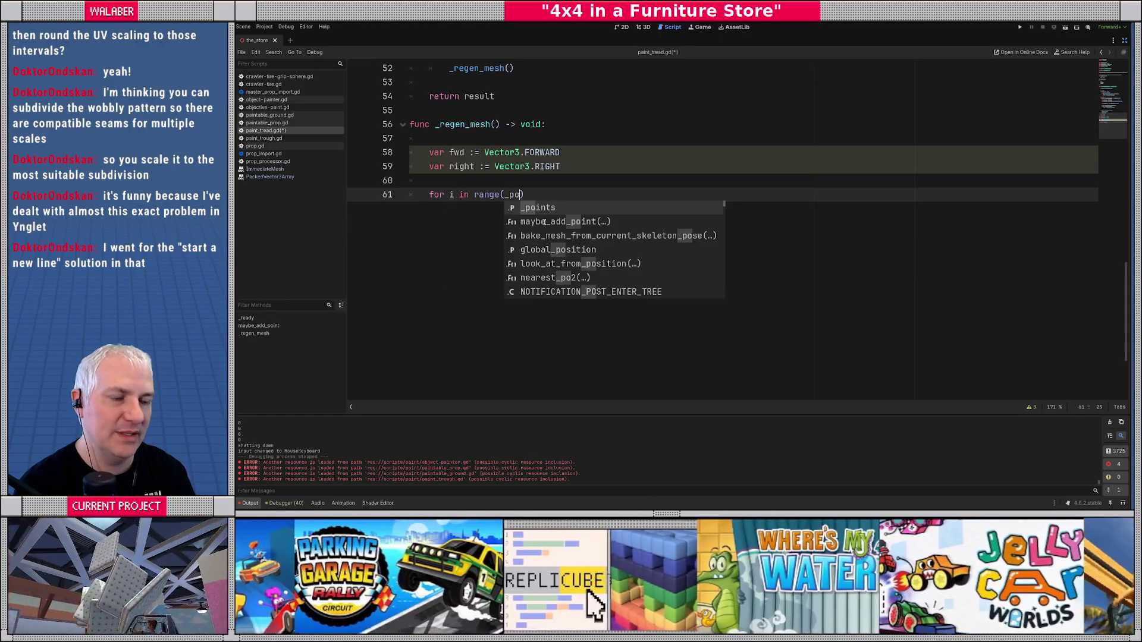
key(Return)
text(.si)
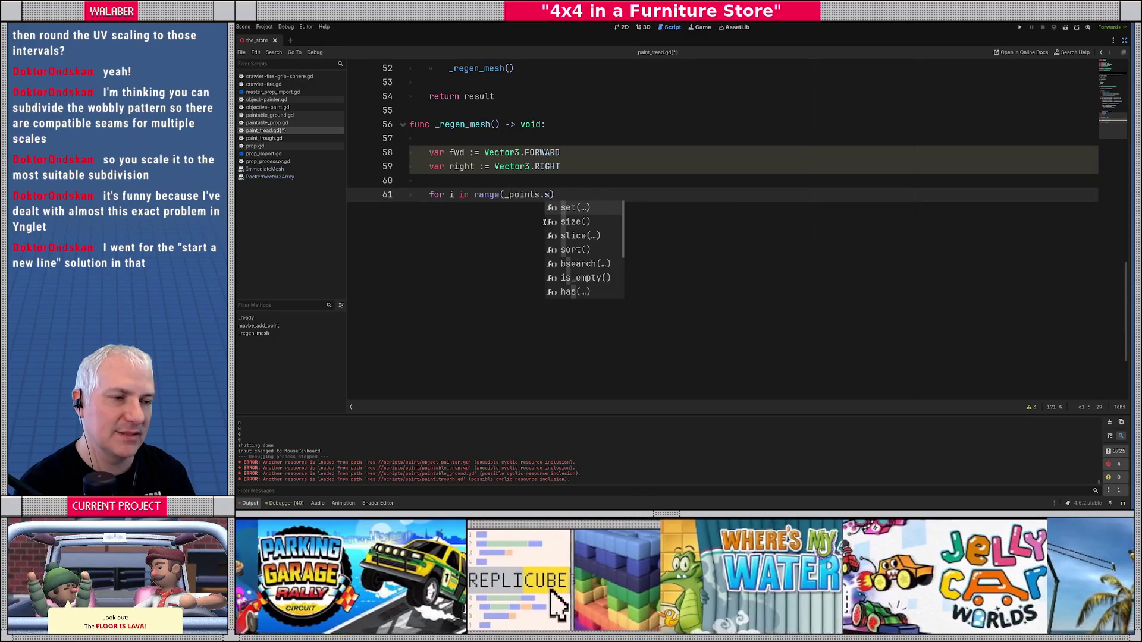
key(Return)
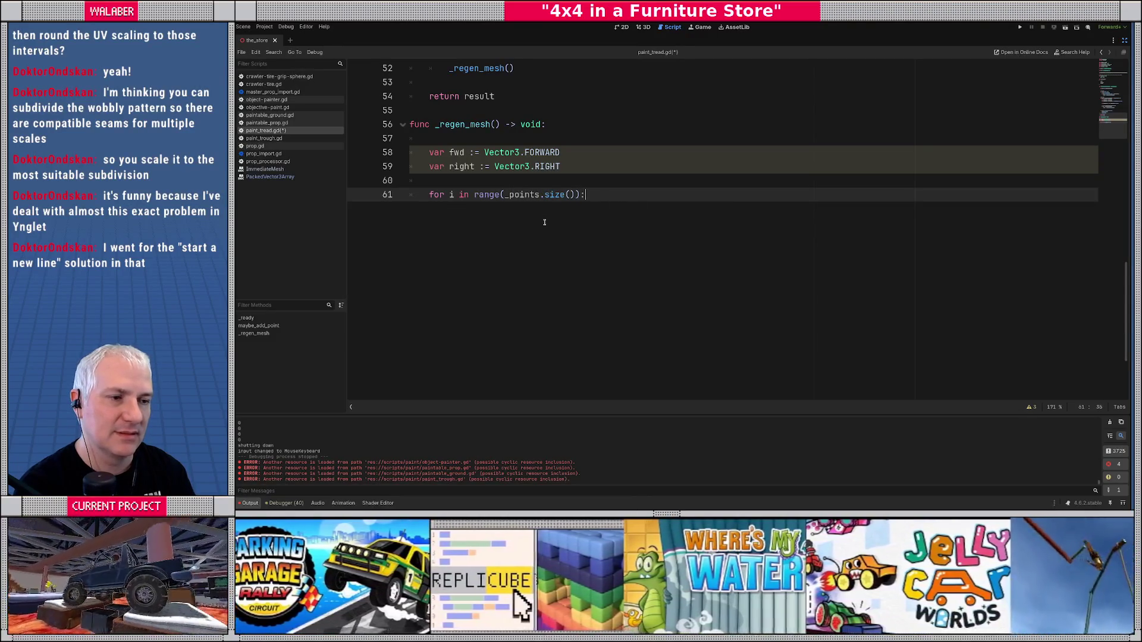
text(:)
key(Return)
key(alt+Tab)
- Draw four point dots and hand-write the labels 0, 1, 2 and 3 beside them
click(633, 192)
click(750, 190)
click(870, 253)
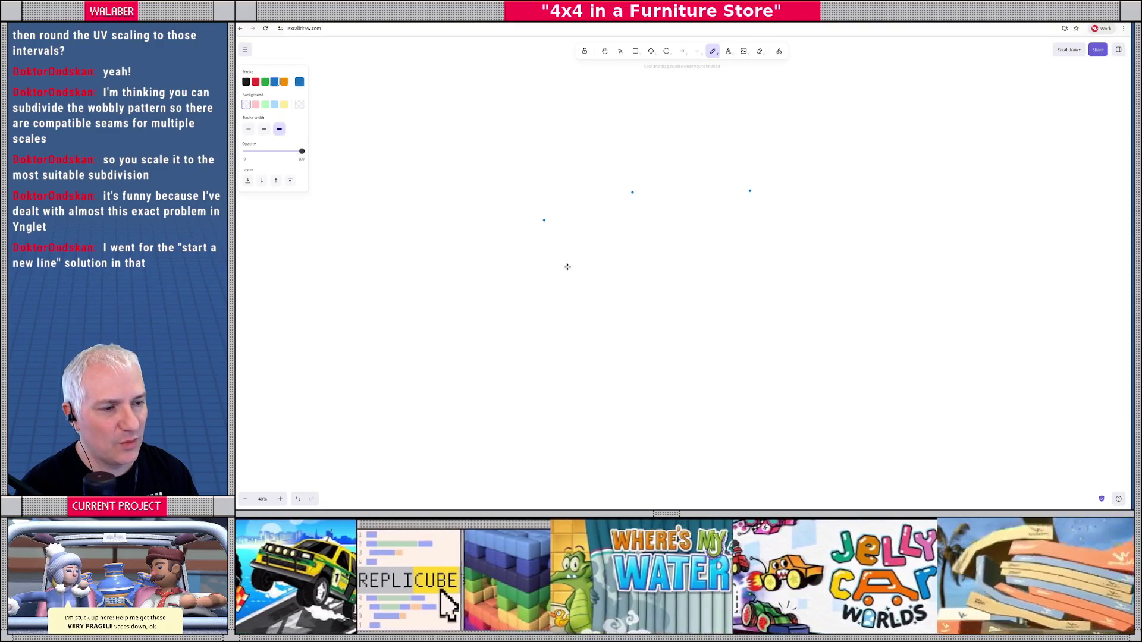
click(545, 229)
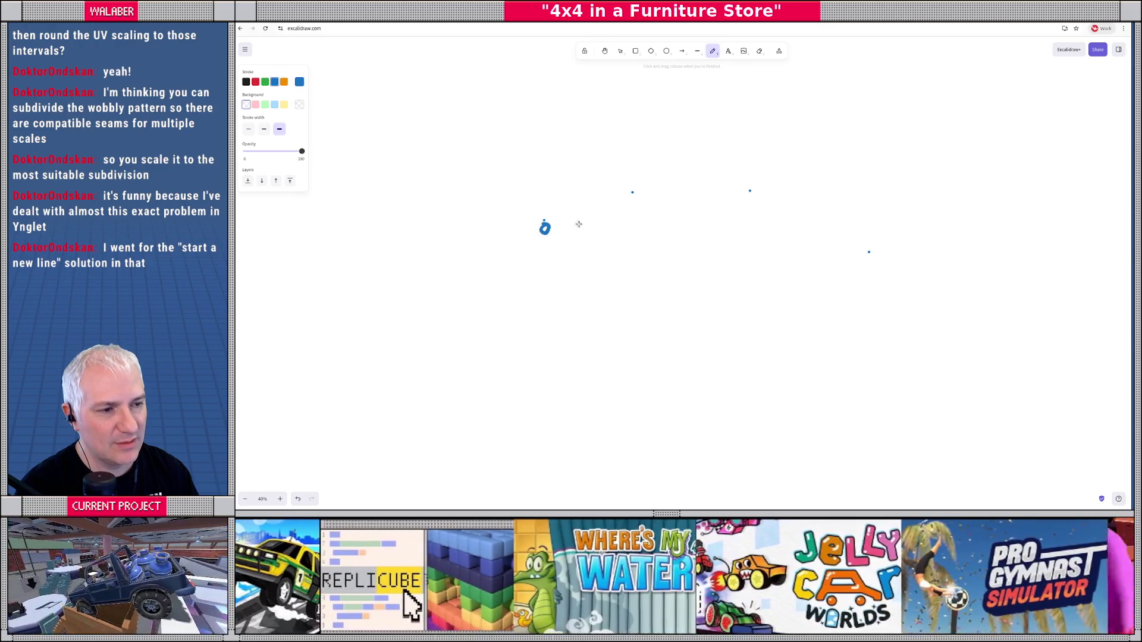
drag(631, 200, 630, 208)
drag(743, 196, 762, 209)
drag(864, 258, 863, 273)
- Flip between the Godot script and the numbered point sketch to compare them
key(alt+Tab)
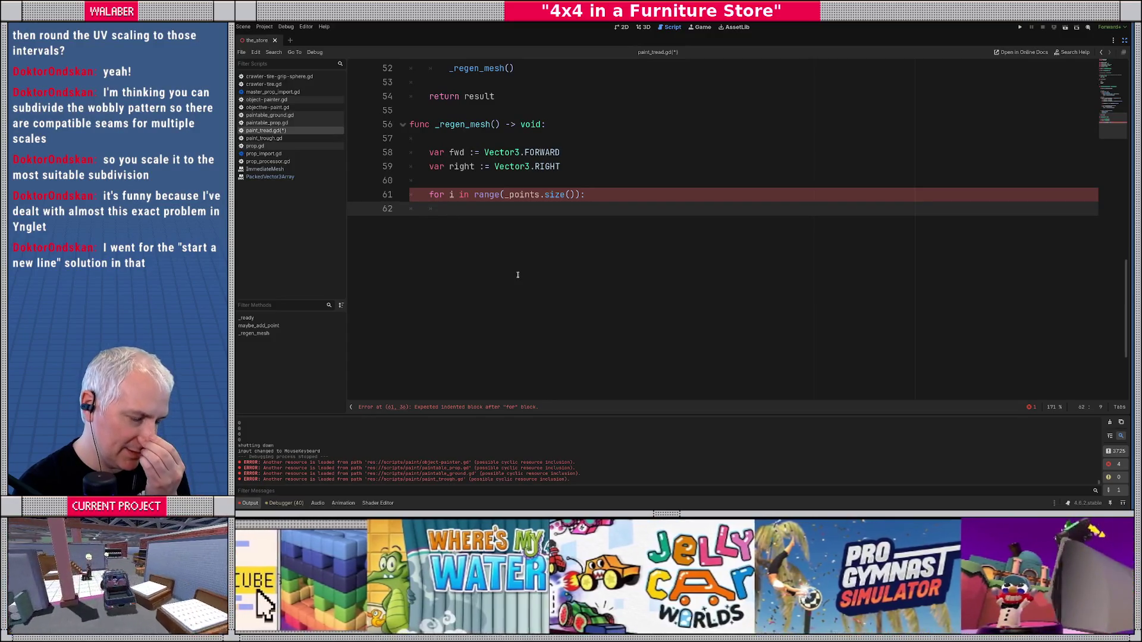
key(alt+Tab)
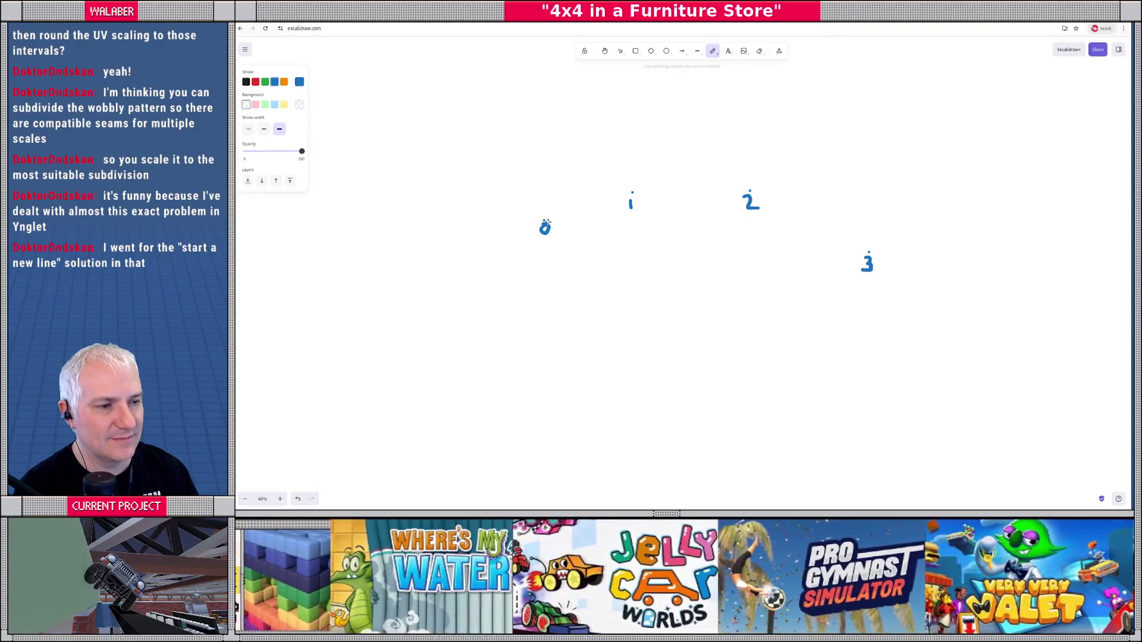
key(alt+Tab)
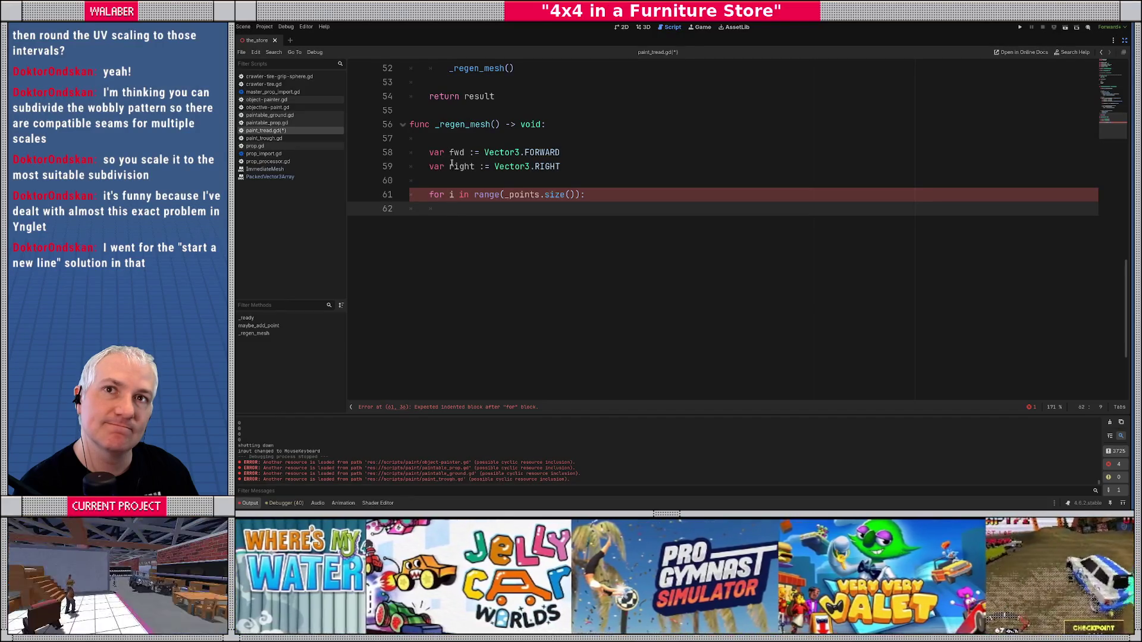
key(alt+Tab)
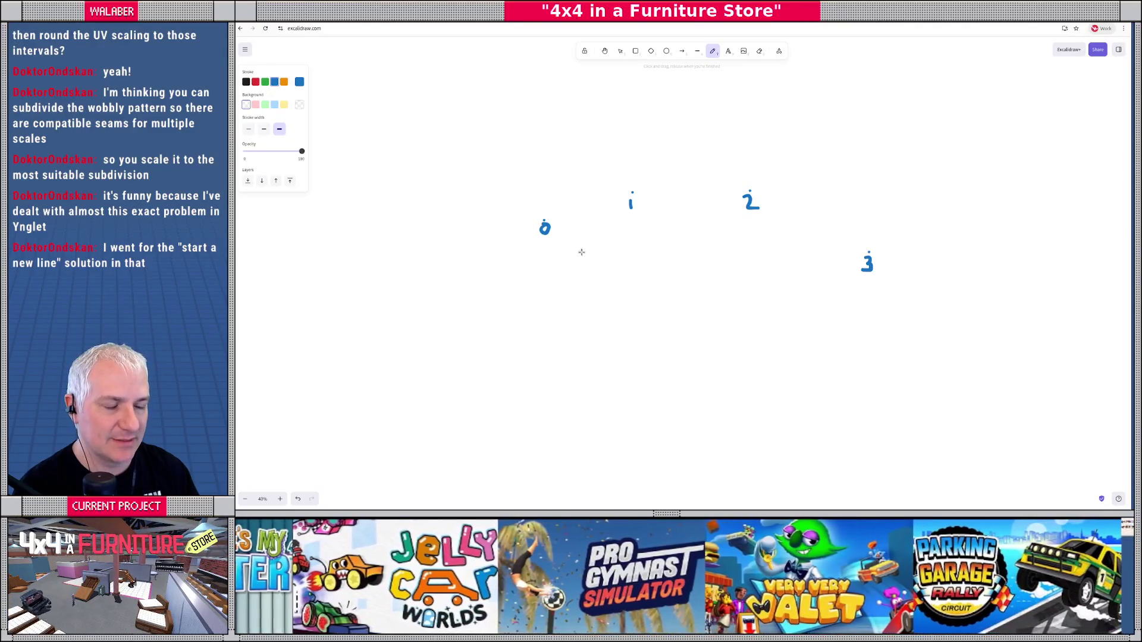
key(alt+Tab)
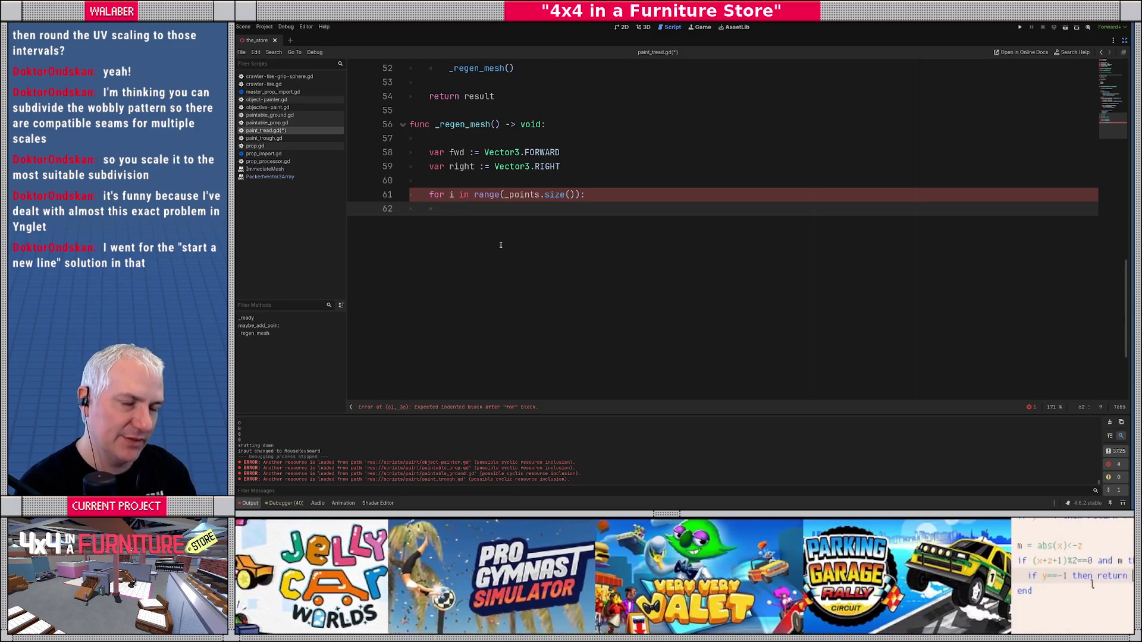
- Declare 'var prev_fwd := fwd' and 'var prev_right := right' in the loop
text(var pref)
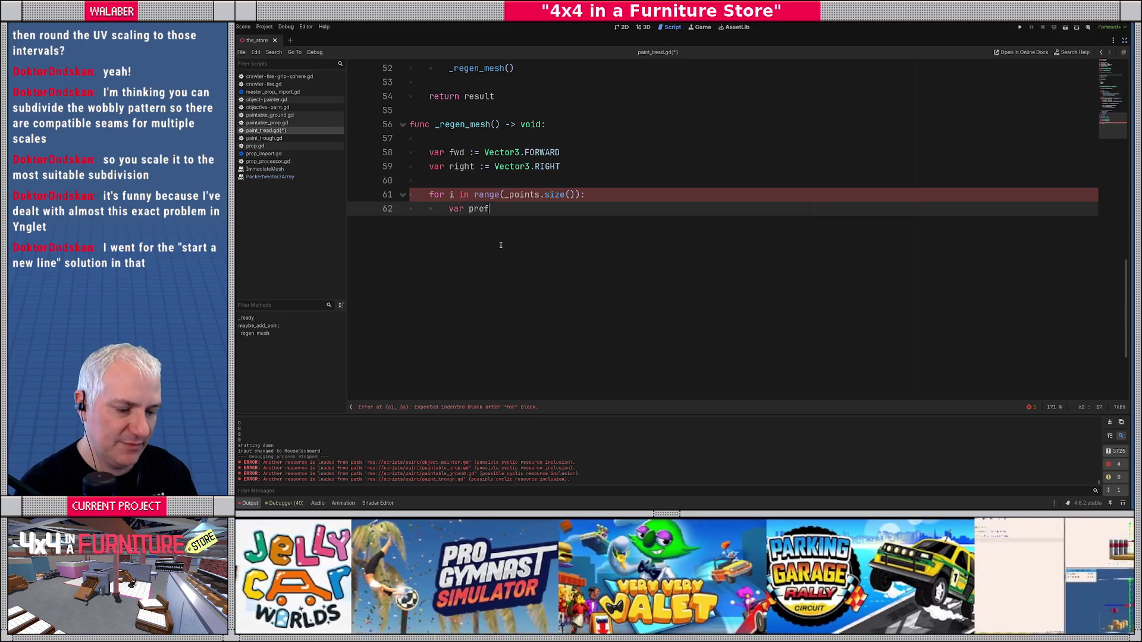
key(BackSpace)
text(v_fw)
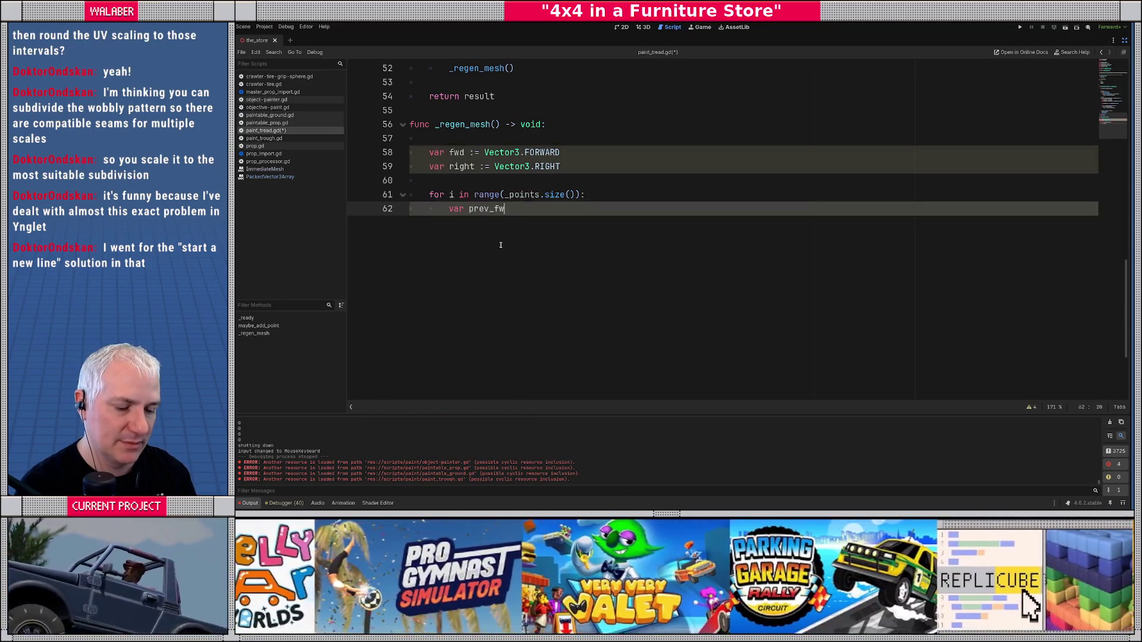
text(d := fwd)
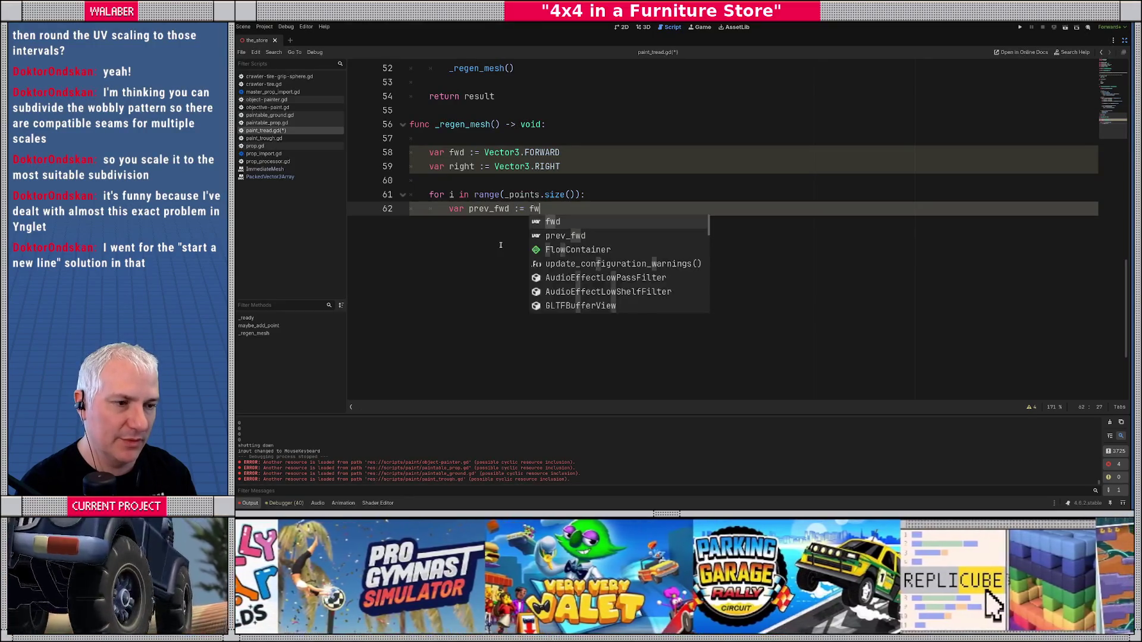
key(Return)
text(var prev)
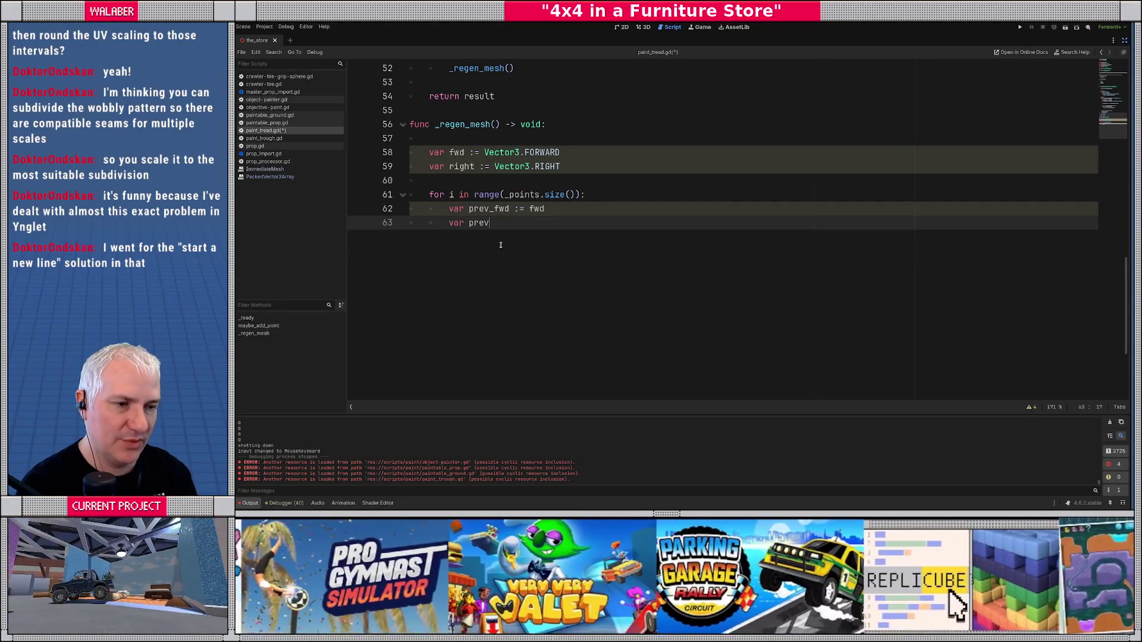
text(_right := right)
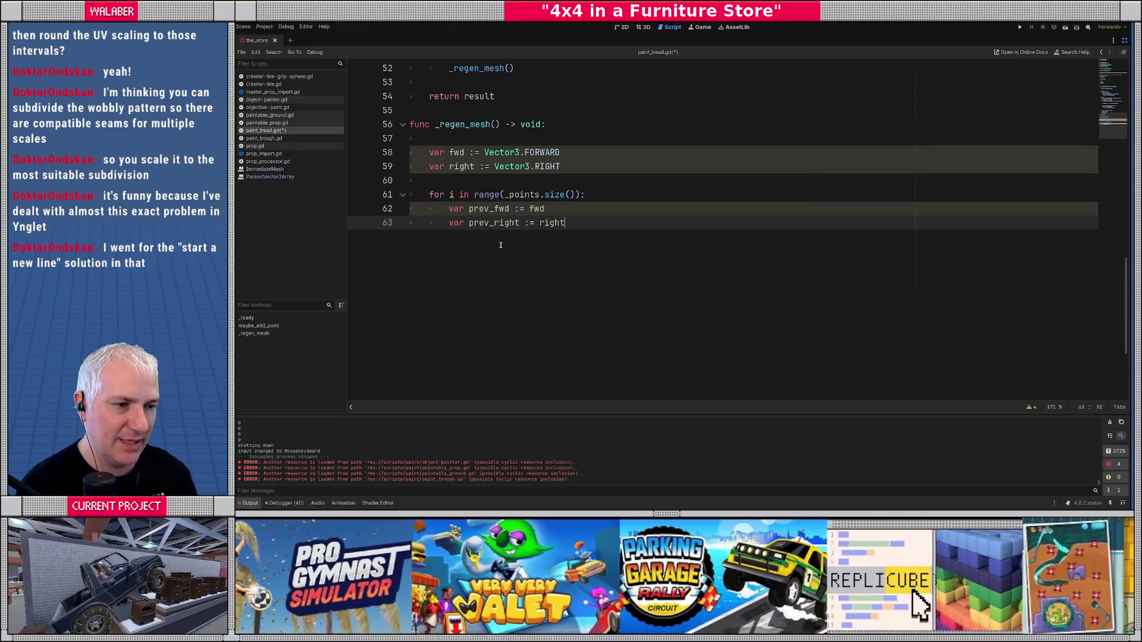
key(Return)
key(Return)
- Declare next_fwd := fwd and next_right := right, then open an 'if i > 0:' block
text(var )
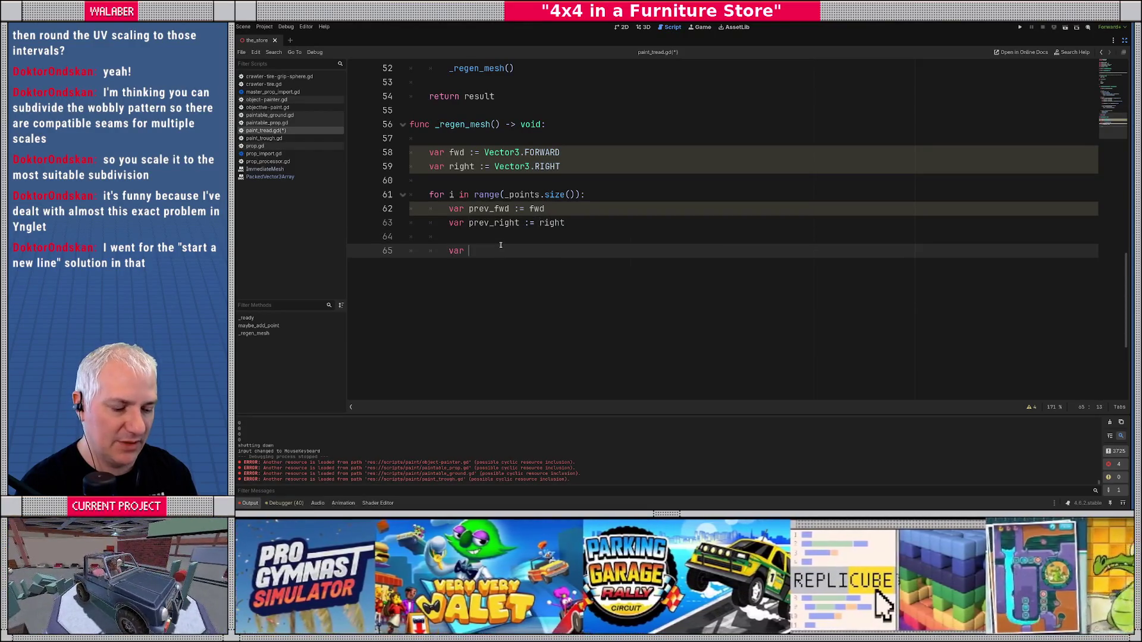
text(cur_fwd)
key(BackSpace)
key(BackSpace)
key(BackSpace)
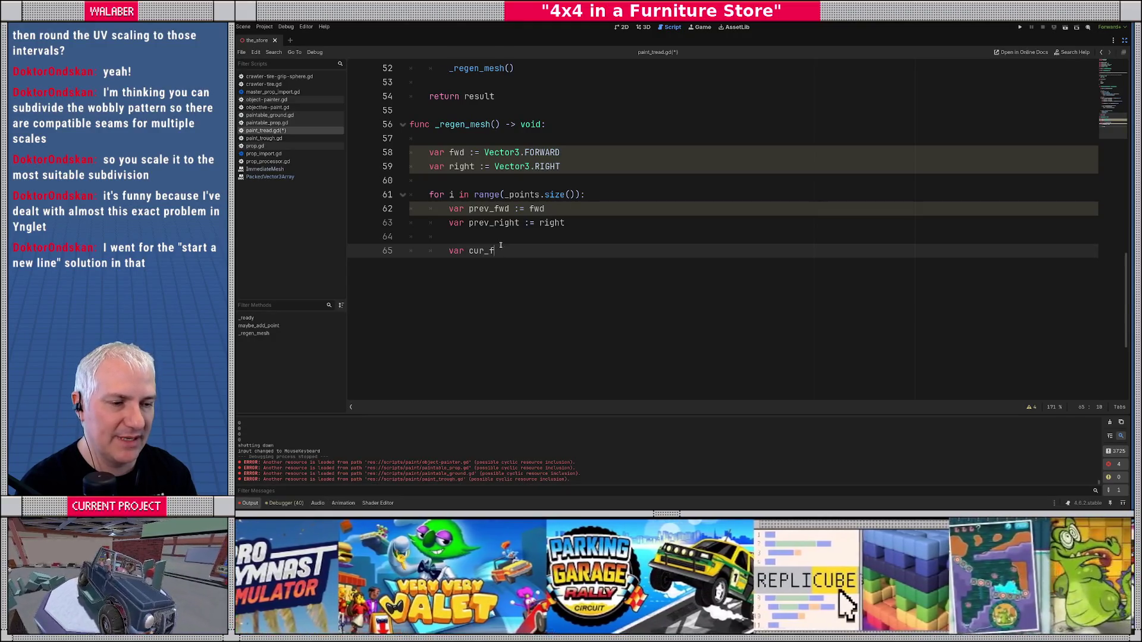
key(BackSpace)
key(BackSpace)
text(next)
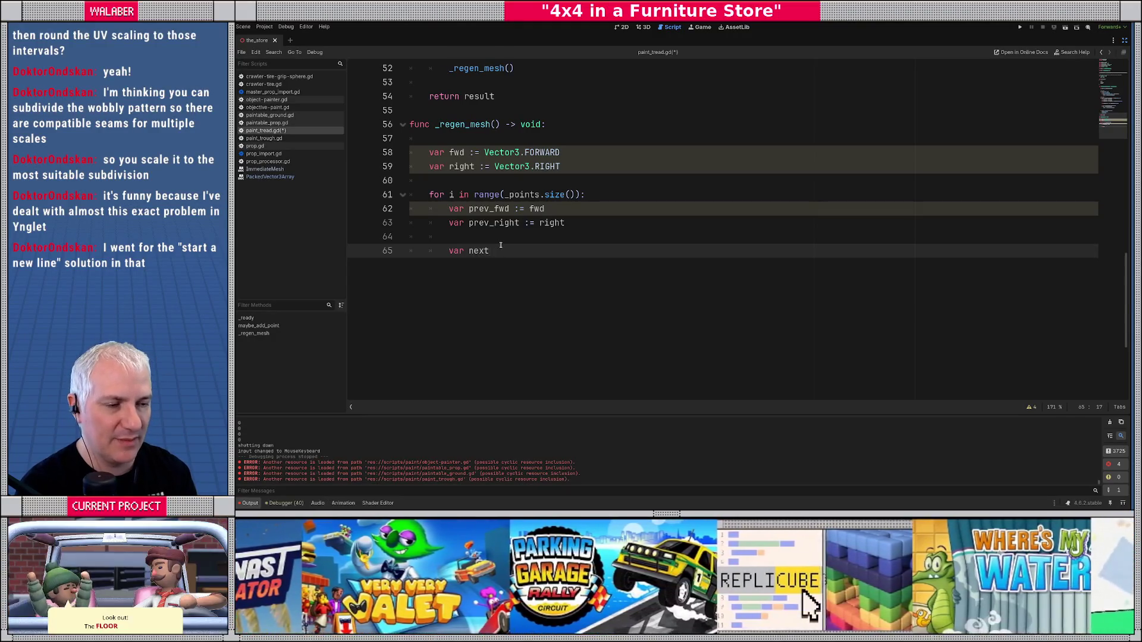
text(_fwd := fwd)
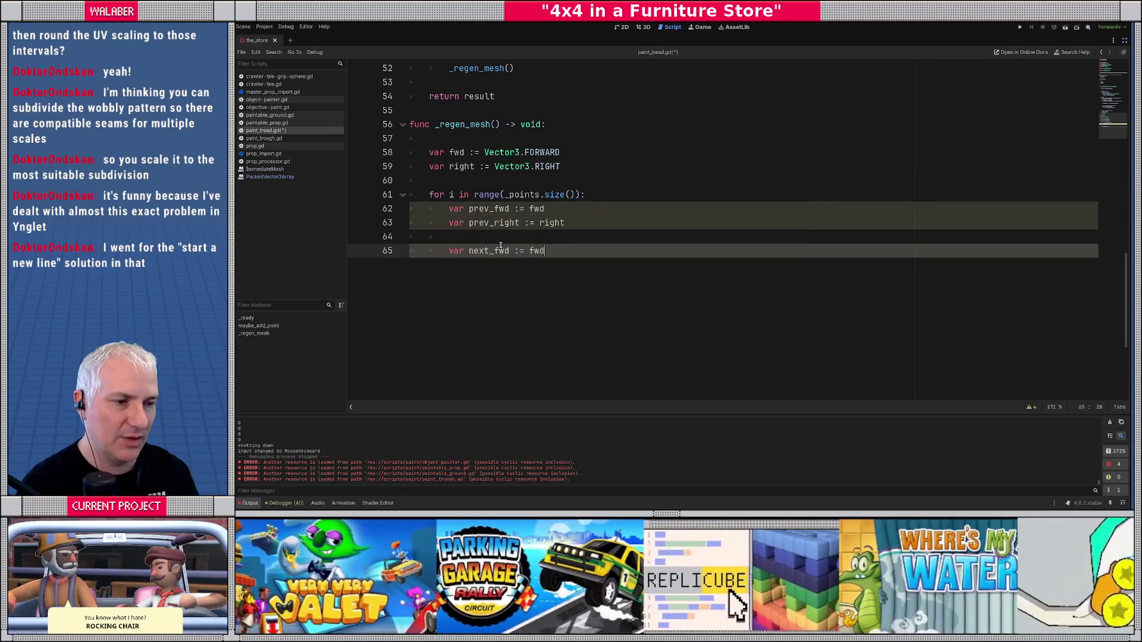
key(Escape)
key(Return)
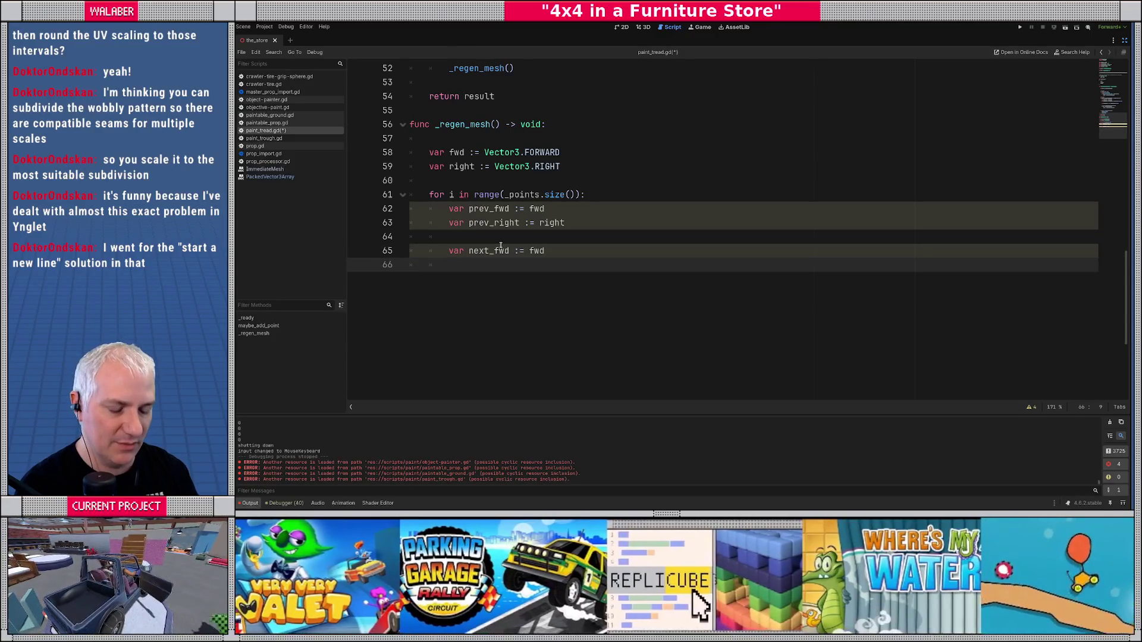
text(var next_)
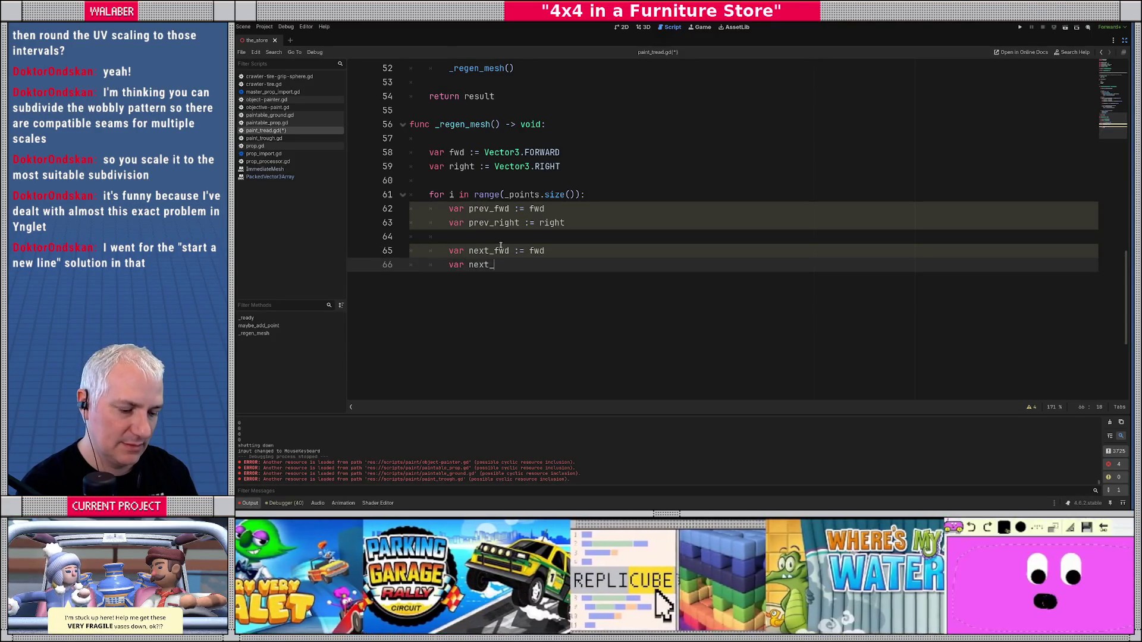
text(right := right)
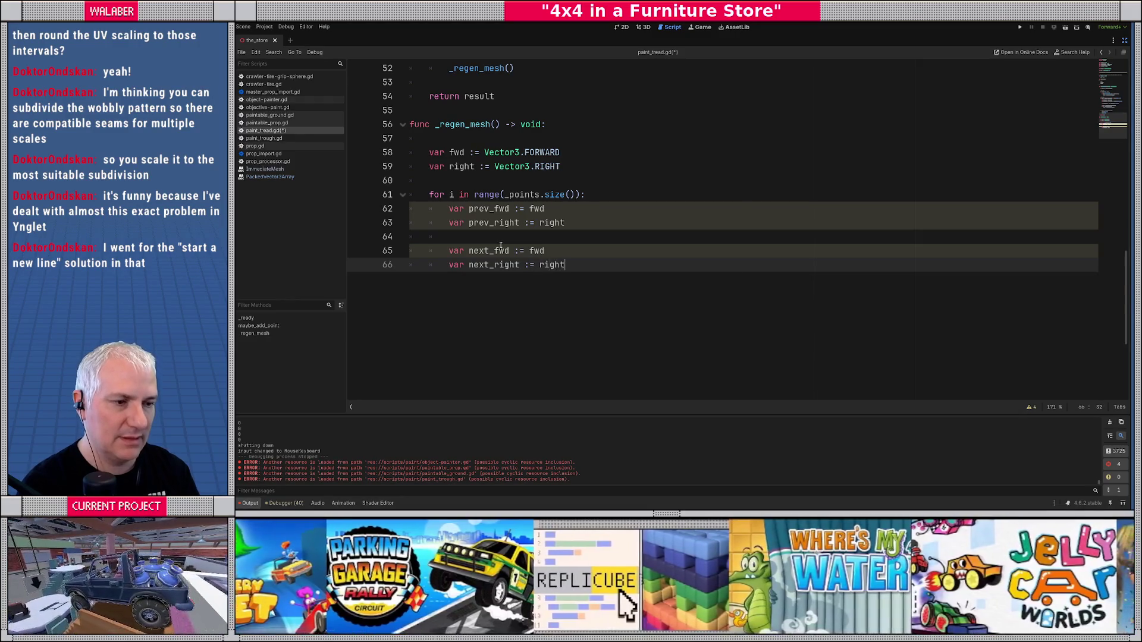
key(Return)
key(Return)
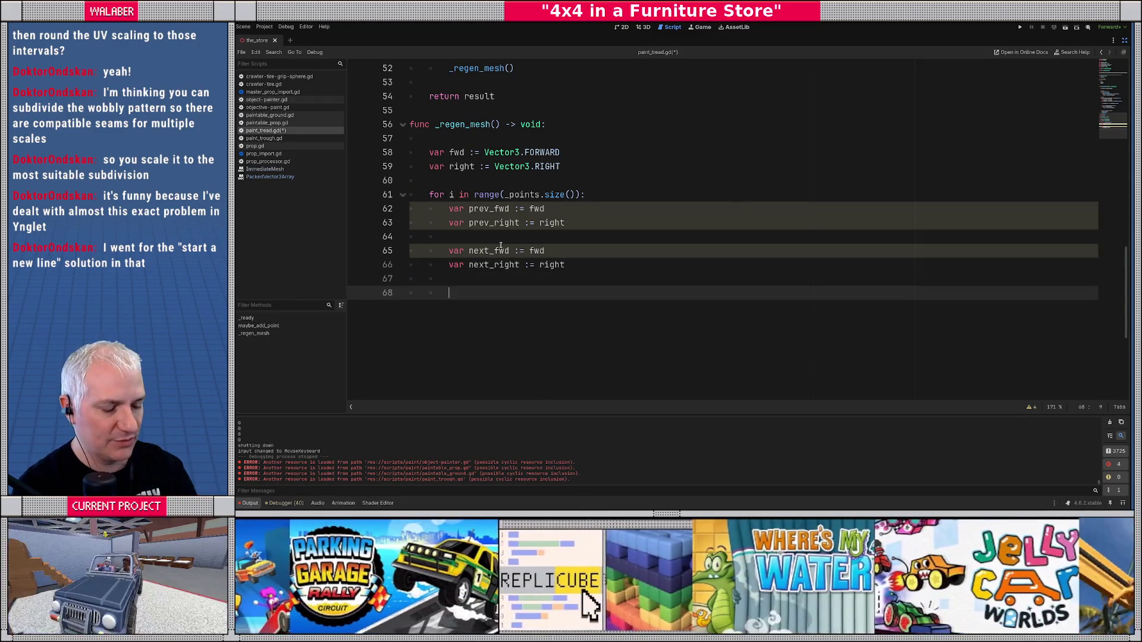
text(if i)
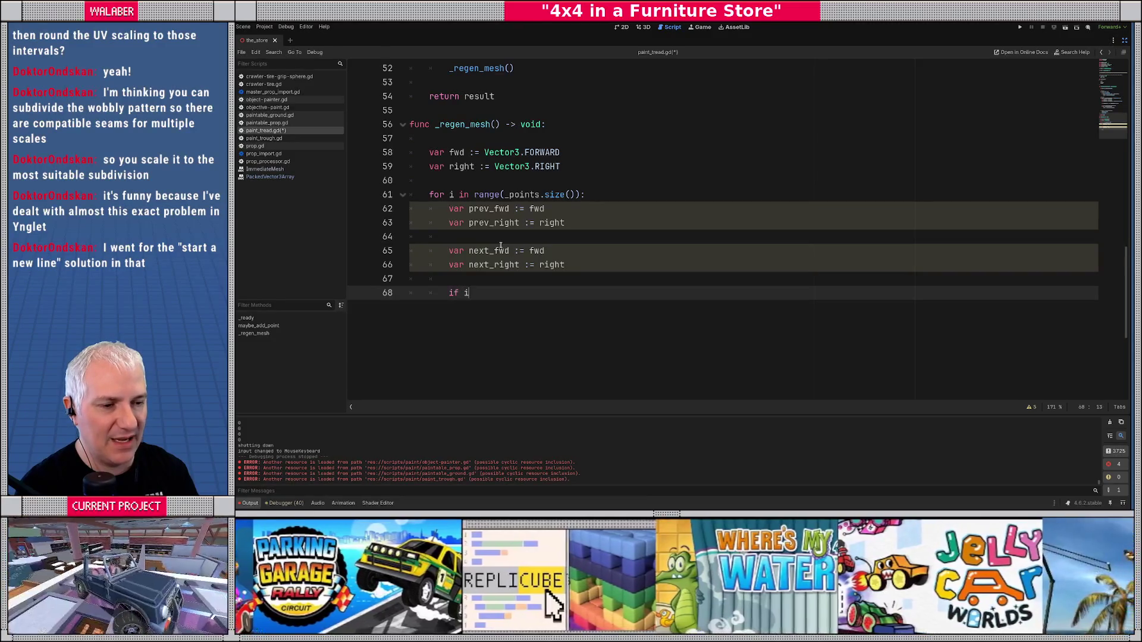
text( > 0:)
key(Return)
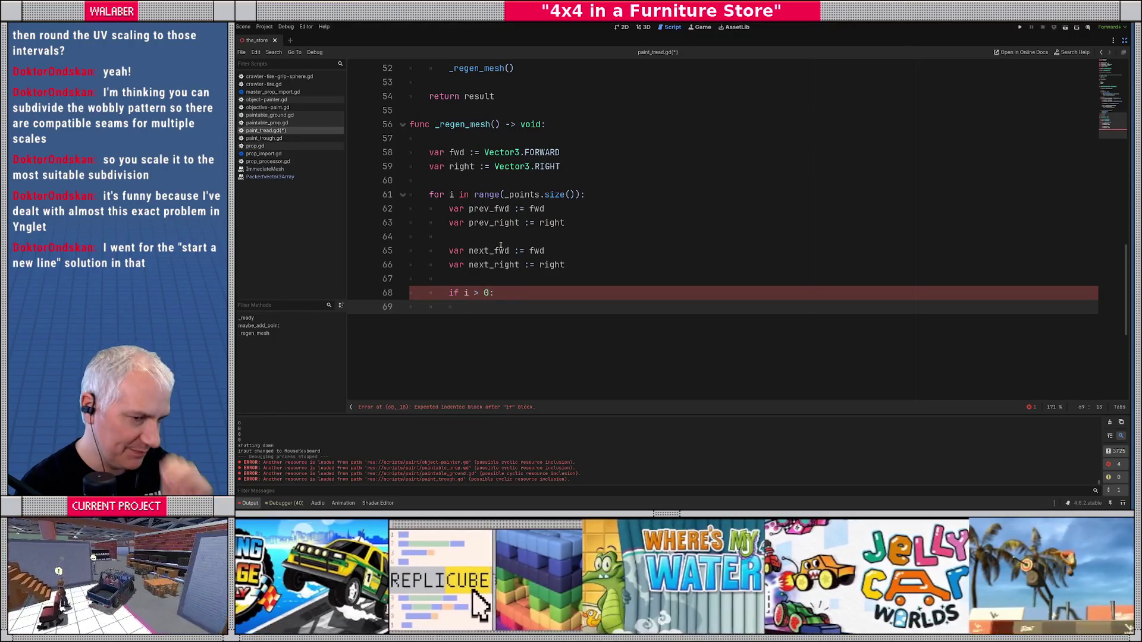
- Assign prev_fwd = (_points[i] - _points[i-1]).normalized() inside the if block
text(pre)
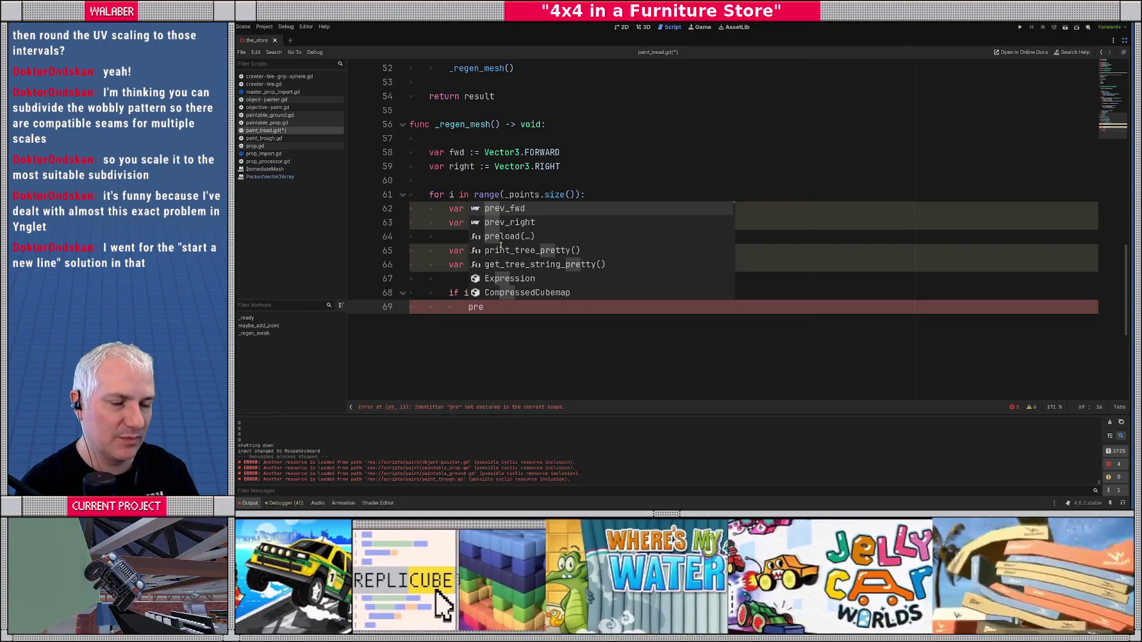
key(BackSpace)
key(BackSpace)
key(BackSpace)
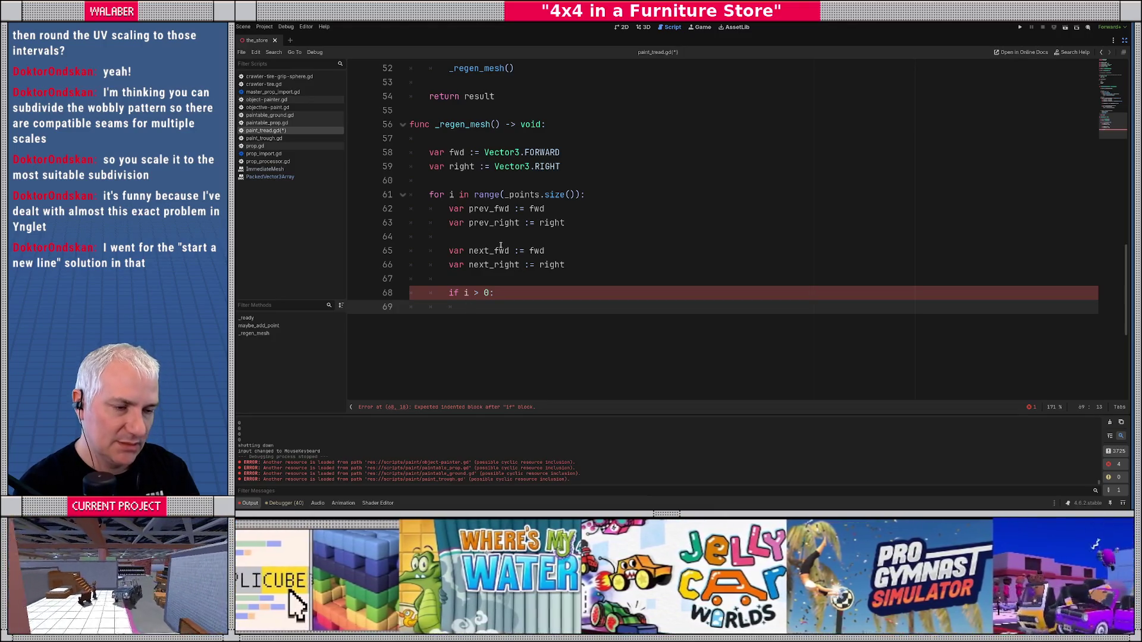
text(prev_f)
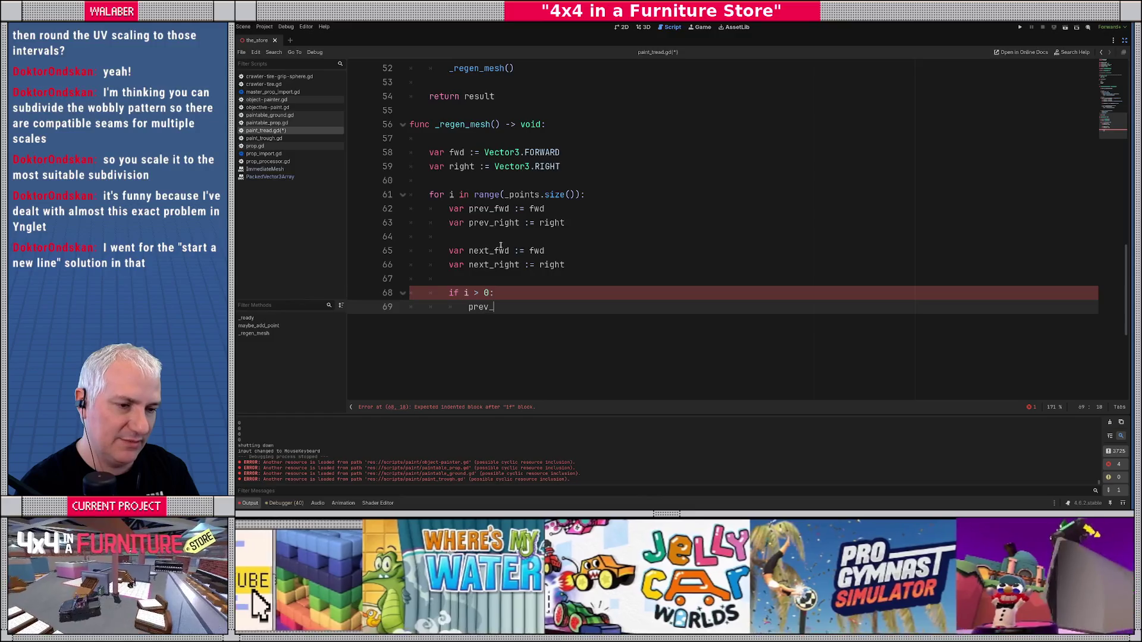
key(Return)
text(= (_)
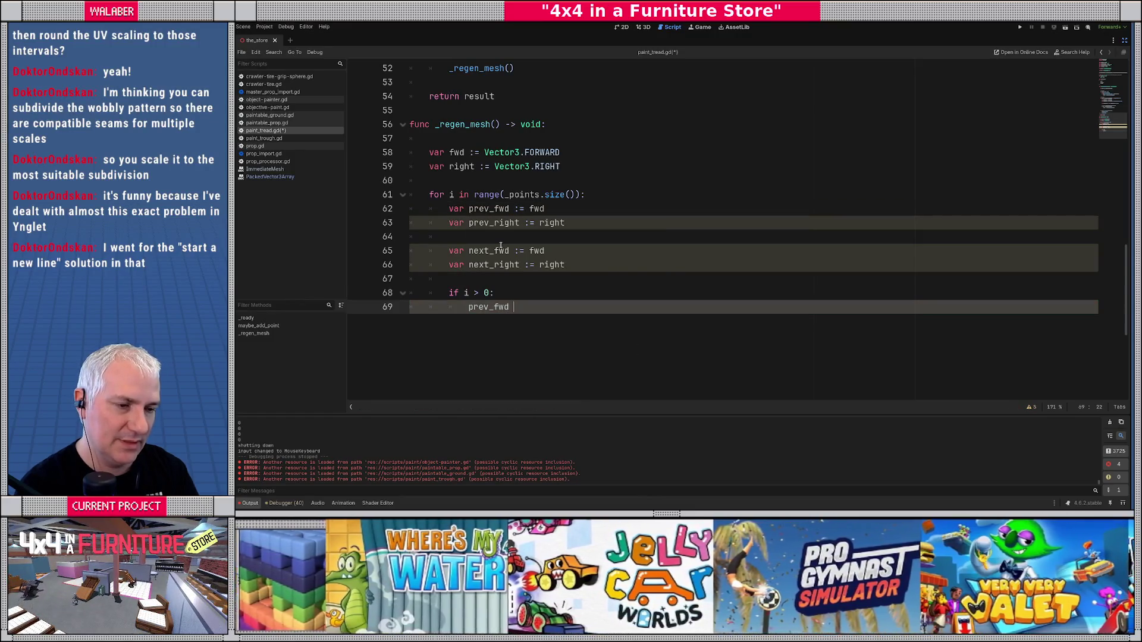
text(pots[)
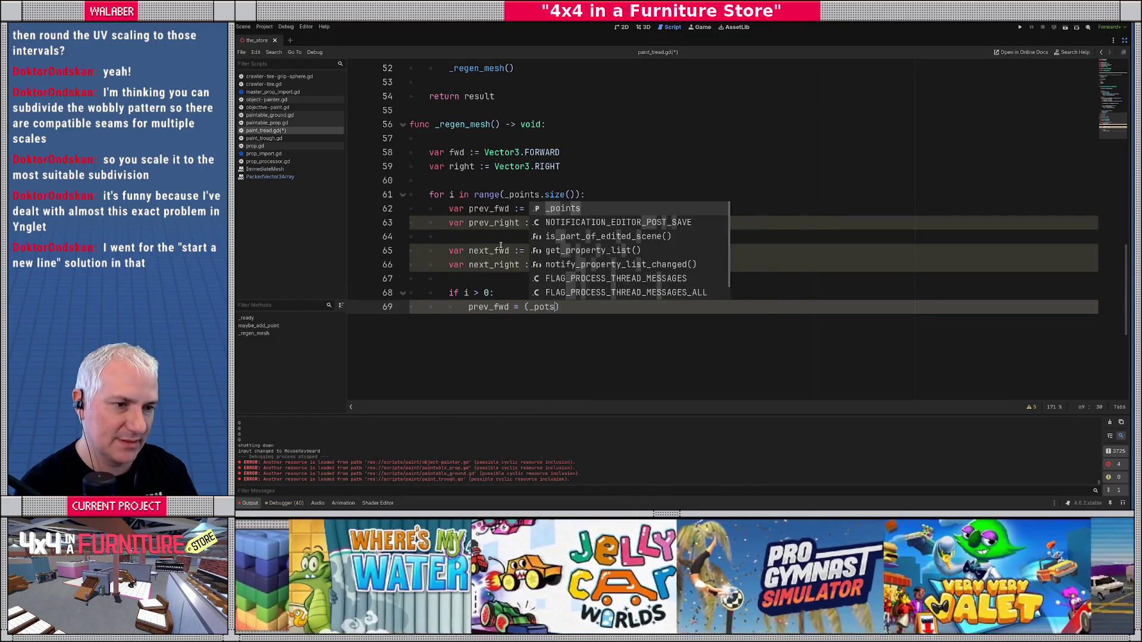
key(BackSpace)
key(BackSpace)
key(BackSpace)
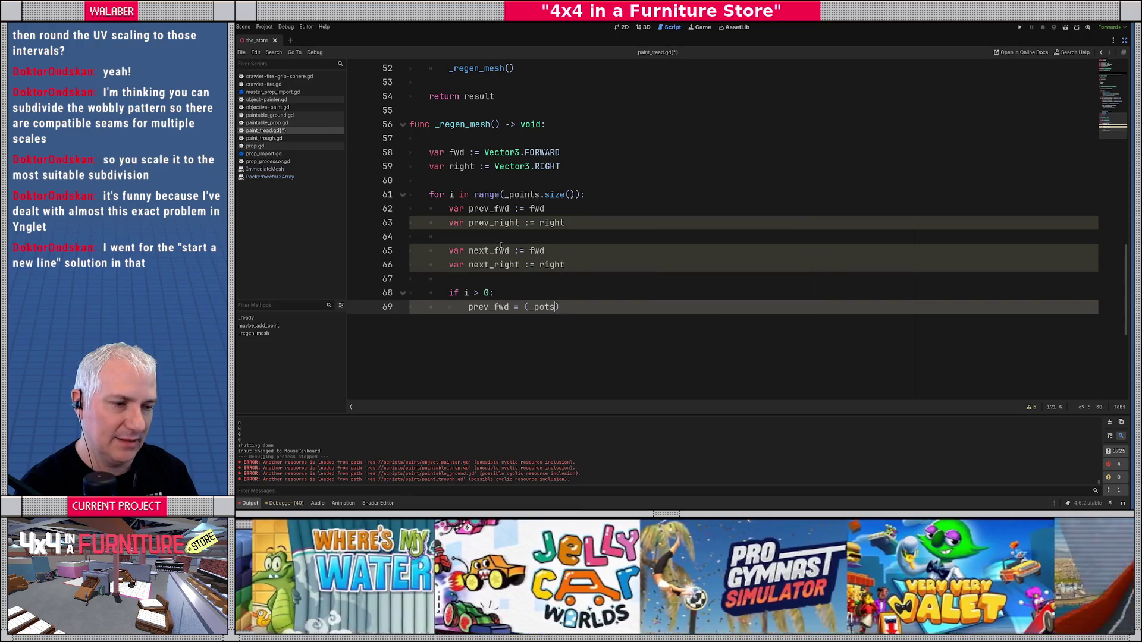
text(ints[i] - _)
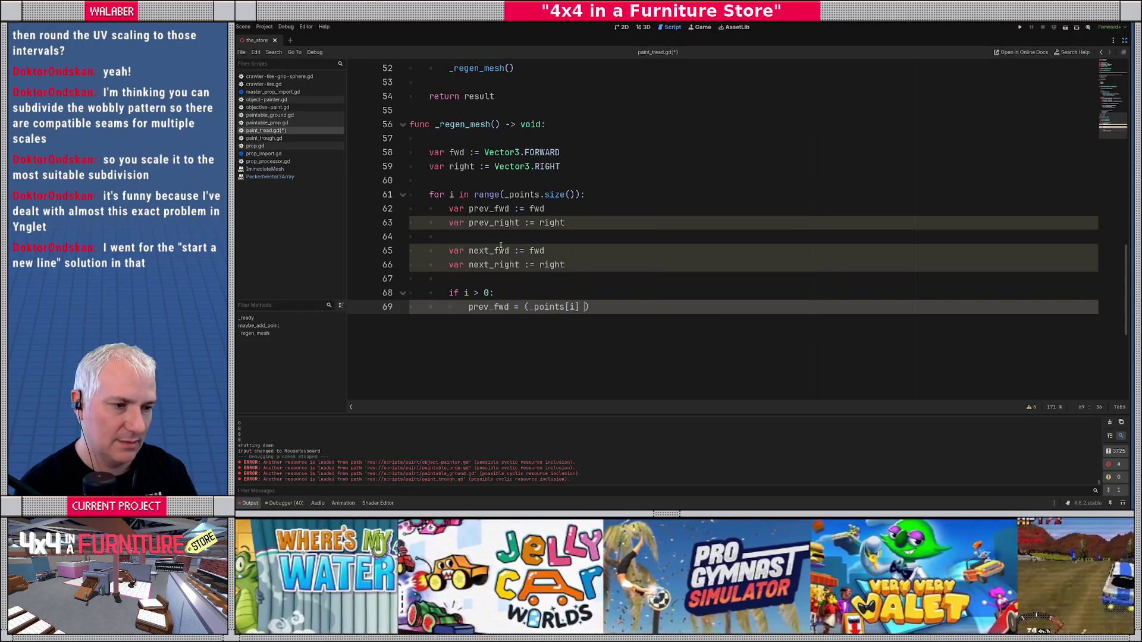
text(points[i-1)
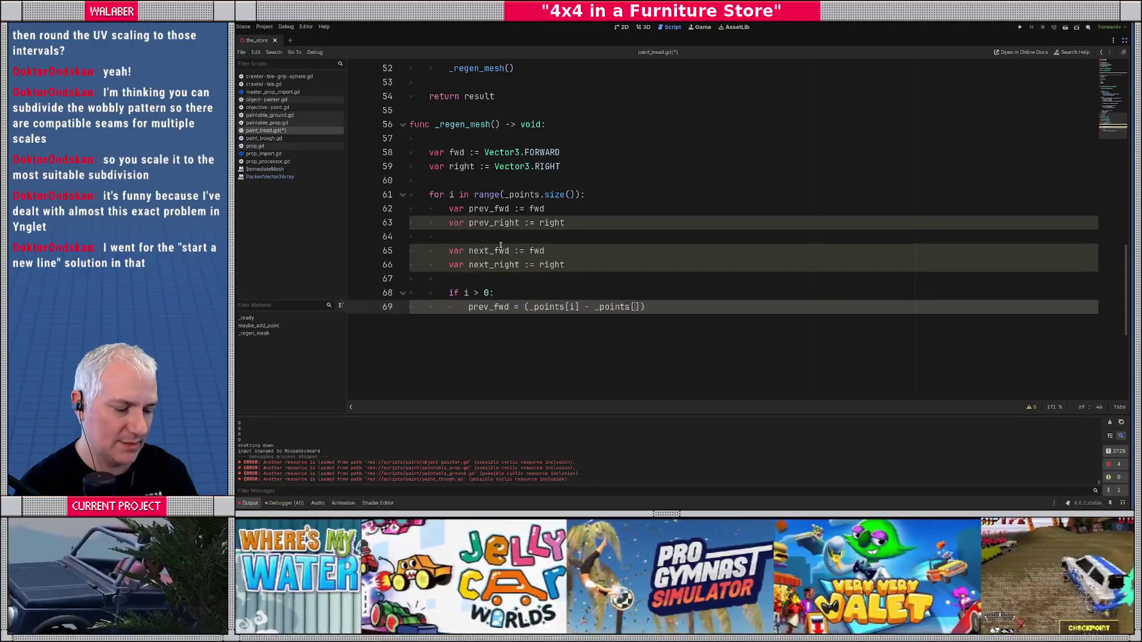
text(]).no)
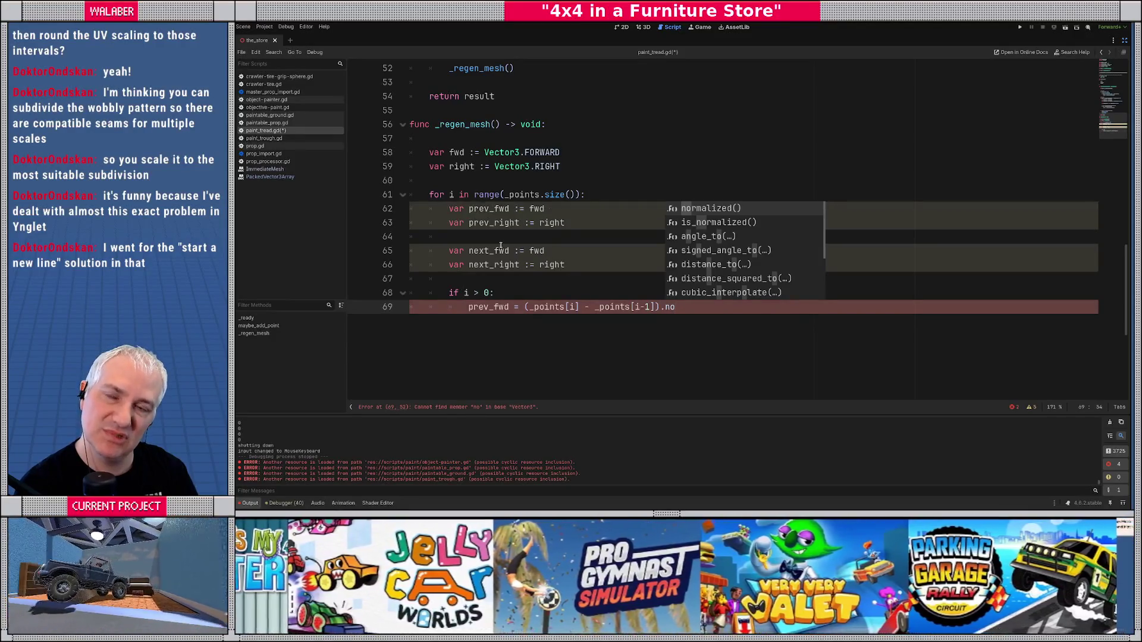
key(Return)
- Assign prev_right = prev_fwd.cross(Vector3.UP), then step out of the if block
key(Return)
text(prev_ri)
key(Return)
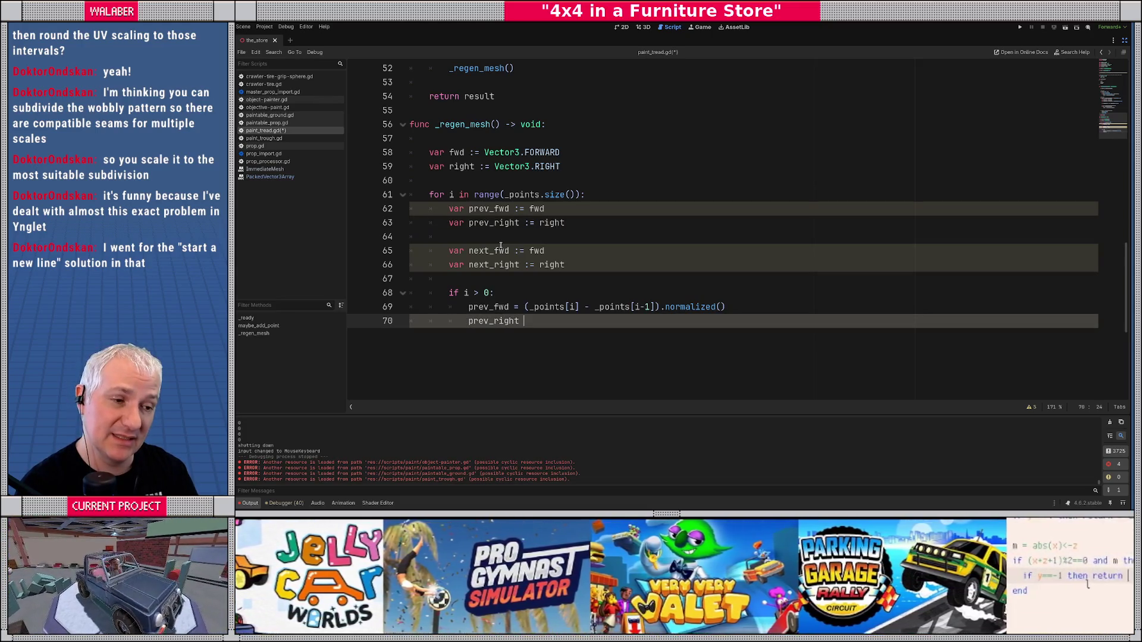
text(=)
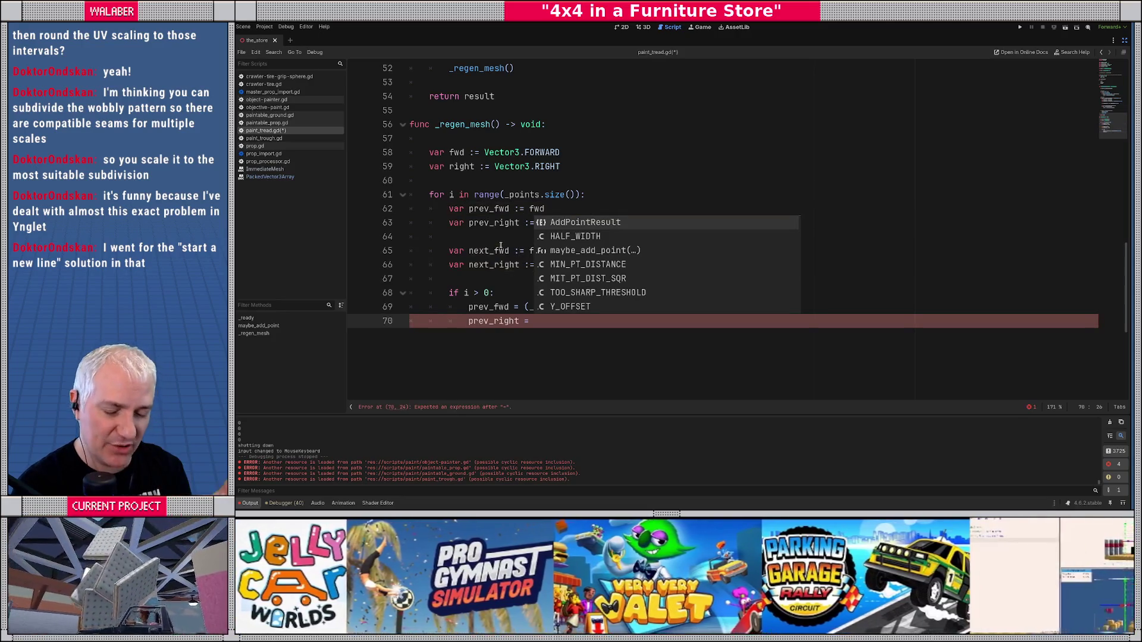
text(prev_fwd.)
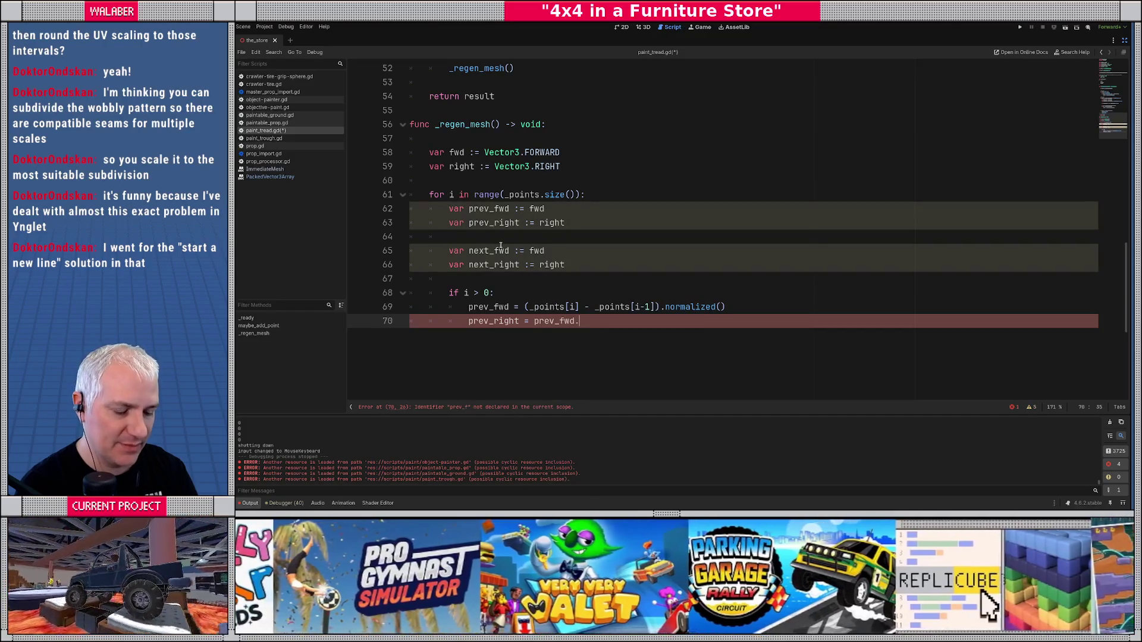
text(cr)
key(Return)
text(Vector3.u)
key(Return)
key(Return)
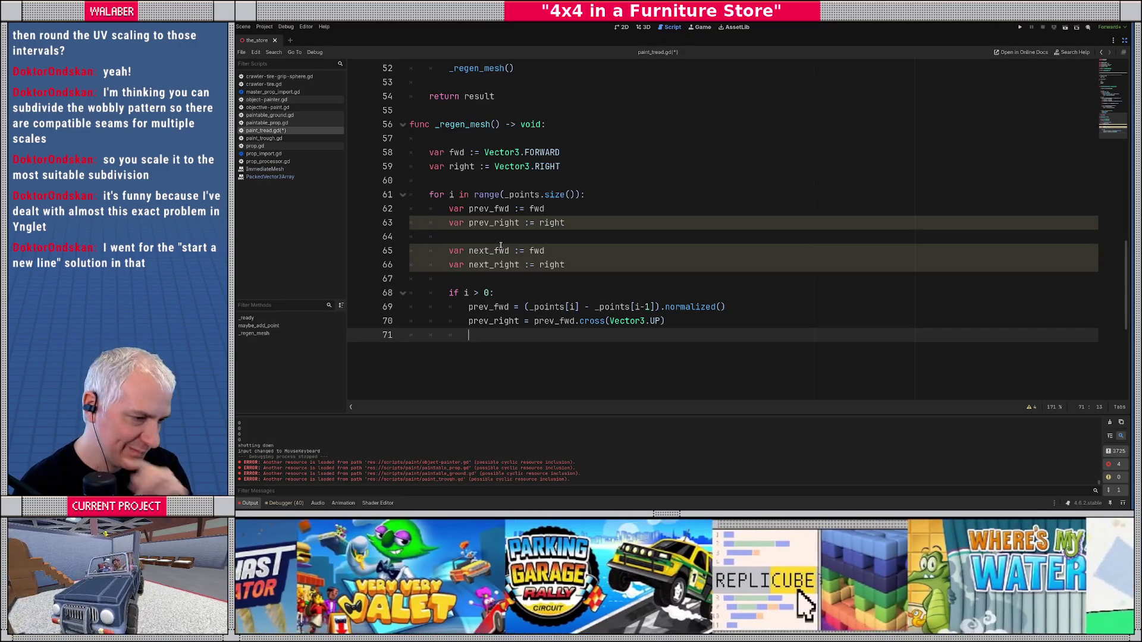
scroll(501, 246, down, 1)
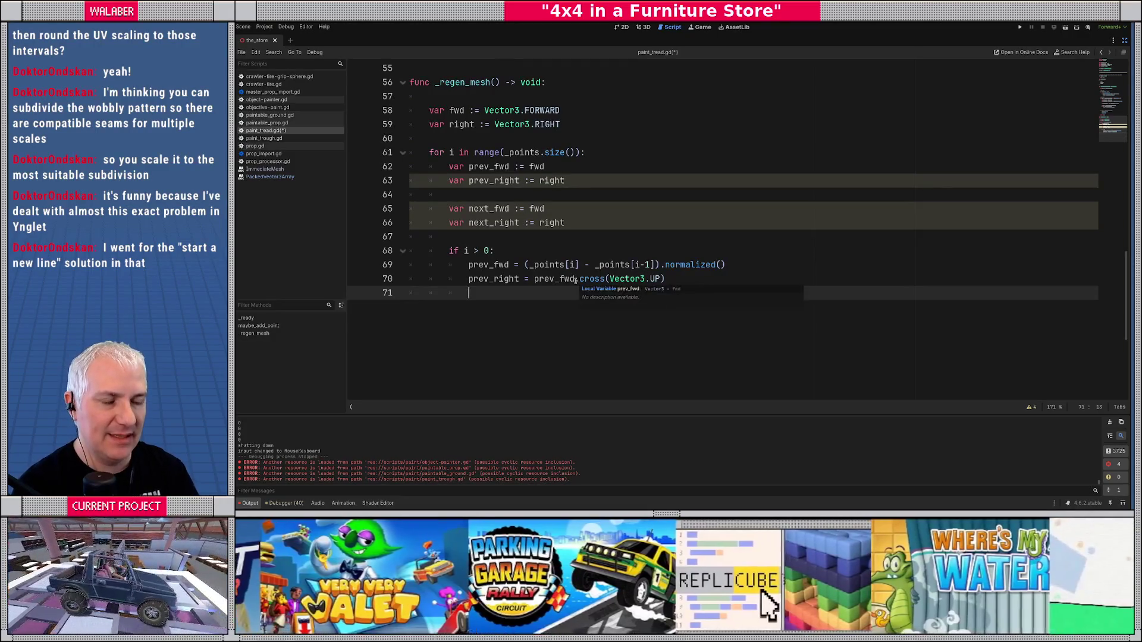
key(Return)
key(BackSpace)
- Add 'if i < _points.size()-1:' setting next_fwd = (_points[i+1] - _points[i]).normalized()
text(if i < _points.siz)
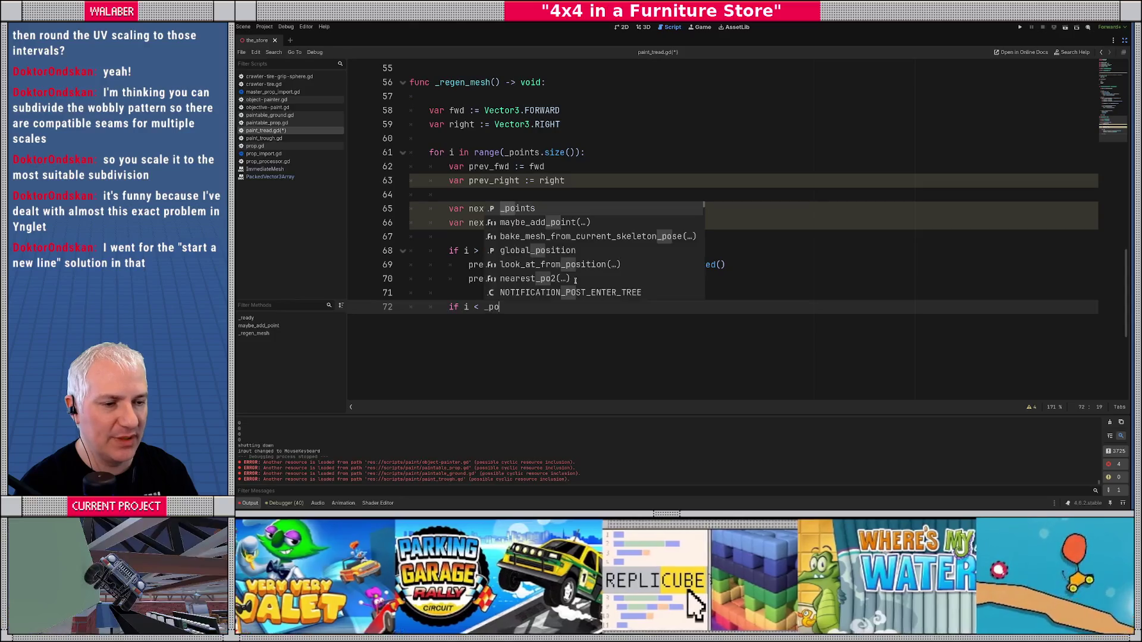
text(e()-1:)
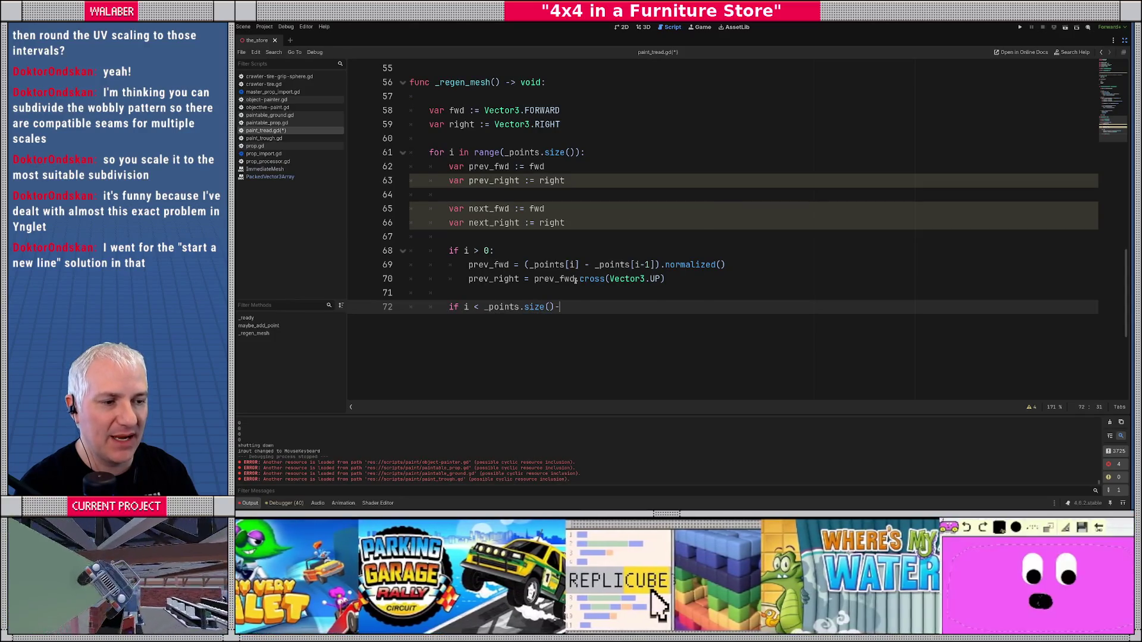
key(Return)
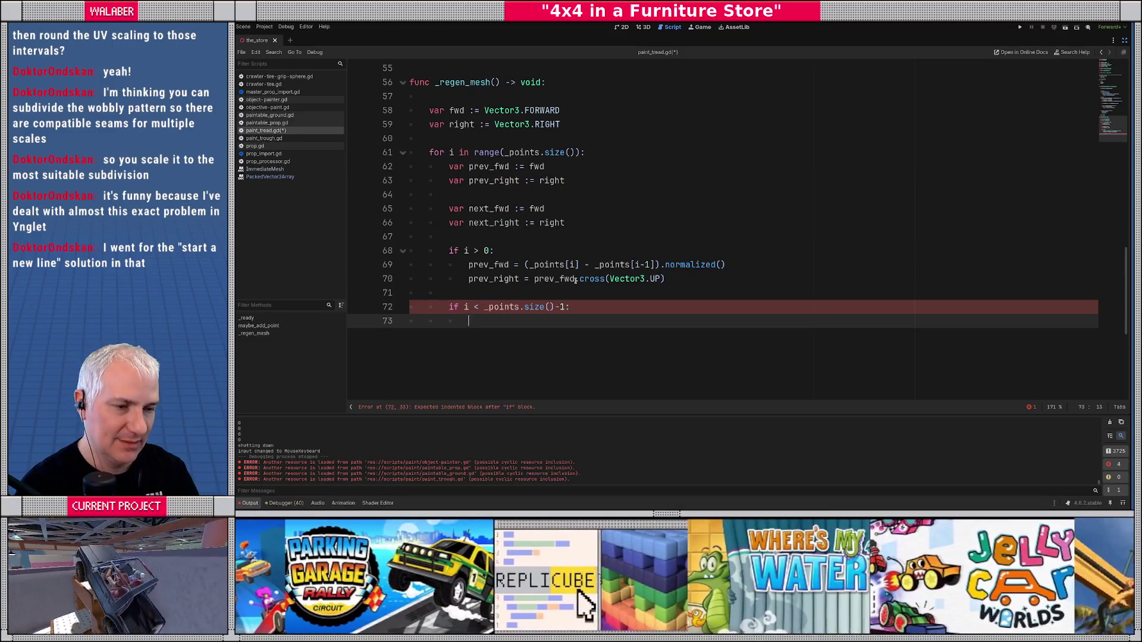
text(next)
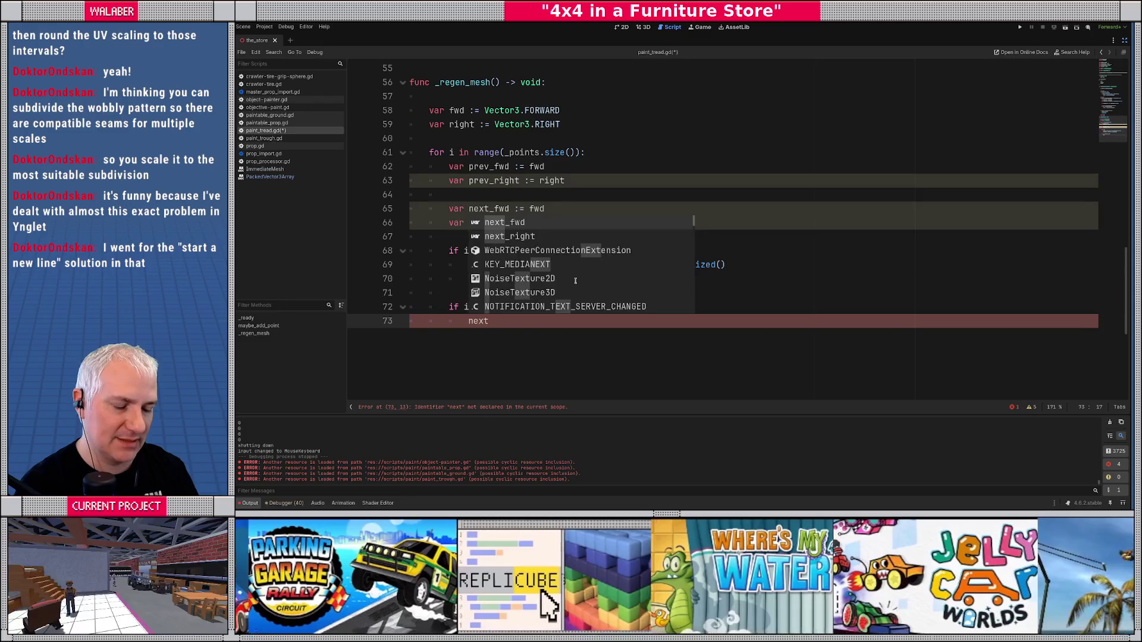
text(_fwd )
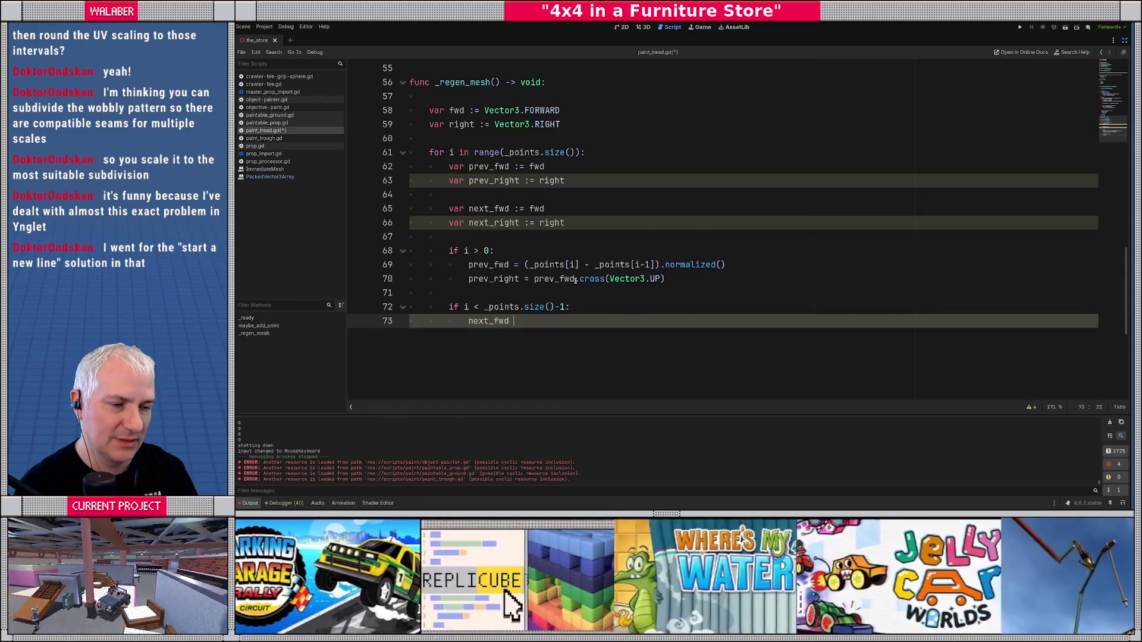
text(= (_points[)
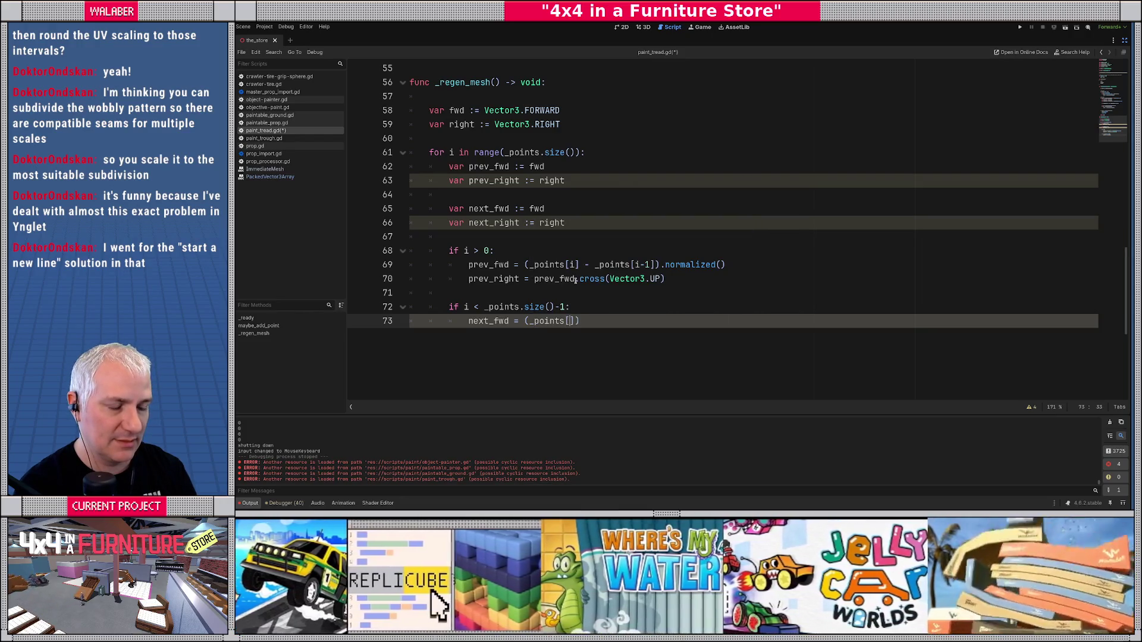
text(i+1] )
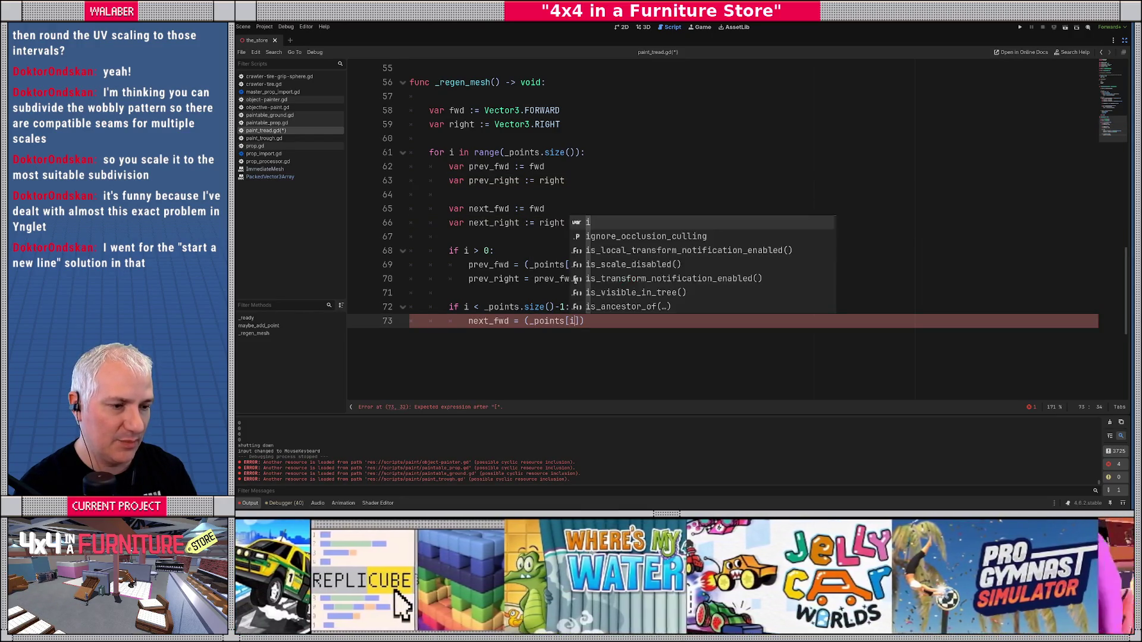
text(- _points[i])
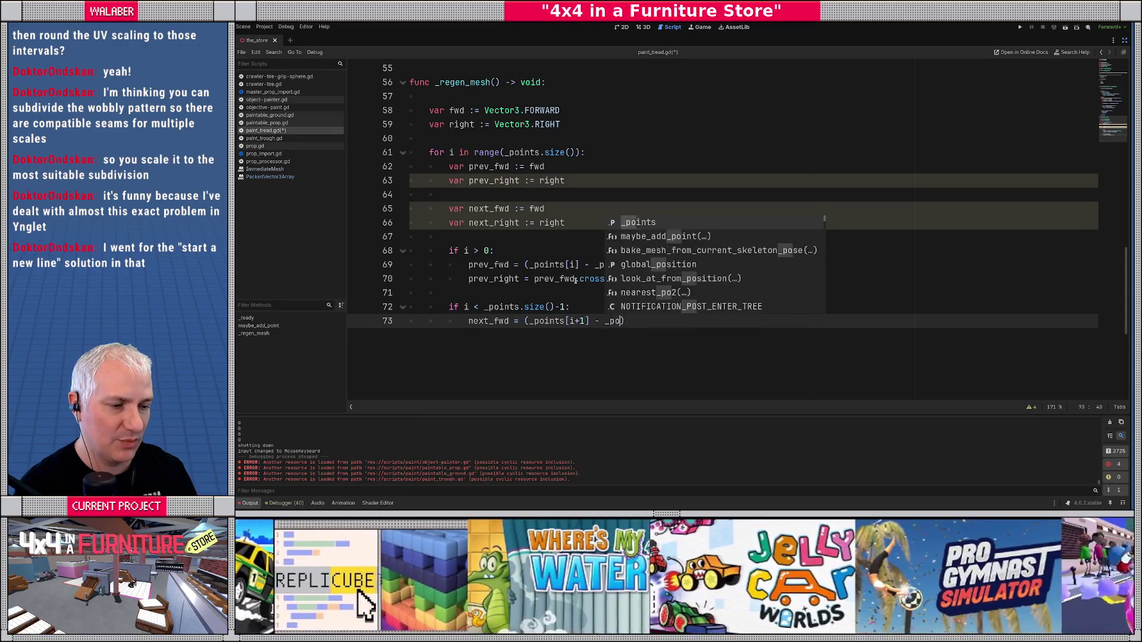
text().nor)
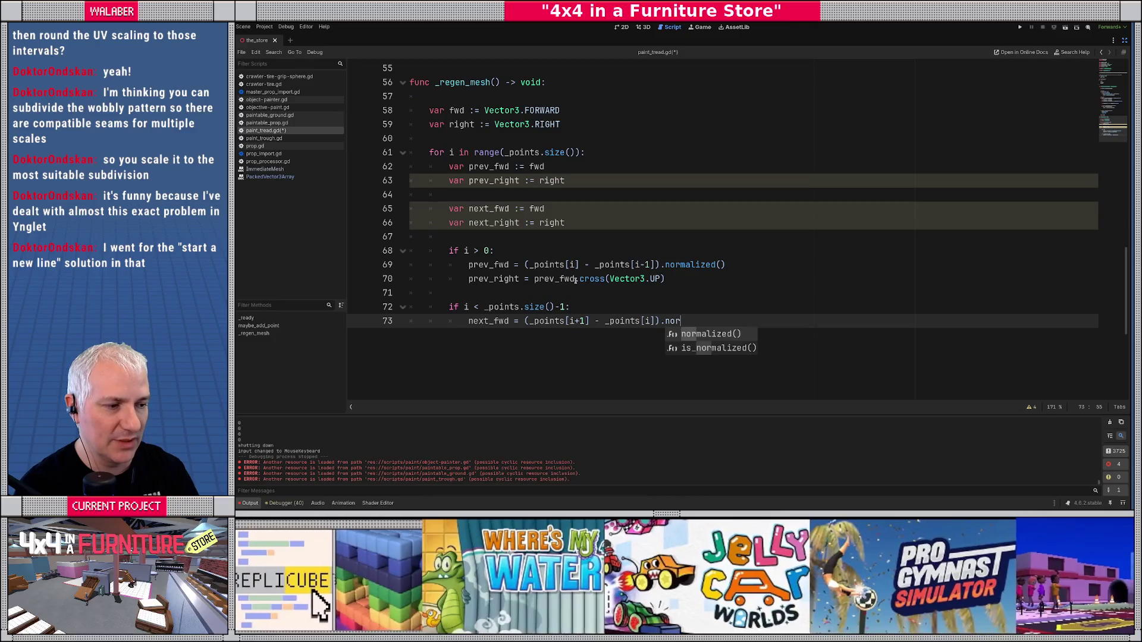
key(Return)
- Assign next_right = next_fwd.cross(Vector3.UP) and leave blank lines after it
key(Return)
text(next_rig)
key(Return)
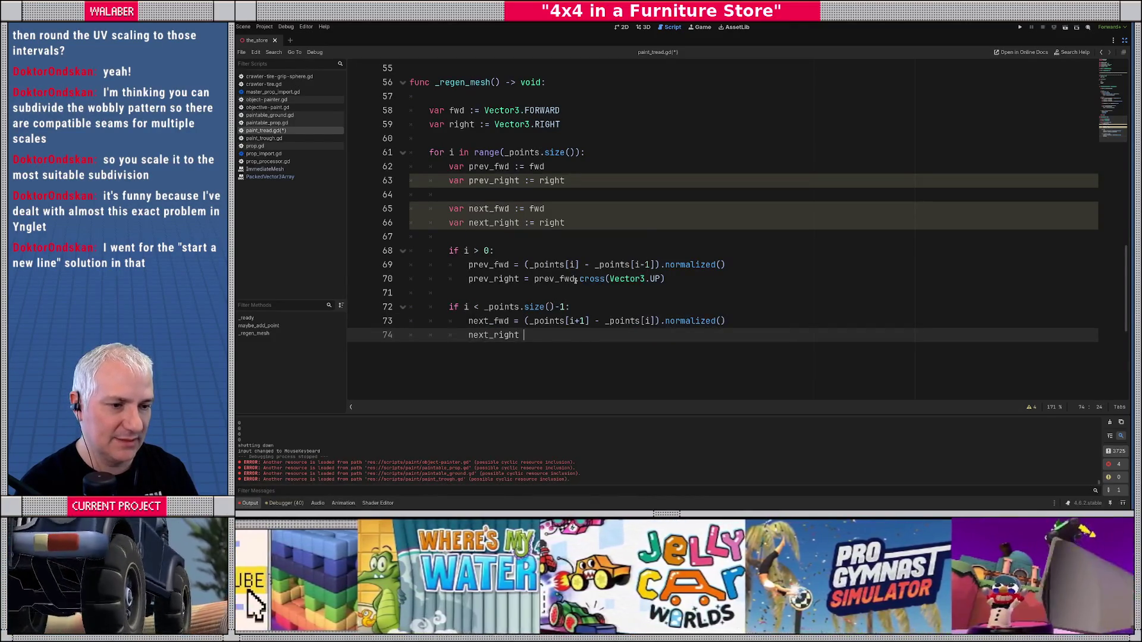
text(= next_fwd.)
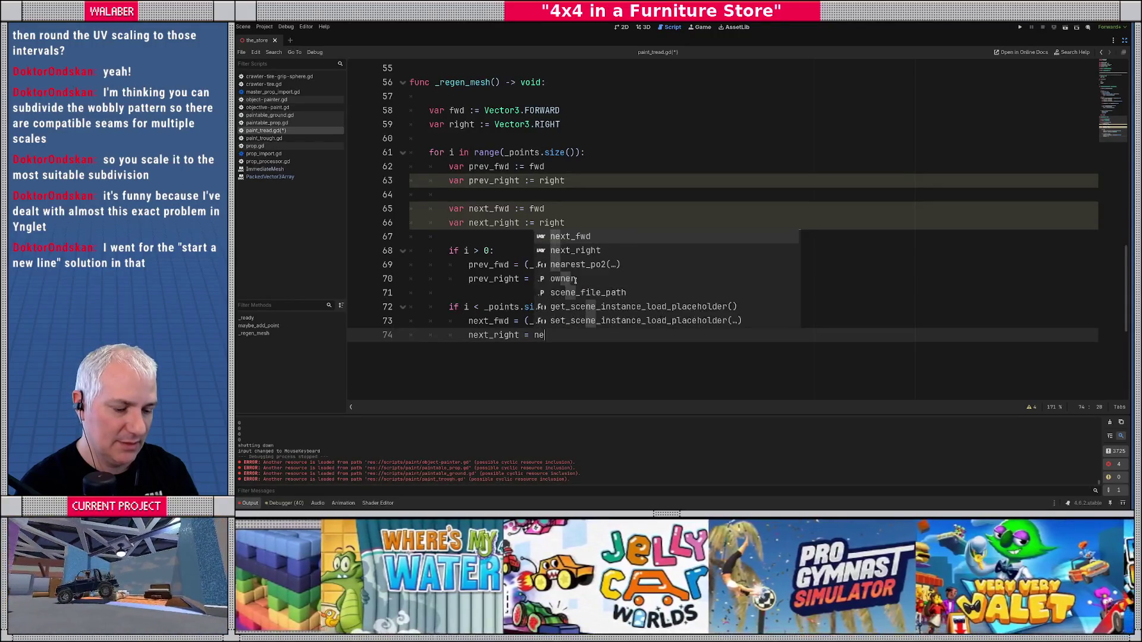
text(c)
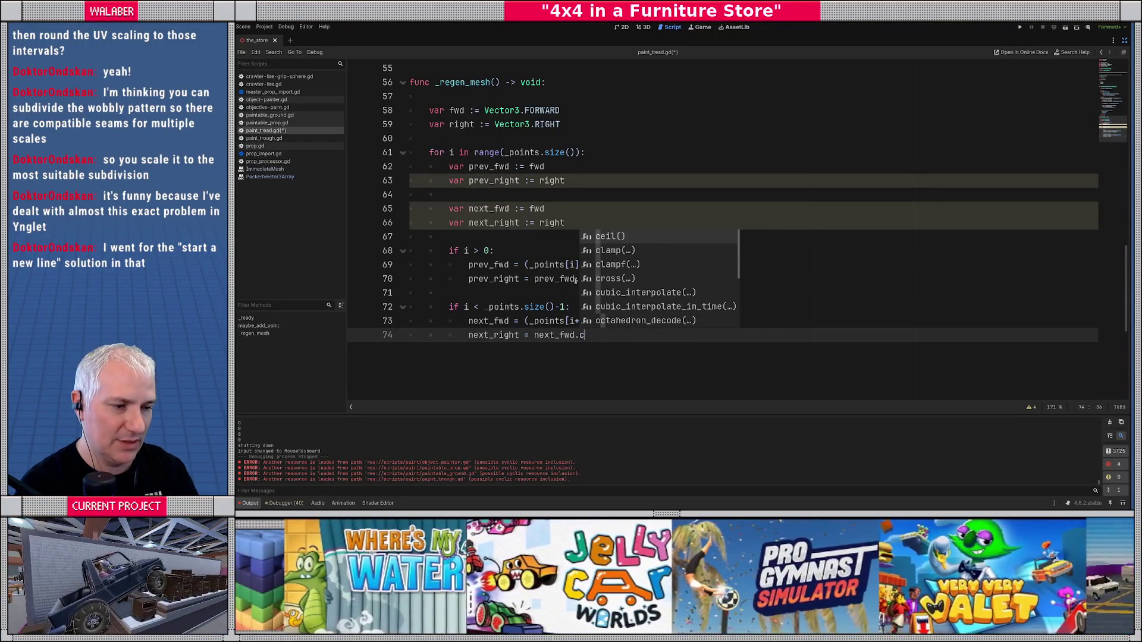
text(ro)
key(Return)
text(Vecto)
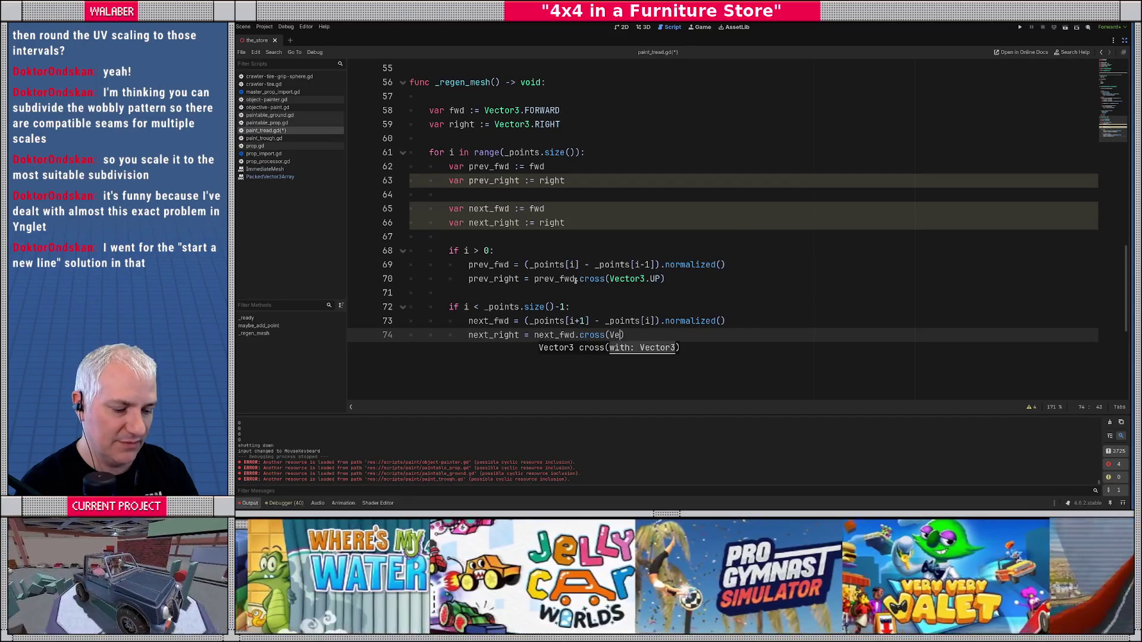
text(r)
key(BackSpace)
key(BackSpace)
text(tor3.u)
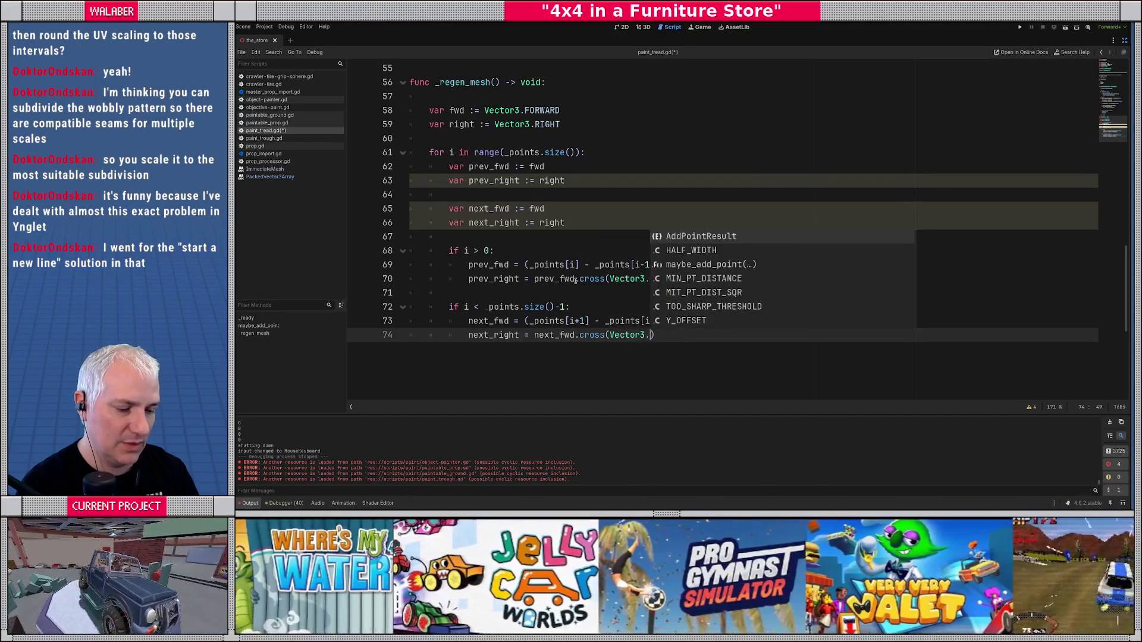
key(Return)
key(Return)
key(Return)
key(BackSpace)
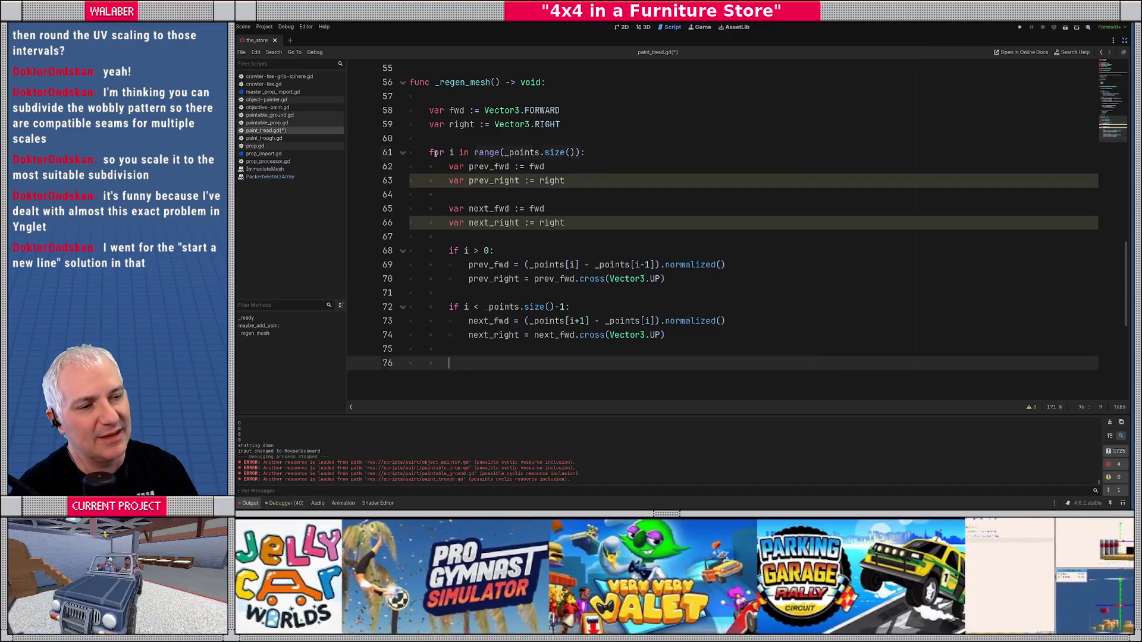
- Check the for-loop header against the sketch and place the caret on blank line 75
drag(435, 152, 584, 153)
key(alt+Tab)
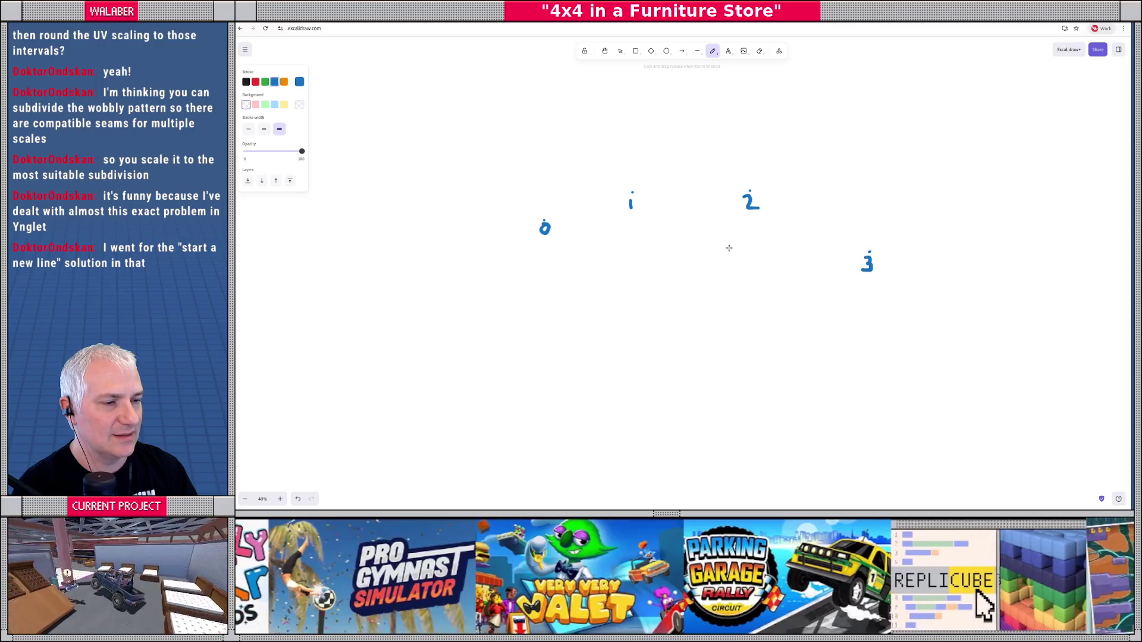
key(alt+Tab)
click(454, 355)
scroll(501, 346, down, 1)
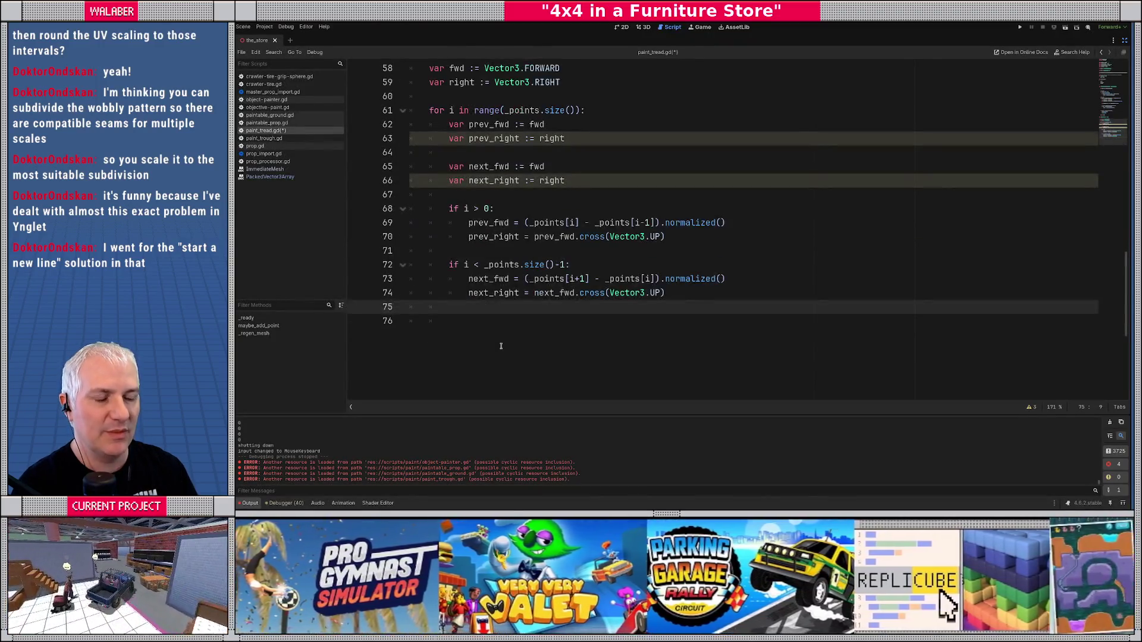
- Add a '# endcap' comment and 'if (i == 0) or (i == _points.size()-1):' with an indented body
key(Return)
text(#)
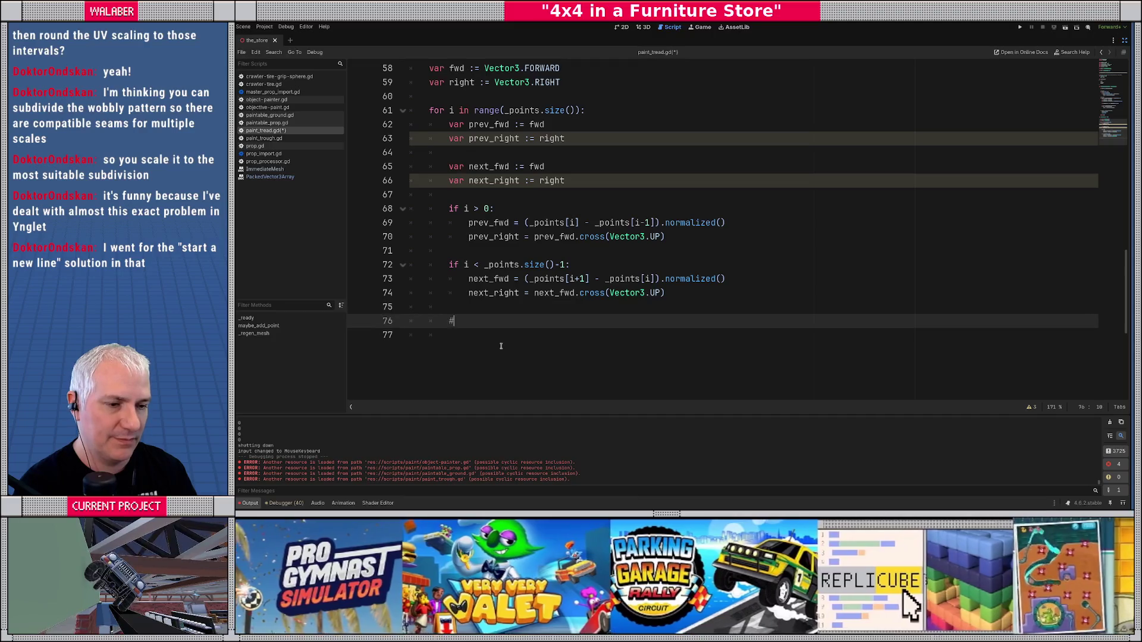
text( endcap?)
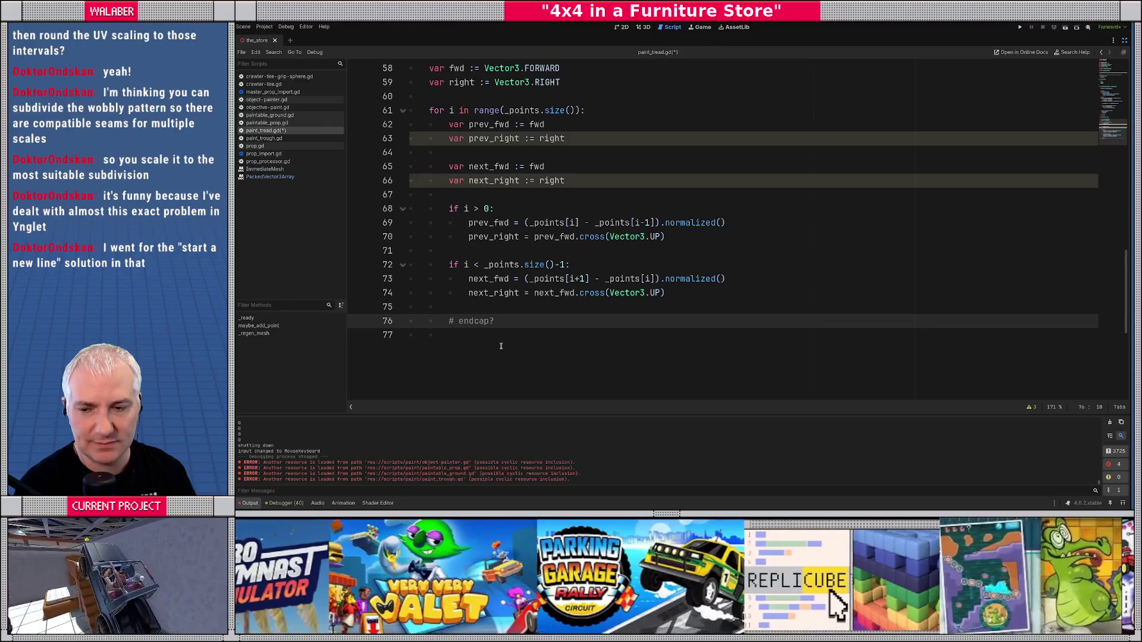
key(Return)
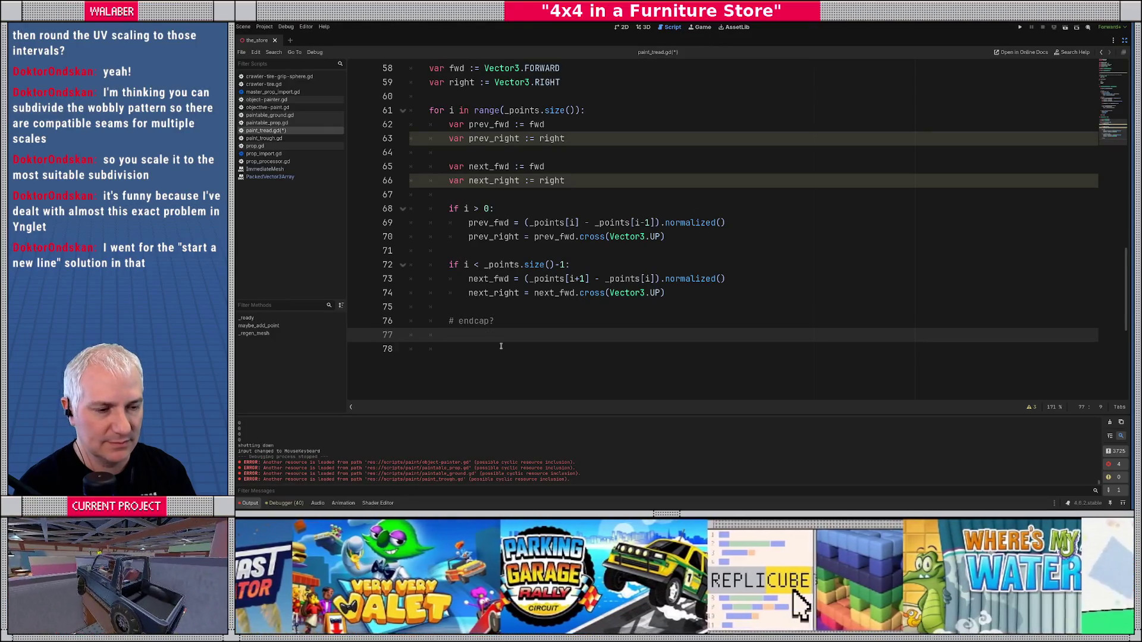
text(if )
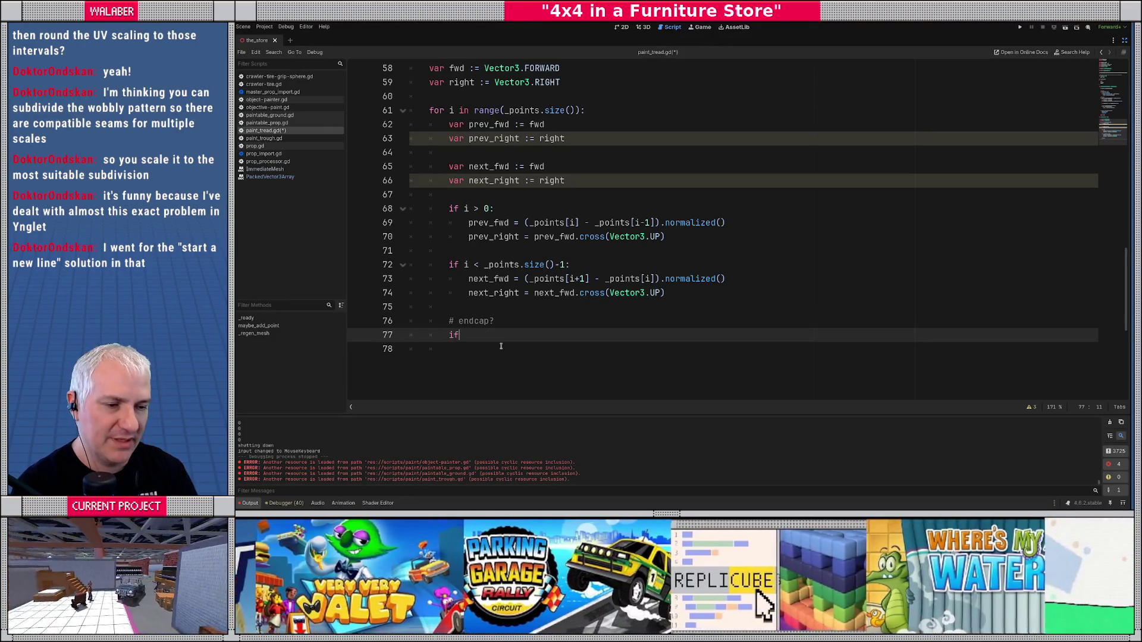
text(i == 0)
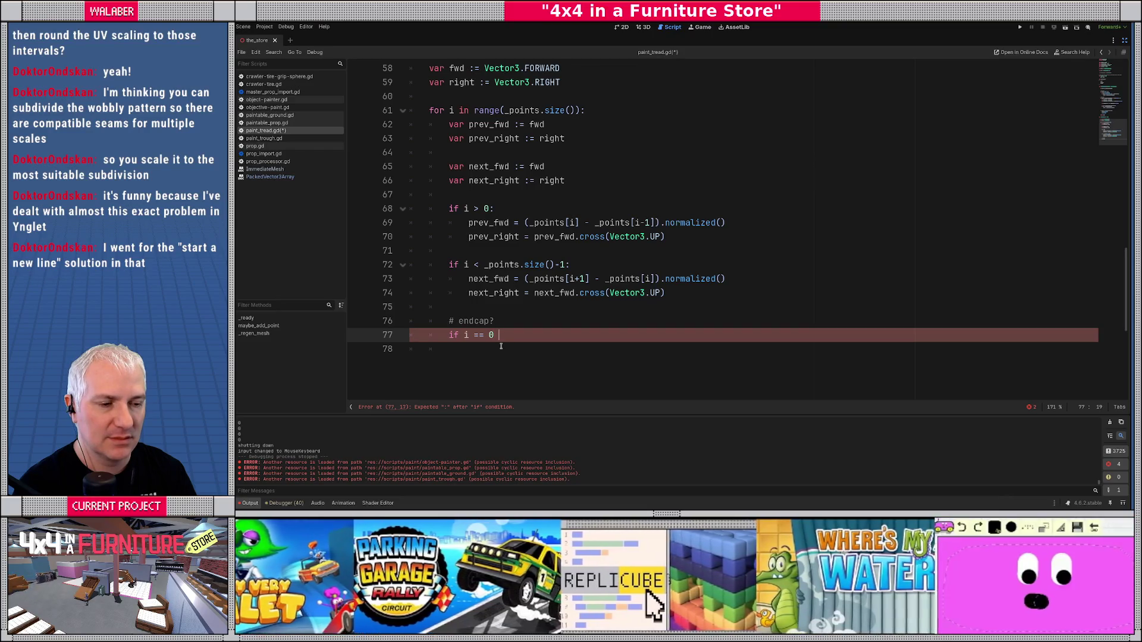
text((i)
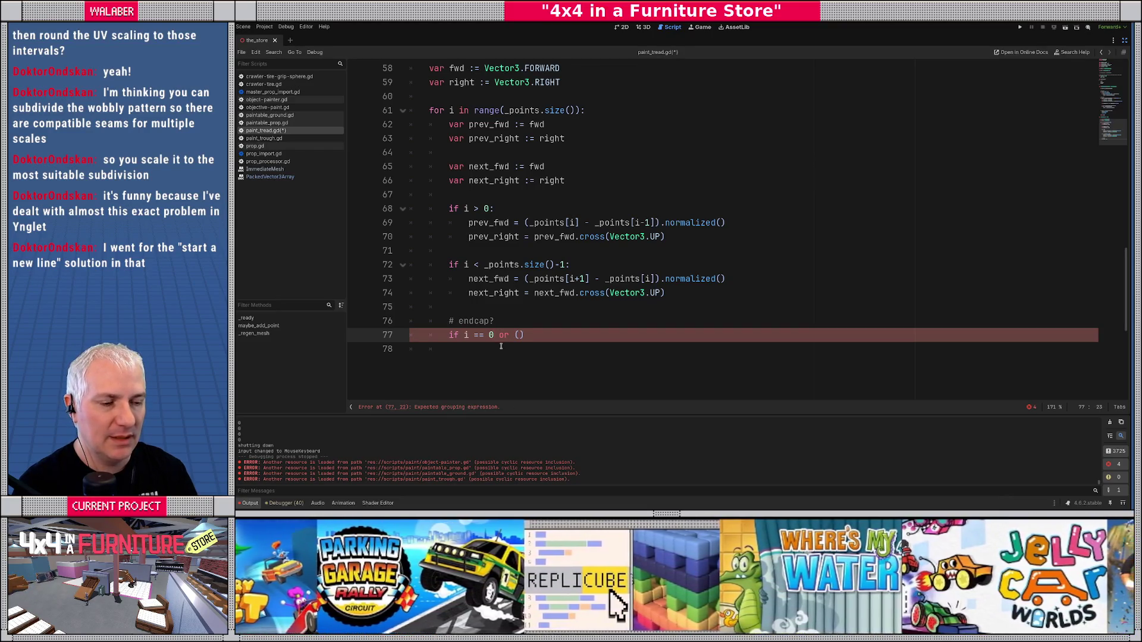
text( == _points)
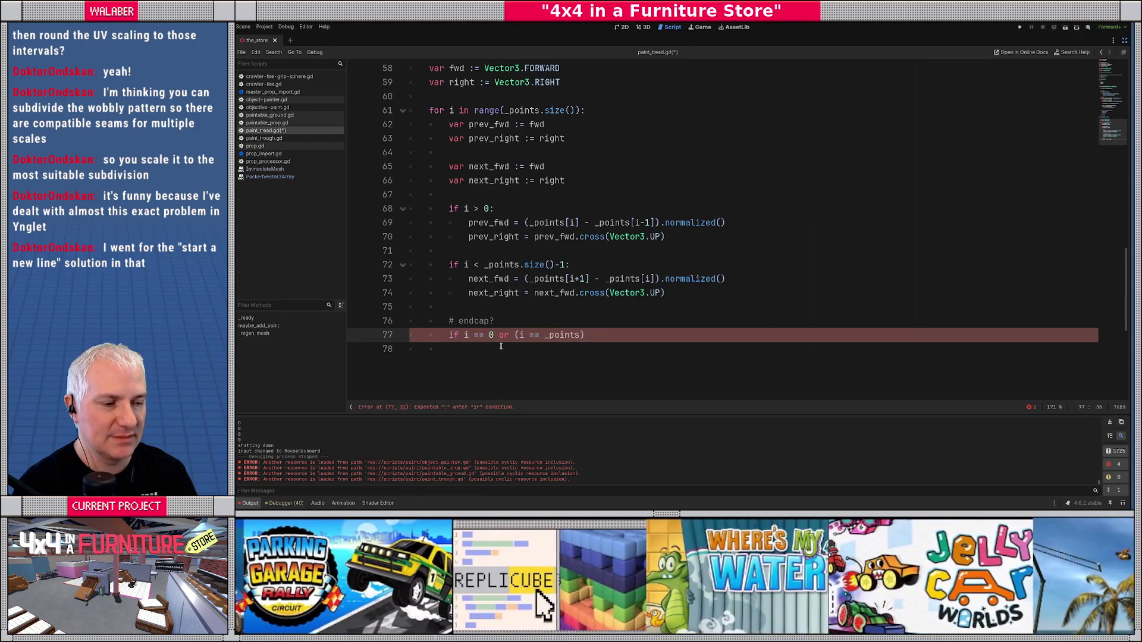
text(.size()-1)
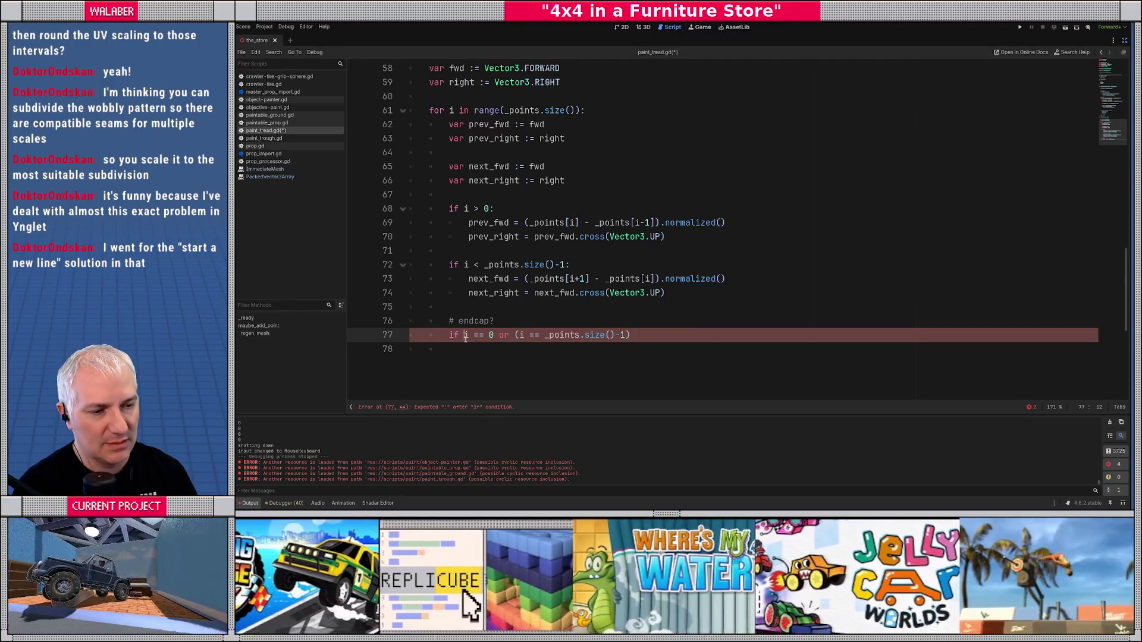
text(()
key(Right)
key(Right)
key(Right)
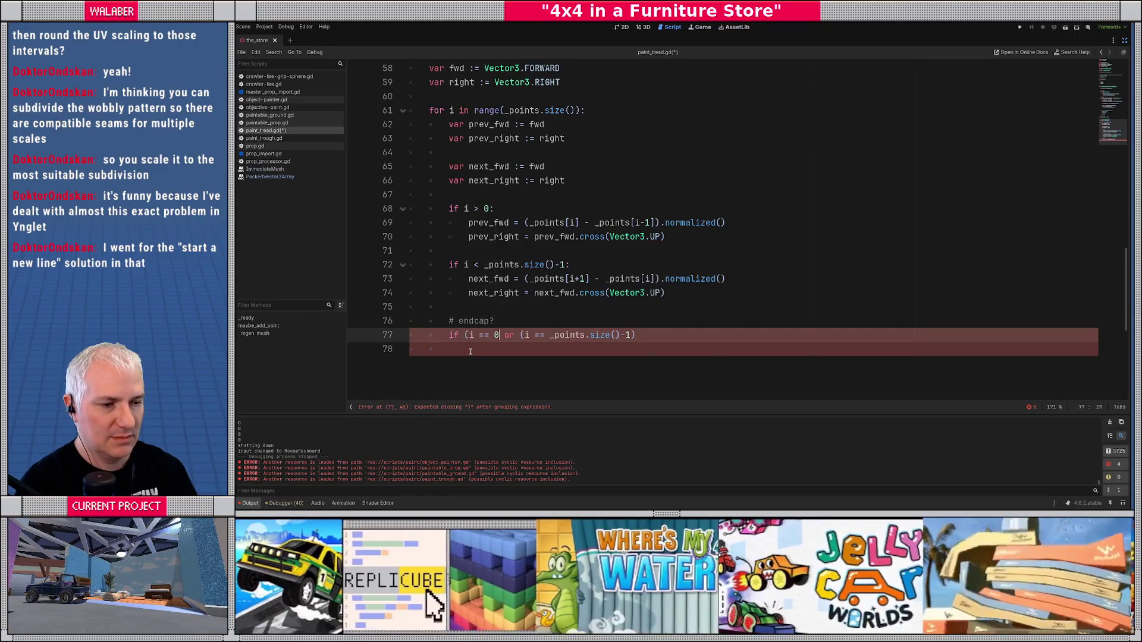
text())
key(End)
text(:)
key(Return)
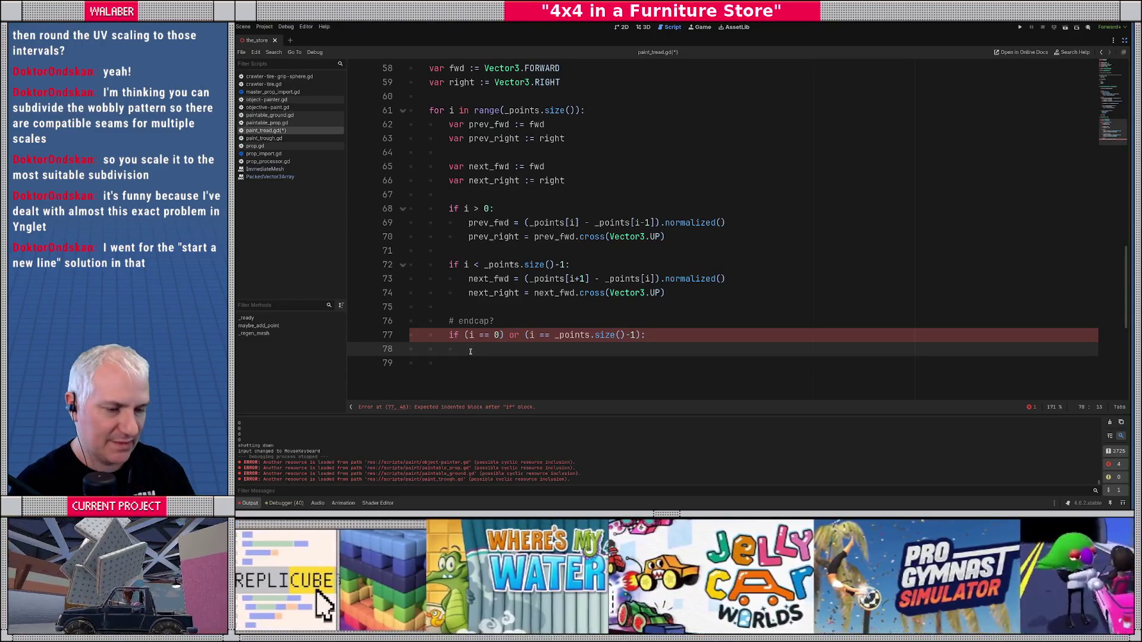
key(alt+Tab)
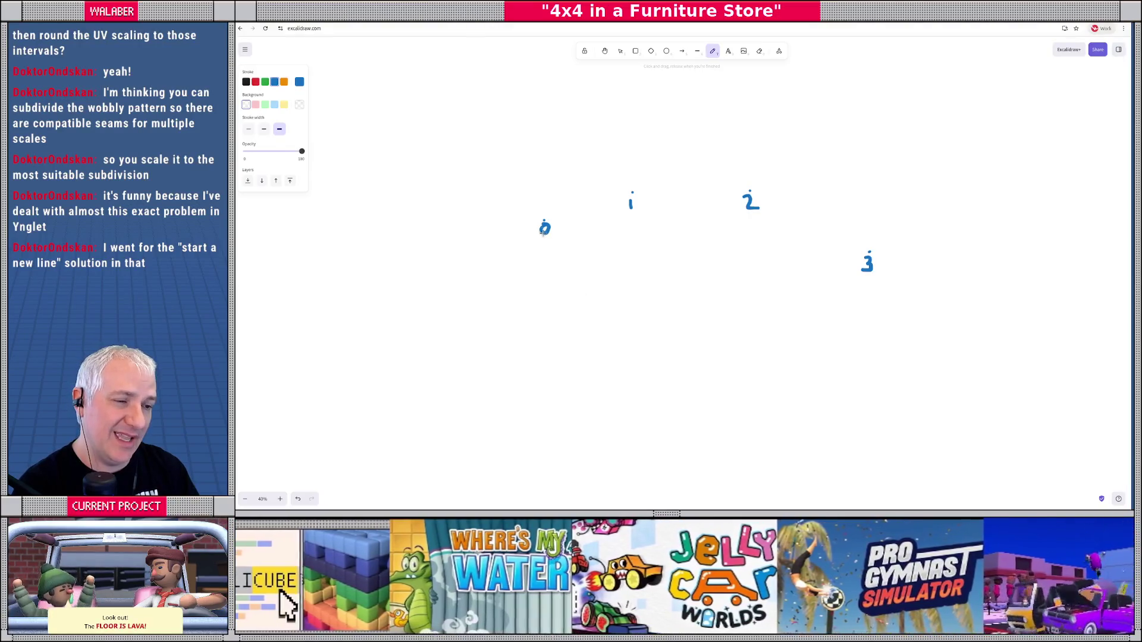
- Draw an arrow off point 0, undo stray strokes, and draw a second arrow lower down
mouse_move(545, 224)
mouse_down()
mouse_move(570, 237)
mouse_move(570, 252)
mouse_move(508, 227)
mouse_move(505, 195)
mouse_move(568, 253)
mouse_move(521, 257)
mouse_move(496, 227)
mouse_move(540, 217)
mouse_move(512, 186)
mouse_up()
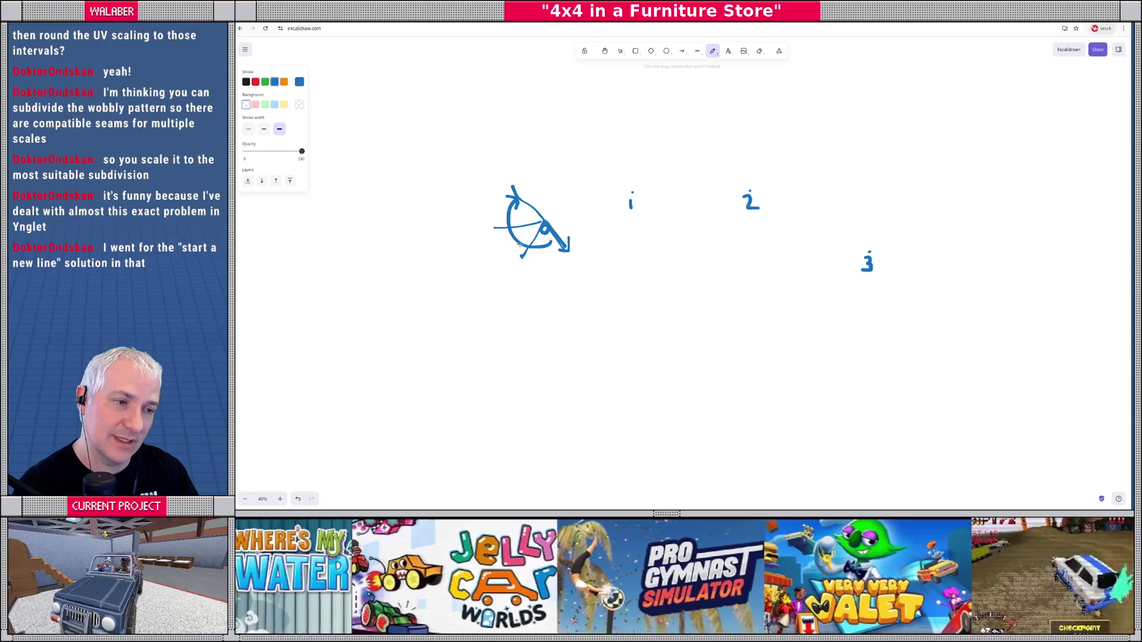
key(ctrl+z)
key(ctrl+z)
key(ctrl+z)
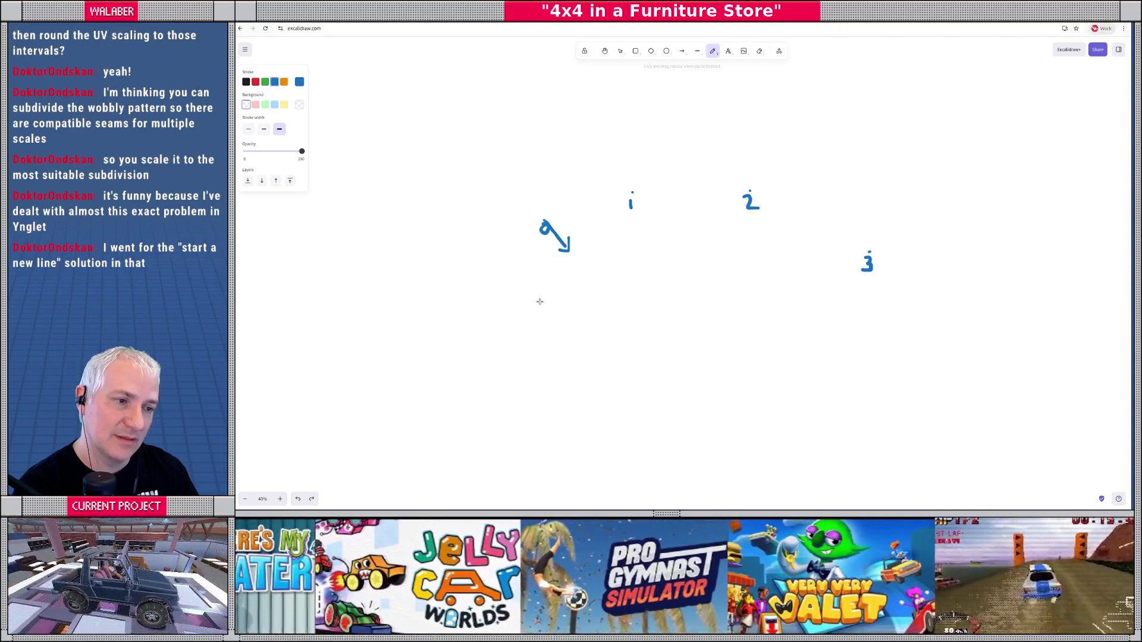
click(582, 370)
mouse_move(585, 374)
mouse_down()
mouse_move(610, 414)
mouse_move(618, 406)
mouse_move(600, 423)
mouse_up()
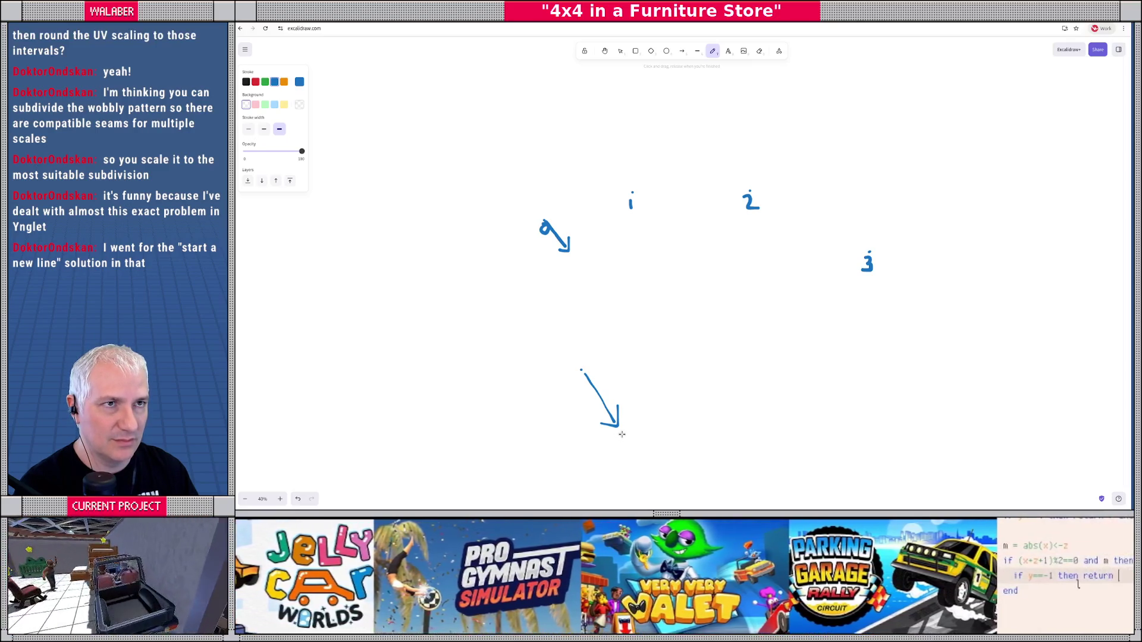
- Place eight dots scattered around the lower arrow's tip and start
click(622, 435)
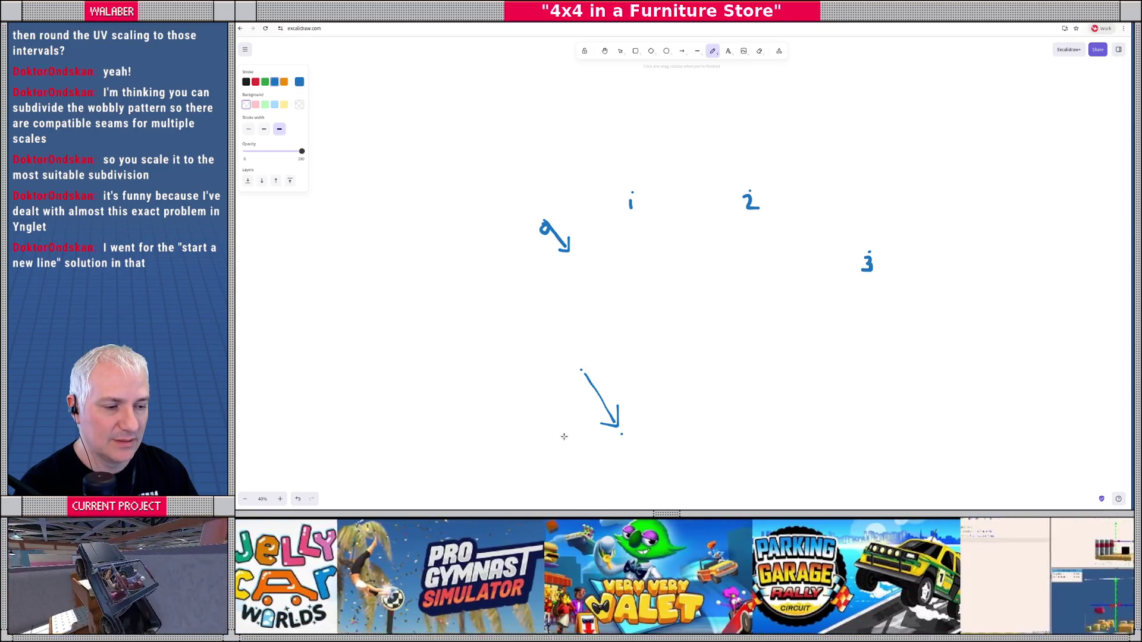
click(539, 423)
click(513, 362)
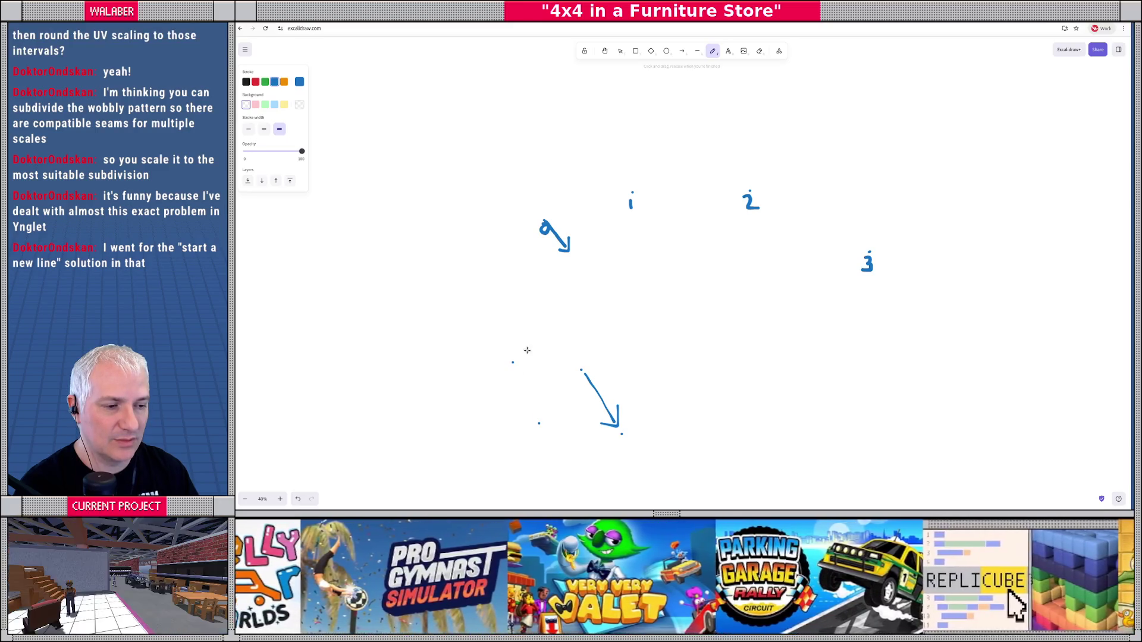
click(555, 309)
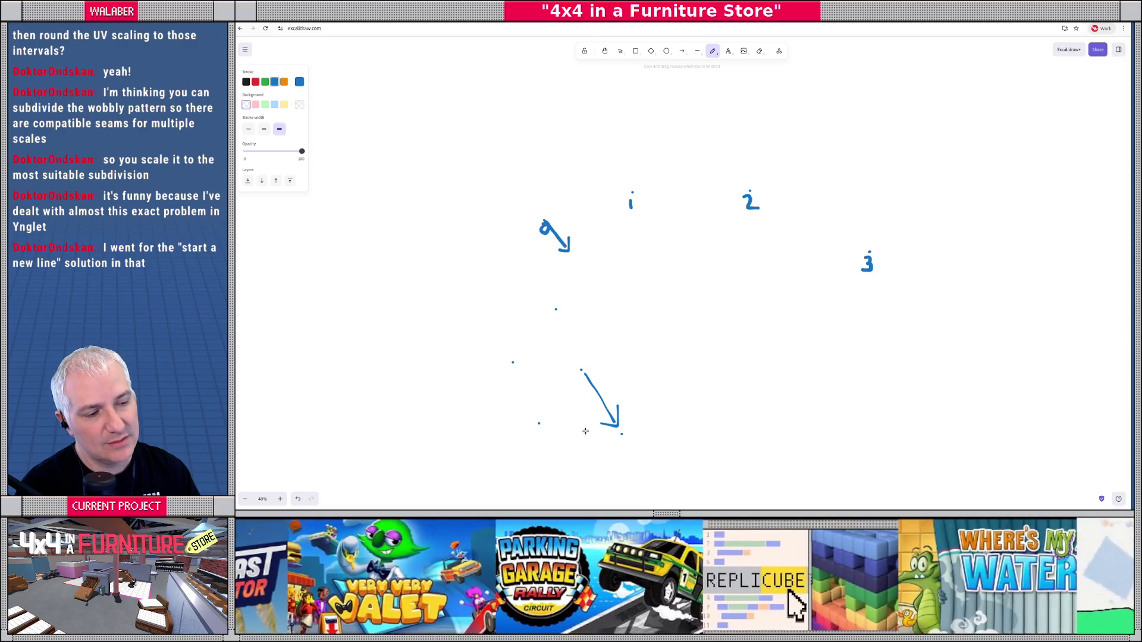
click(554, 310)
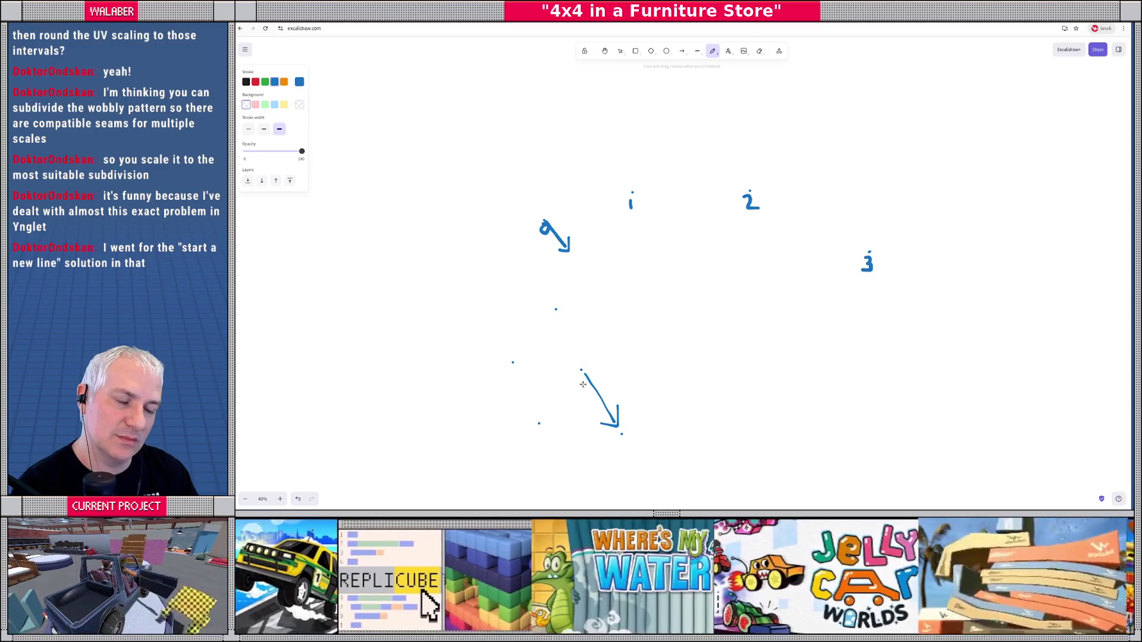
click(580, 406)
click(544, 379)
click(553, 349)
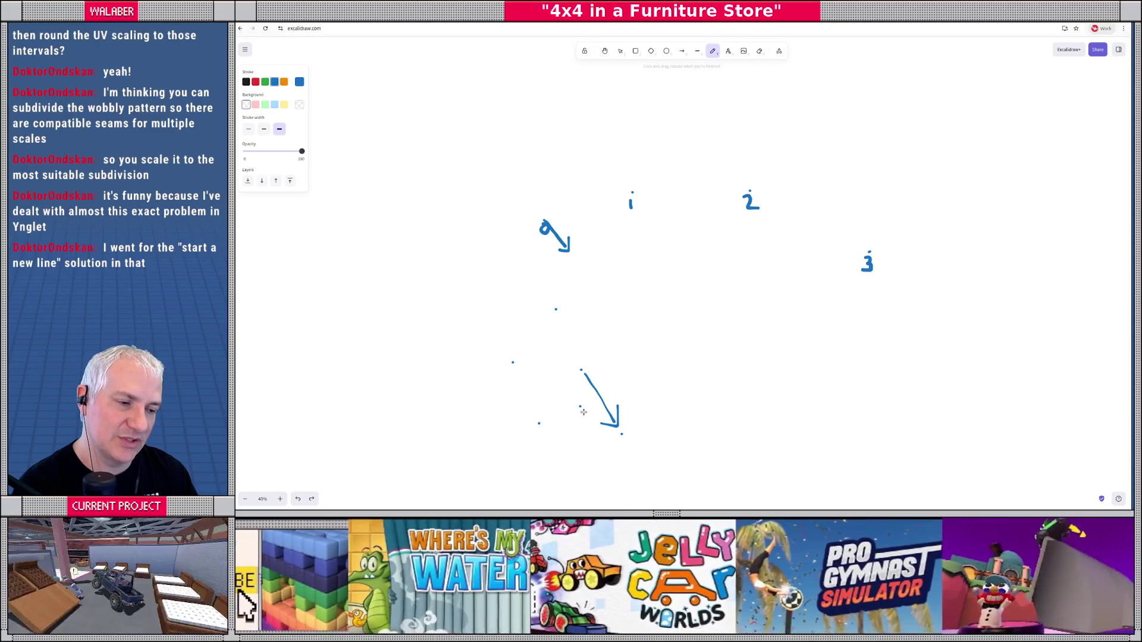
key(alt+Tab)
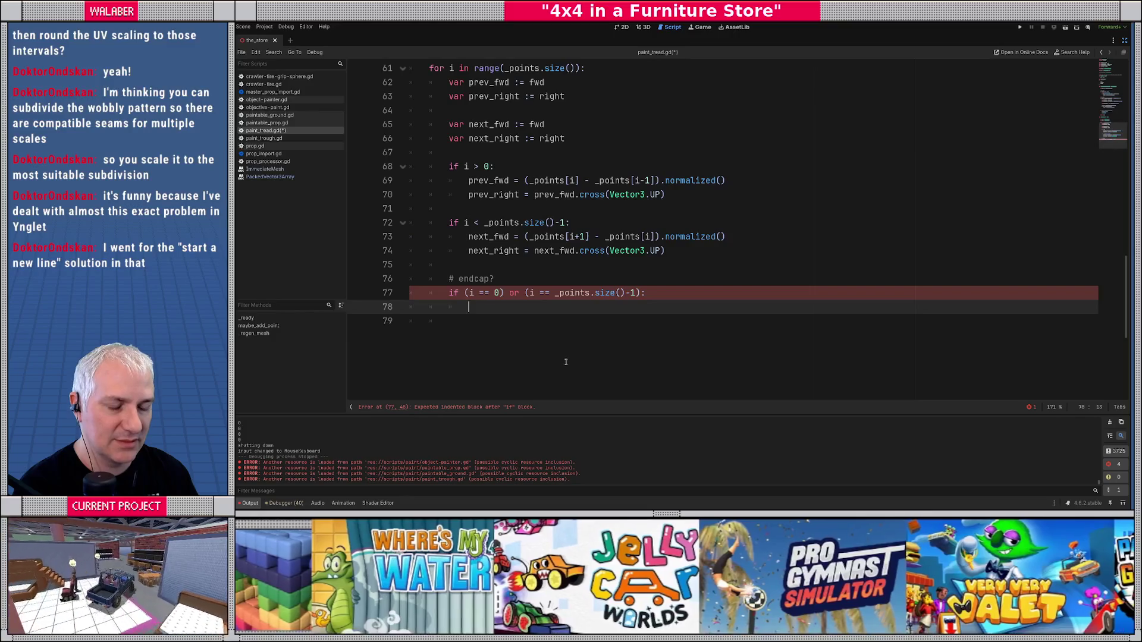
- Declare 'const ENDCAP_TRIANGLE_COUNT := 6' below HALF_WIDTH and select its name
scroll(489, 175, up, 15)
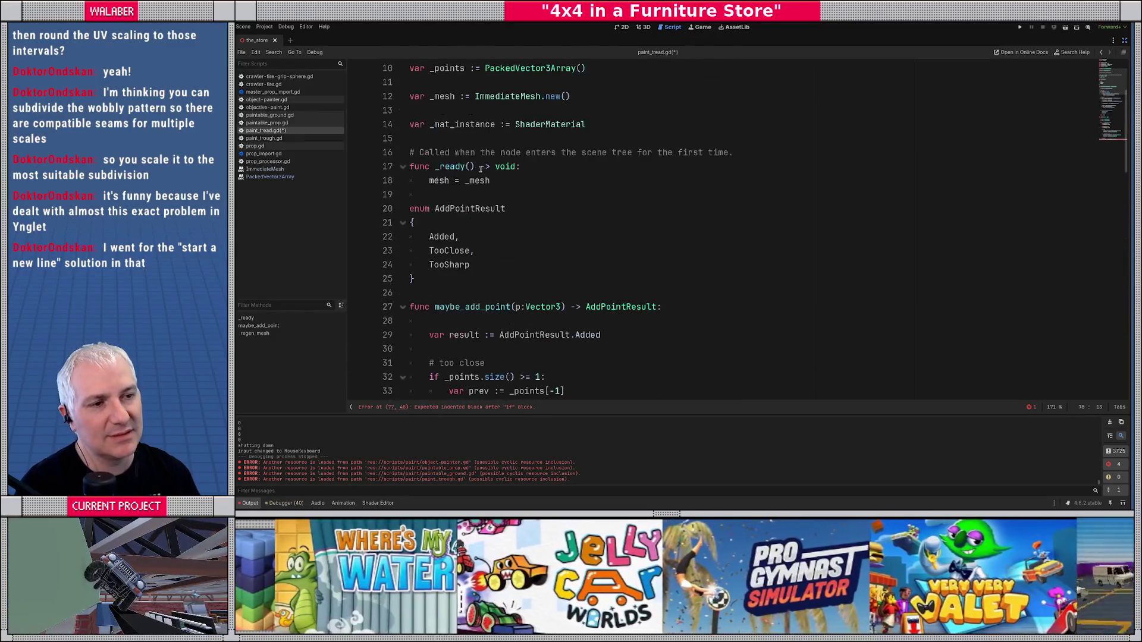
scroll(446, 144, up, 3)
click(440, 180)
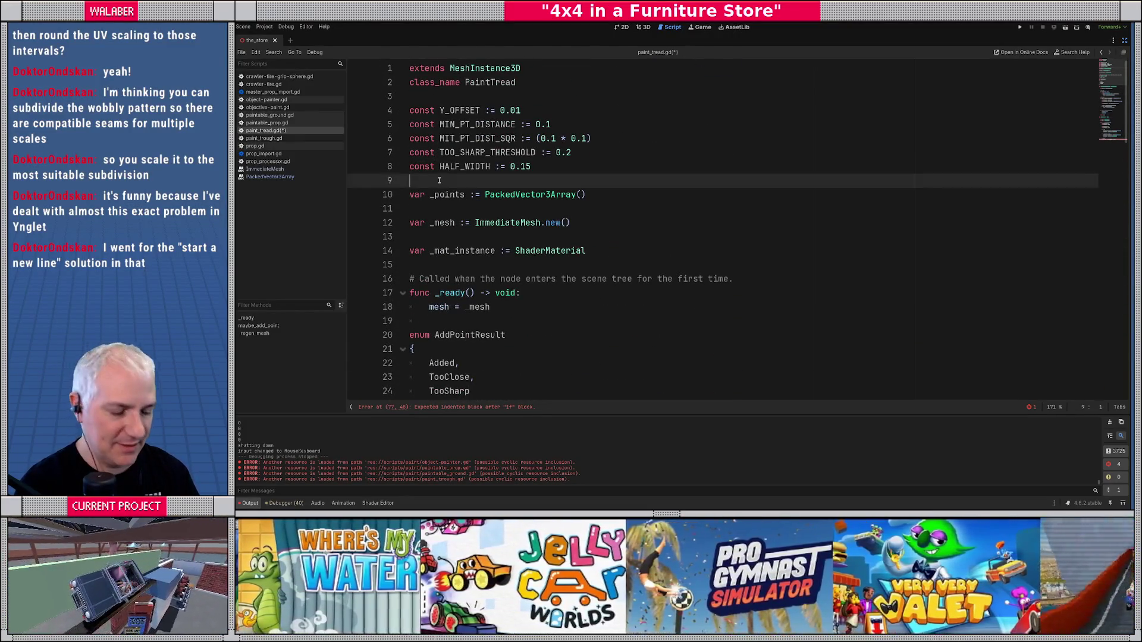
text(const ENDCAP_)
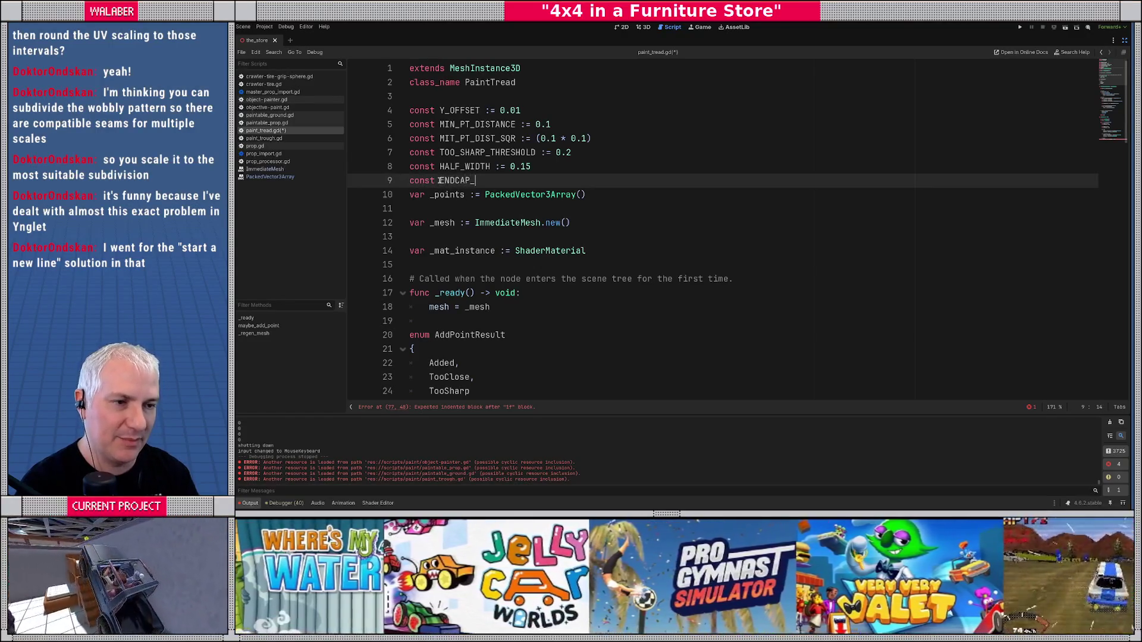
text(TRIAN)
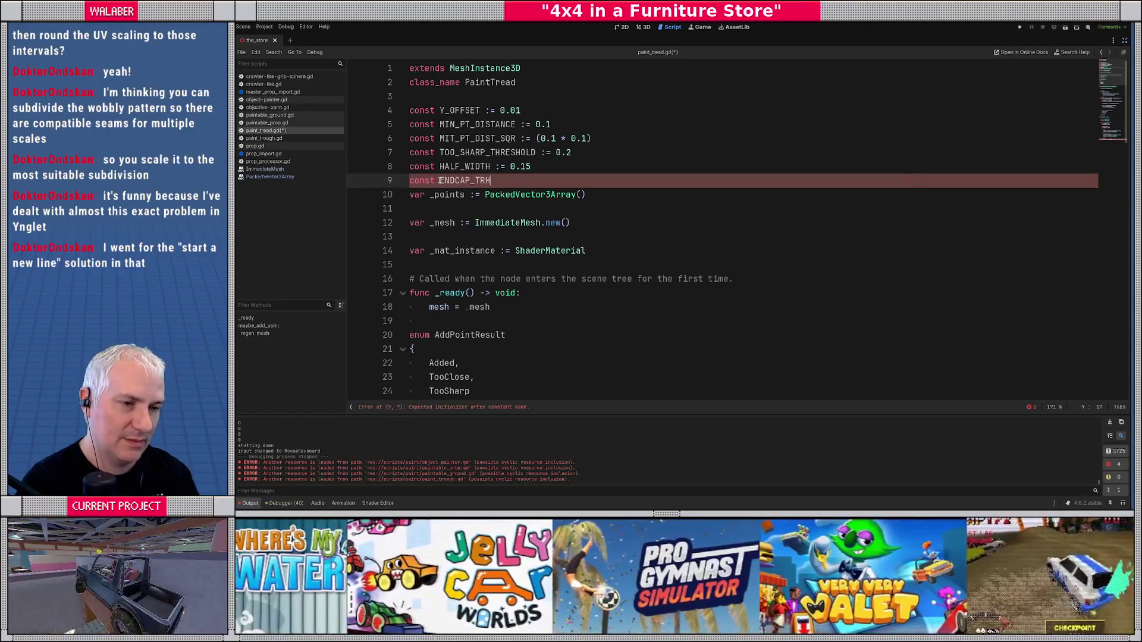
key(BackSpace)
key(BackSpace)
key(BackSpace)
text(IANGLE_COU)
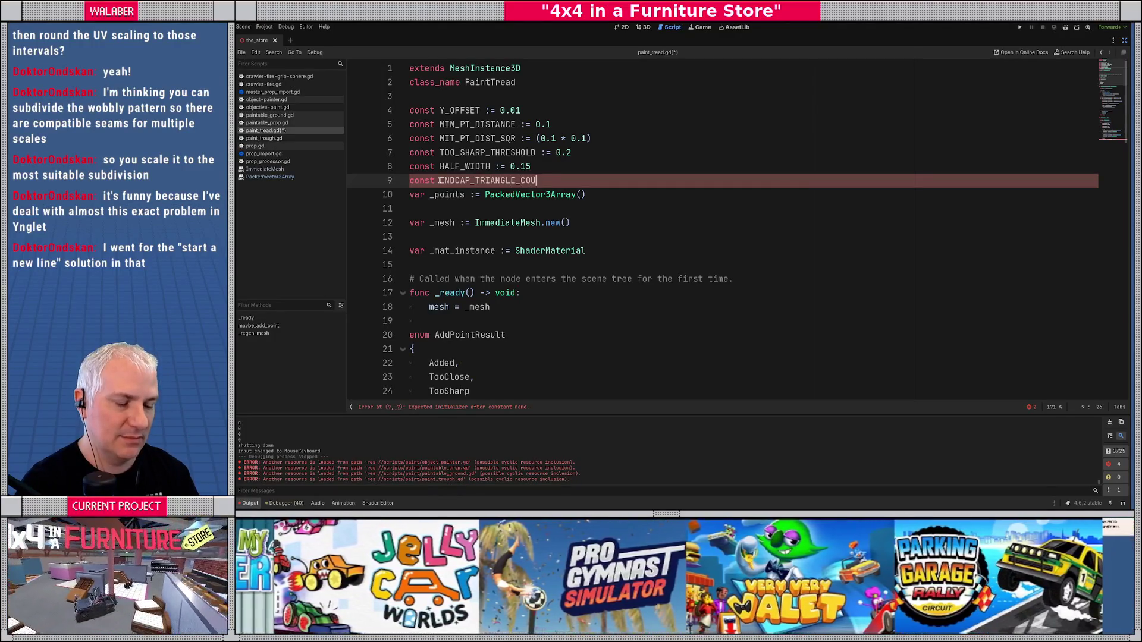
text(TNT := )
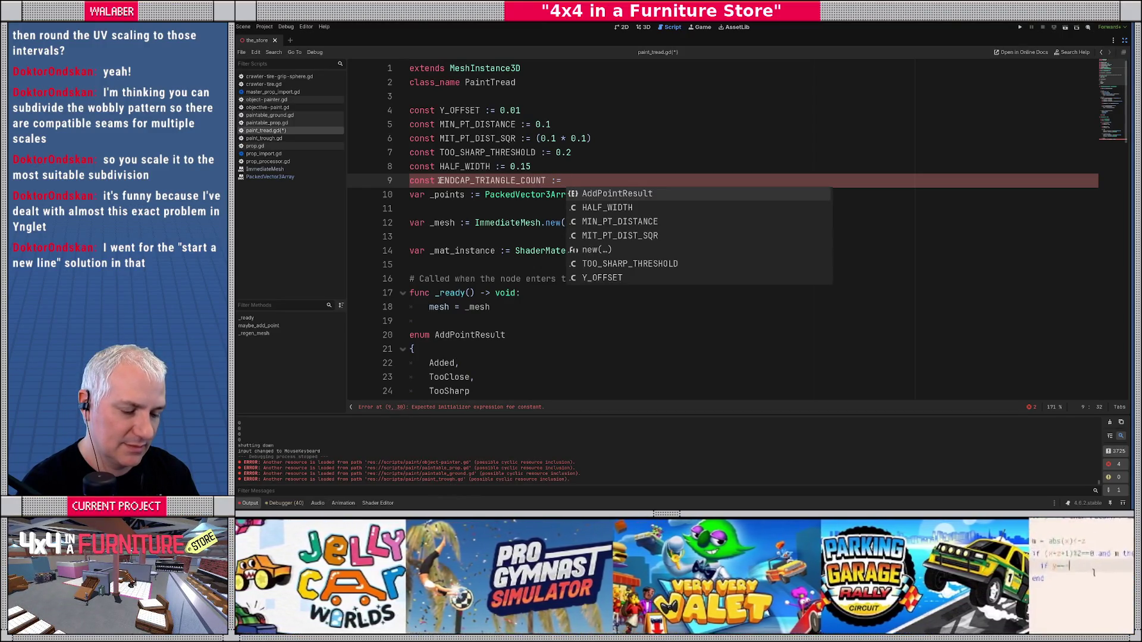
text(6)
key(Return)
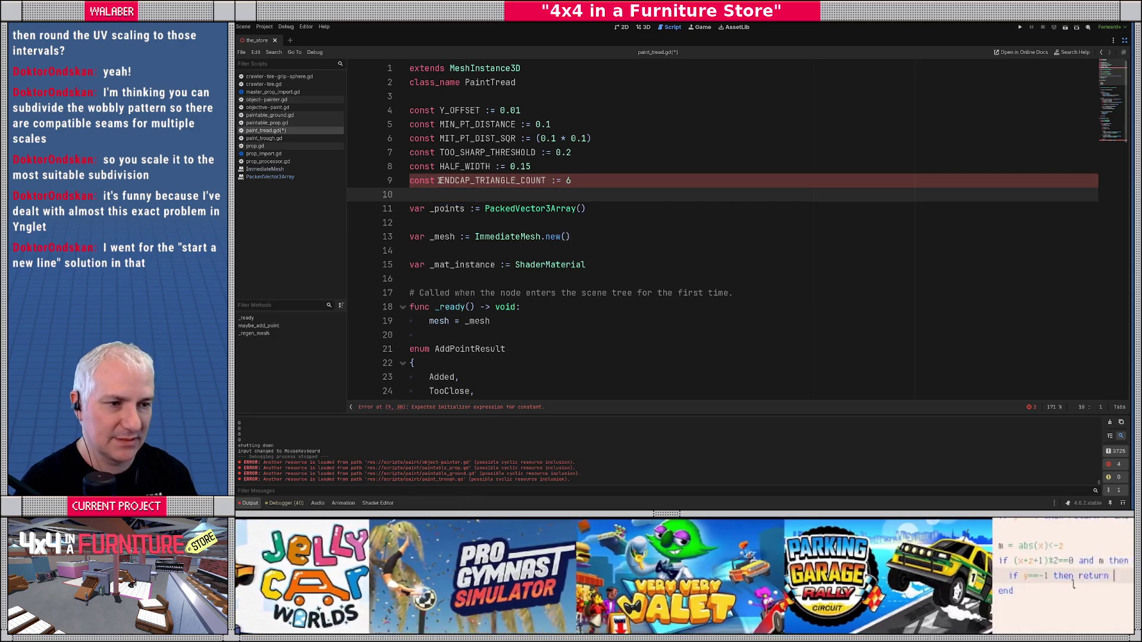
double_click(485, 180)
scroll(486, 295, down, 13)
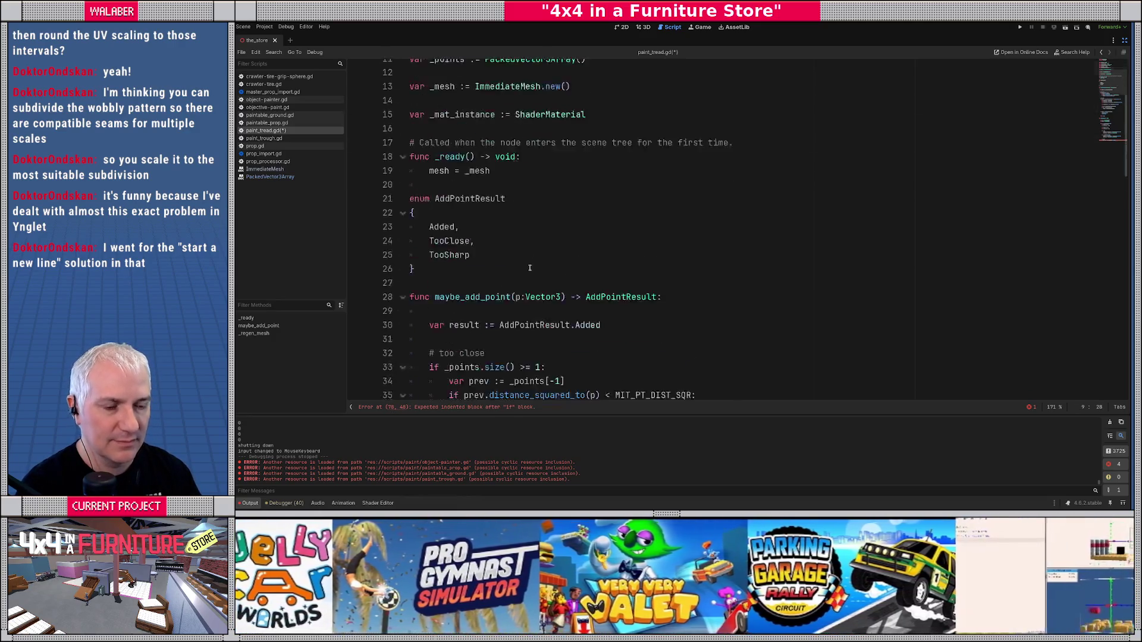
- Start the loop 'for e in range(ENDCAP_TRIANGLE_COUNT):' with angle_start = float(e) / float(ENDCAP_TRIANGLE_COUNT)
scroll(487, 288, down, 8)
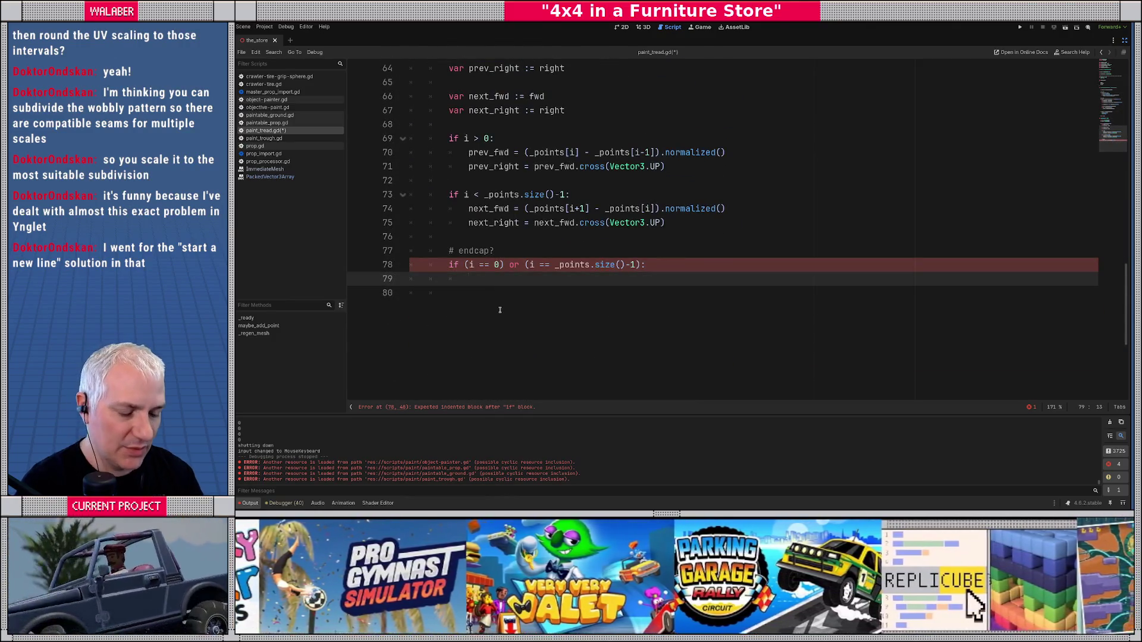
text(for)
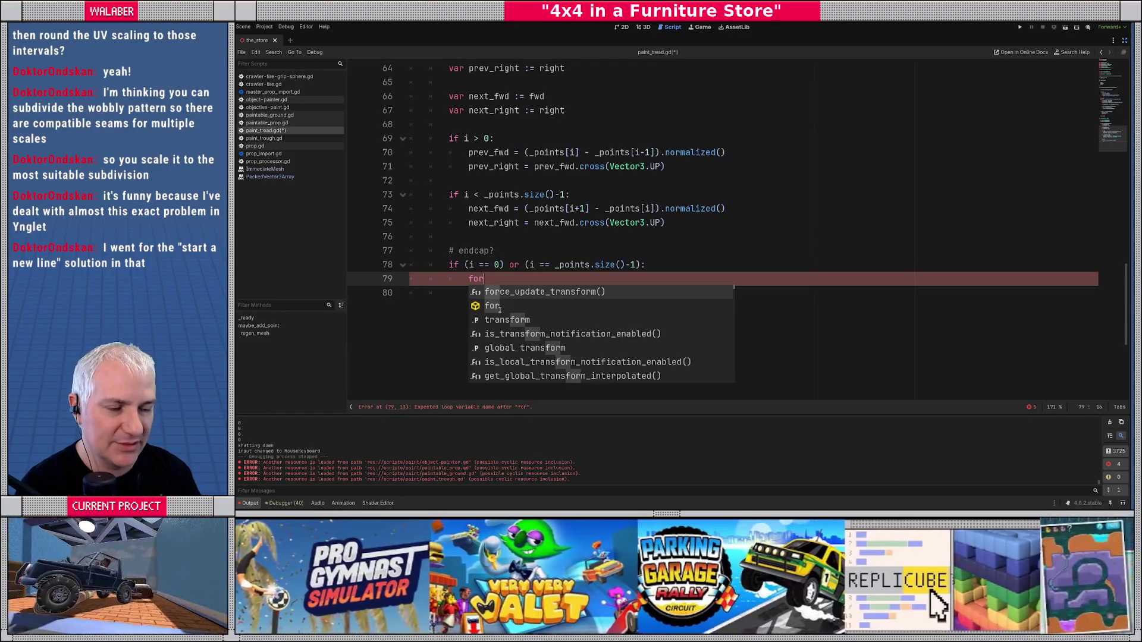
text( e)
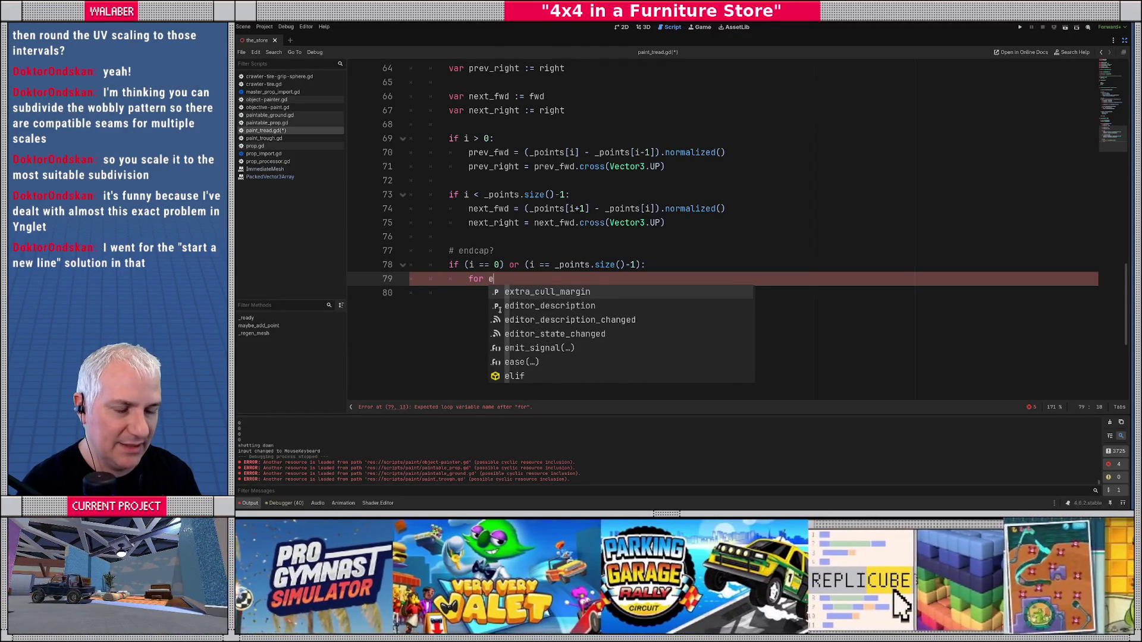
text( in r)
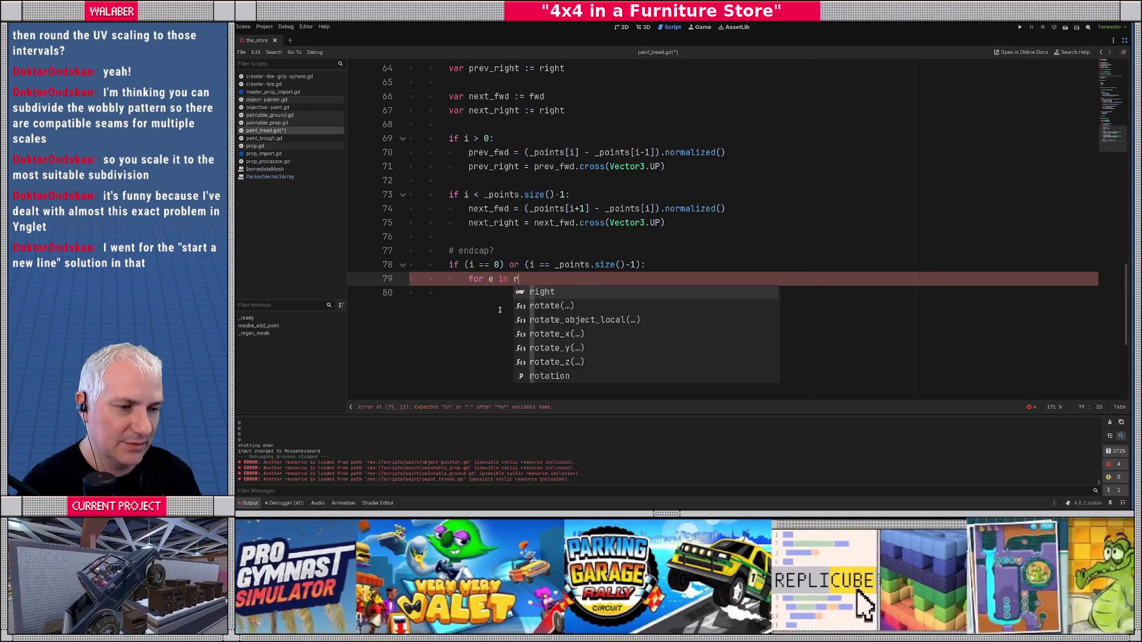
text(ange(ENDCAP_TRIANGLE_COUNT):)
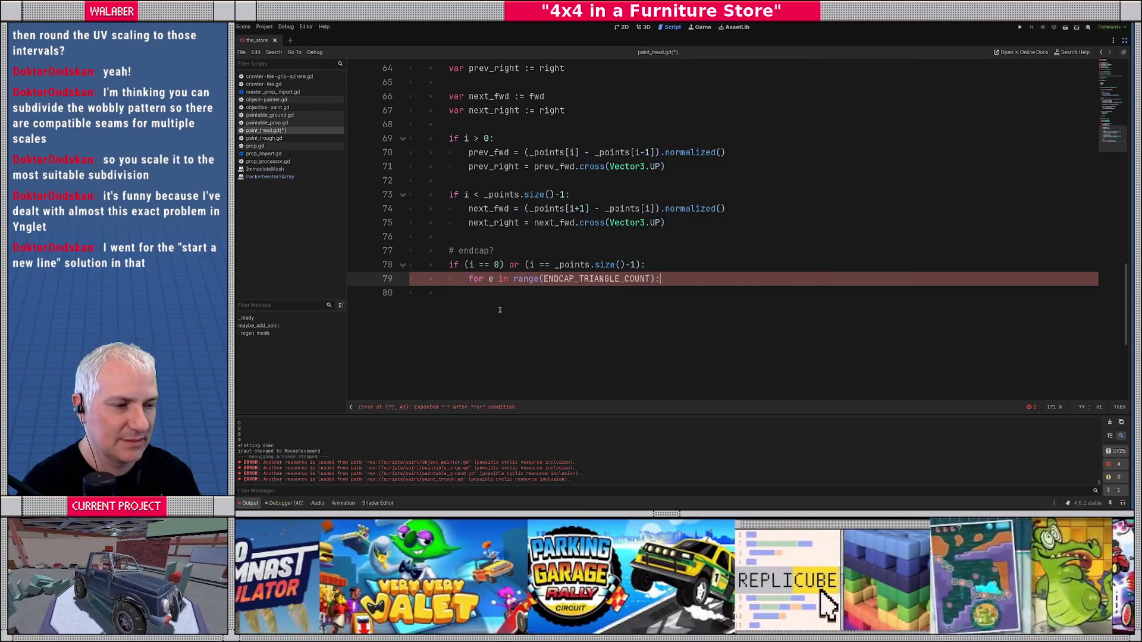
key(Return)
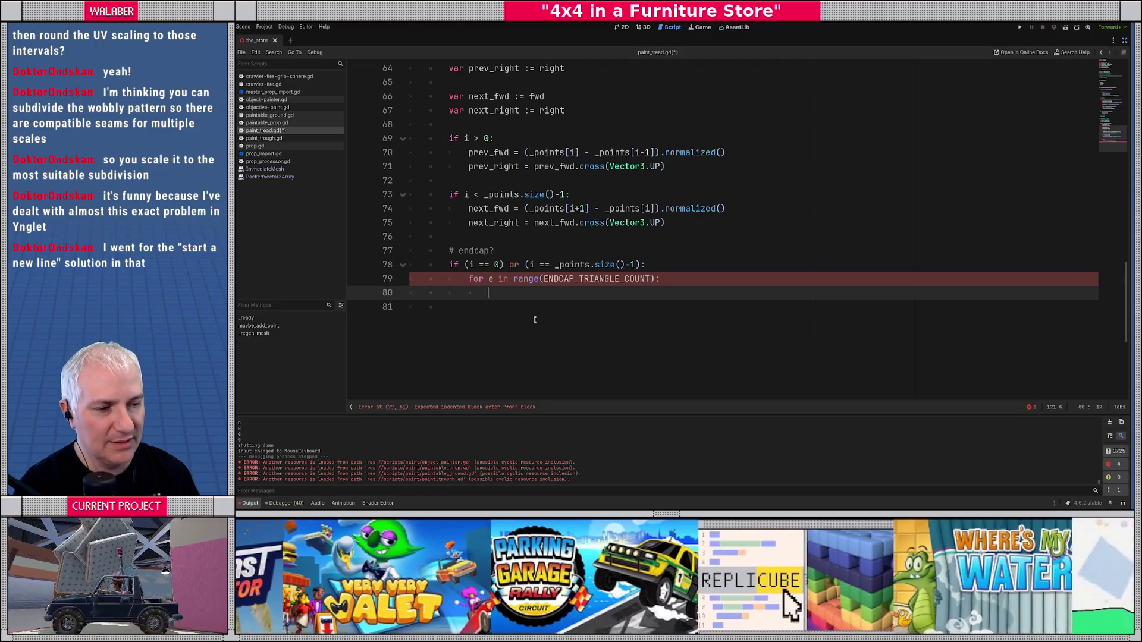
scroll(533, 320, down, 1)
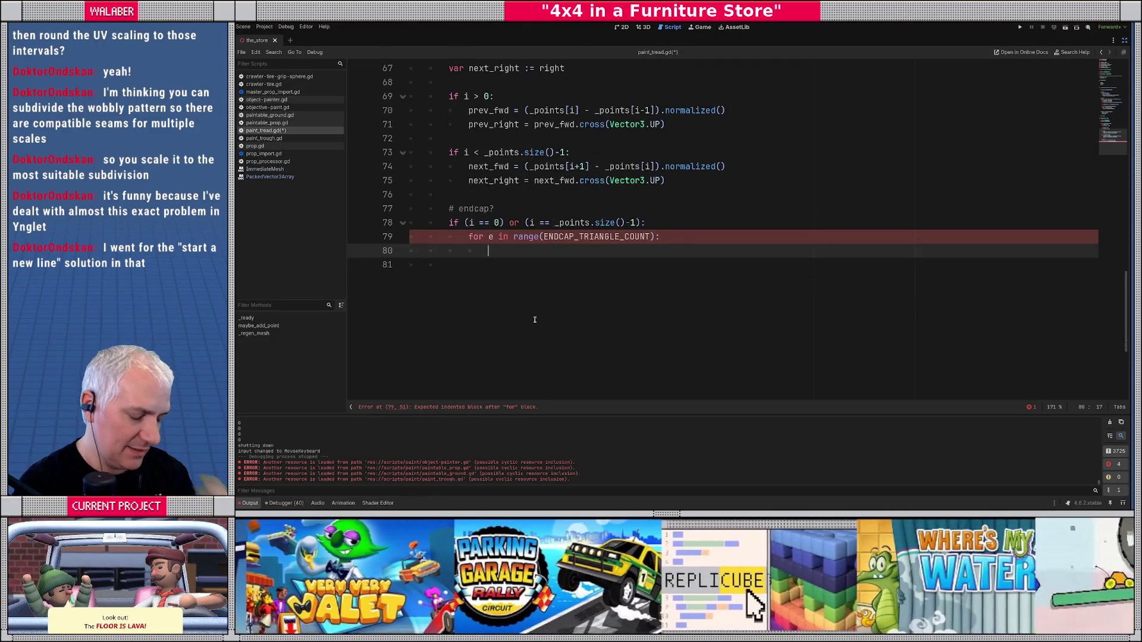
text(var )
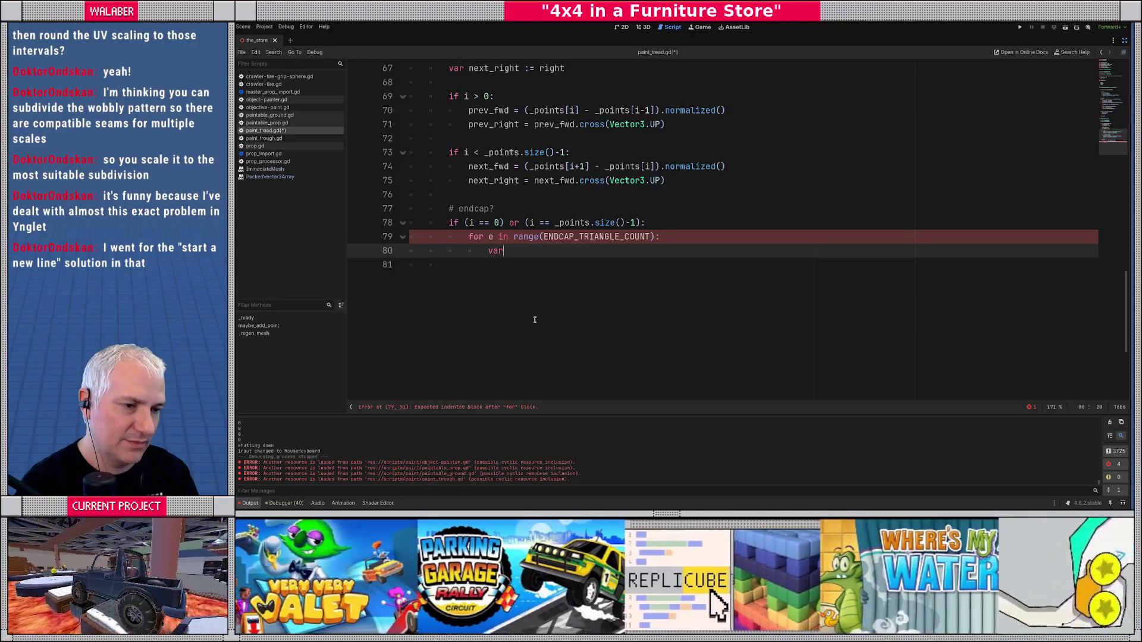
text(ang)
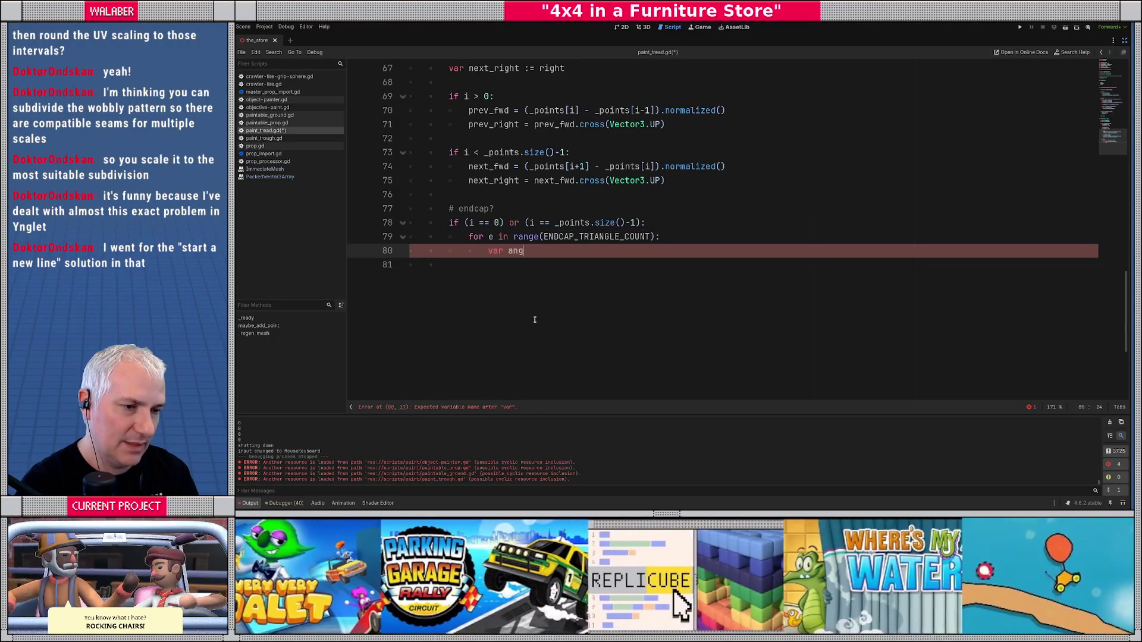
text(le_sta)
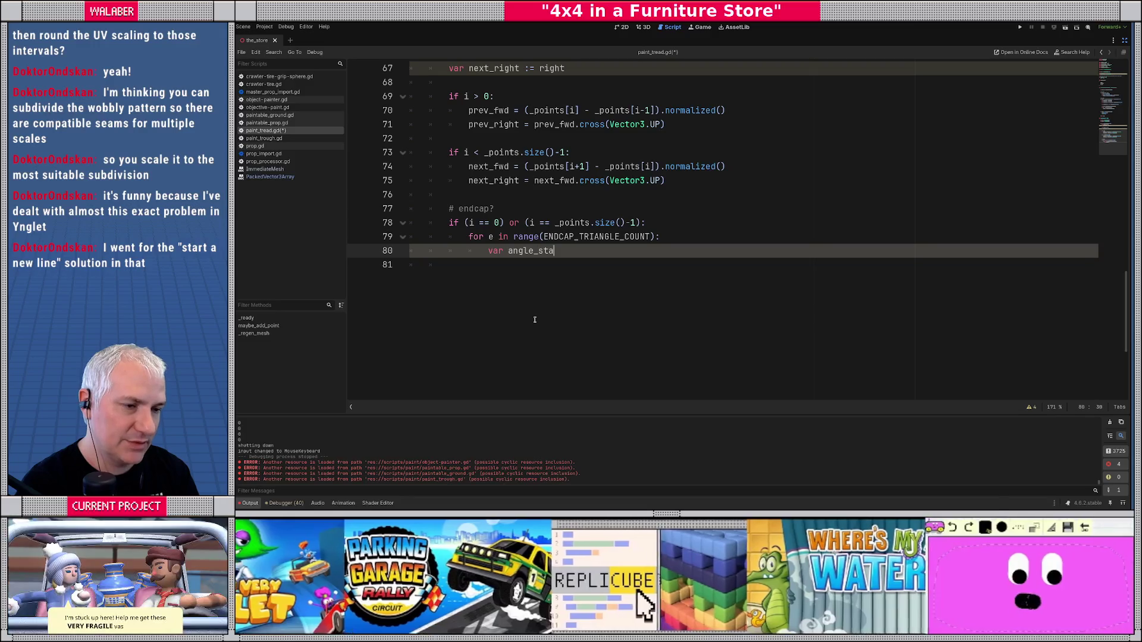
text(rt := )
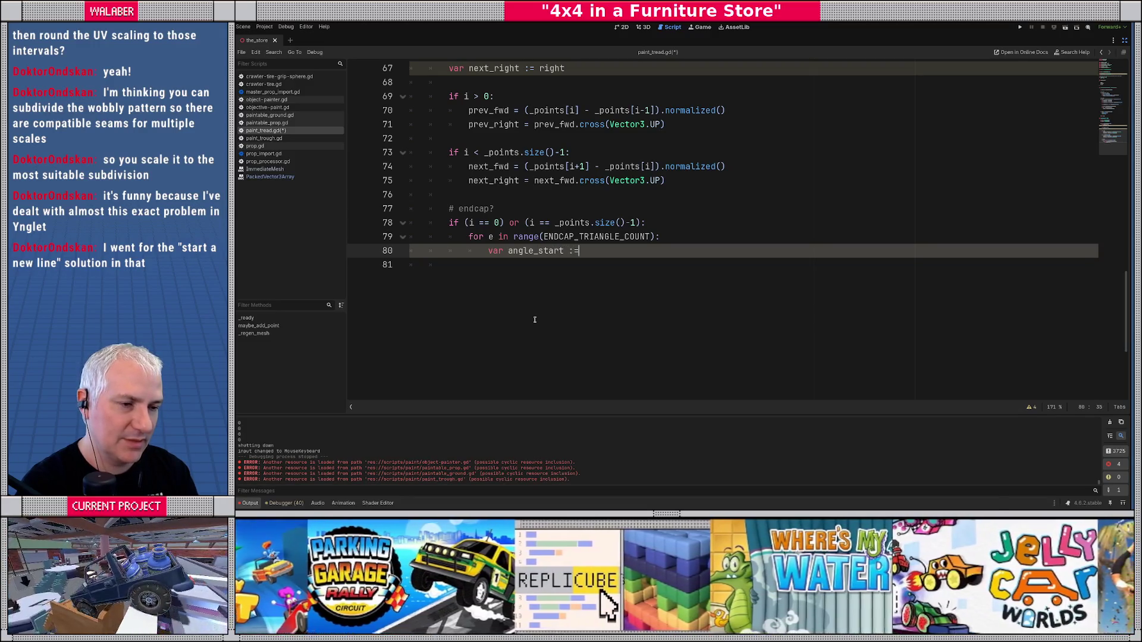
text(float(e)
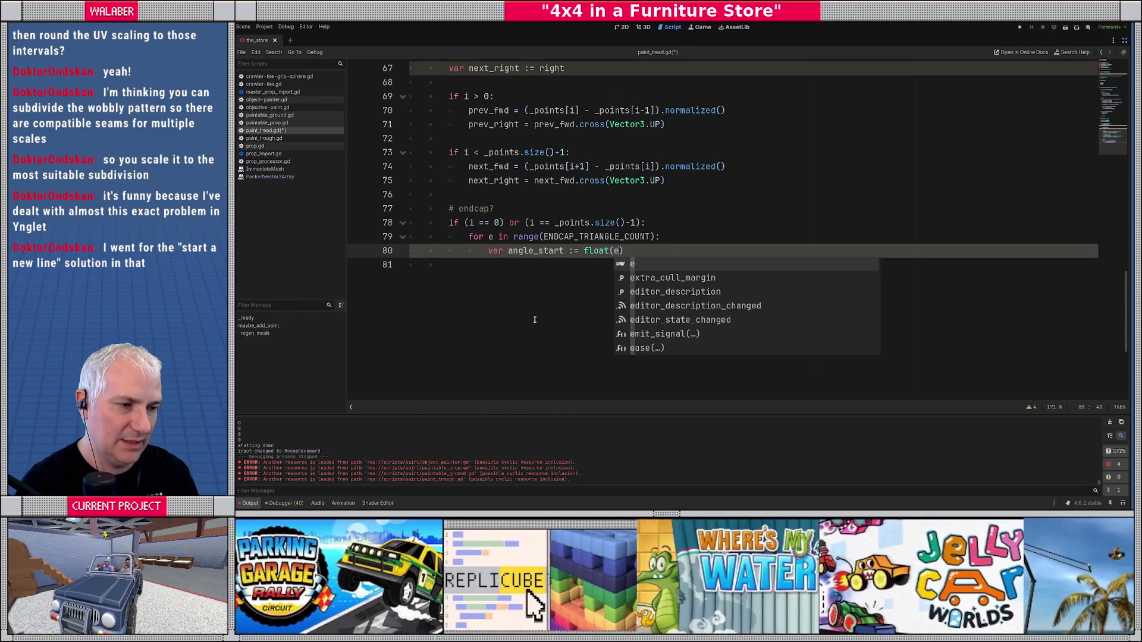
text() / float()
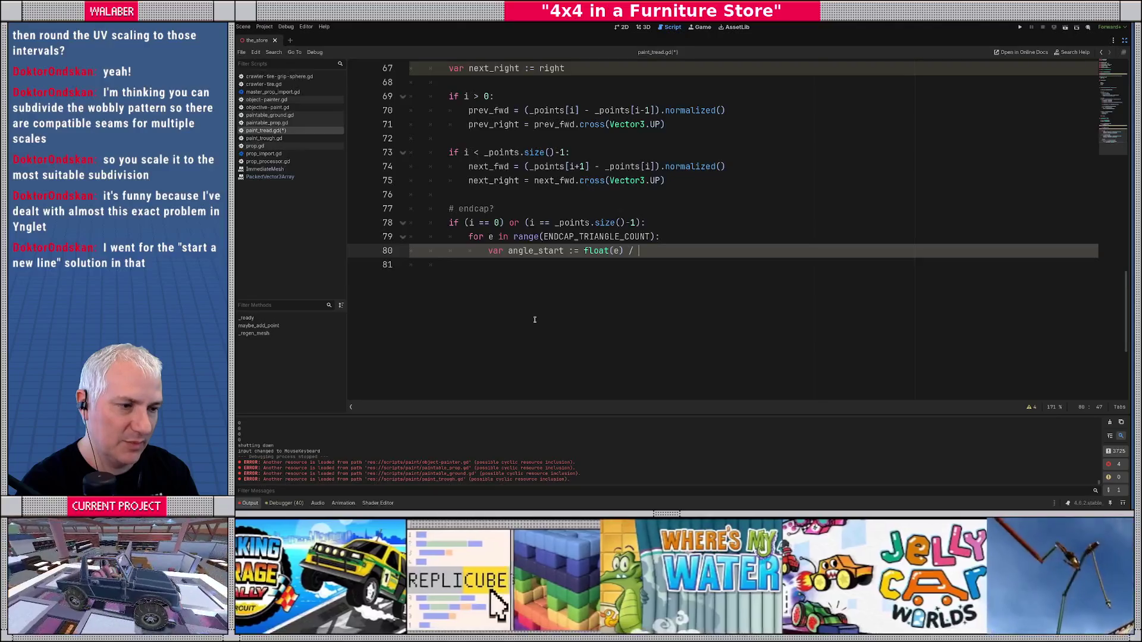
text(ENDCAP_TRIANGLE_COUNT)
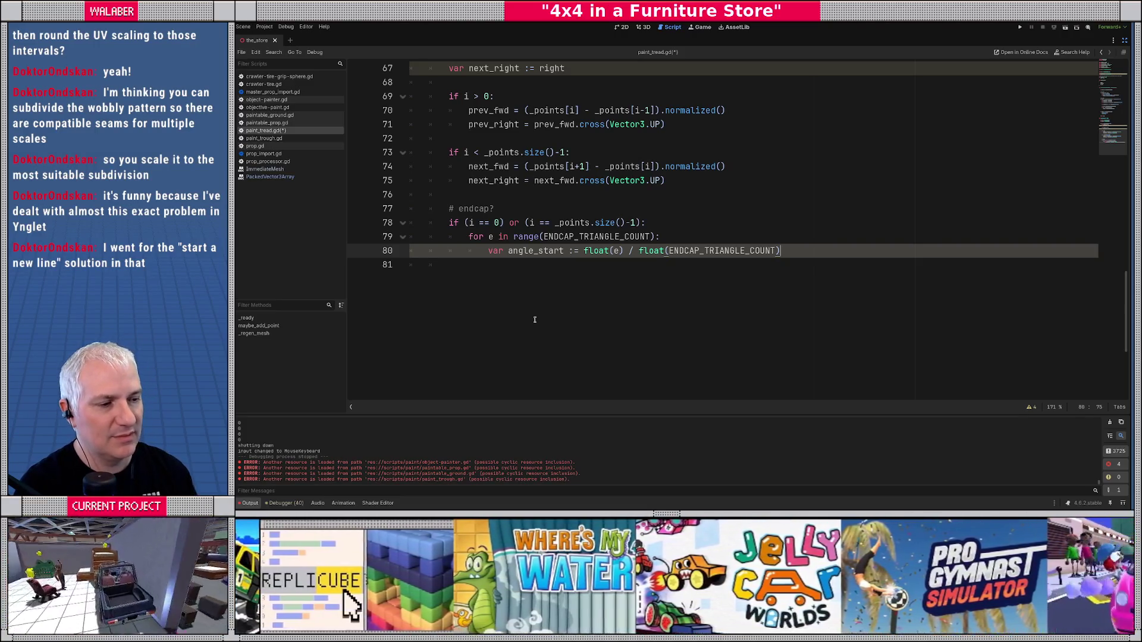
- Add angle_end = float(e+1) / float(ENDCAP_TRIANGLE_COUNT) and multiply both angles by PI
click(792, 249)
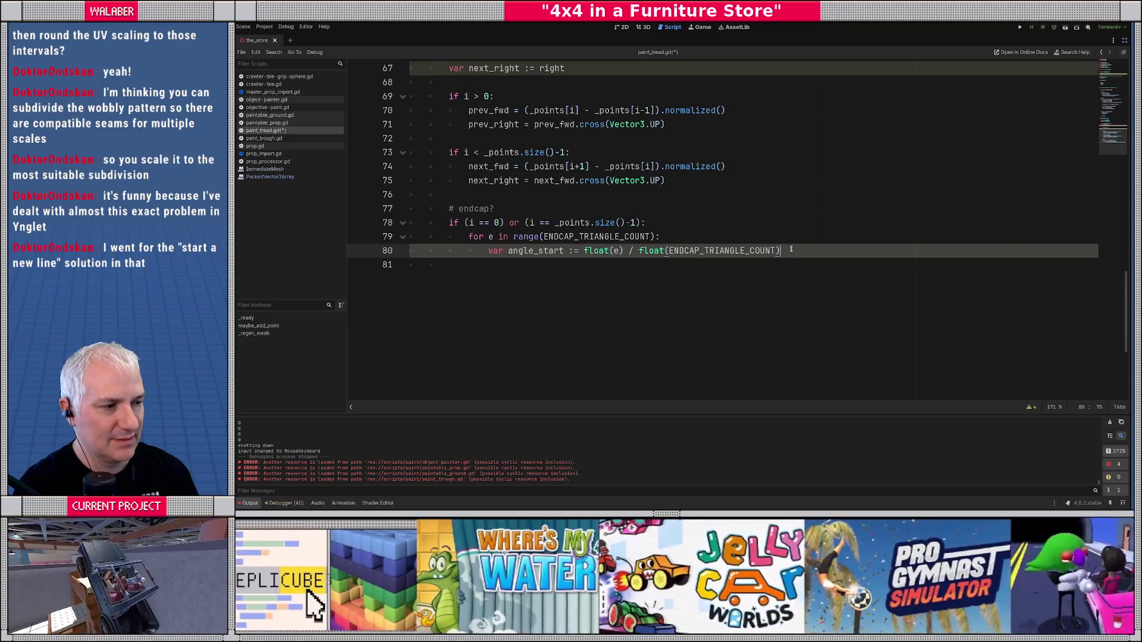
key(Return)
text(var angle)
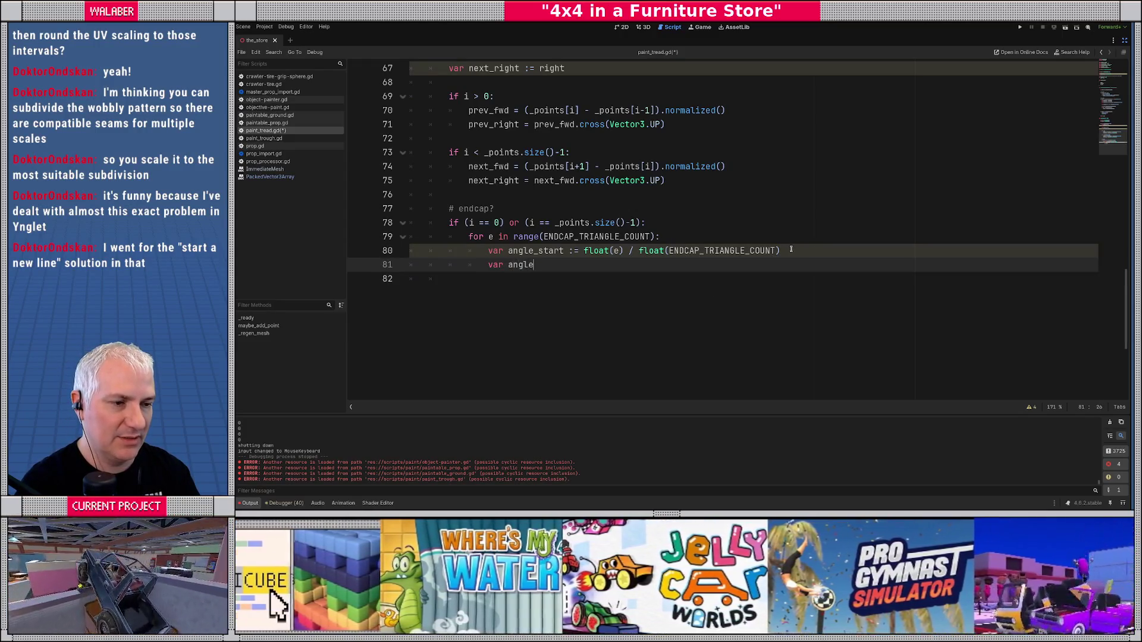
text(_end)
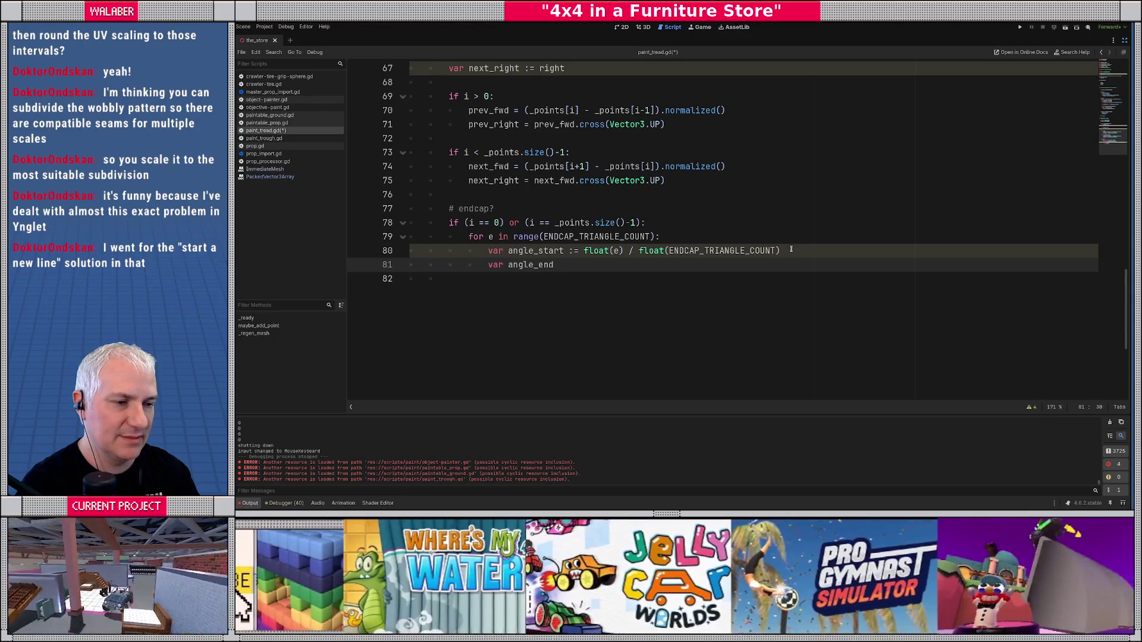
text( := float)
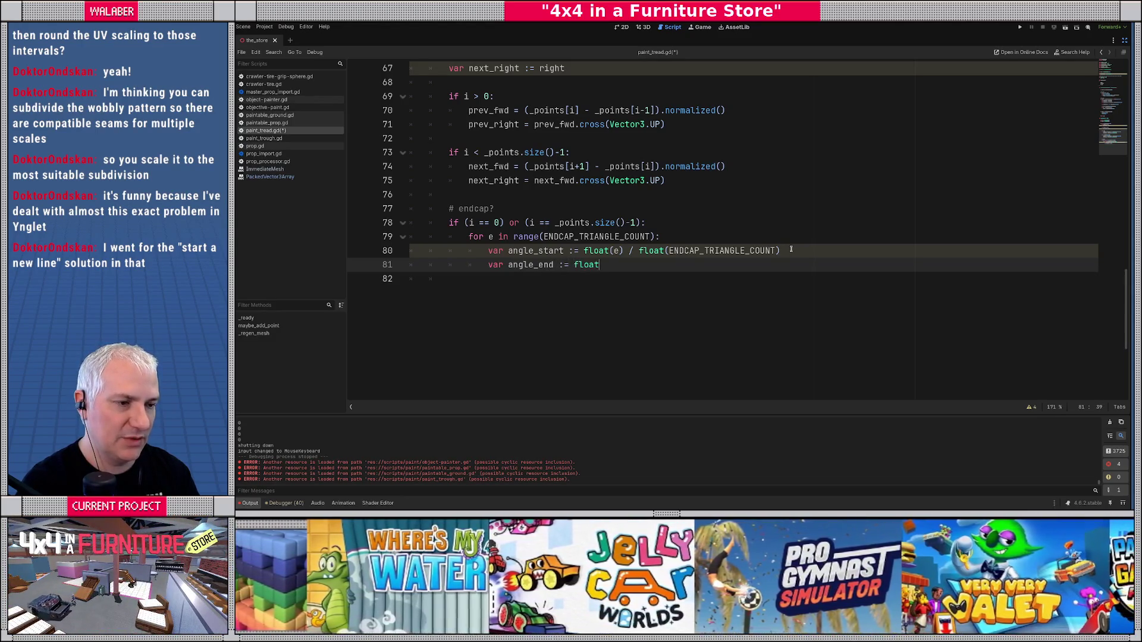
text((e+1) )
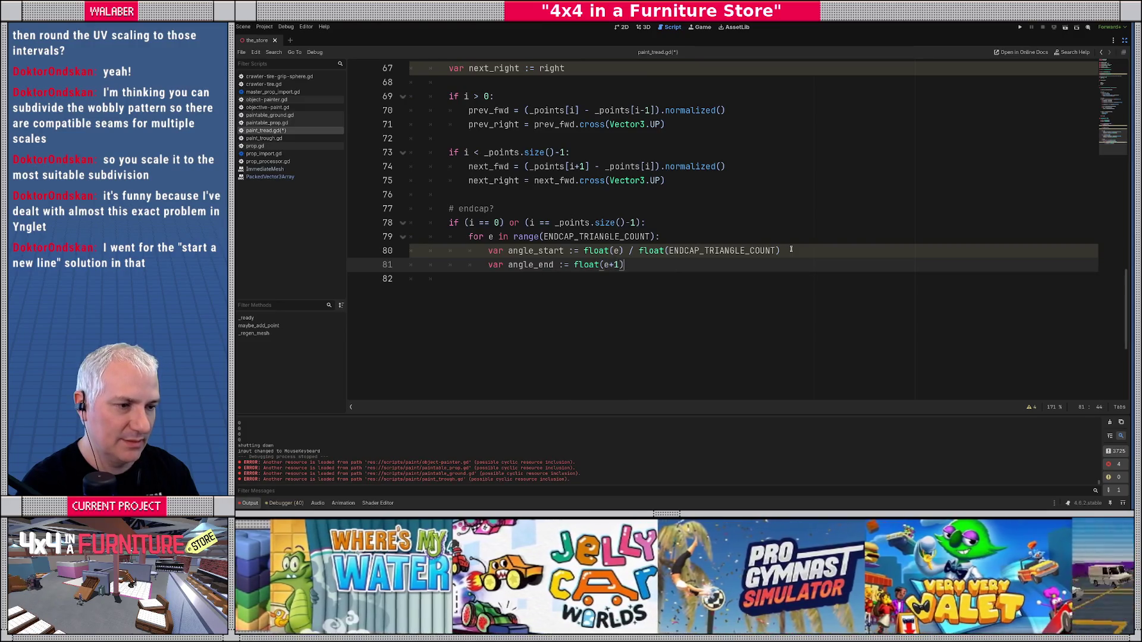
text(/ float()
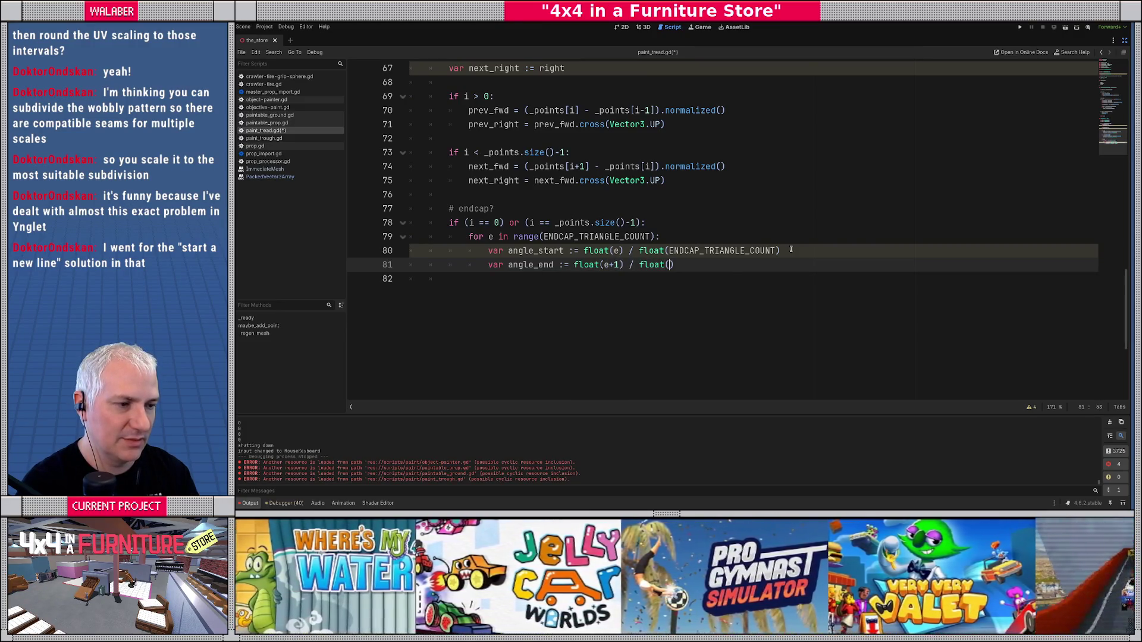
text(END)
key(Return)
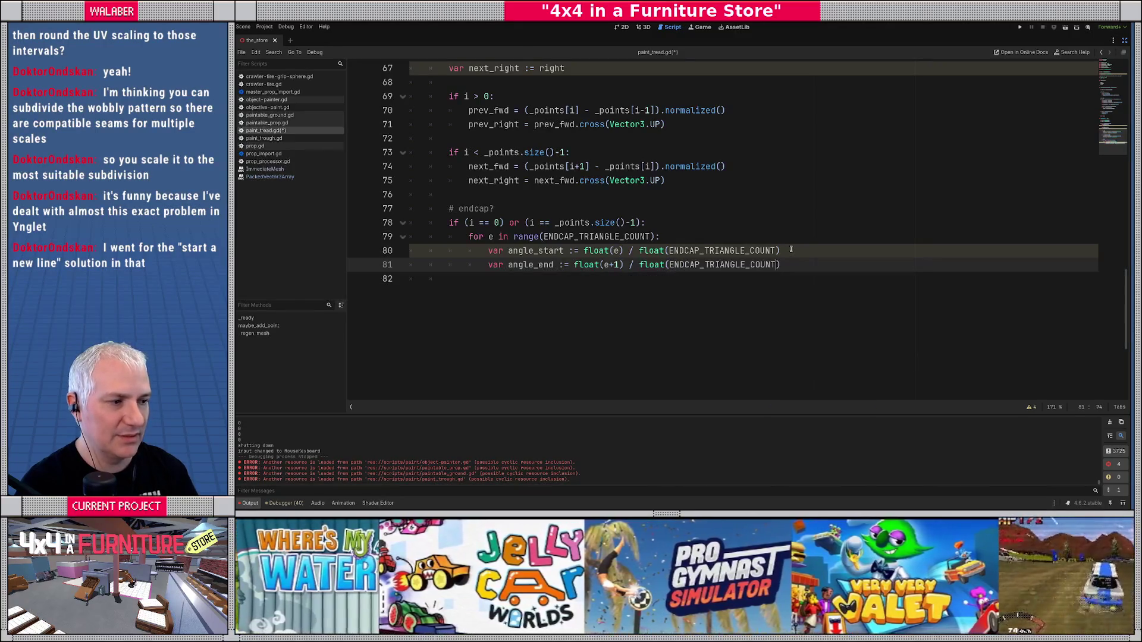
text())
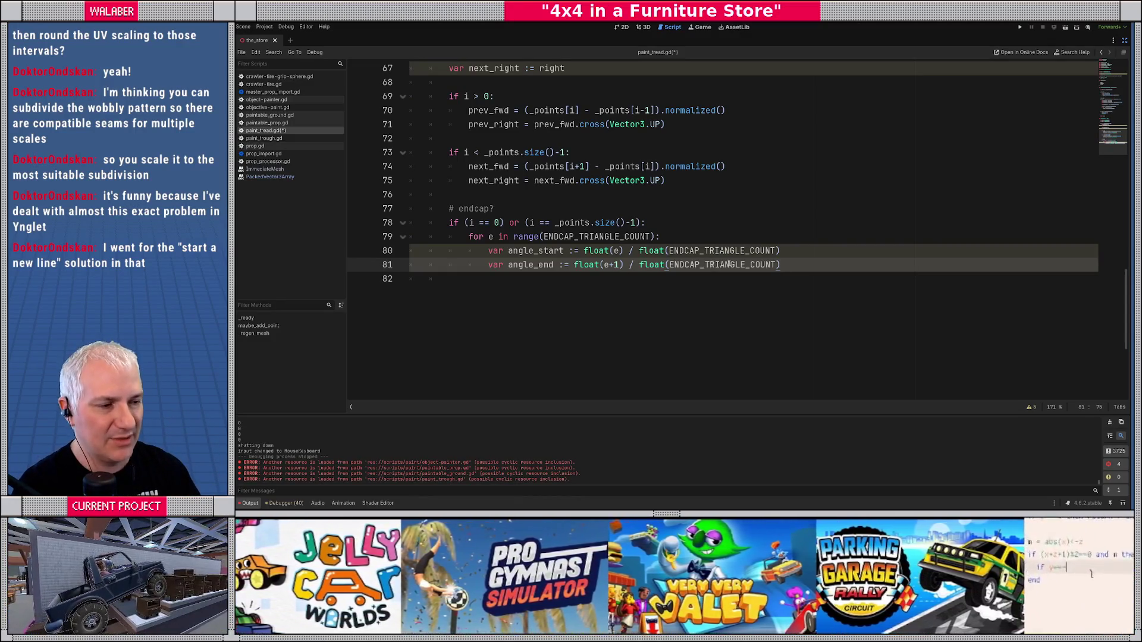
click(795, 253)
text(* PI)
key(Down)
text(*)
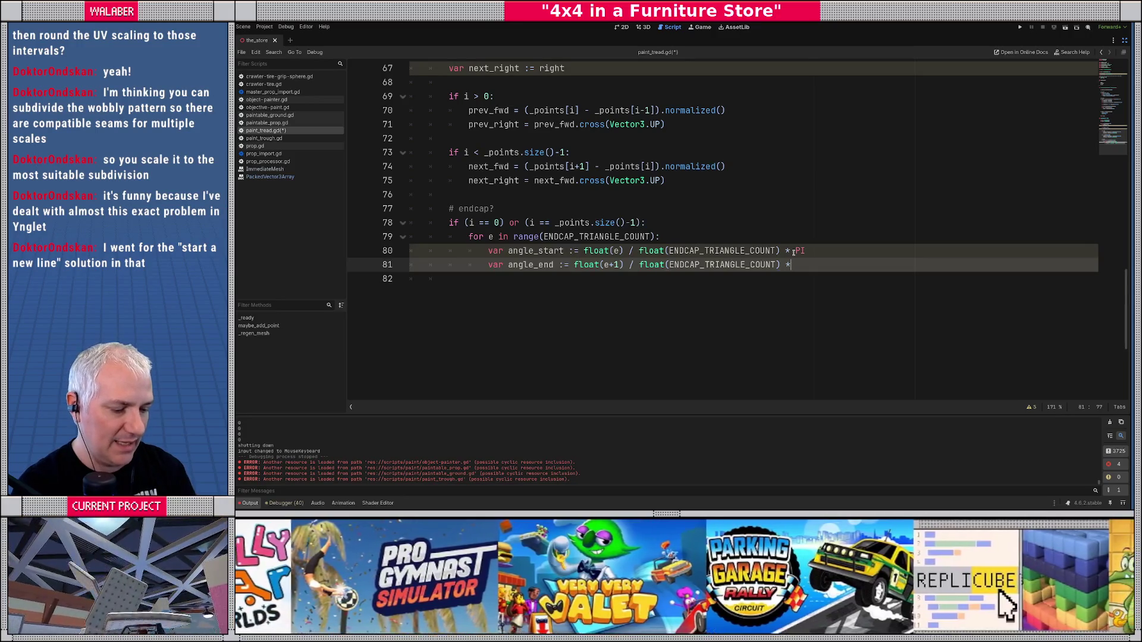
text( PI)
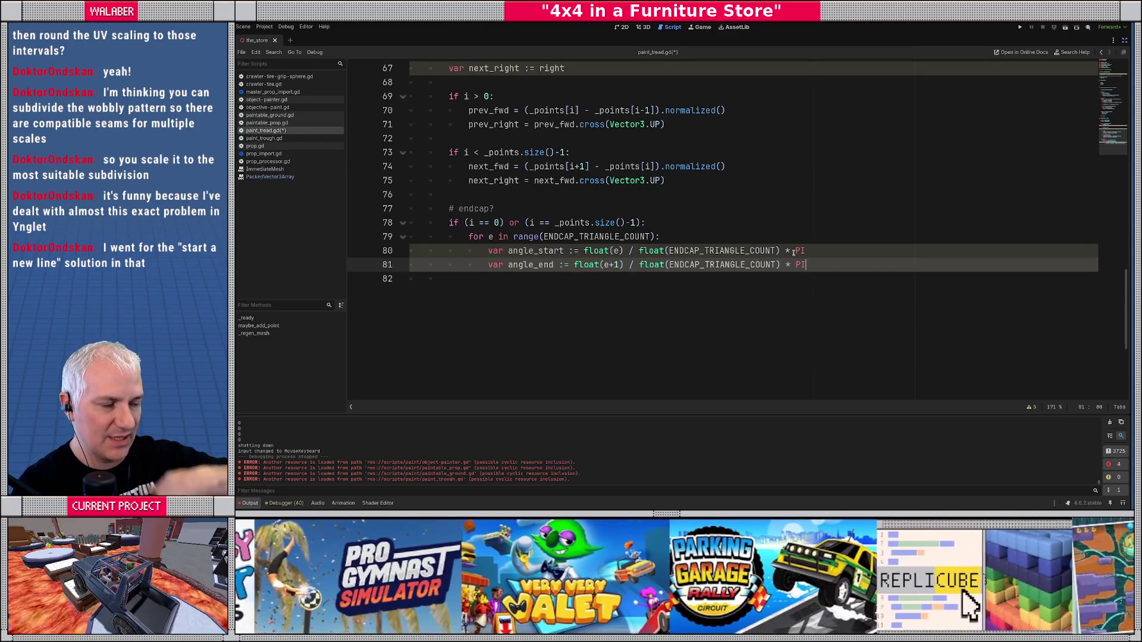
- Begin a 'var r :=' line in the loop and add a blank line before the endcap check
key(Return)
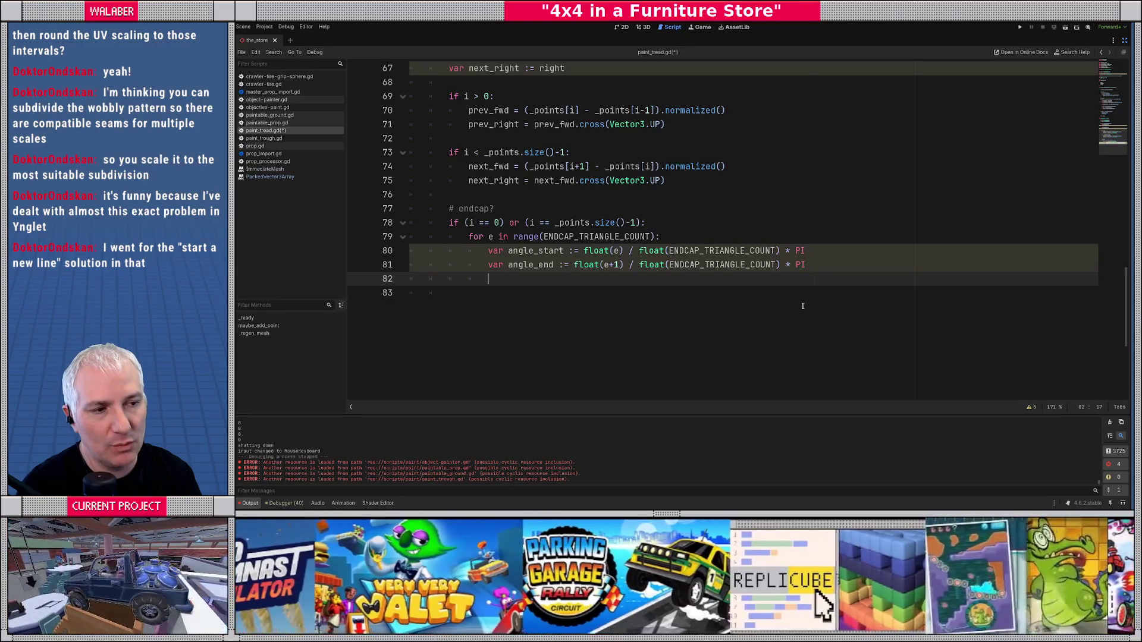
key(Return)
text(var r )
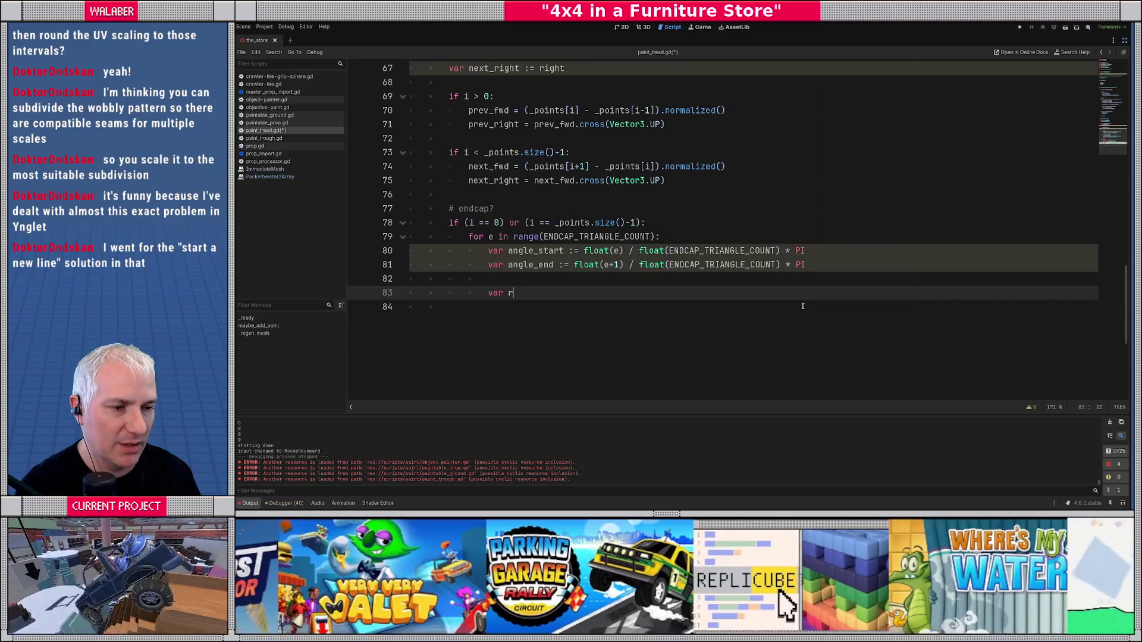
text(:=)
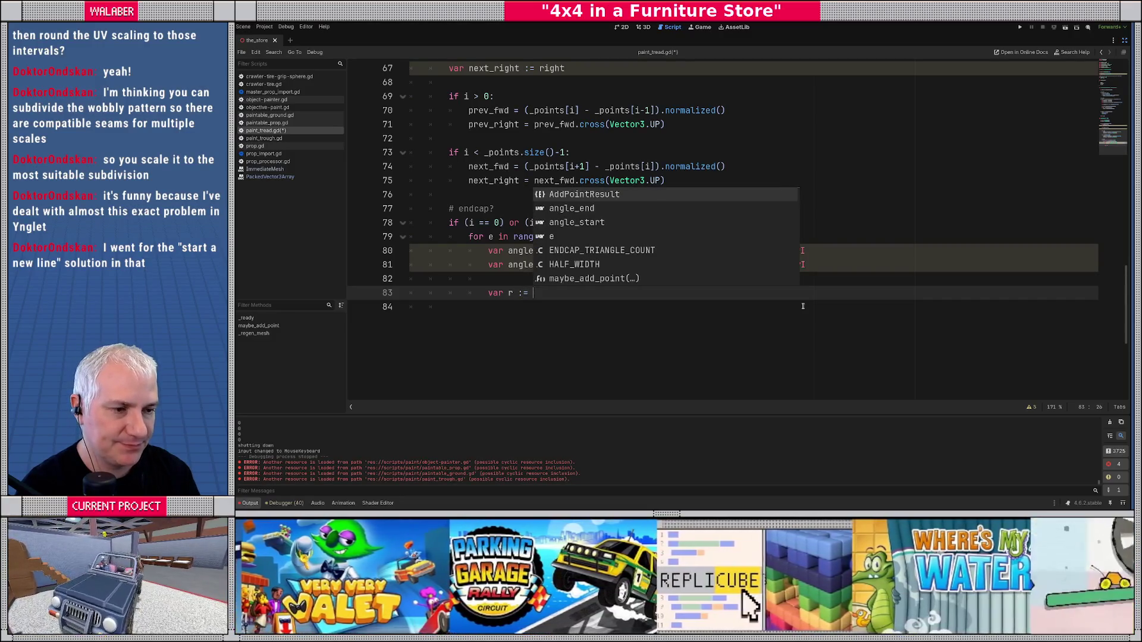
key(Escape)
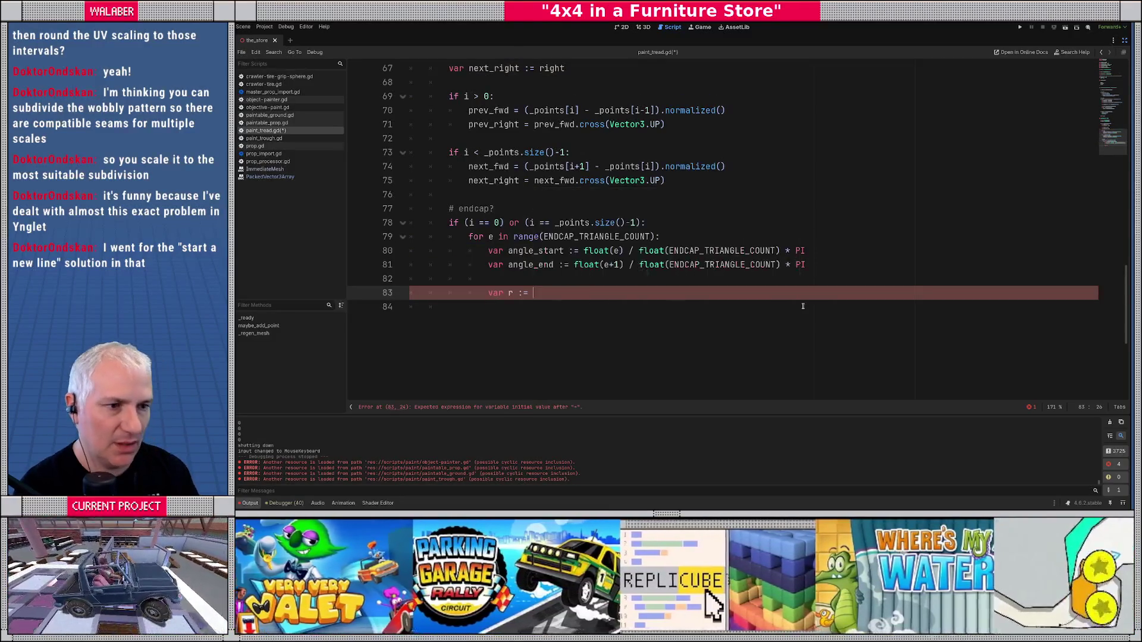
click(465, 191)
key(Return)
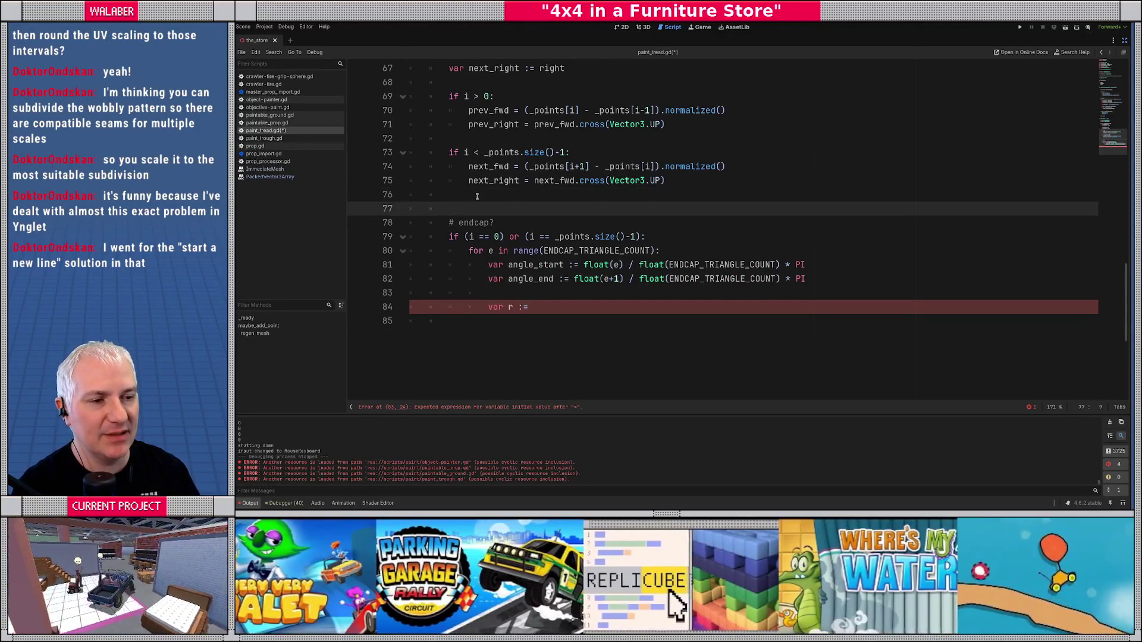
- Write fwd := prev_fwd.lerp(next_fwd, 0.5).normalized() on the new line, without the var keyword
scroll(477, 196, up, 3)
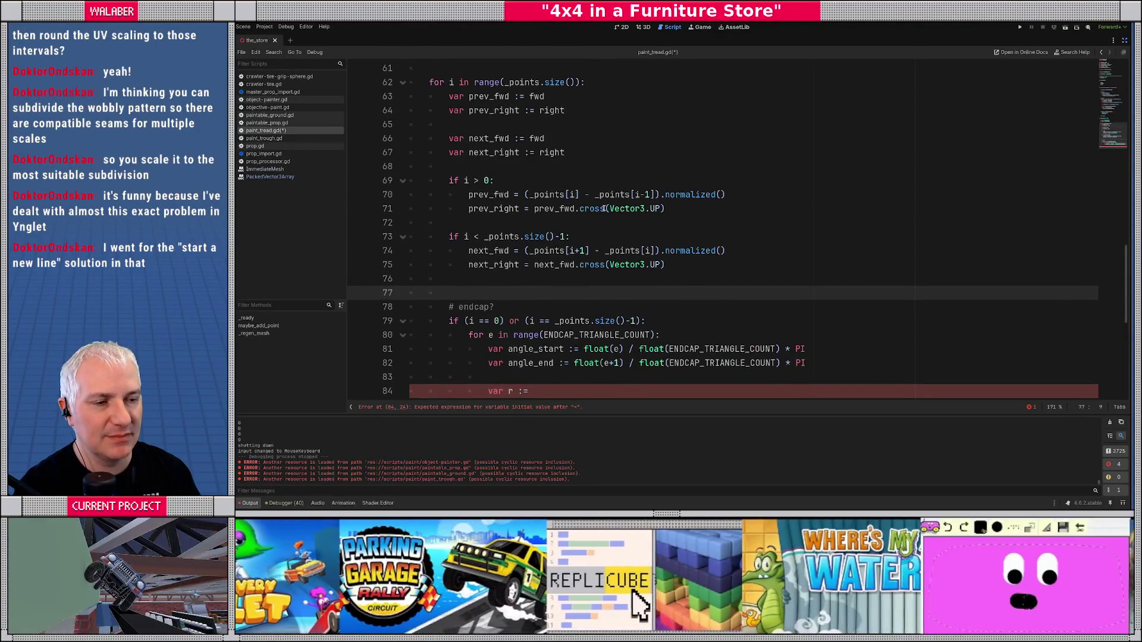
scroll(605, 208, down, 1)
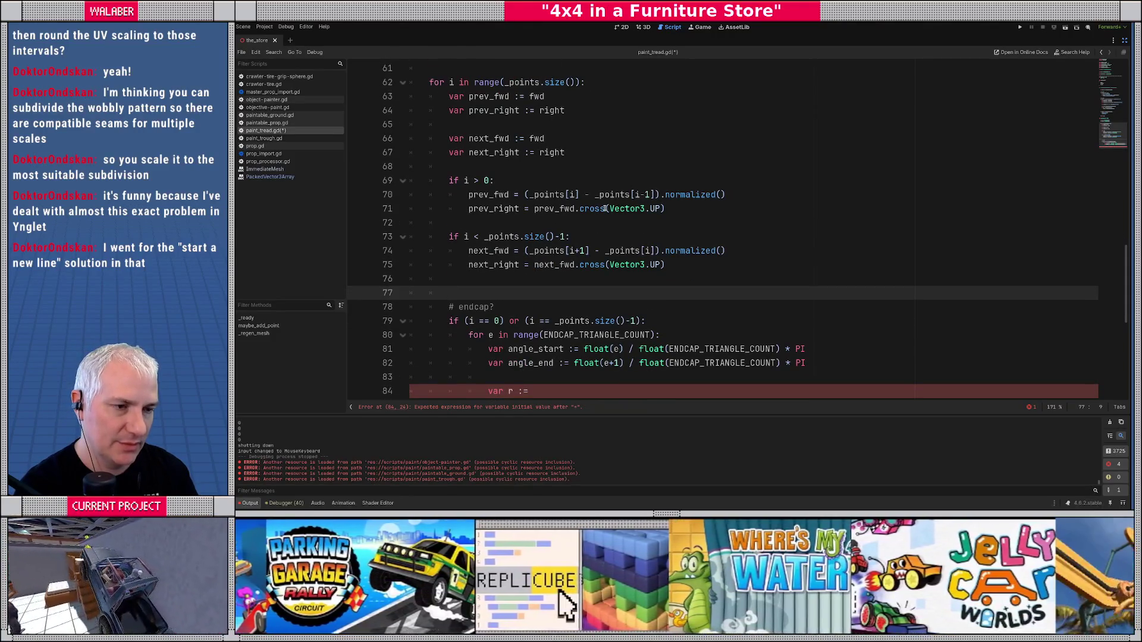
text(fwd :=)
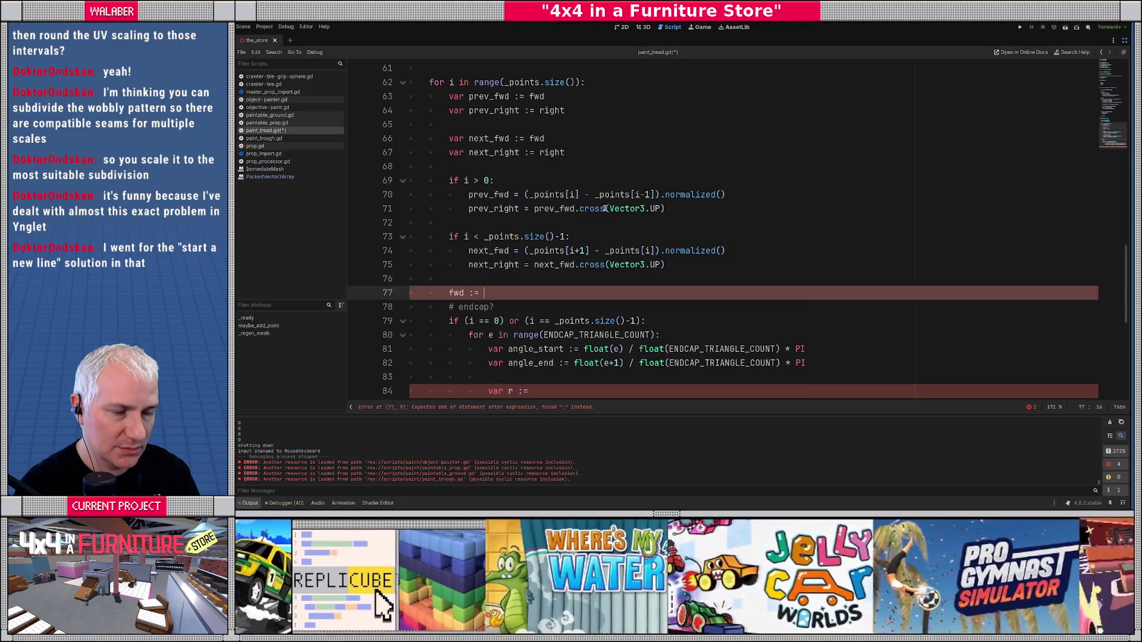
text(prev_f)
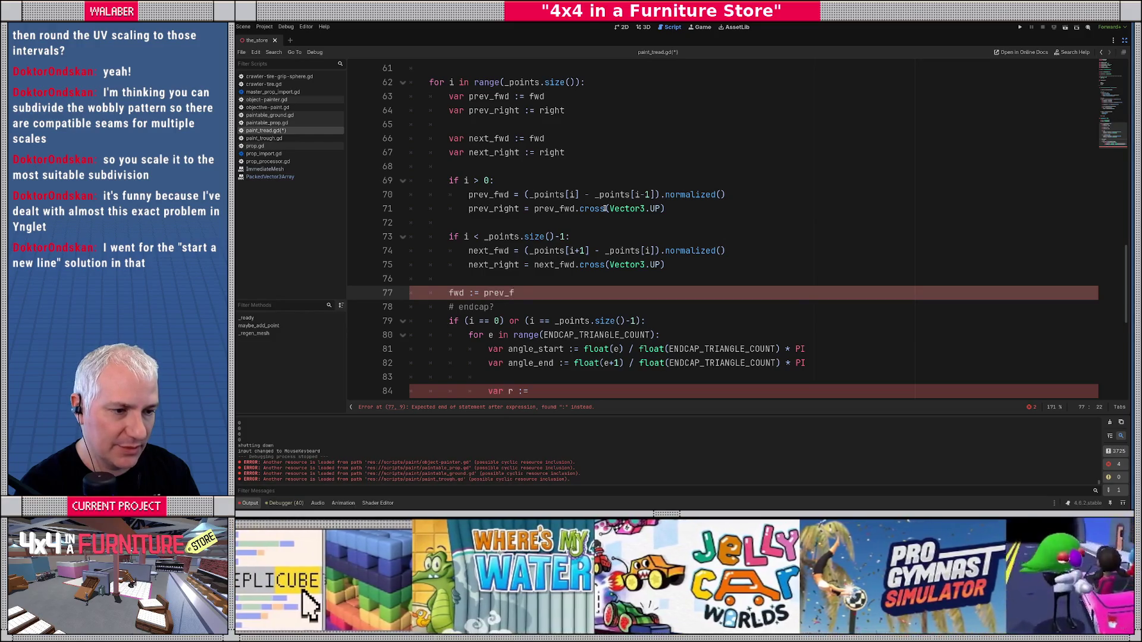
text(wd.)
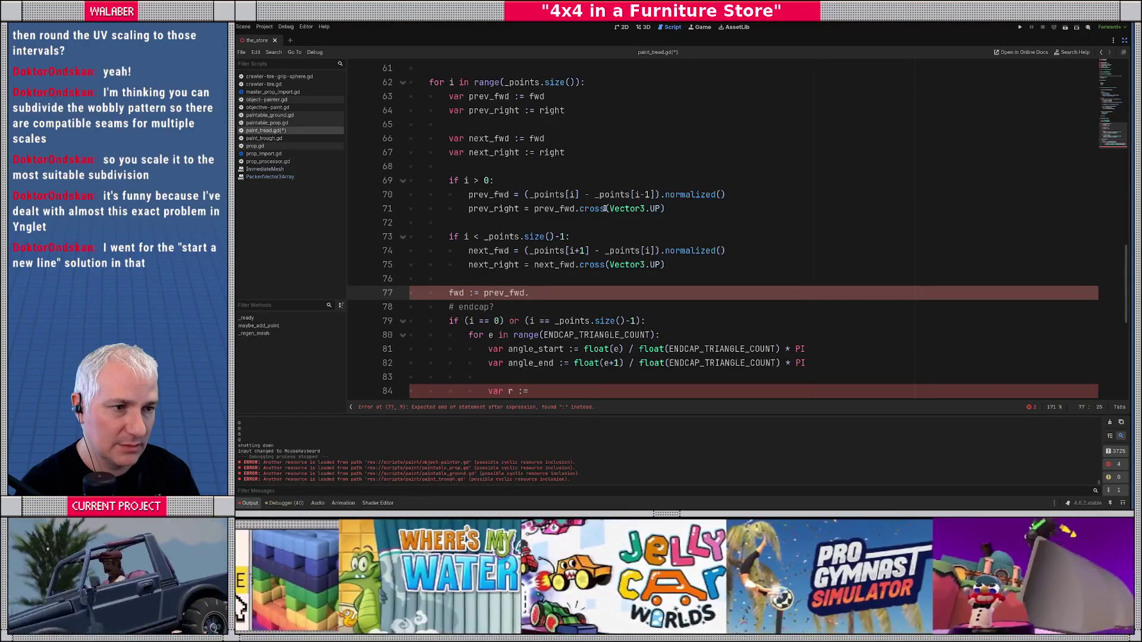
text(l)
text(var)
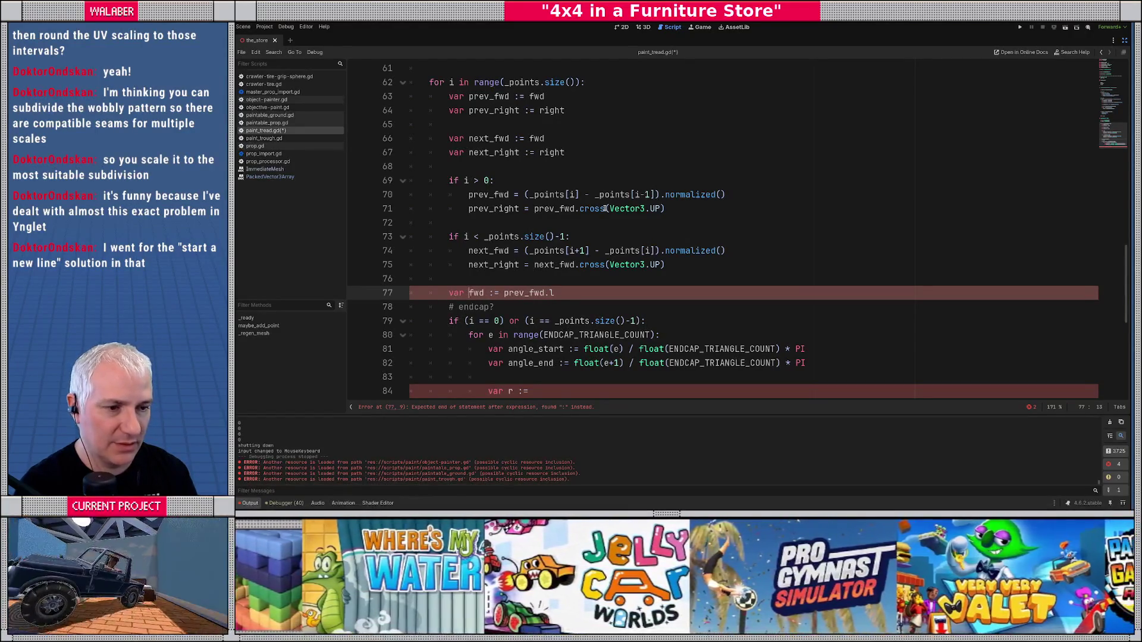
key(End)
key(Escape)
key(Home)
key(Delete)
key(Delete)
key(Delete)
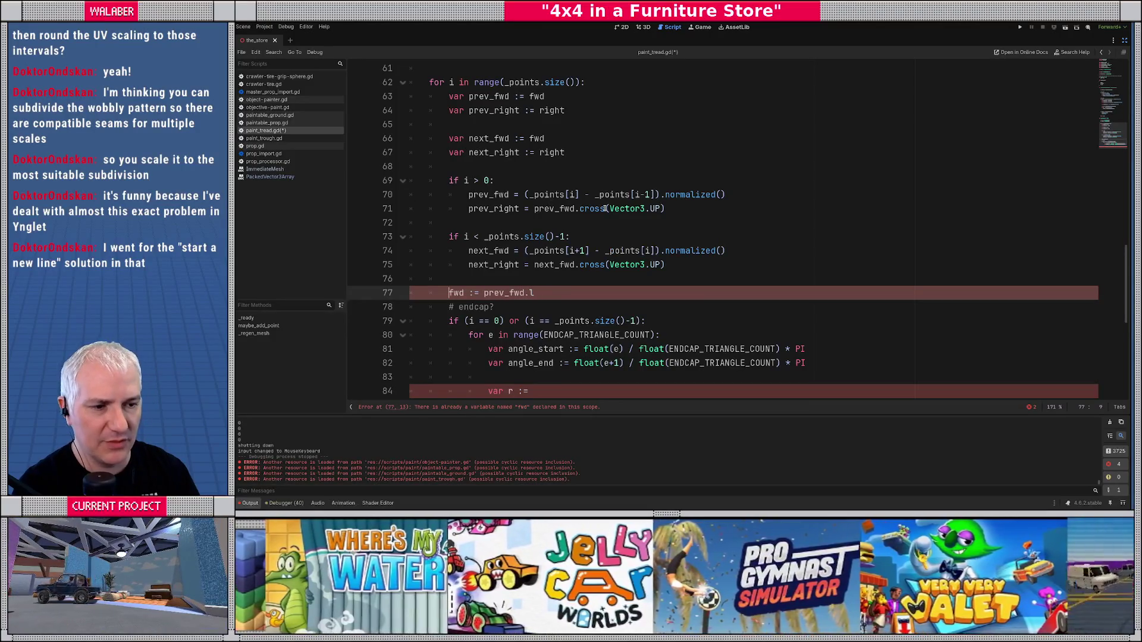
scroll(518, 129, up, 2)
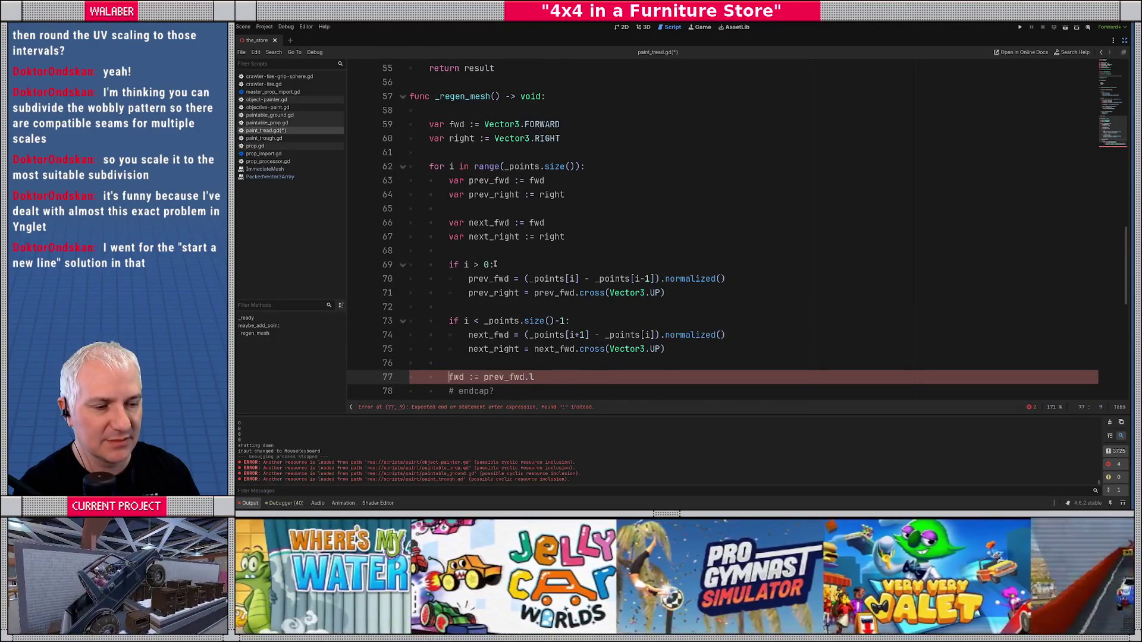
scroll(487, 345, down, 1)
text(erp()
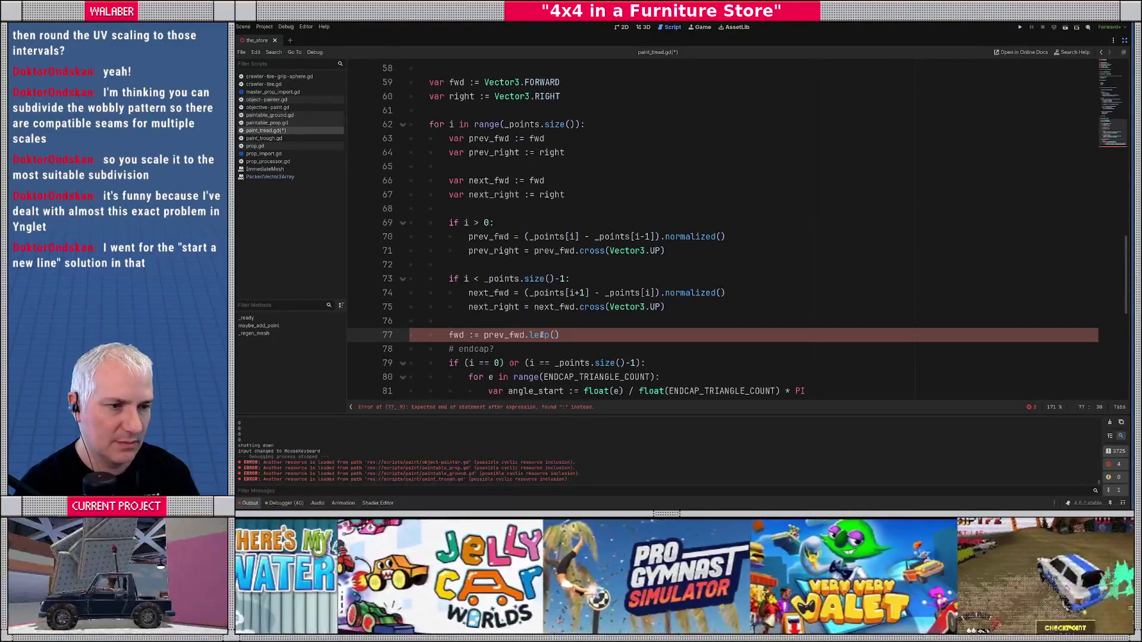
text(next_fwd)
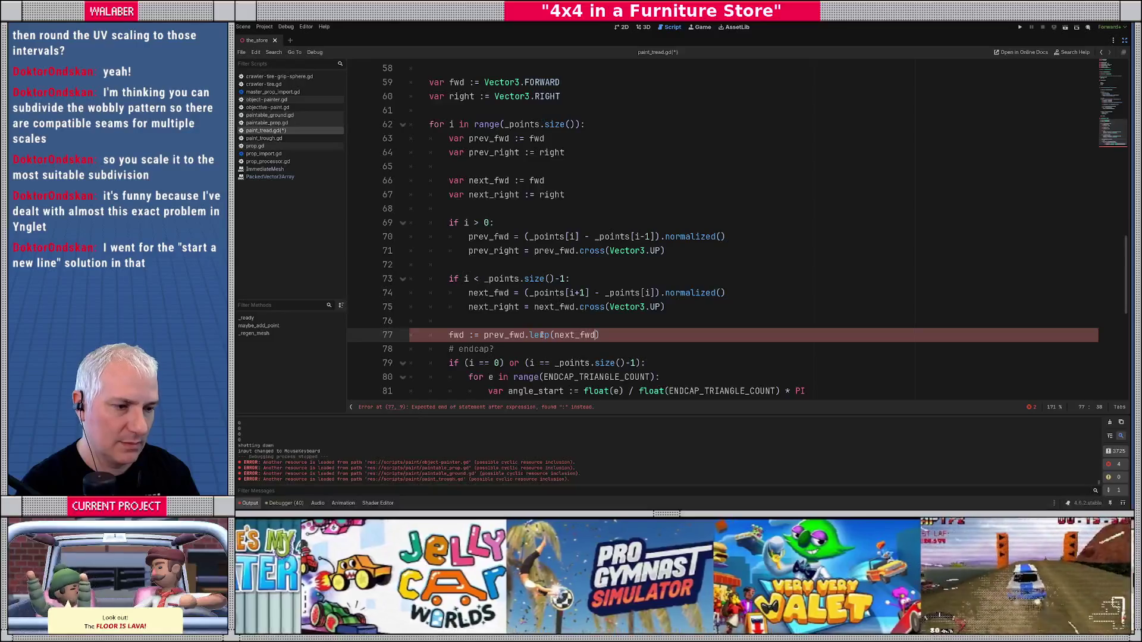
text(,)
text( 0.5).normal)
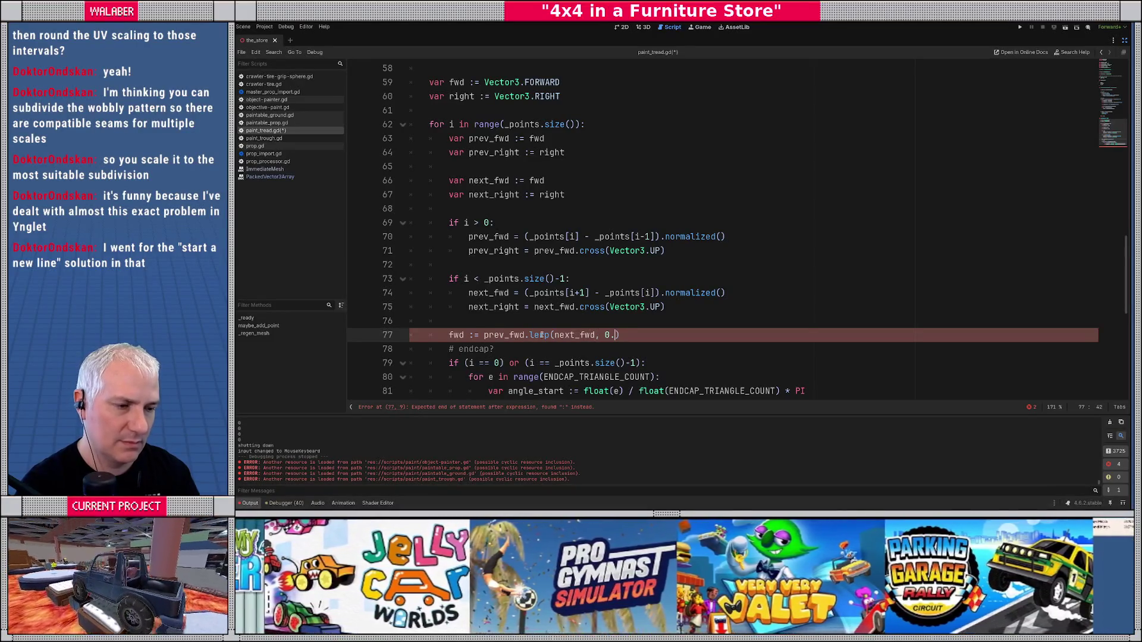
text(ized()
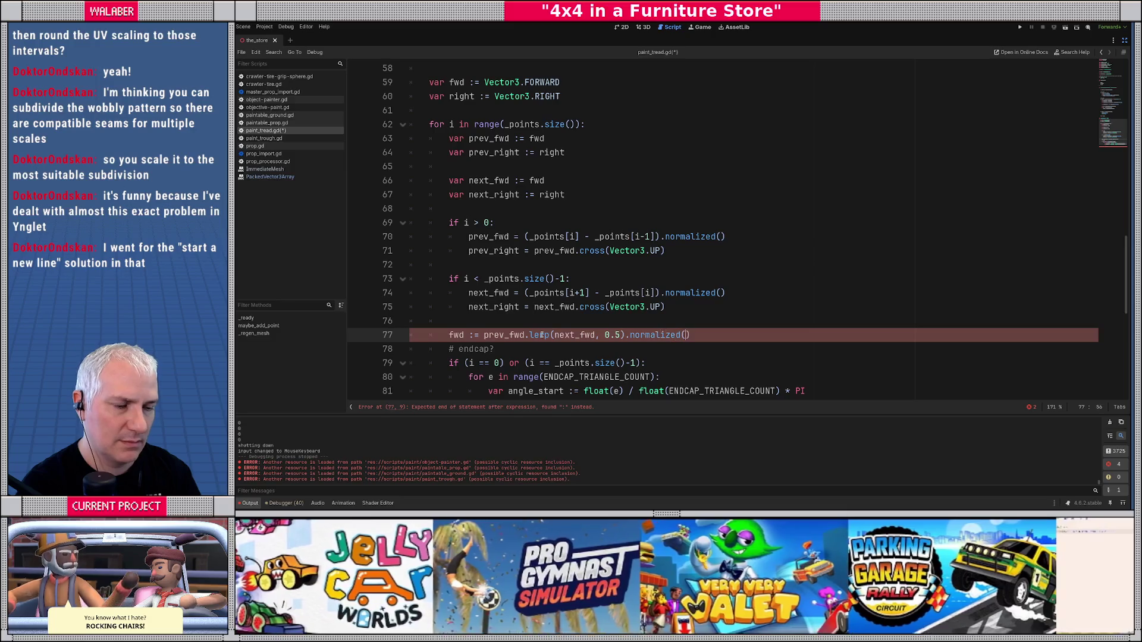
key(Return)
key(Return)
- Turn fwd's ':=' into a plain '=' and start a 'right =' line below it
scroll(556, 324, down, 4)
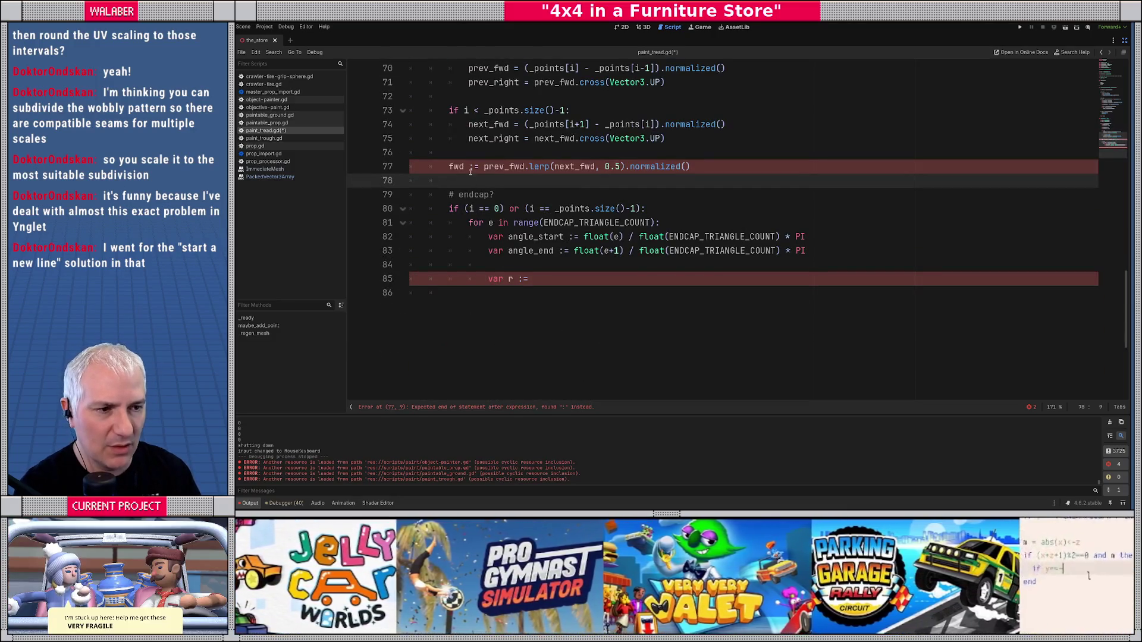
click(470, 168)
key(Delete)
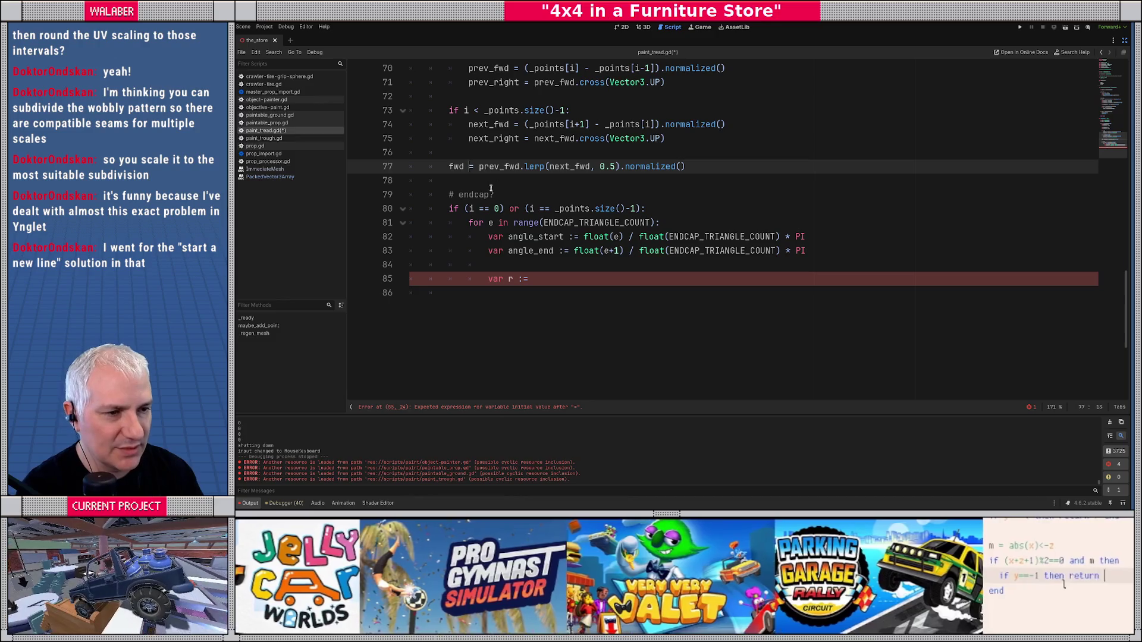
key(Down)
text(r)
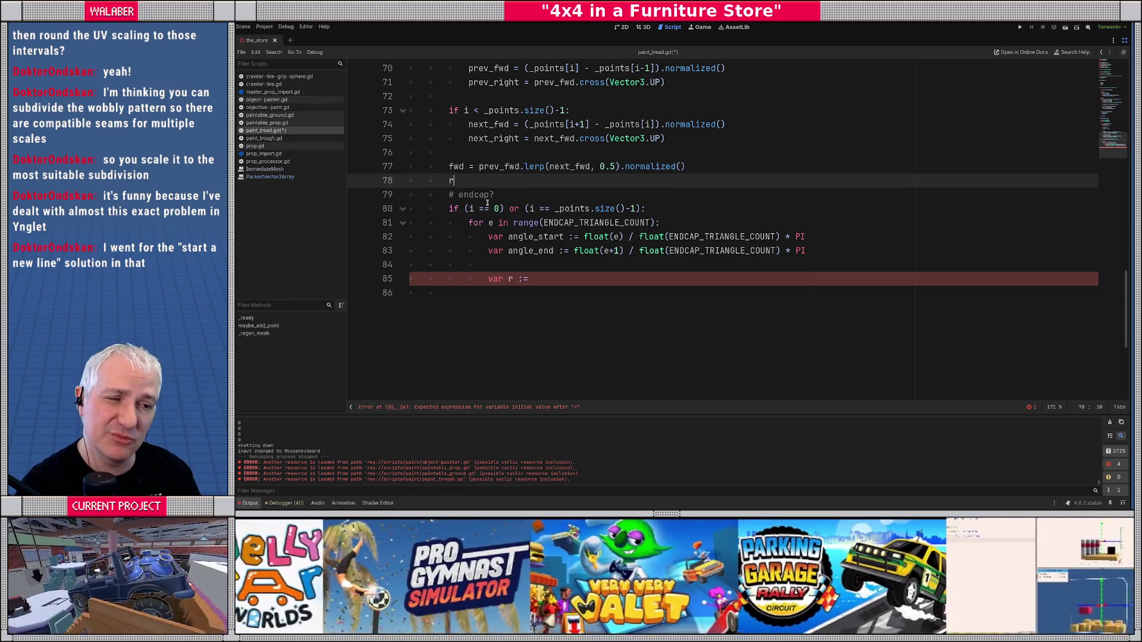
text(ight =)
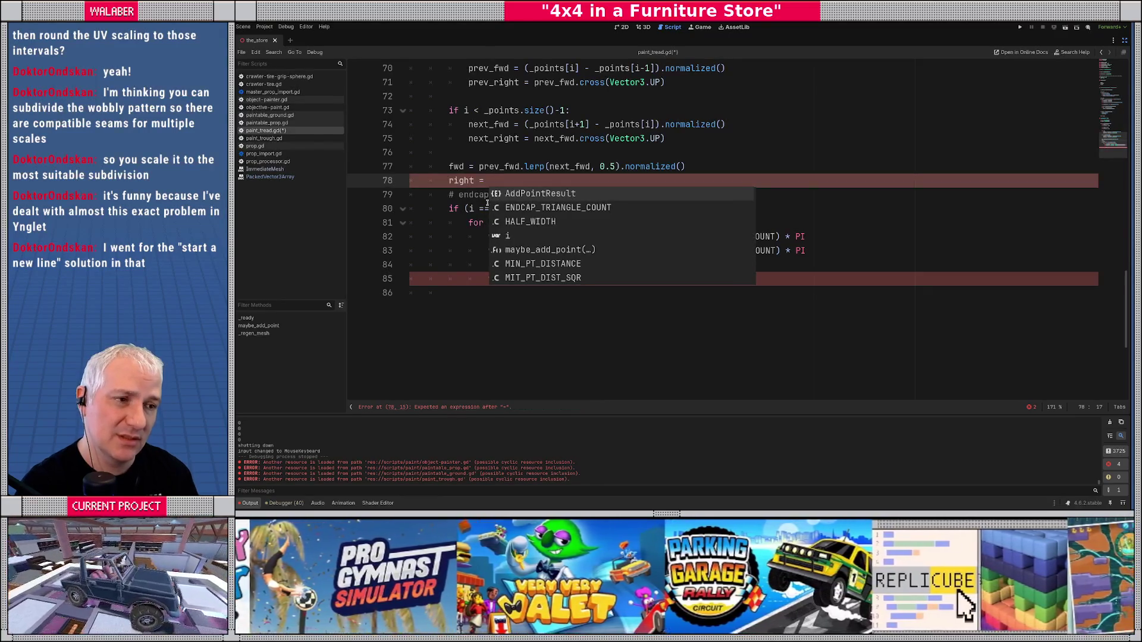
- Delete the prev_right and next_right declarations and their assignment lines
key(Escape)
scroll(485, 185, up, 2)
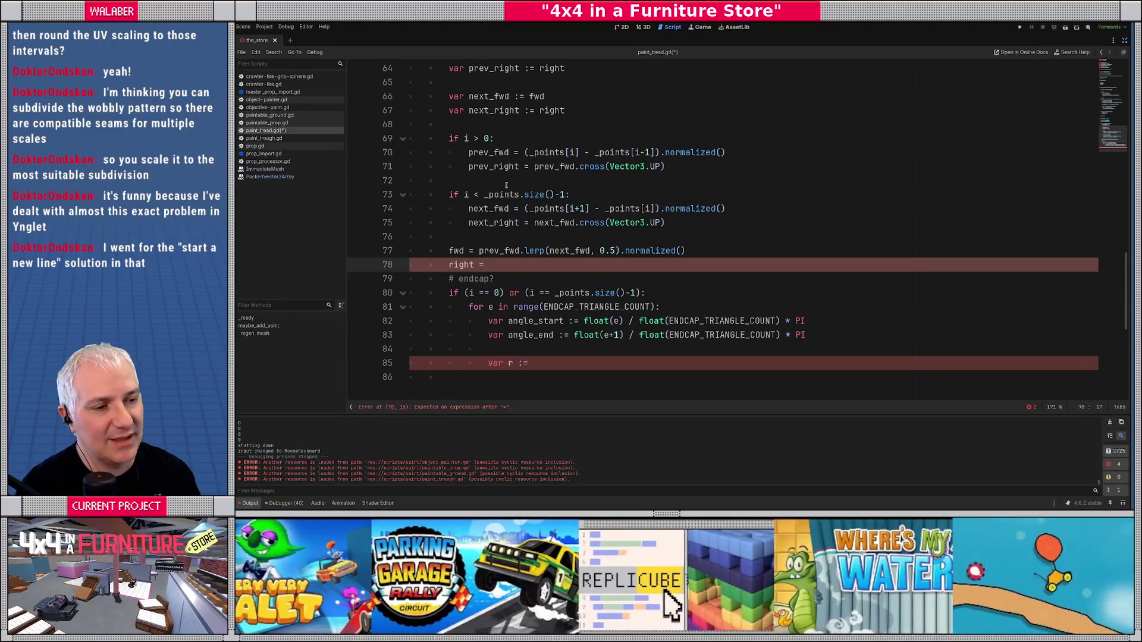
scroll(473, 195, up, 1)
click(451, 110)
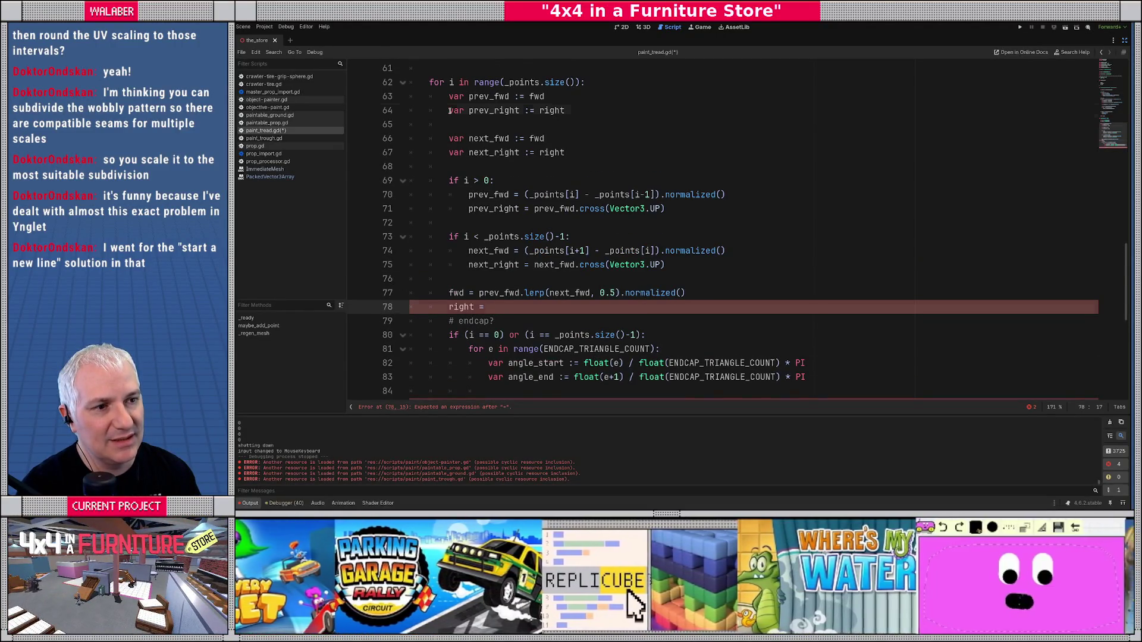
key(ctrl+shift+k)
key(Down)
key(Down)
key(ctrl+shift+k)
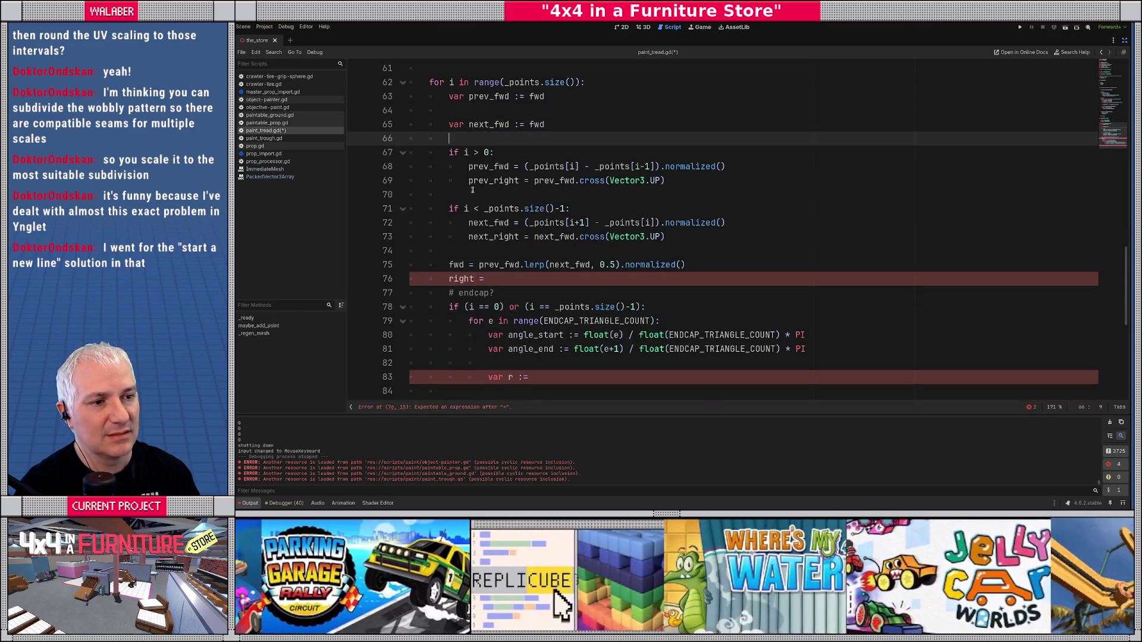
click(467, 182)
key(ctrl+shift+k)
key(Down)
key(Down)
key(Down)
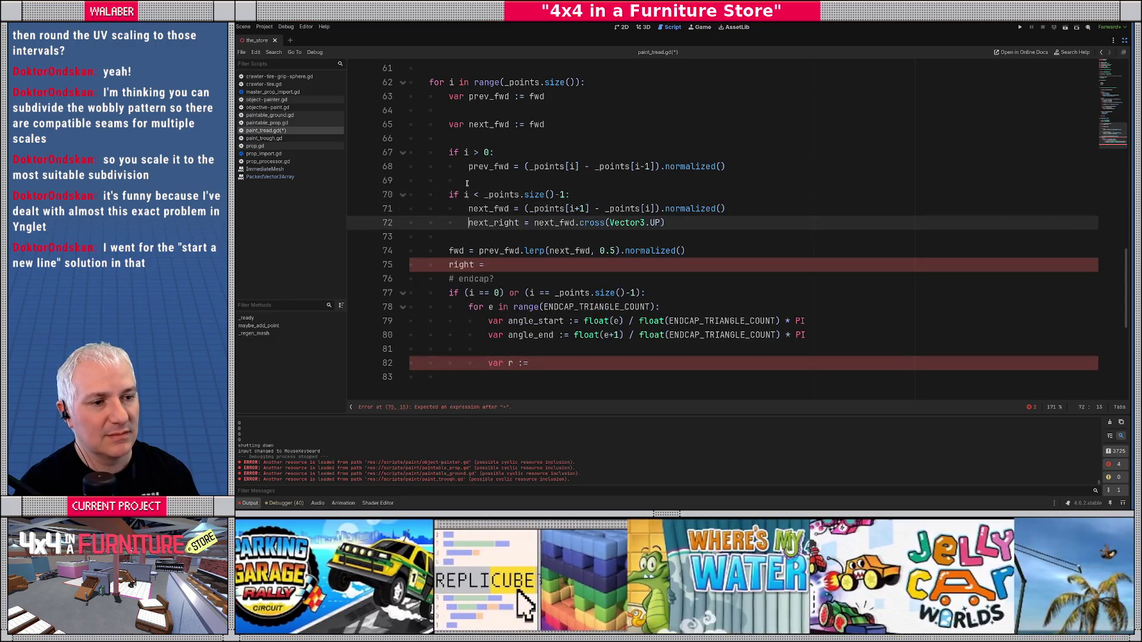
key(ctrl+shift+k)
key(Down)
key(Down)
- Complete the line as right = fwd.cross(Vector3.UP)
key(End)
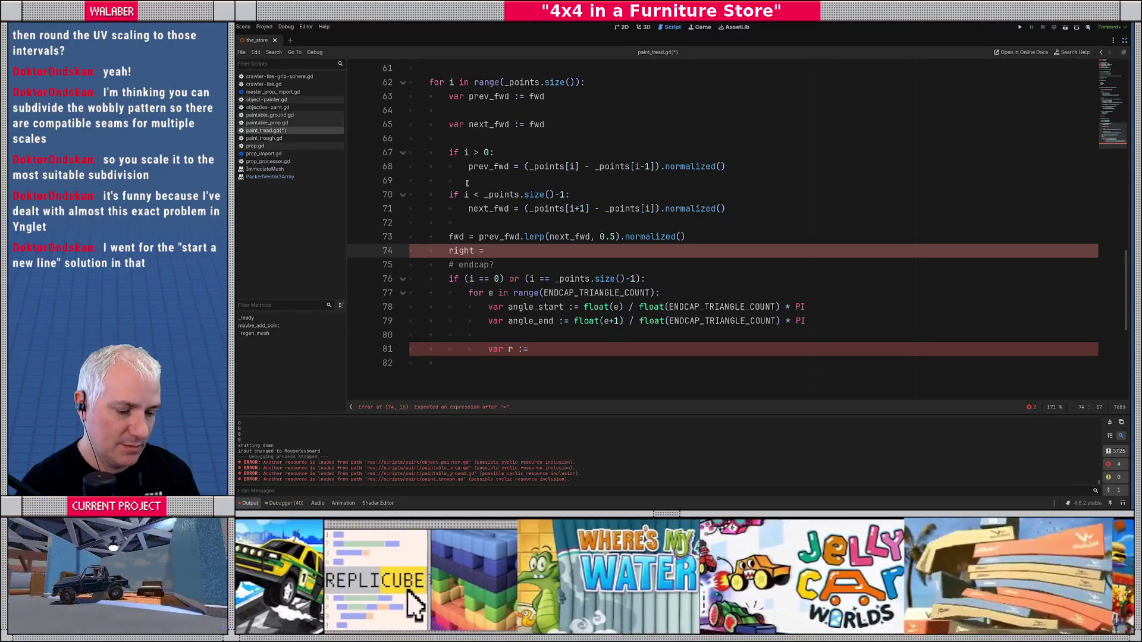
text(fwd.c)
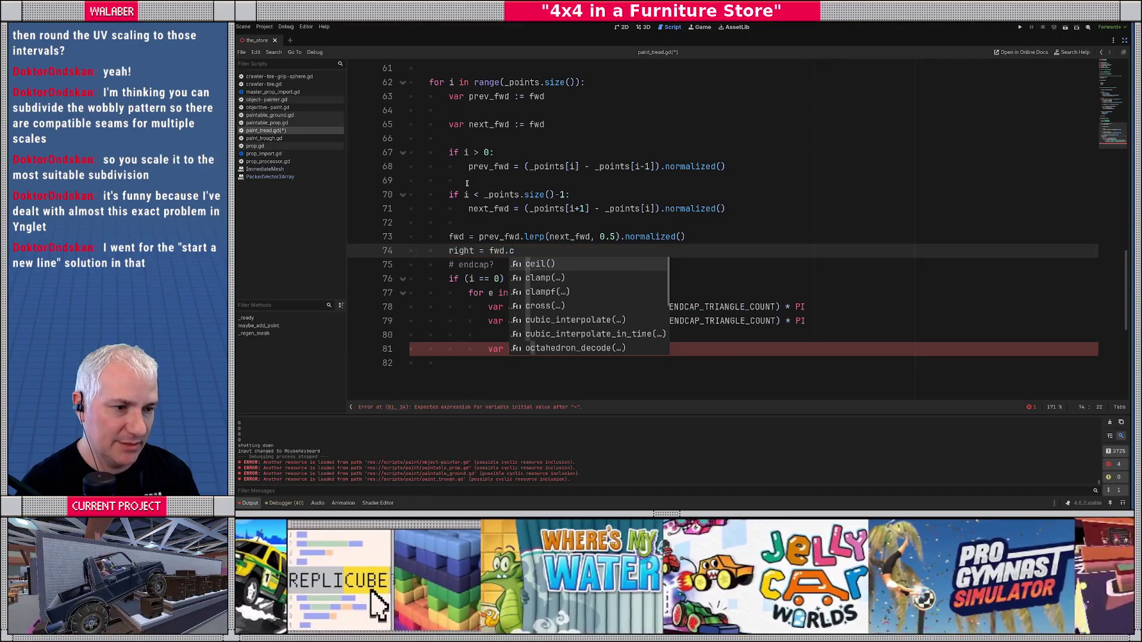
text(r)
key(Return)
text(Vector)
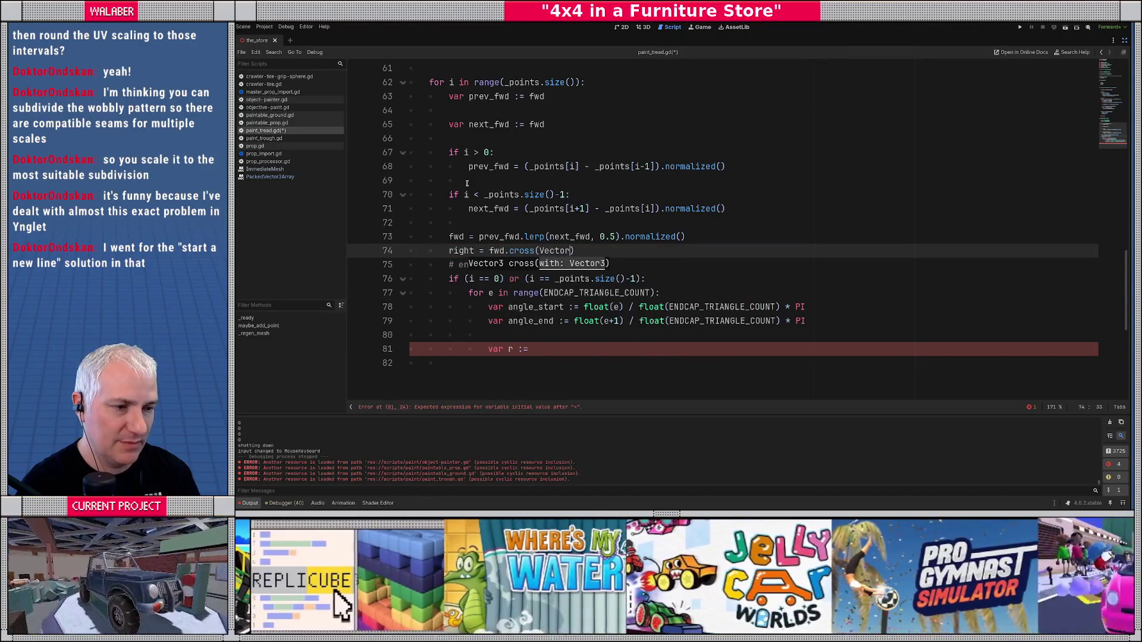
text(3.UP)
key(End)
key(Return)
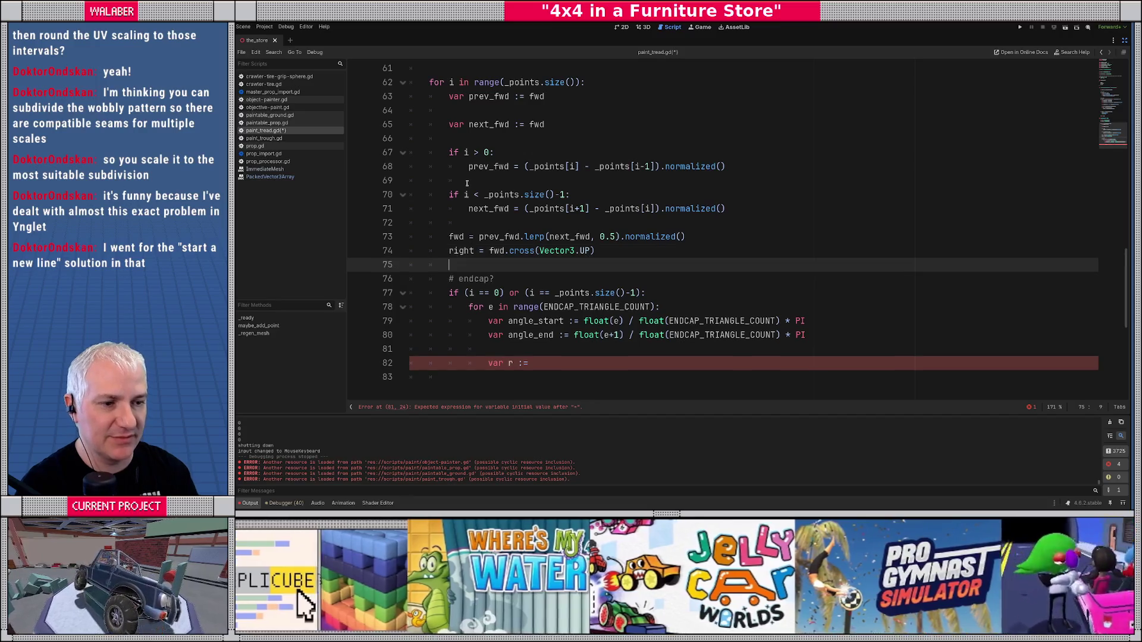
scroll(480, 244, down, 1)
click(548, 320)
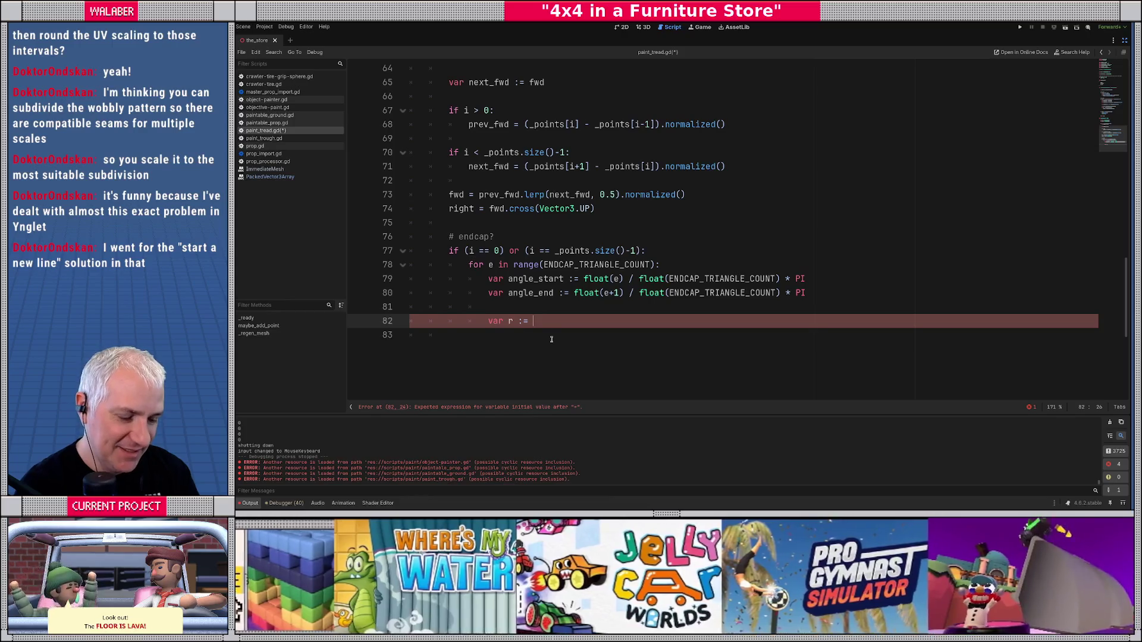
- Define var r_start := right.rotated(Vector3.UP, angle_start) in the endcap loop
text(right.rot)
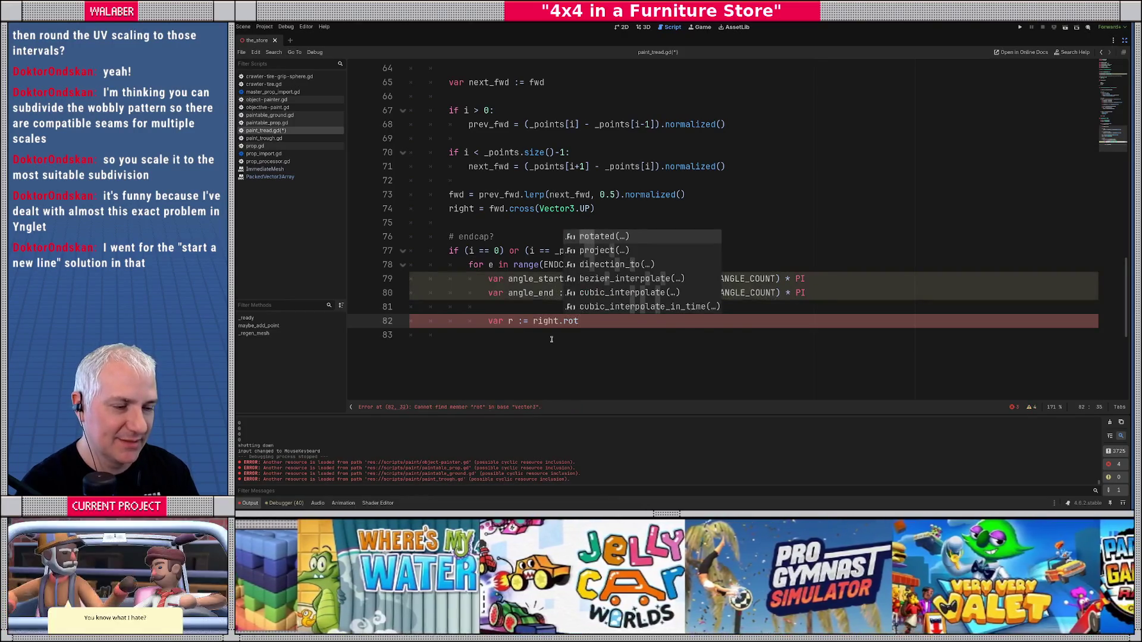
key(Return)
text(Vector3.UP)
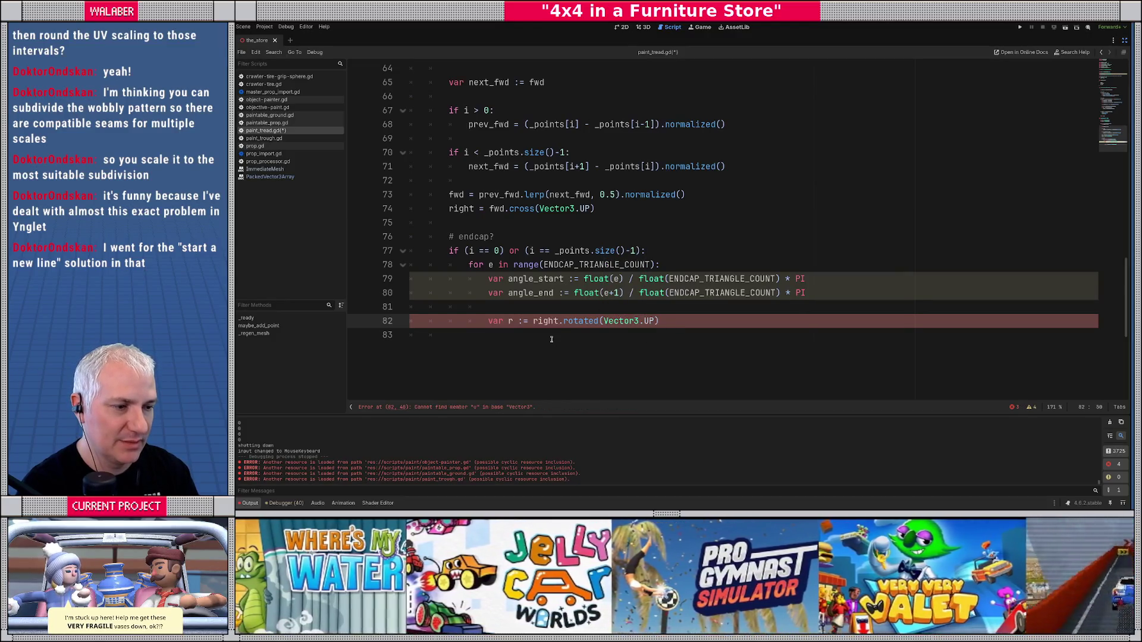
text(,)
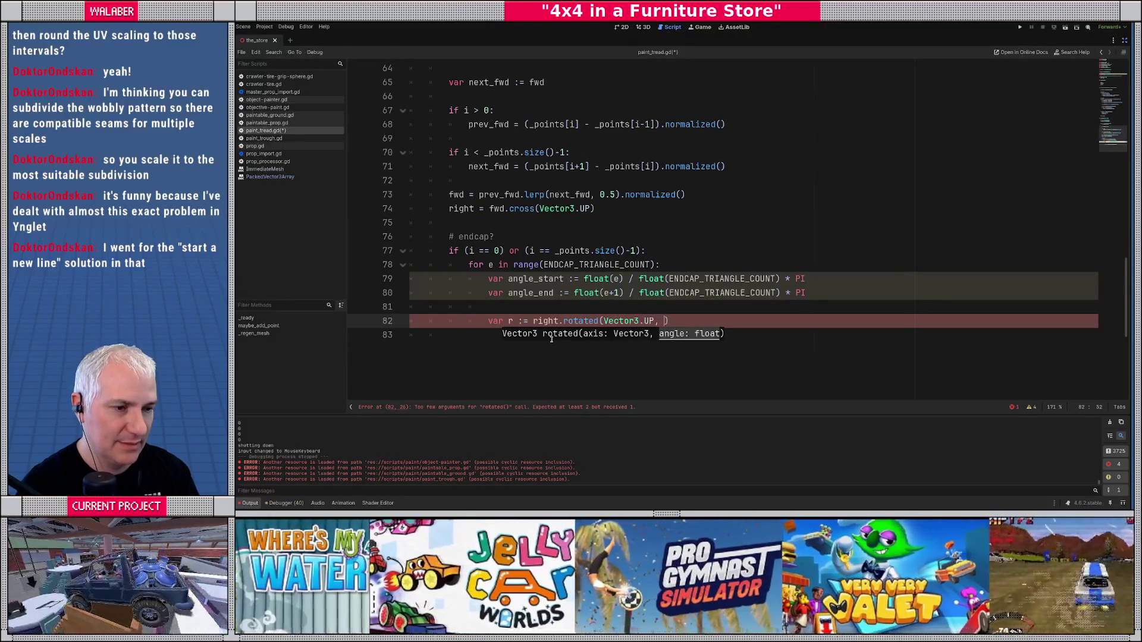
text( angle_s)
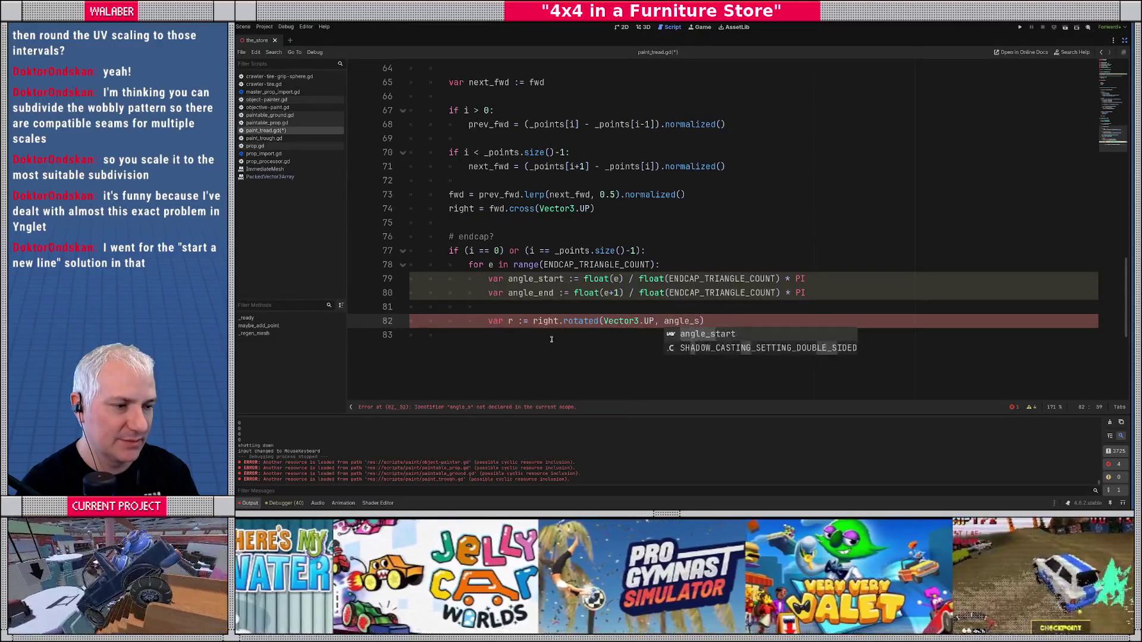
key(Return)
click(514, 321)
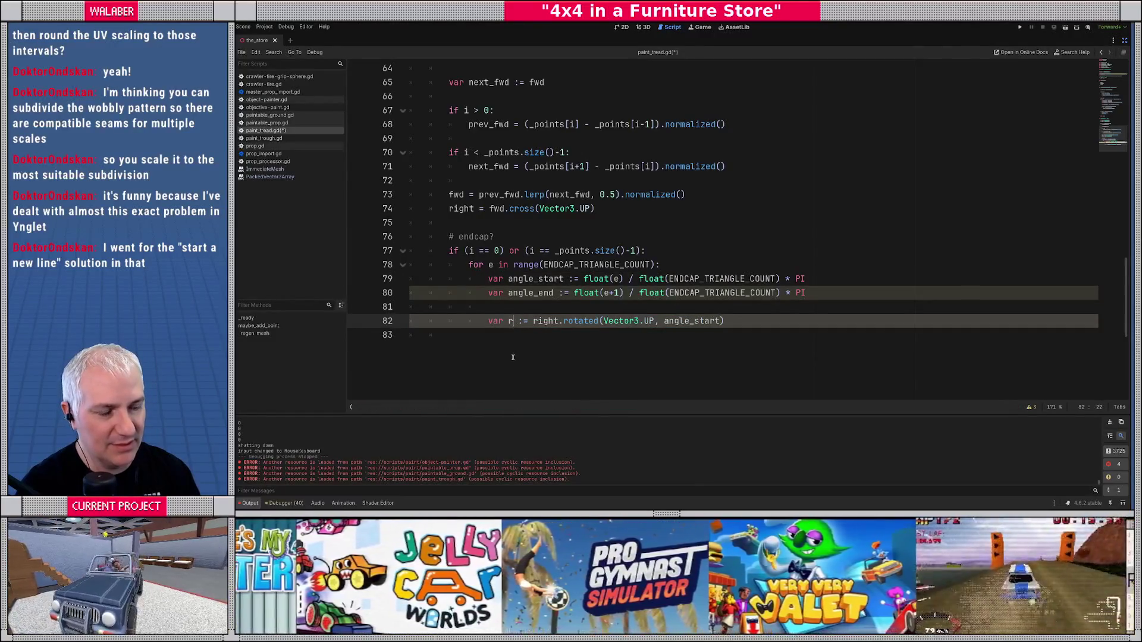
text(_)
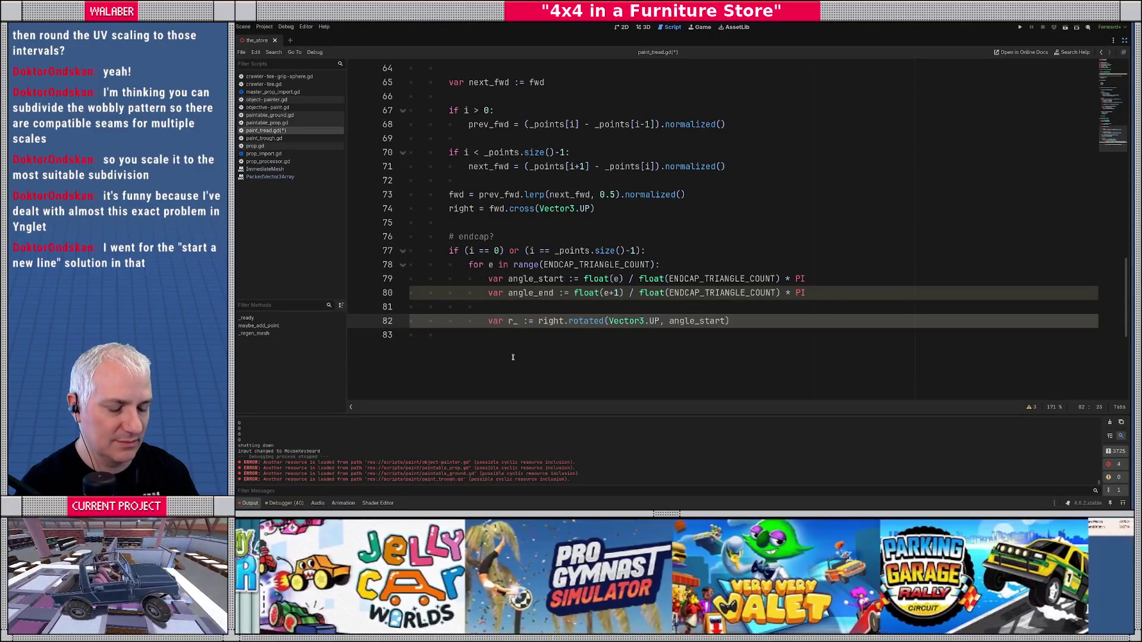
text(start)
- Copy that line as r_end, rotating right by angle_end instead
key(End)
key(shift+Home)
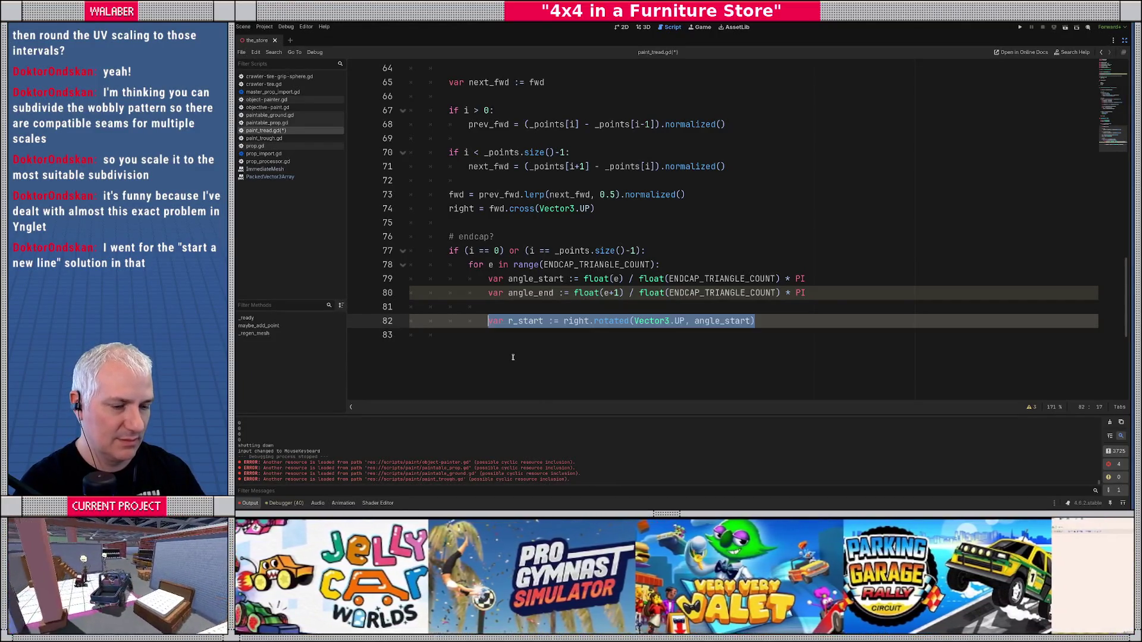
key(ctrl+c)
key(End)
key(Return)
key(ctrl+v)
drag(518, 335, 542, 335)
text(end)
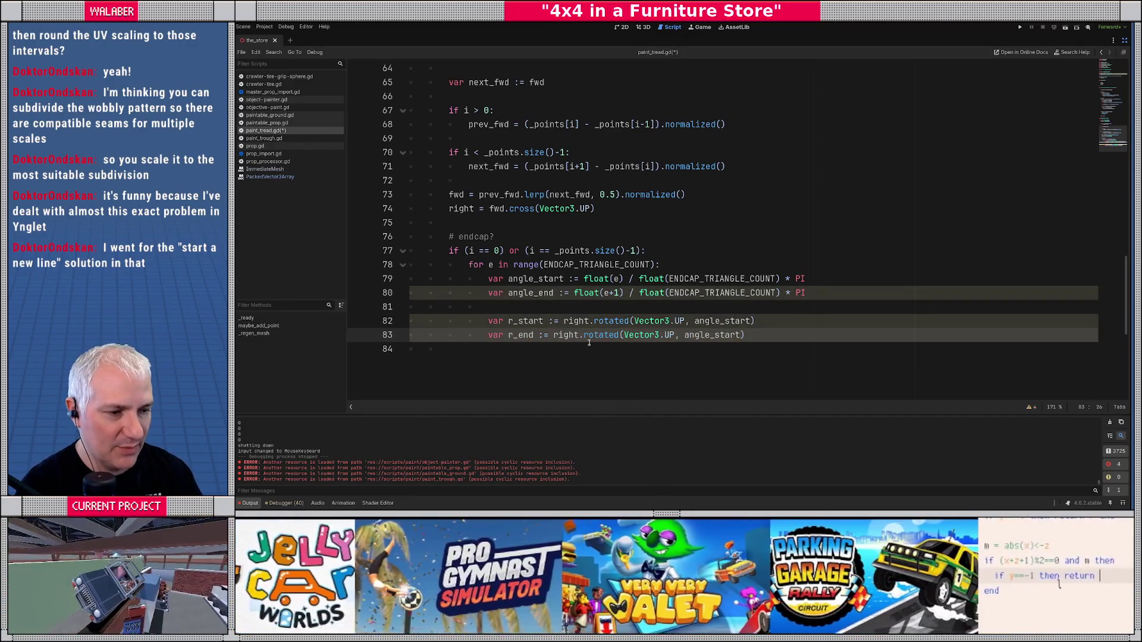
double_click(702, 335)
text(an)
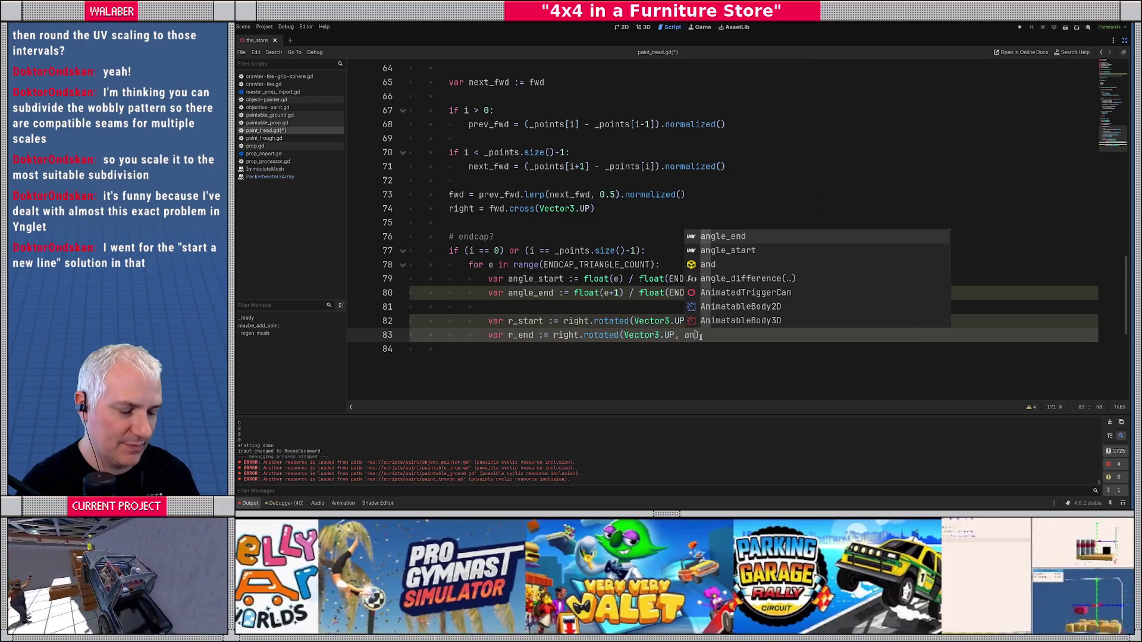
text(gle_)
key(Return)
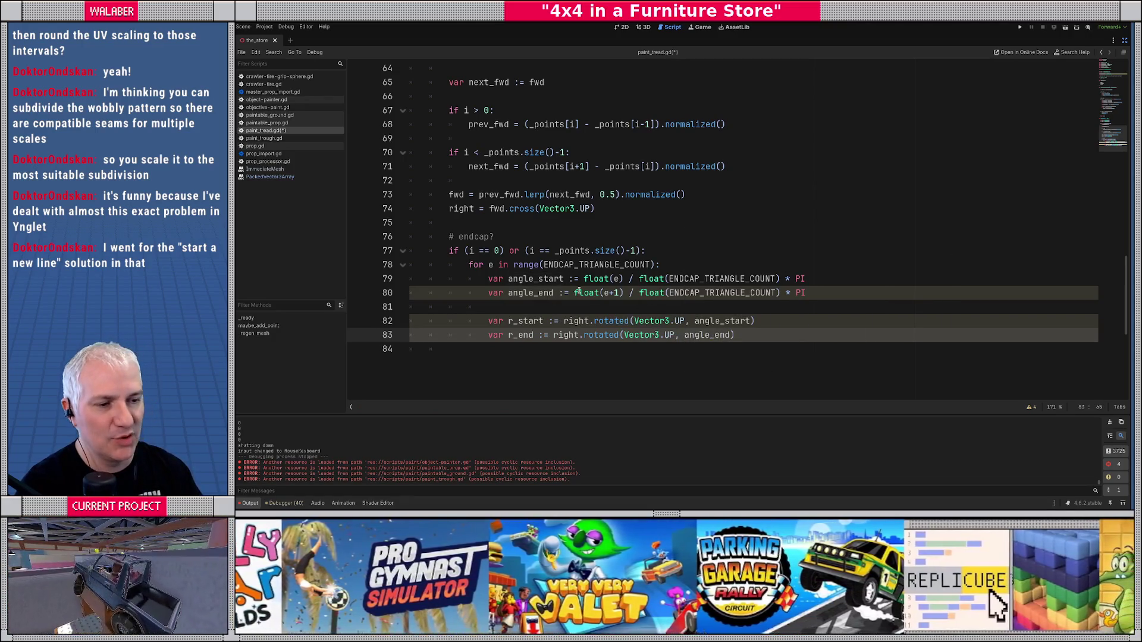
- Add two blank lines after the r_end line
scroll(596, 324, down, 1)
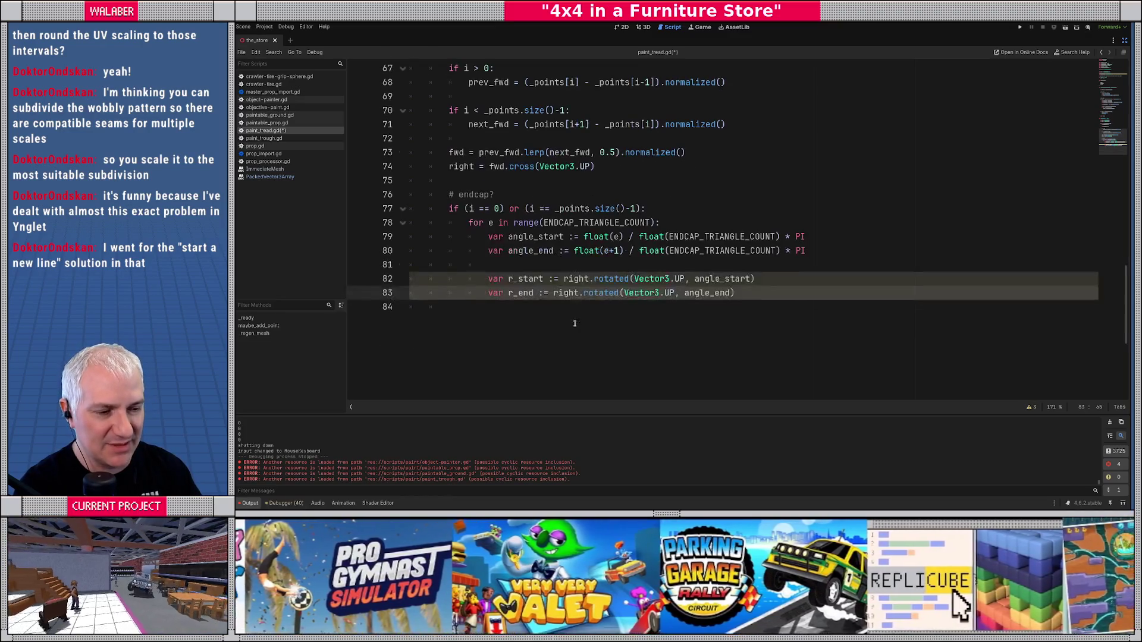
click(741, 295)
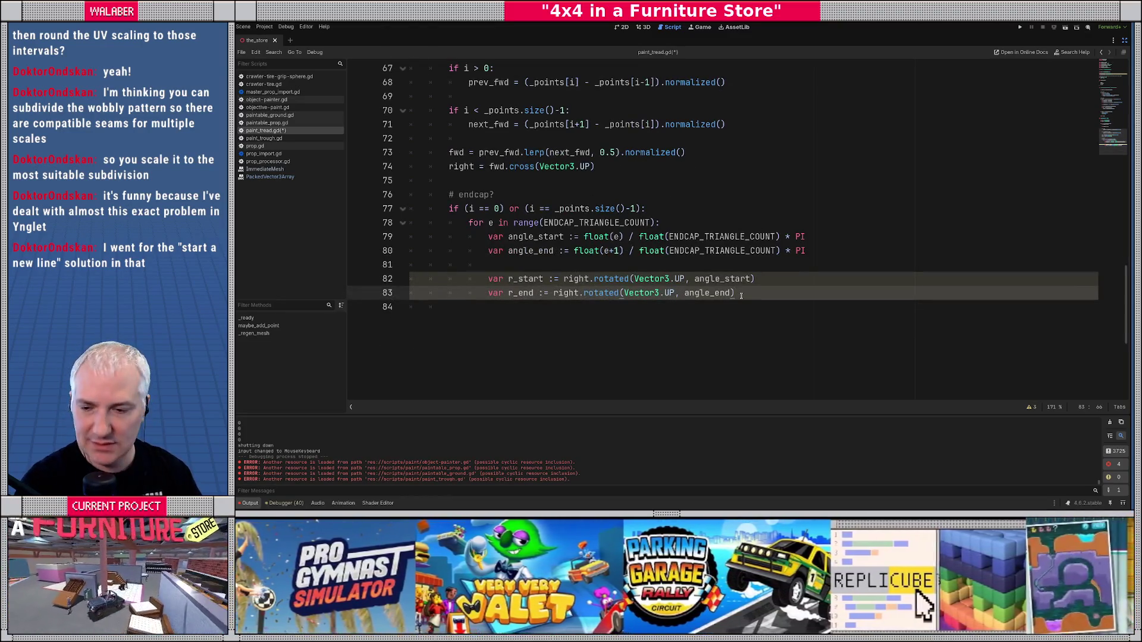
key(Return)
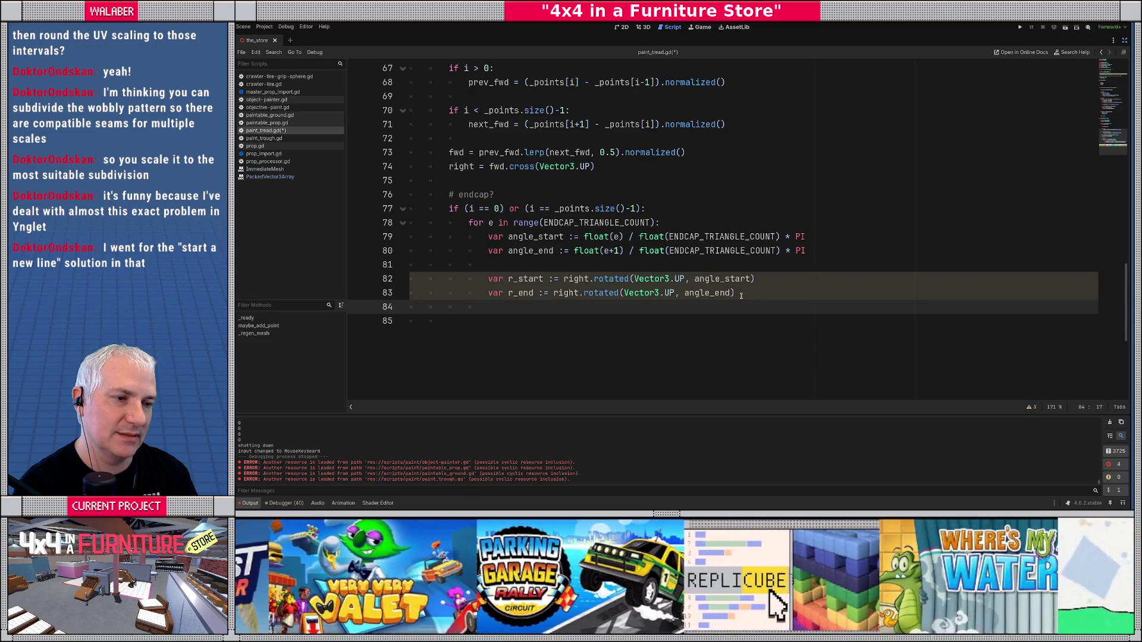
key(Return)
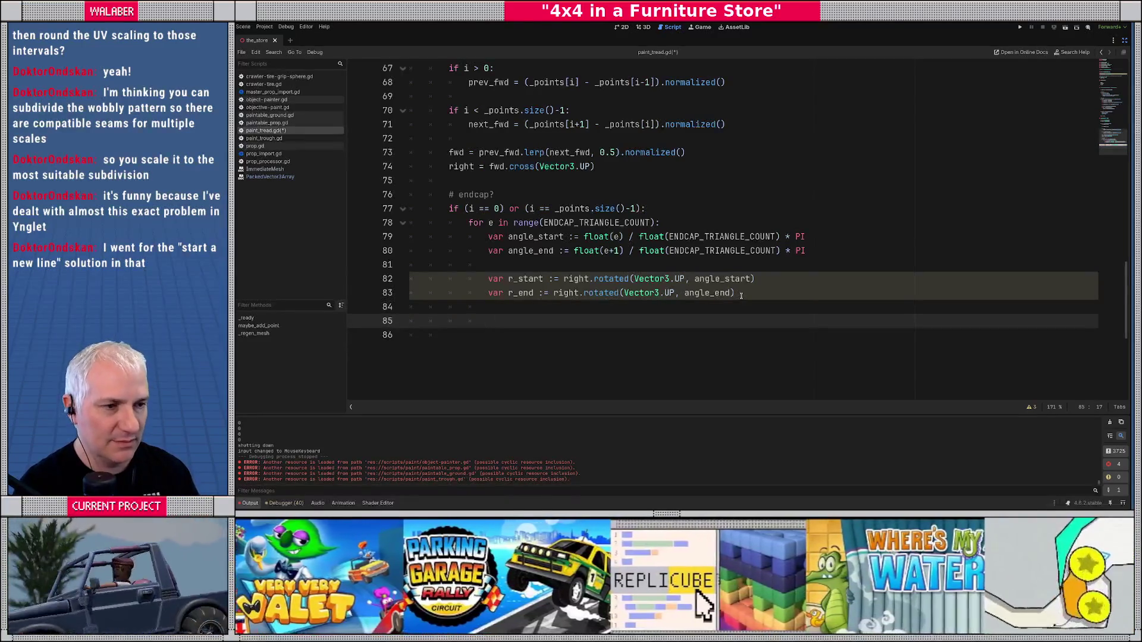
scroll(741, 296, up, 5)
click(514, 152)
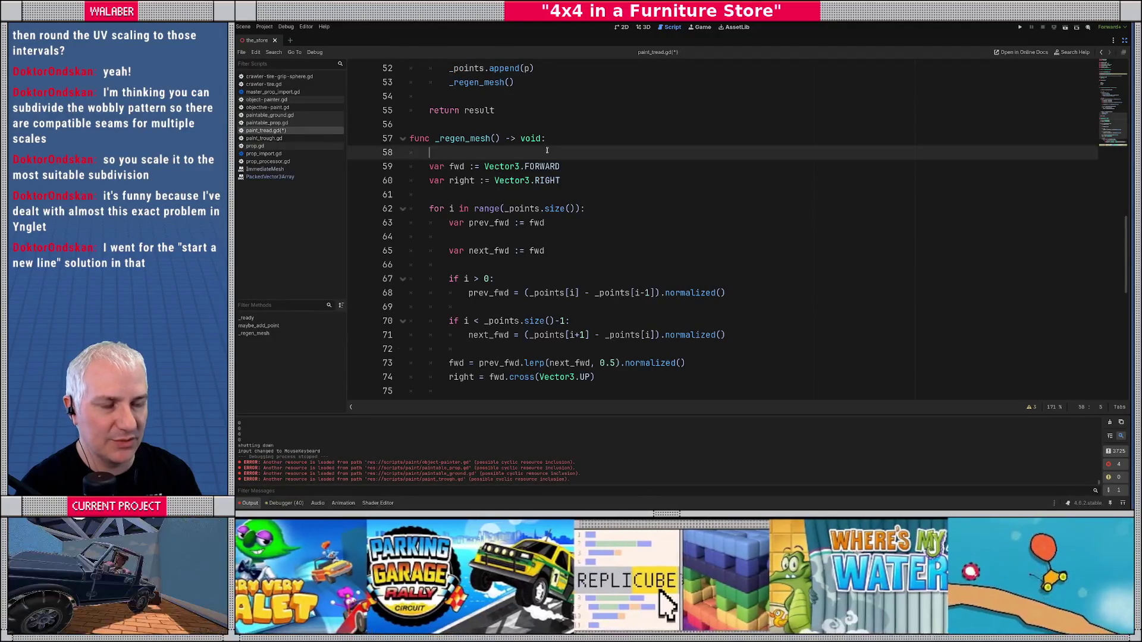
- Start _regen_mesh with _mesh.clear_surfaces() and _mesh.surface_begin(Mesh.PRIMITIVE_TRIANGLES, _mat_instance)
key(Return)
text(_mesh.cl)
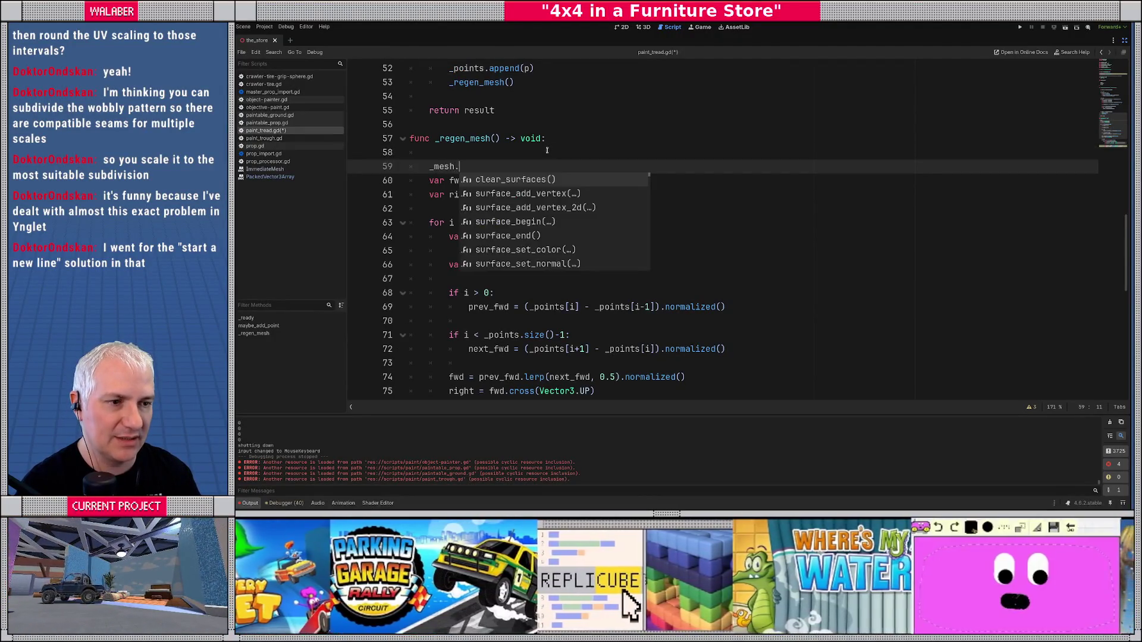
key(Return)
key(Return)
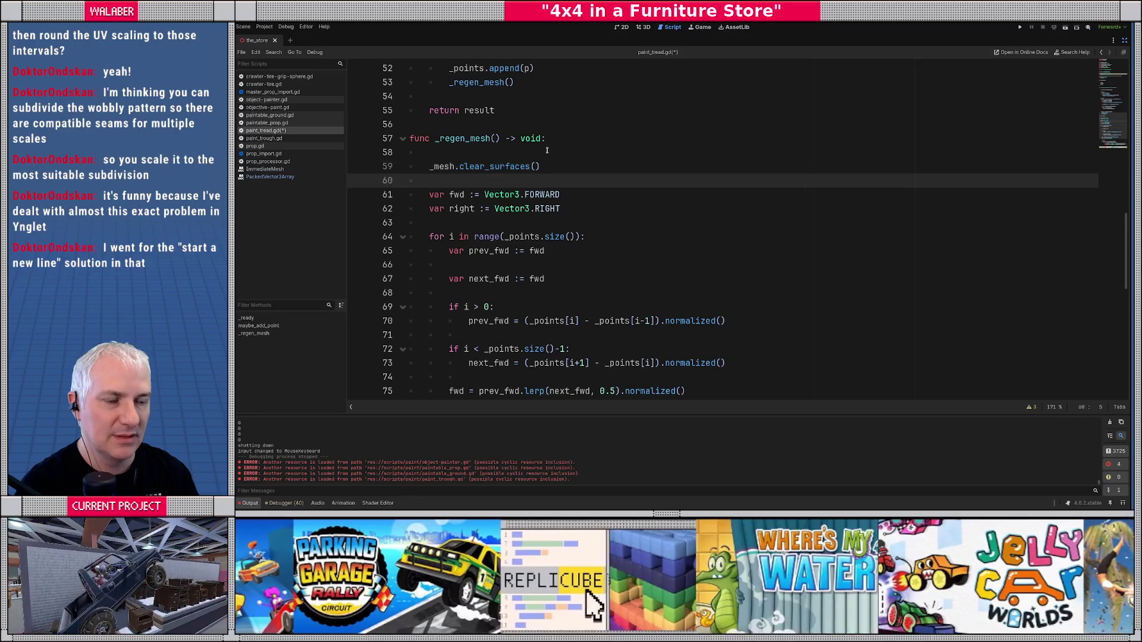
text(_mesh.st)
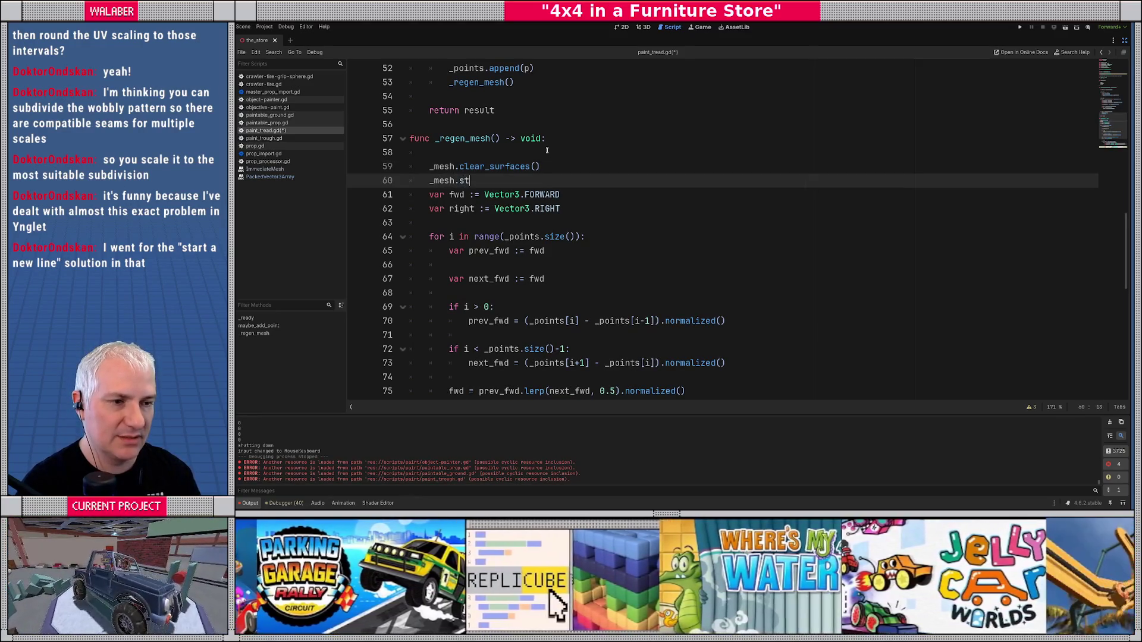
key(BackSpace)
key(BackSpace)
text(be)
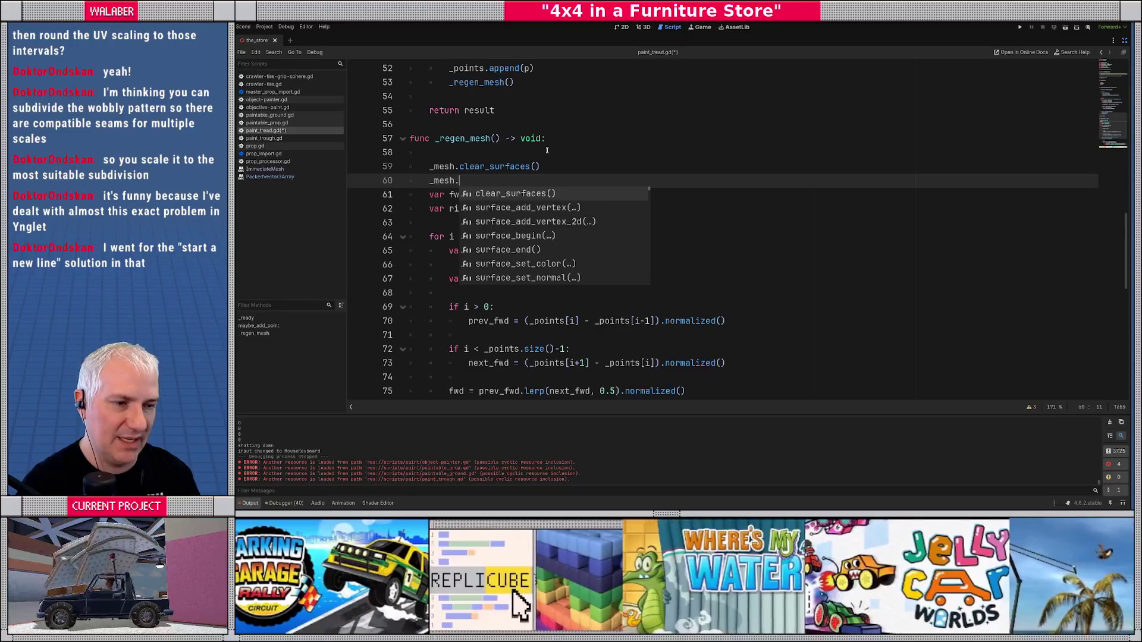
key(Return)
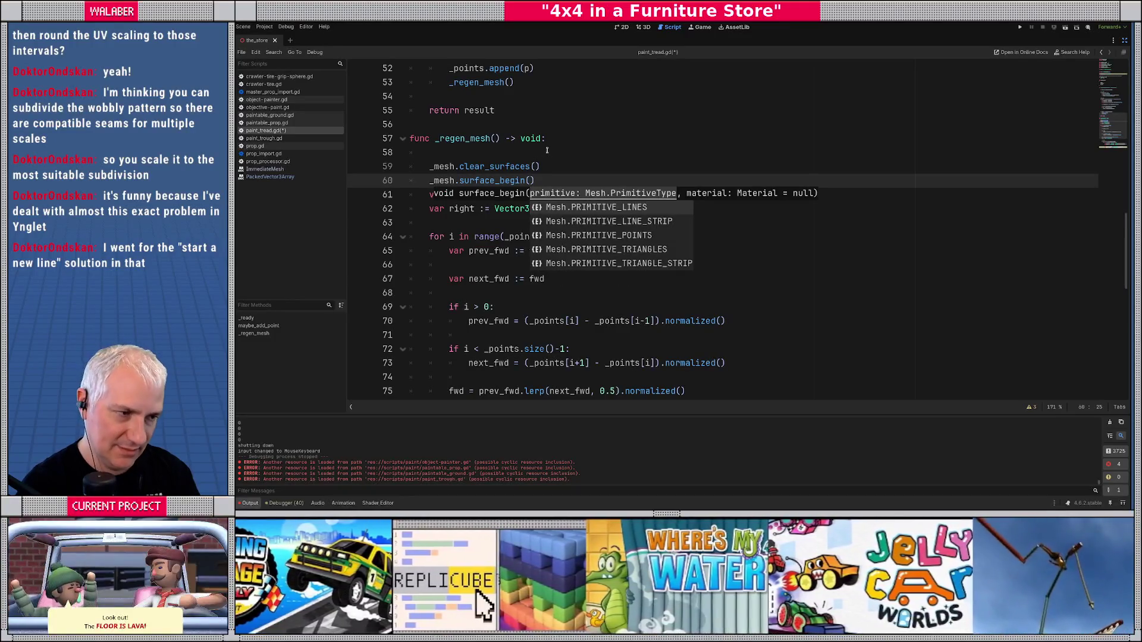
key(Down)
key(Down)
key(Down)
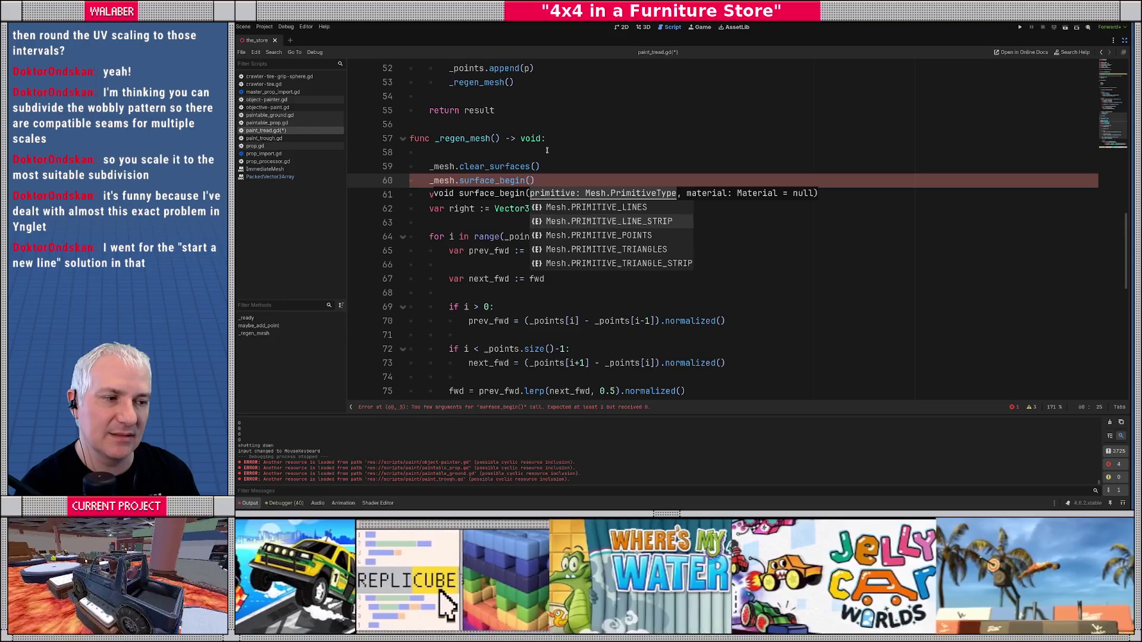
key(Return)
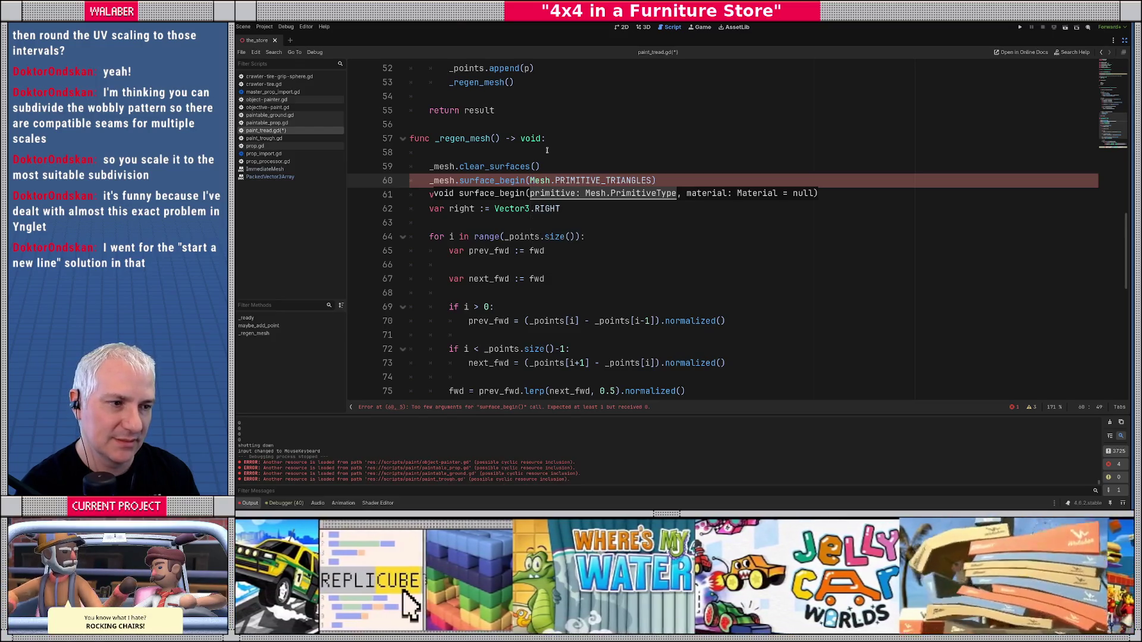
text(, _m)
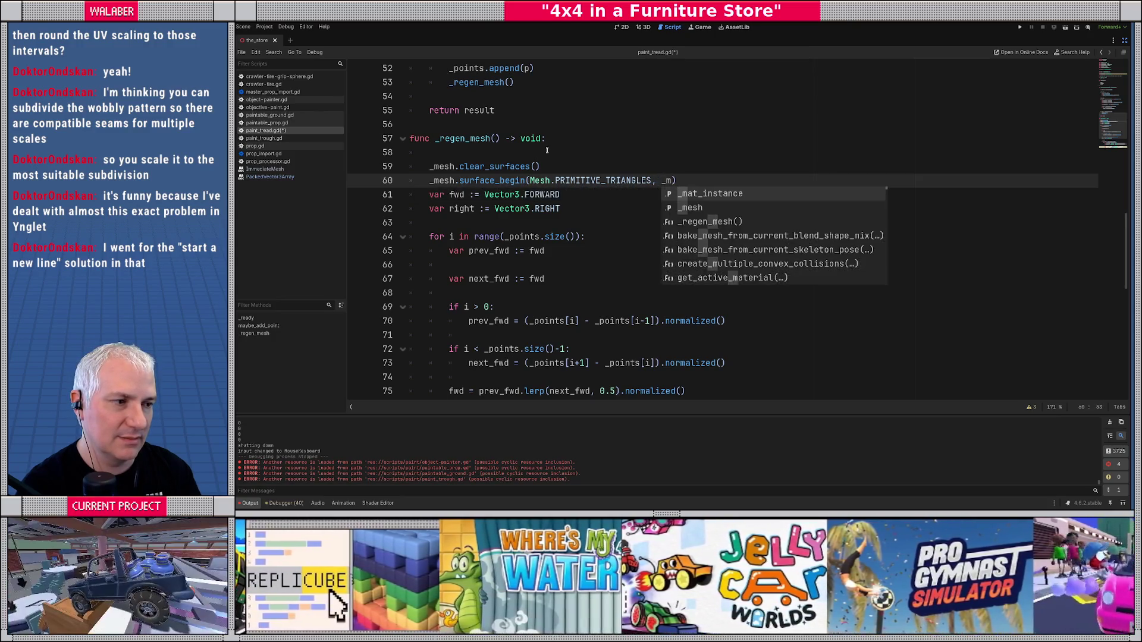
key(Return)
- Declare _mat_instance explicitly as ShaderMaterial by changing ':=' to ':' on line 15
scroll(547, 151, up, 8)
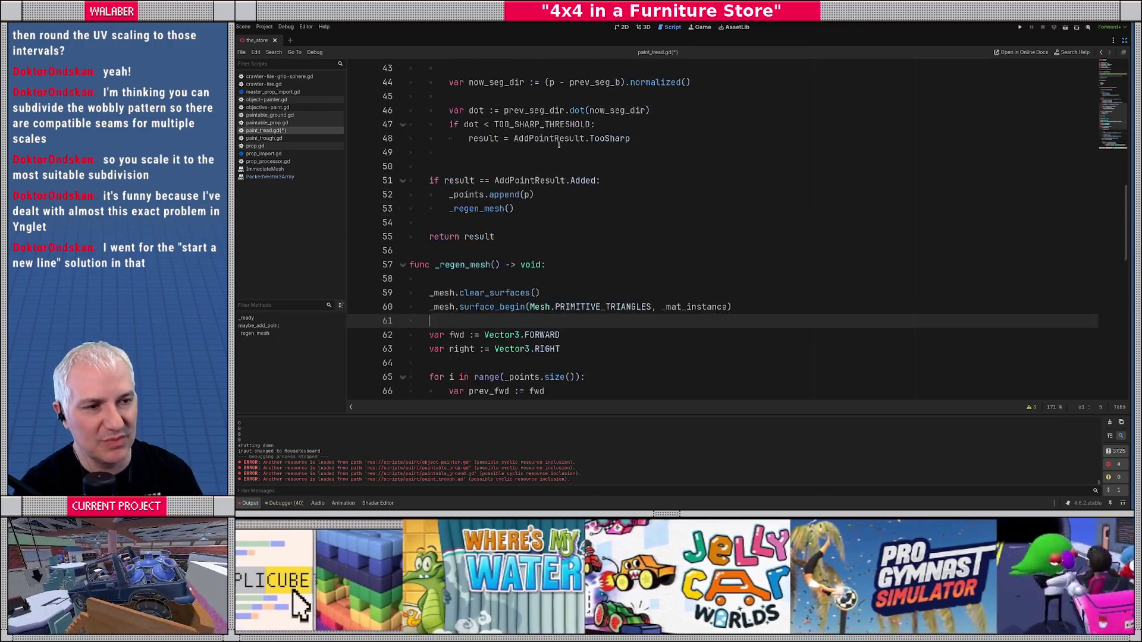
scroll(433, 154, up, 3)
scroll(446, 178, down, 10)
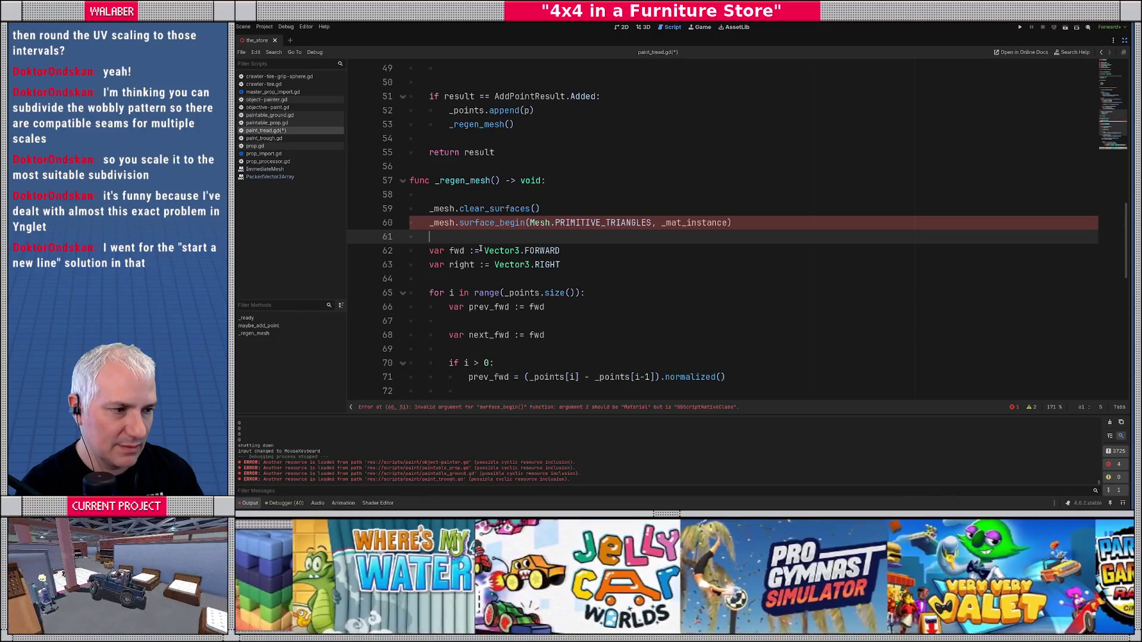
ctrl+click(684, 222)
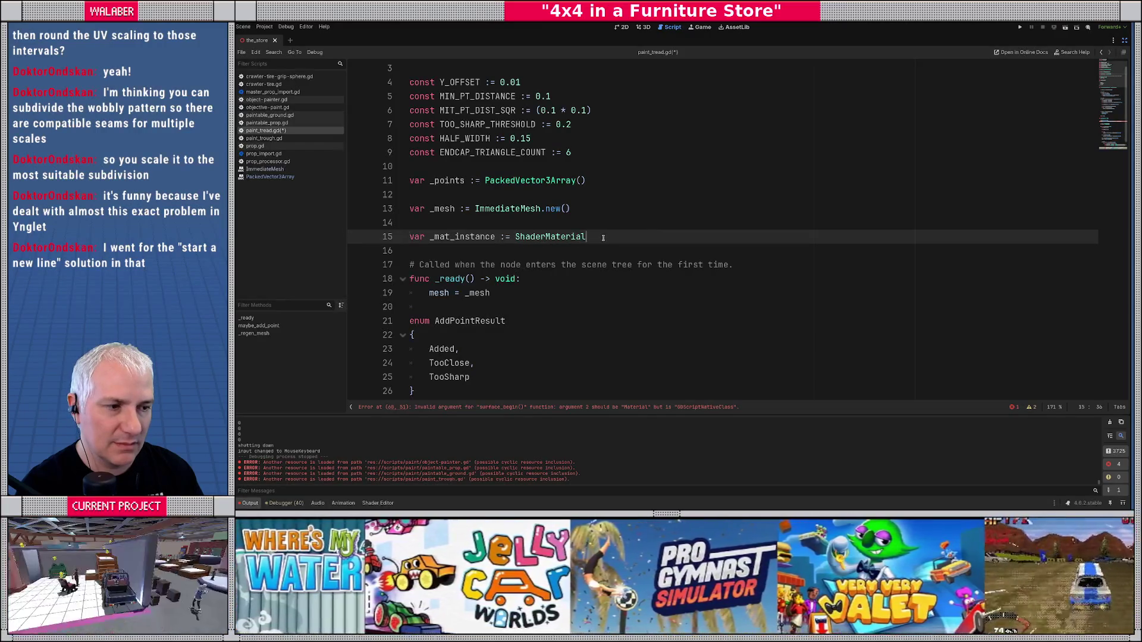
key(Delete)
scroll(562, 272, down, 15)
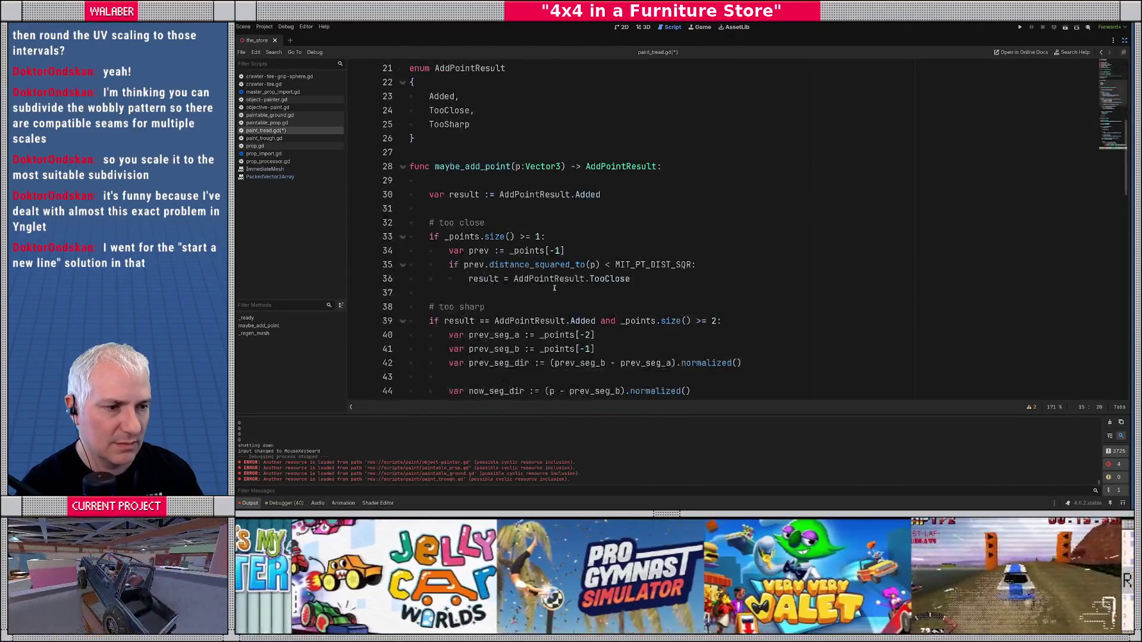
click(500, 167)
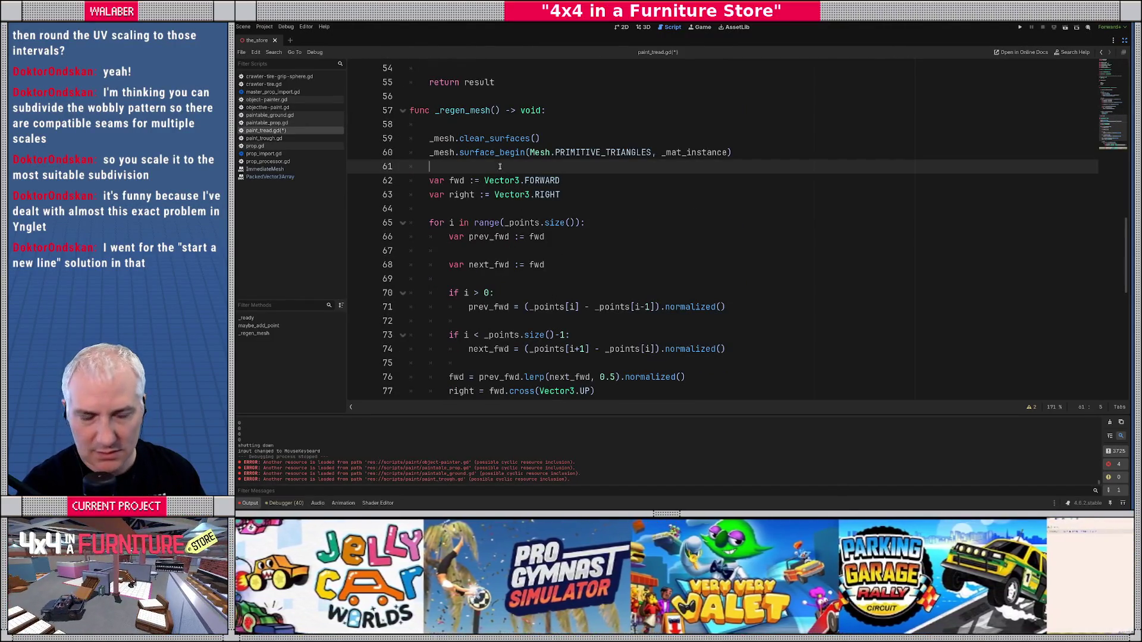
scroll(470, 208, down, 5)
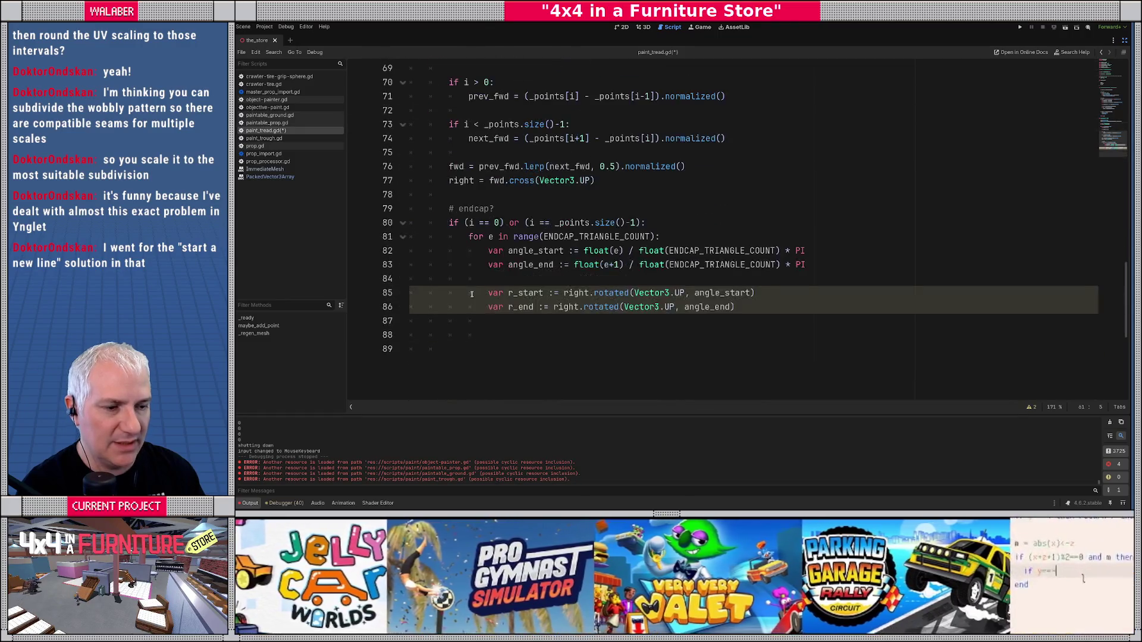
- Insert an empty _mesh.surface_add_vertex() call in the endcap loop
click(496, 323)
key(Return)
text(_)
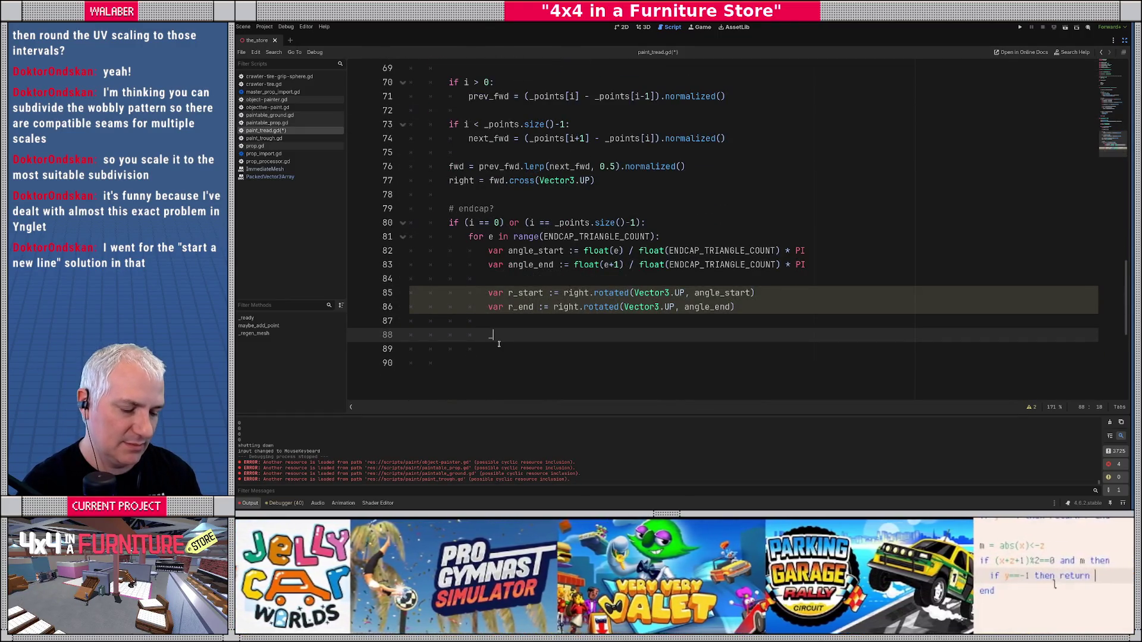
text(mesh.ver)
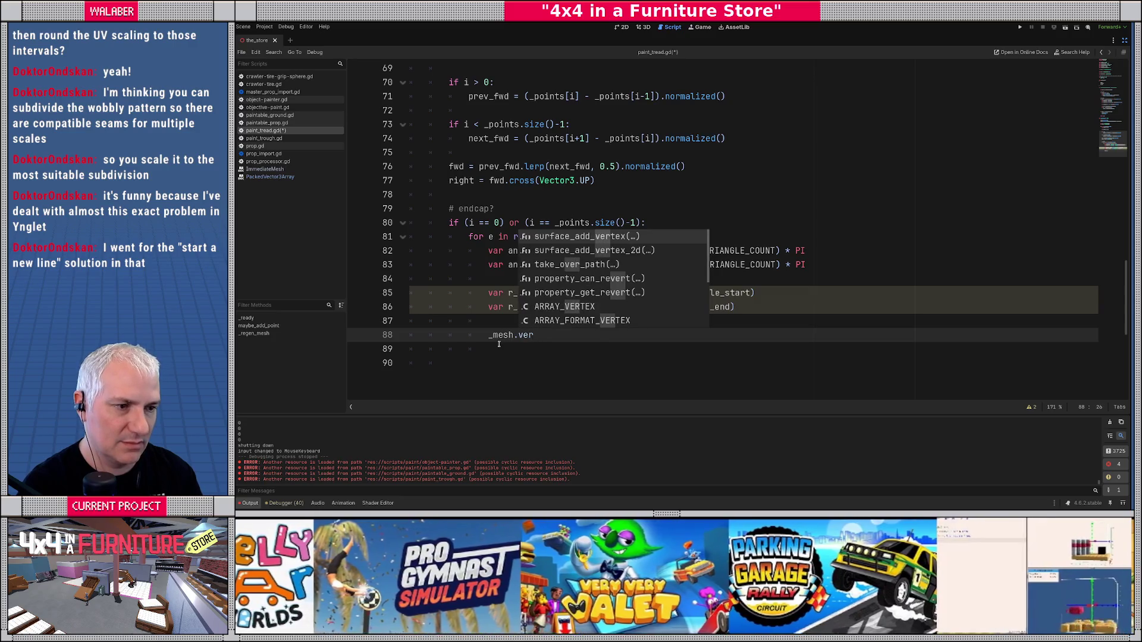
key(Return)
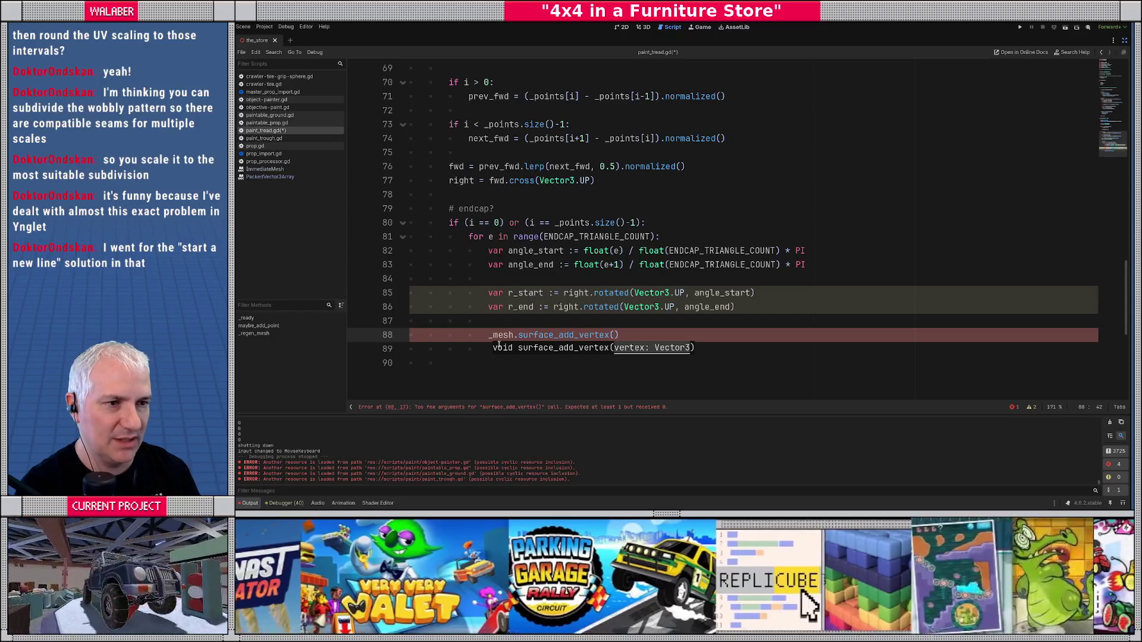
- Add 'var p := _points[i]' at the top of the points loop
scroll(387, 272, up, 3)
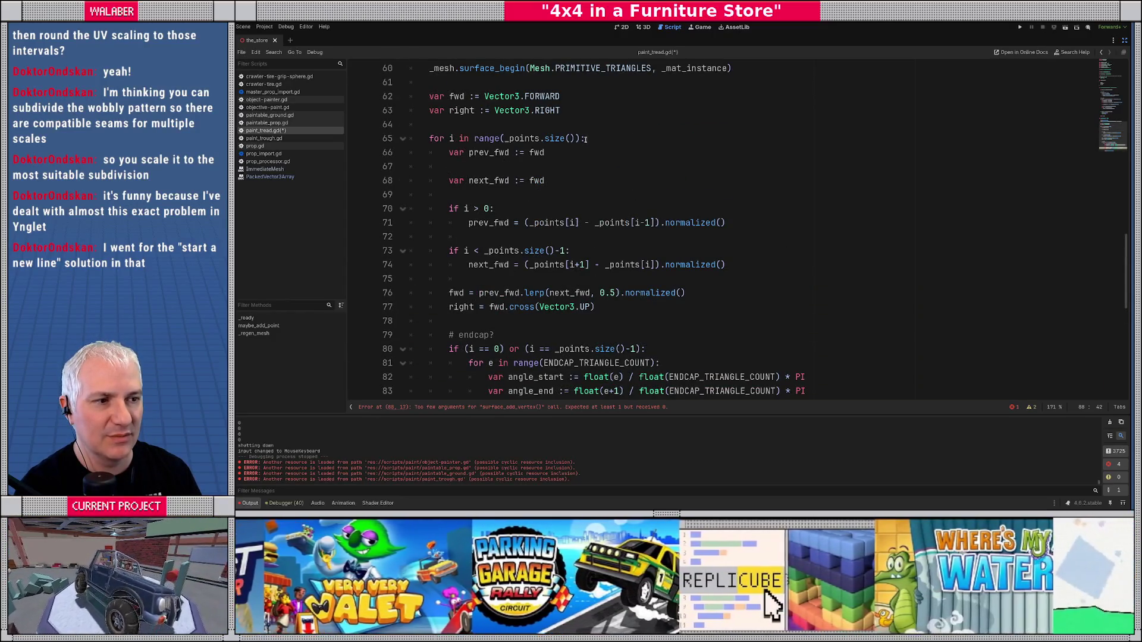
click(598, 139)
key(Return)
text(var p )
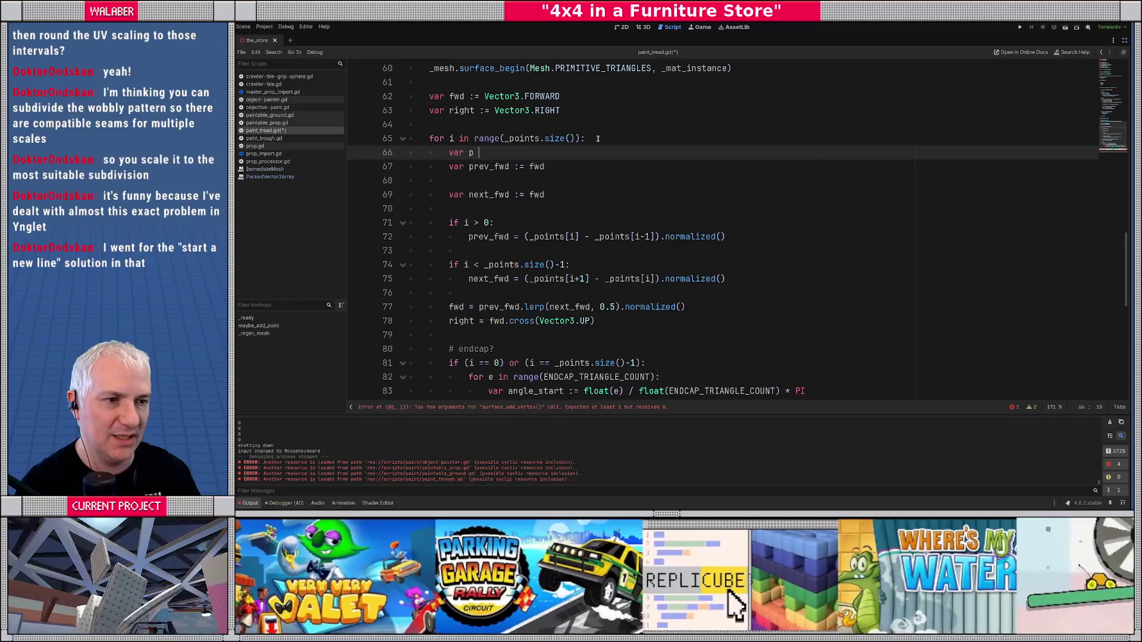
text(:= _po)
key(Return)
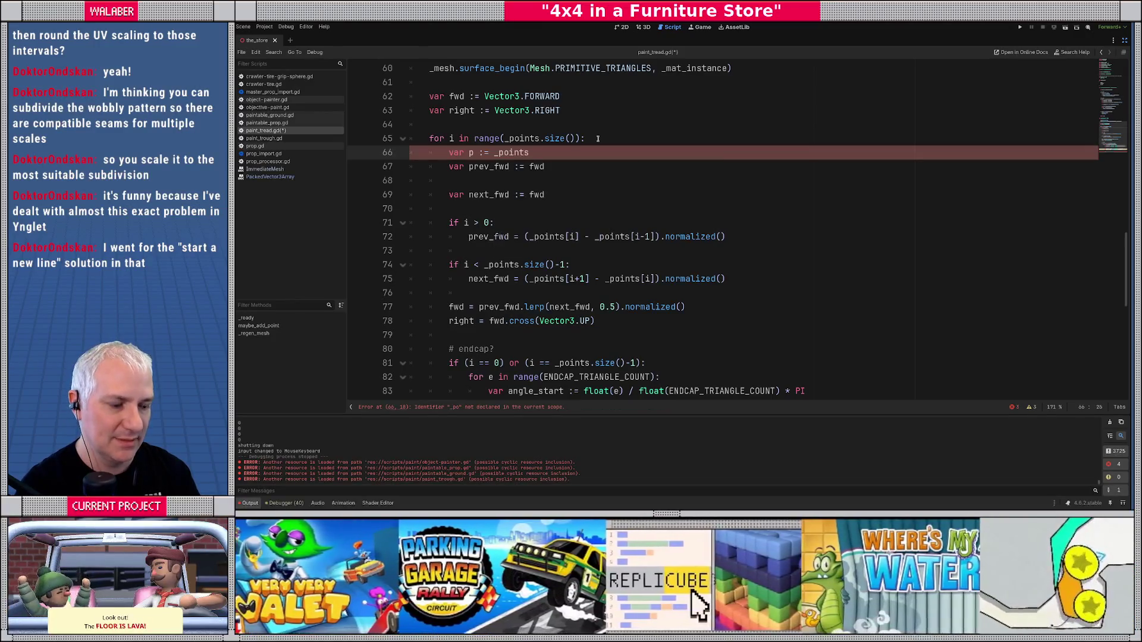
text([i])
key(Return)
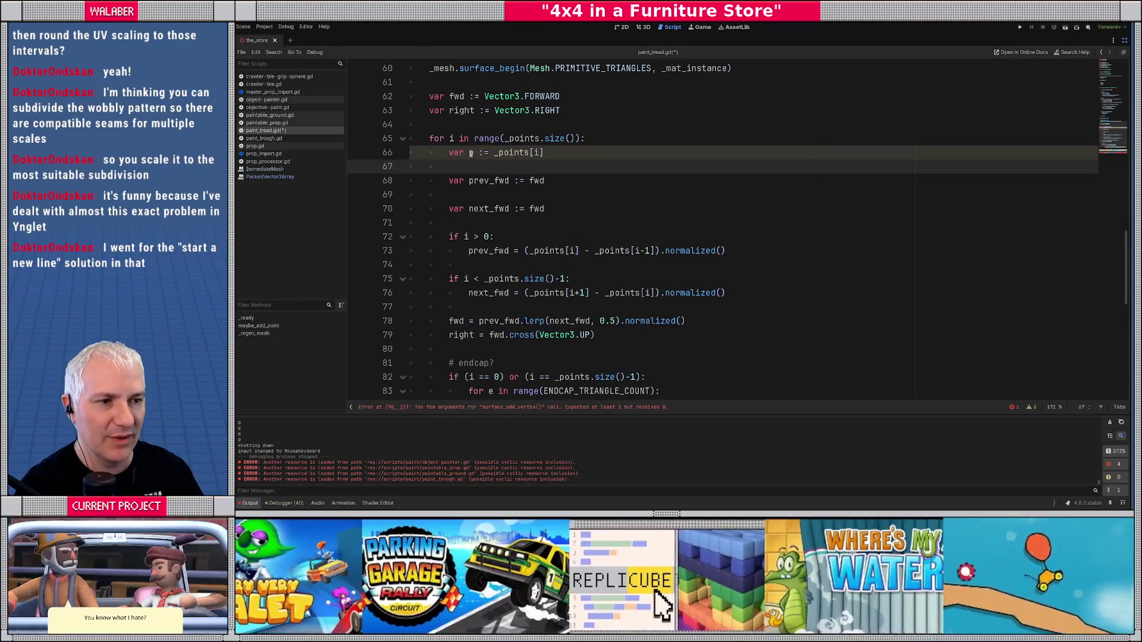
- Replace _points[i] with p in the prev_fwd and next_fwd calculations
drag(529, 251, 579, 250)
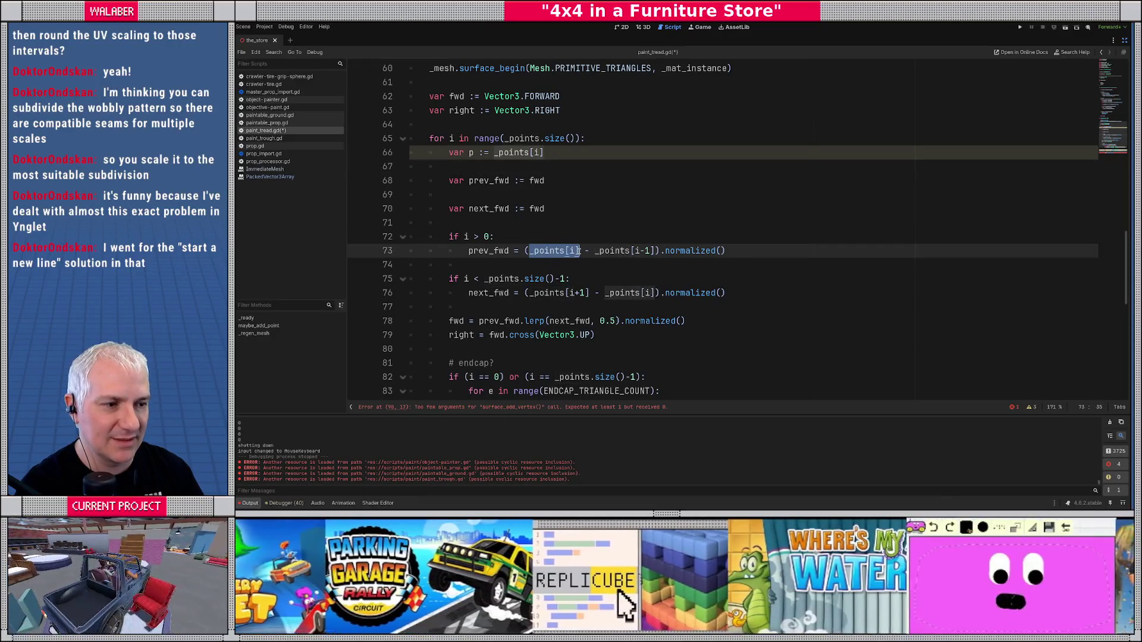
text(p)
key(Escape)
key(Up)
drag(605, 292, 655, 293)
text(p)
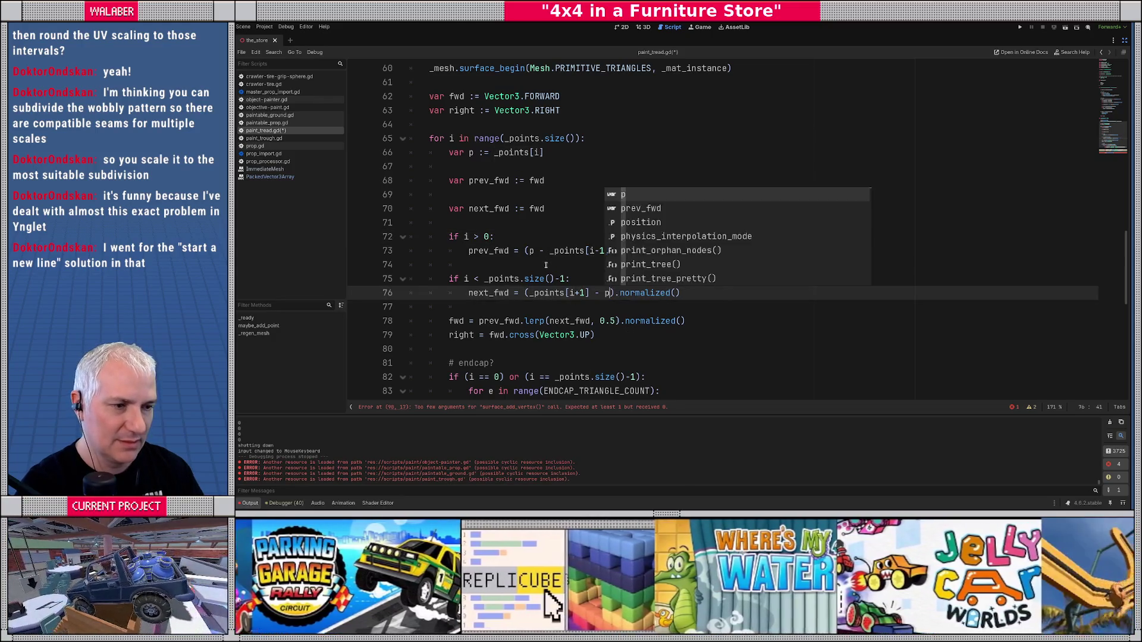
click(559, 262)
scroll(581, 271, down, 4)
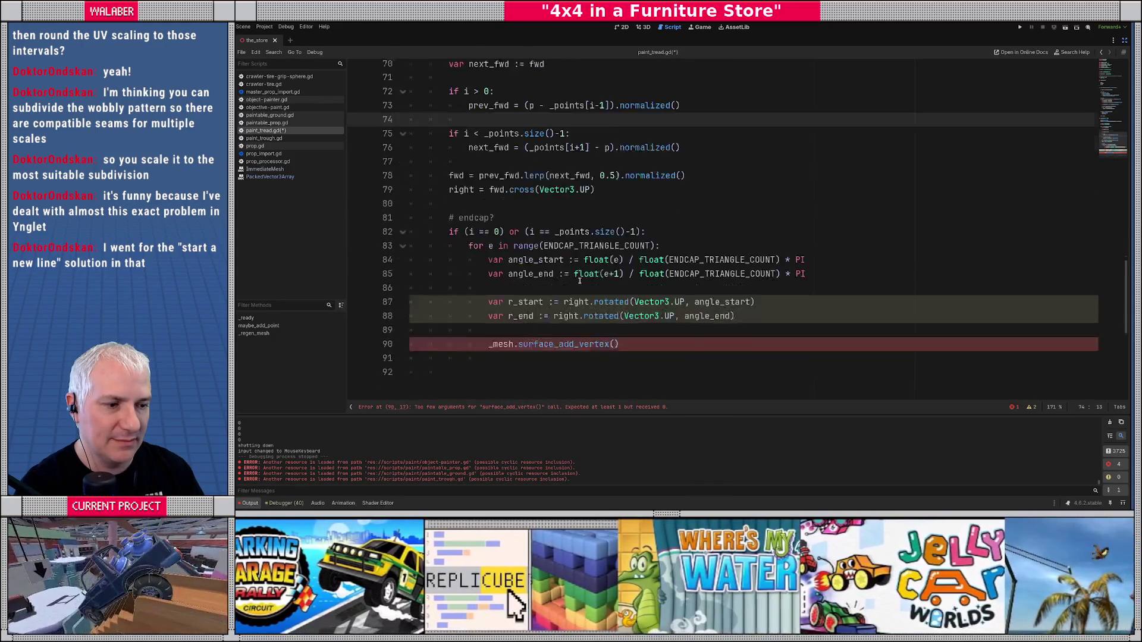
- Add fan vertices p, p + (r_start * HALF_WIDTH) and p + (r_end * HALF_WIDTH)
click(613, 322)
text(p)
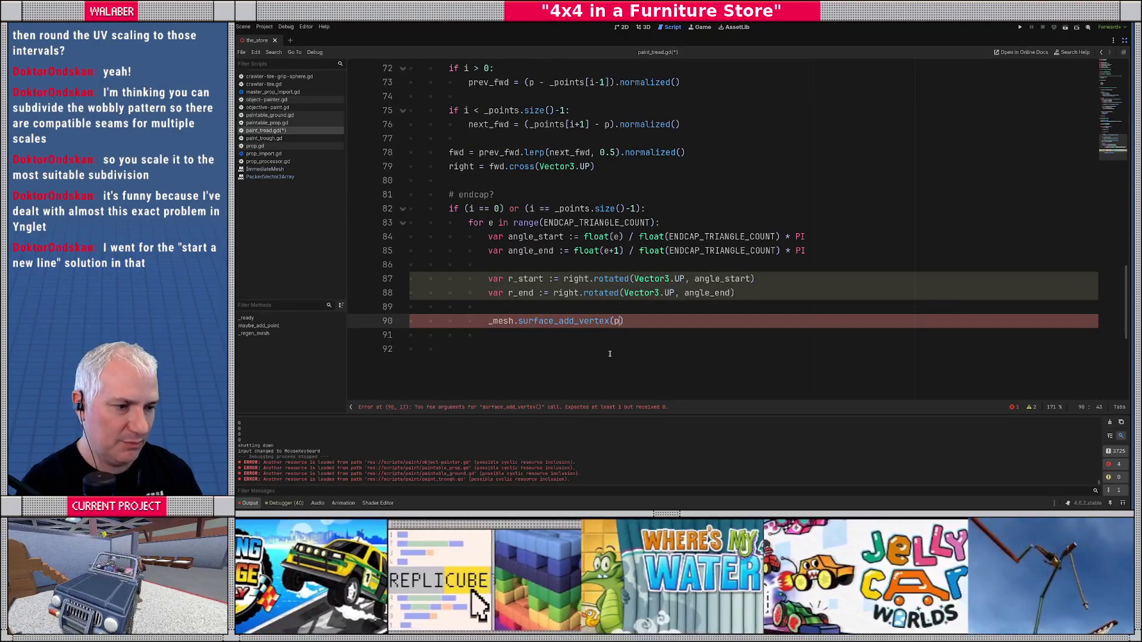
key(ctrl+shift+d)
key(ctrl+shift+d)
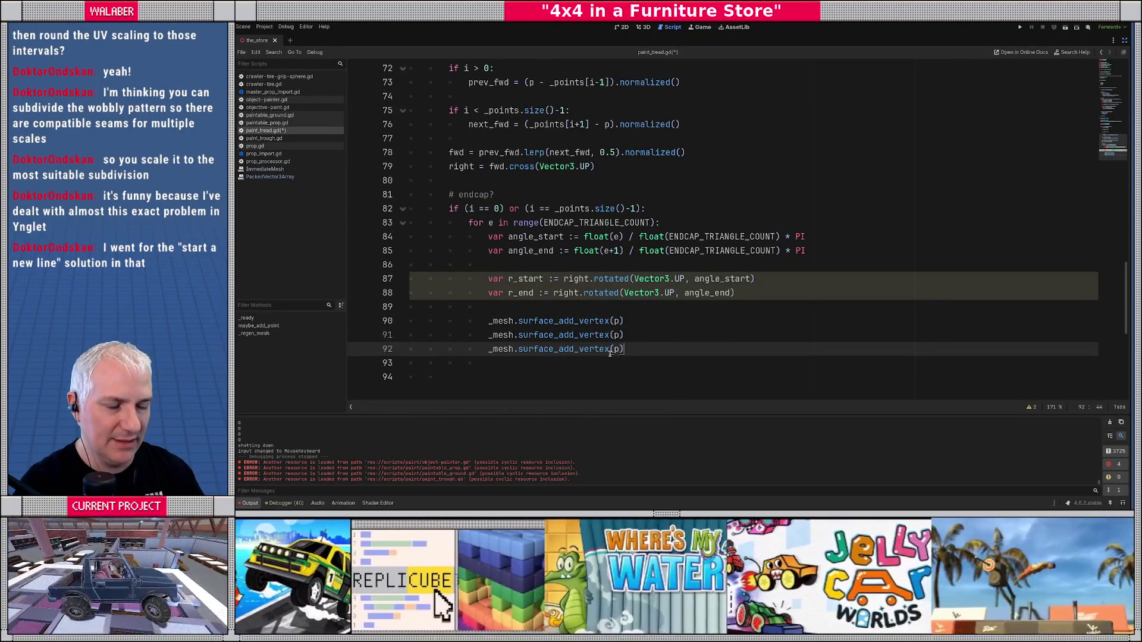
click(617, 335)
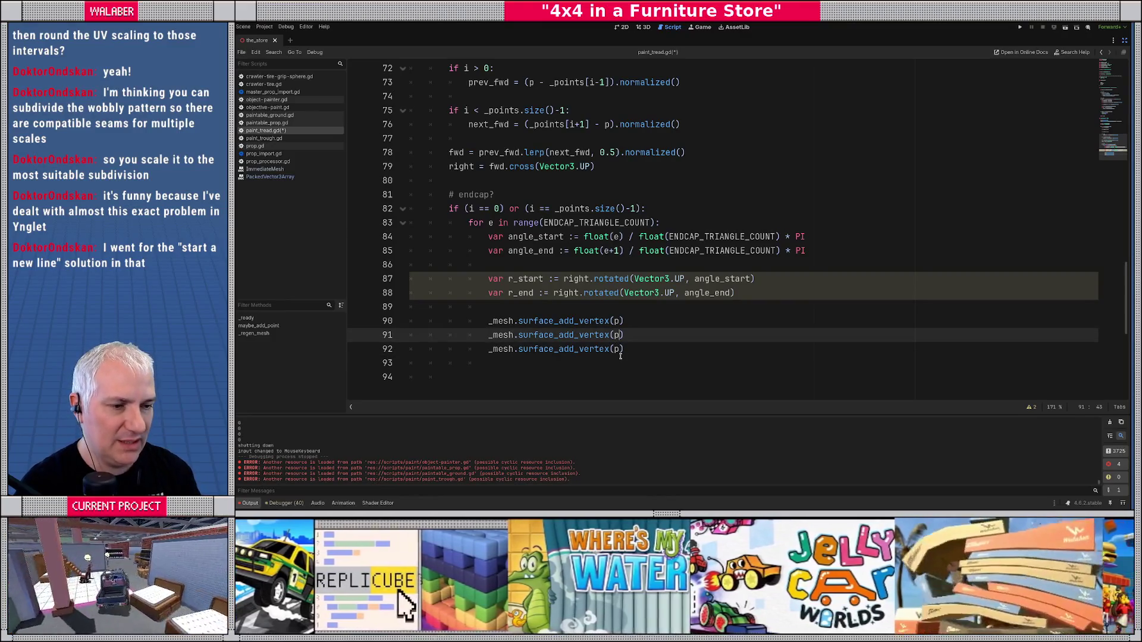
text(+ (r_st)
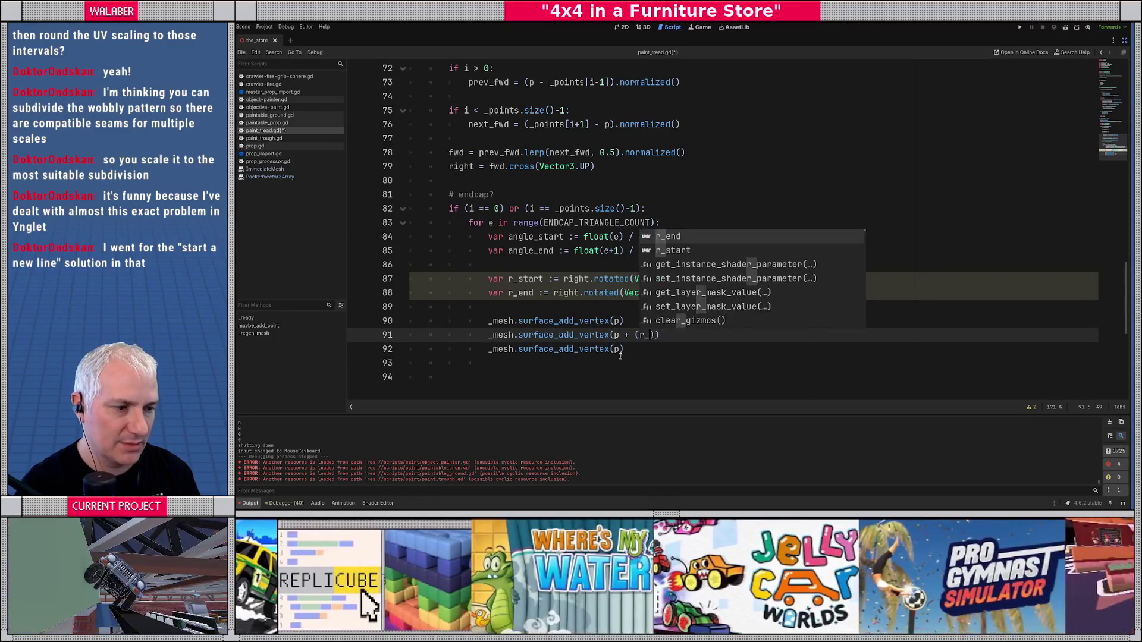
key(Return)
text(* HALF)
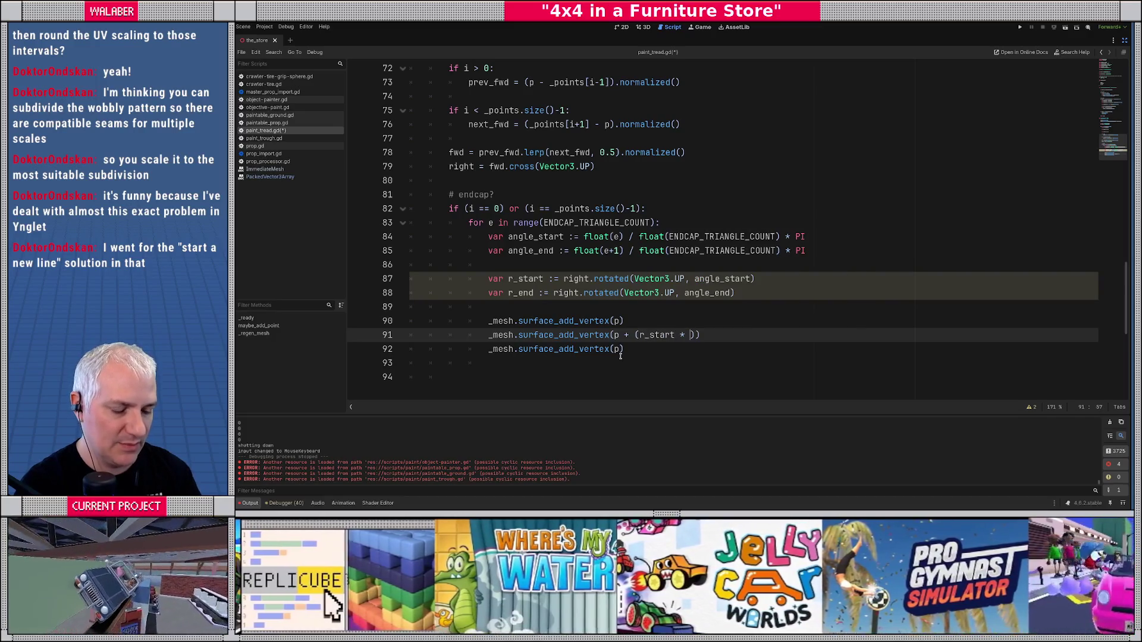
key(Return)
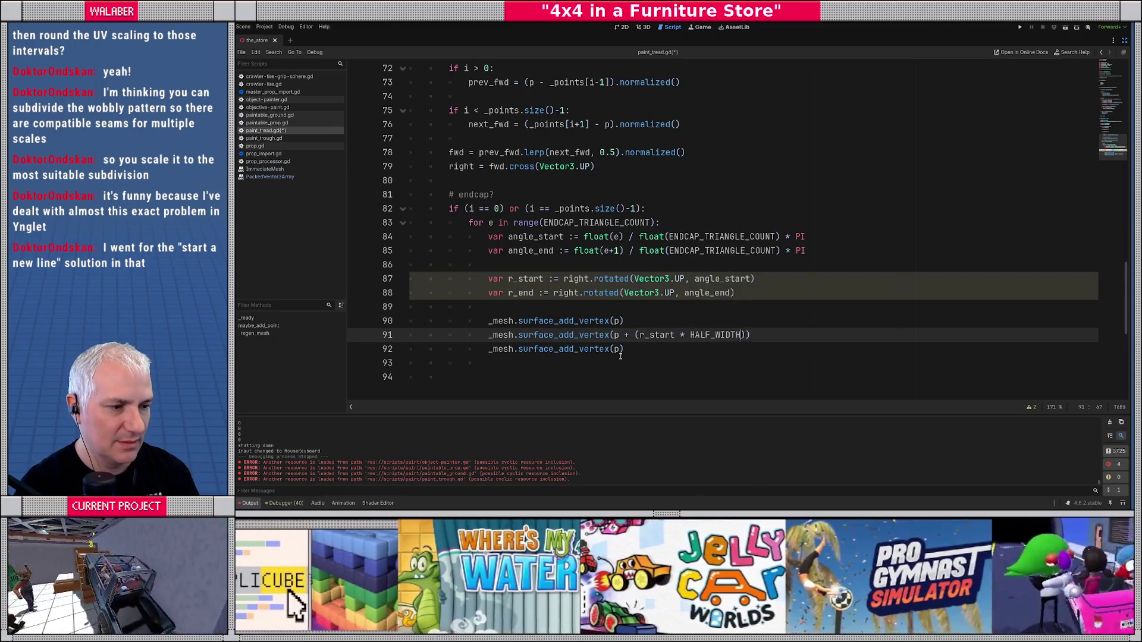
click(621, 352)
text(+ ()
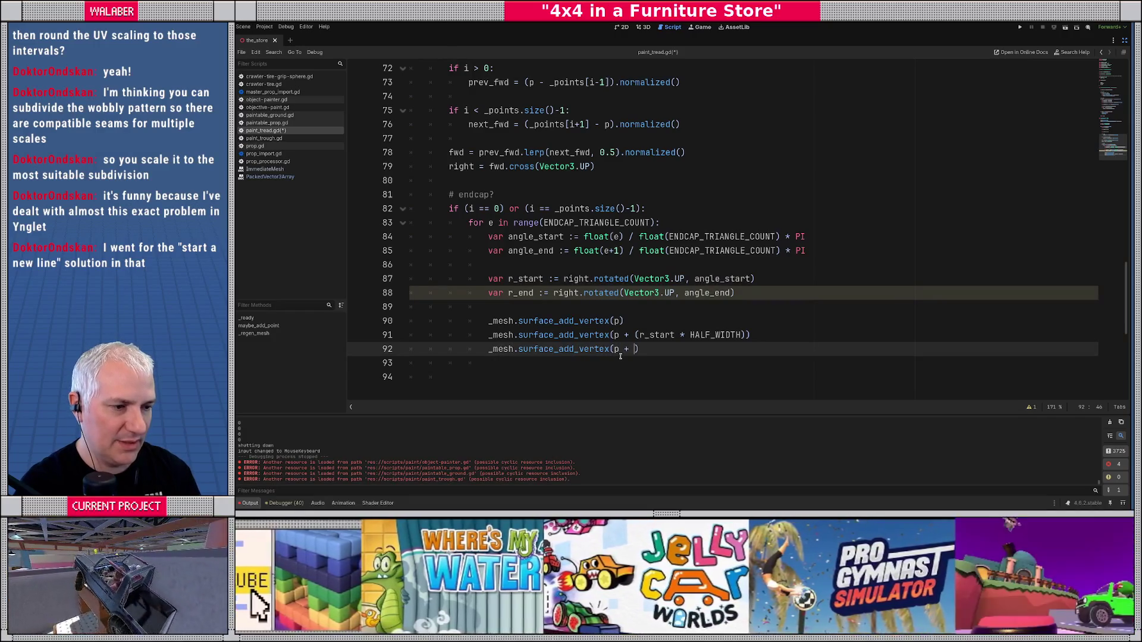
text(r_end *)
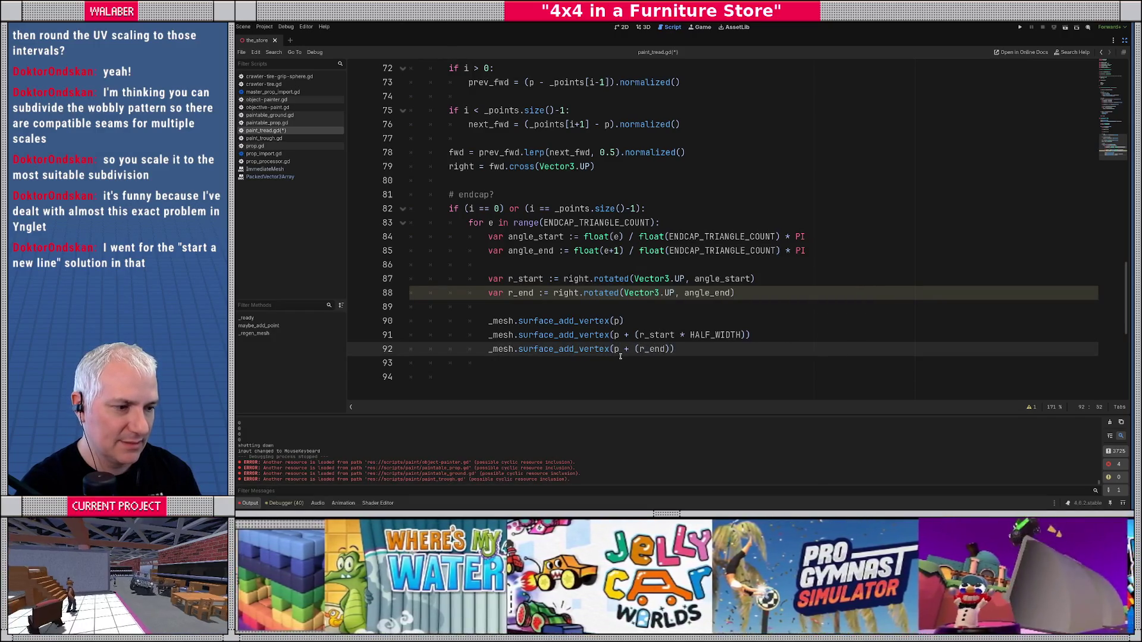
text( HA)
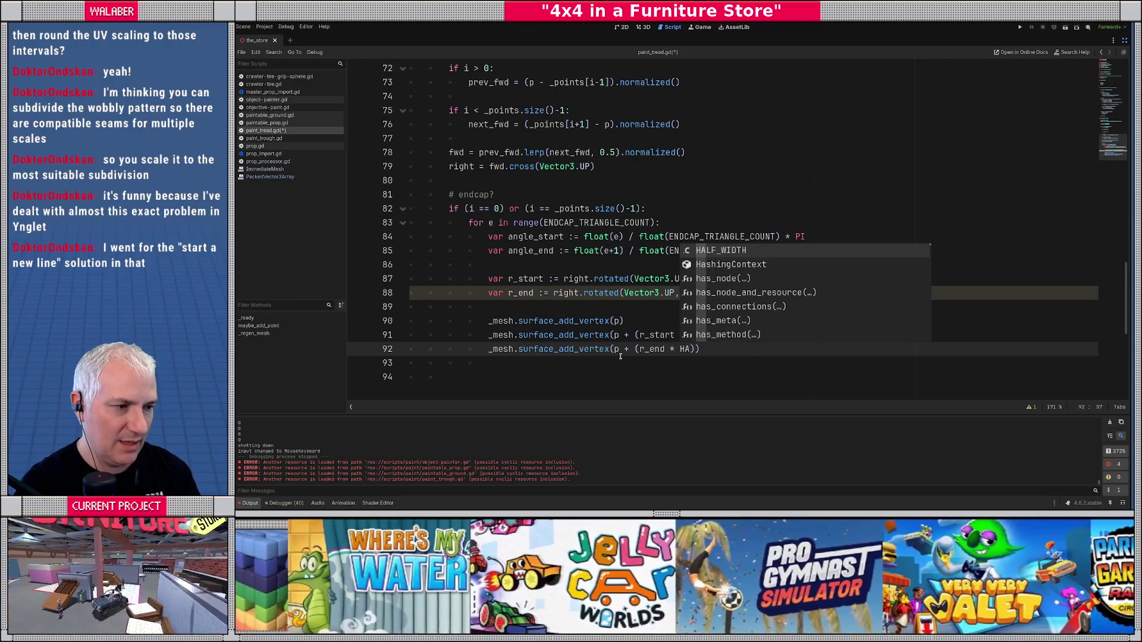
key(Return)
text()))
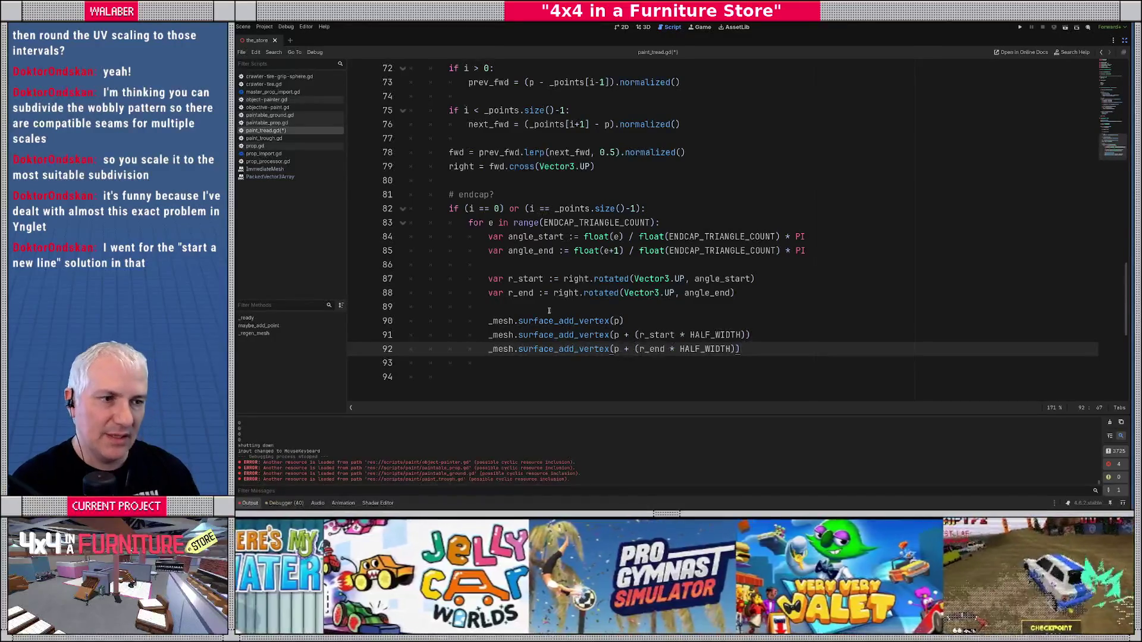
- Open a new line after the vertex calls for a section comment
scroll(549, 310, up, 5)
drag(509, 180, 605, 182)
scroll(570, 188, down, 2)
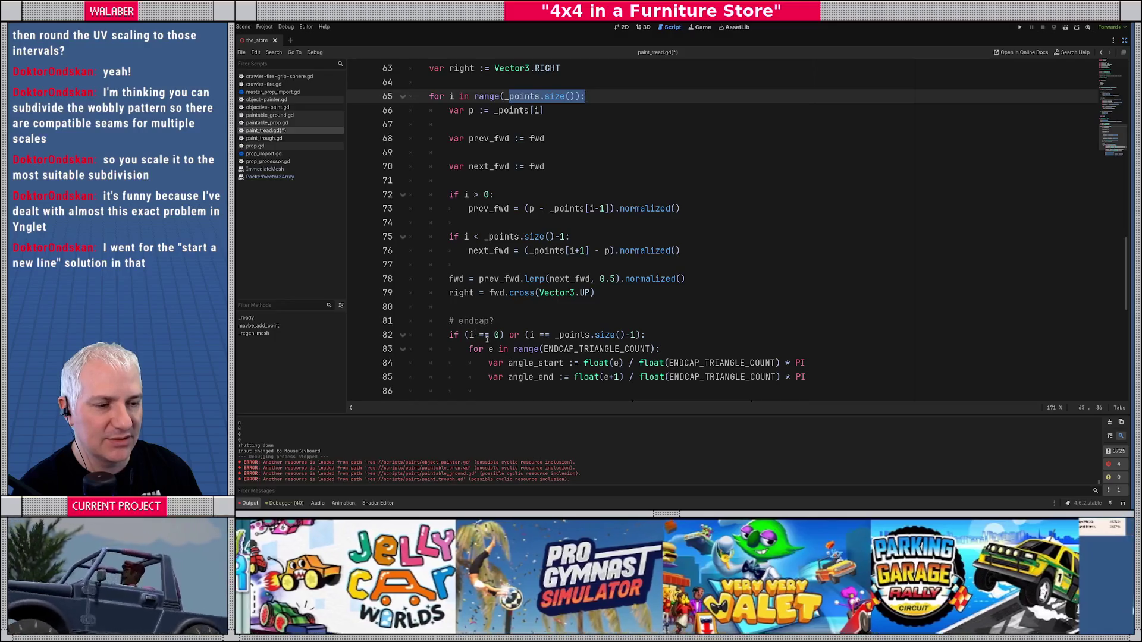
scroll(506, 351, down, 4)
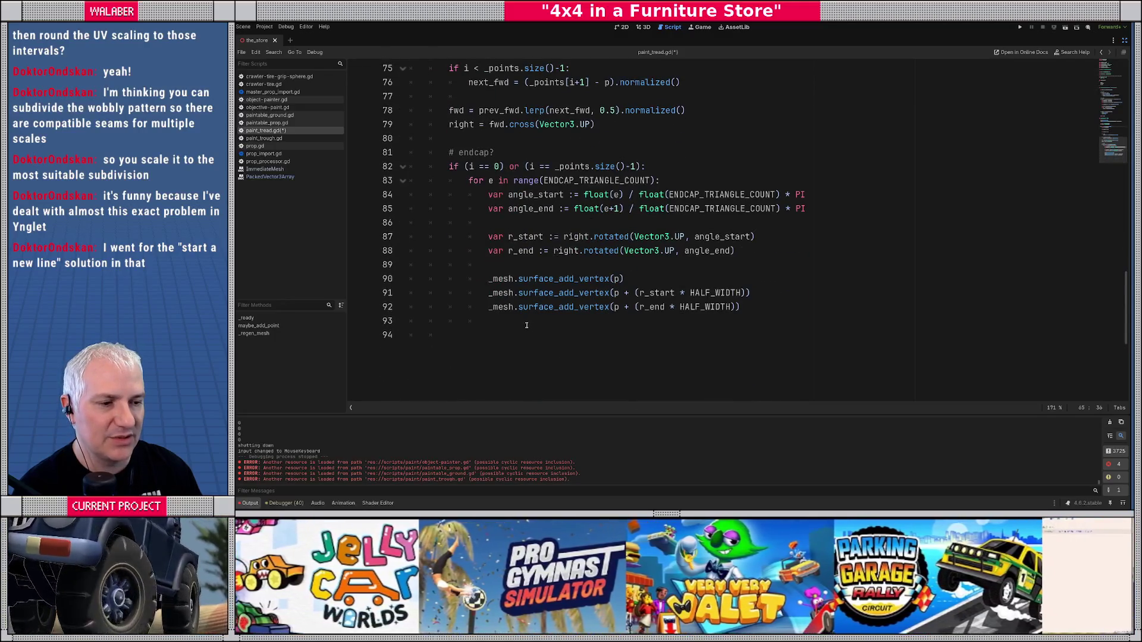
click(526, 326)
key(Return)
- Add a '# segment' comment with a partial 'if (i < _points.siz' check, then return to the Excalidraw sketch
text(# segment)
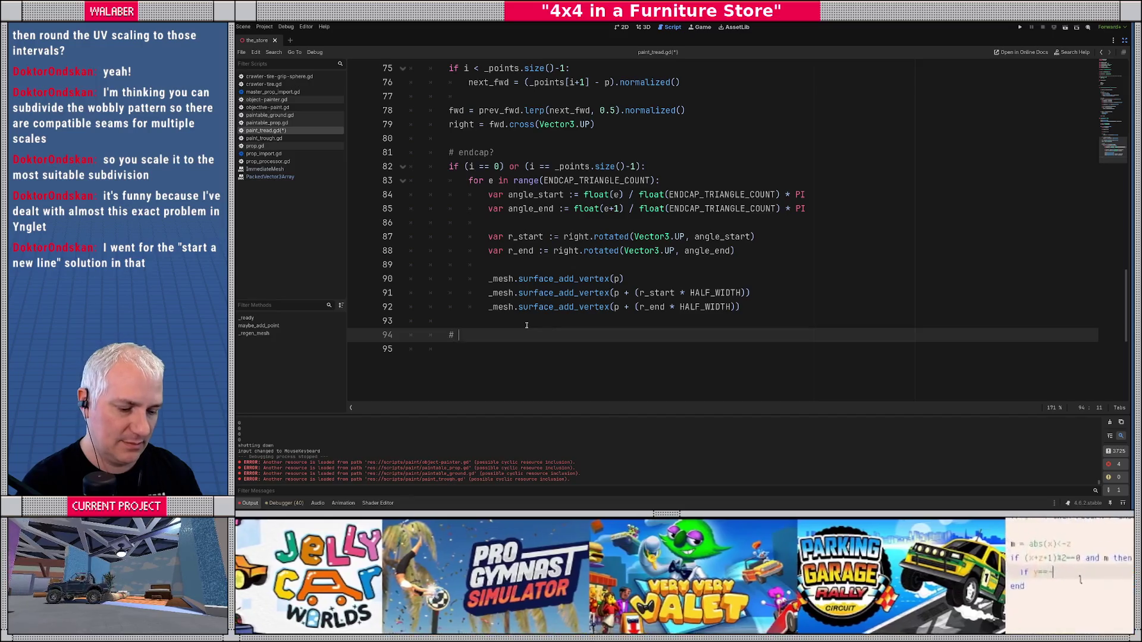
key(Return)
text(i)
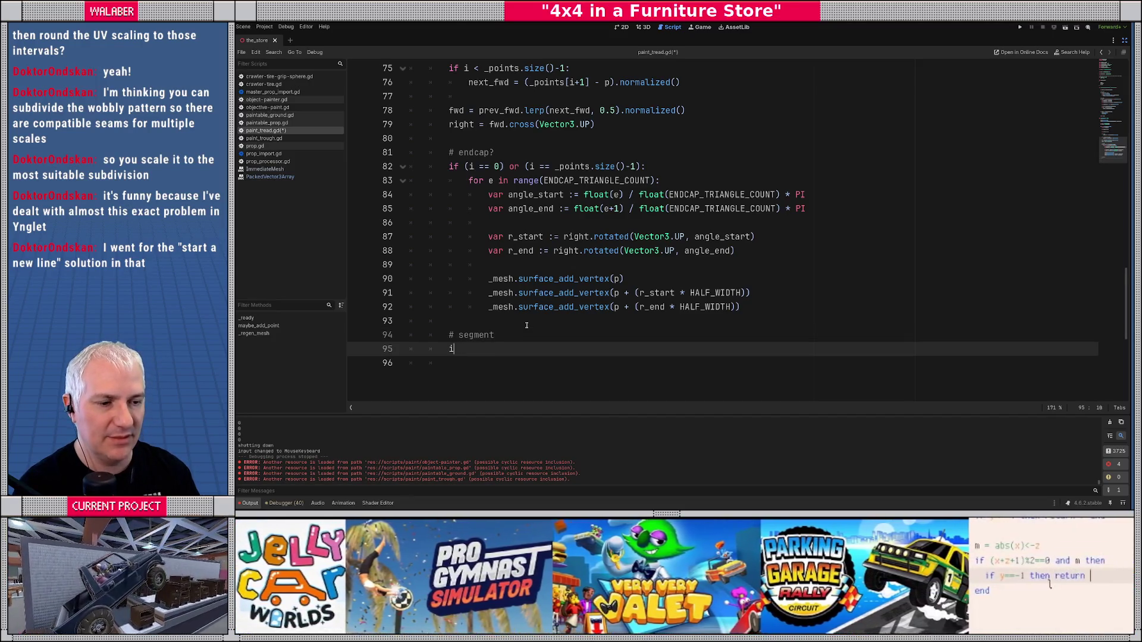
text(f (i < _po)
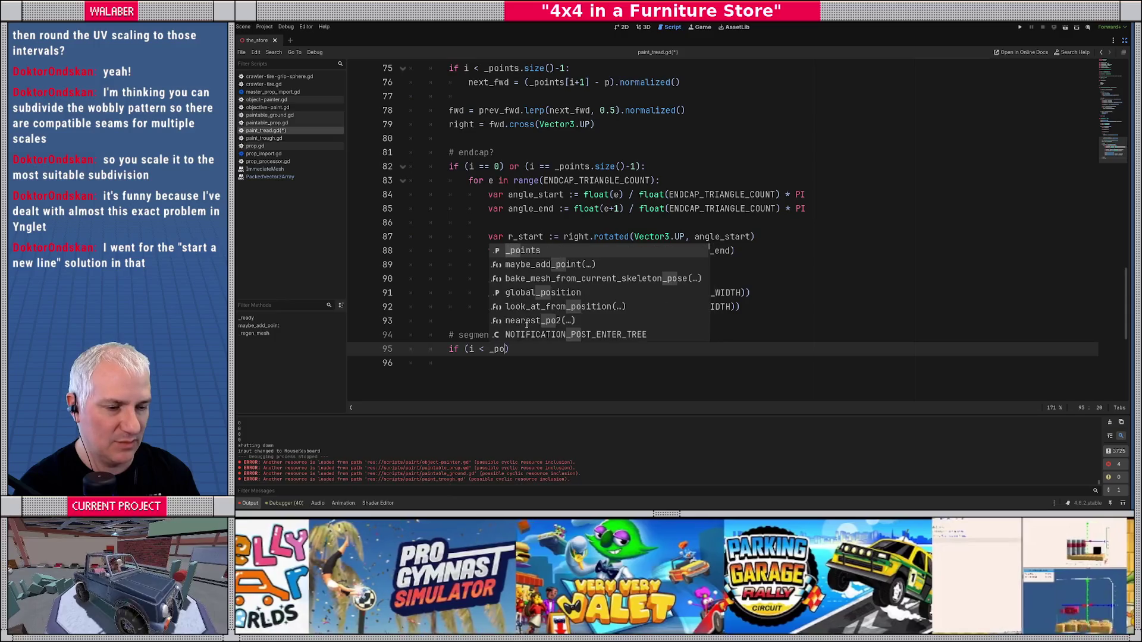
key(Return)
text(.)
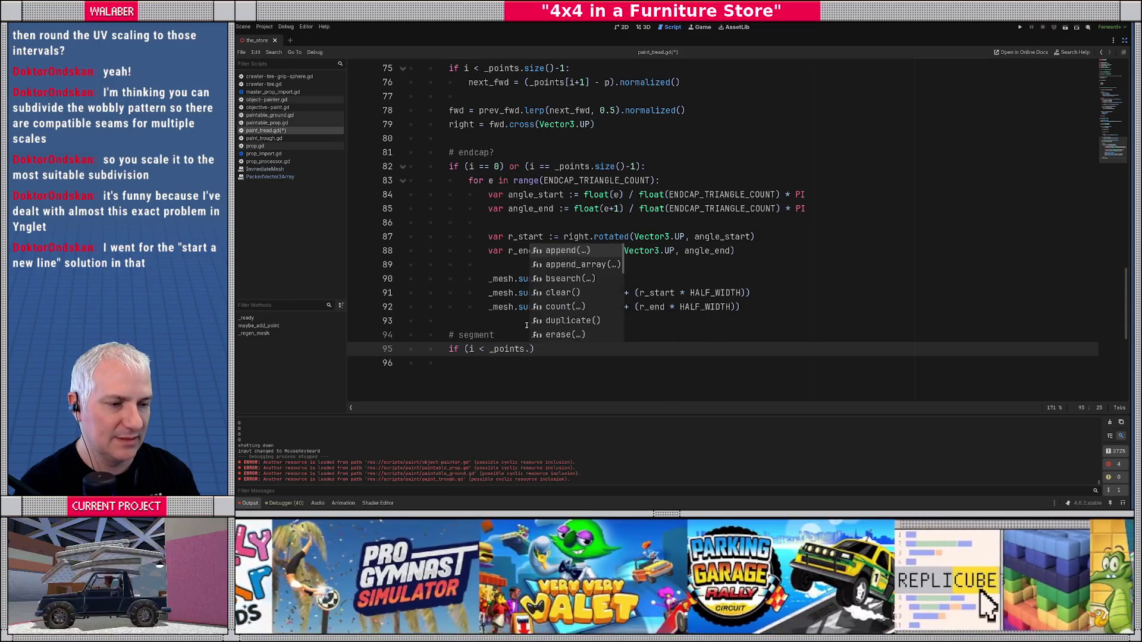
text(siz)
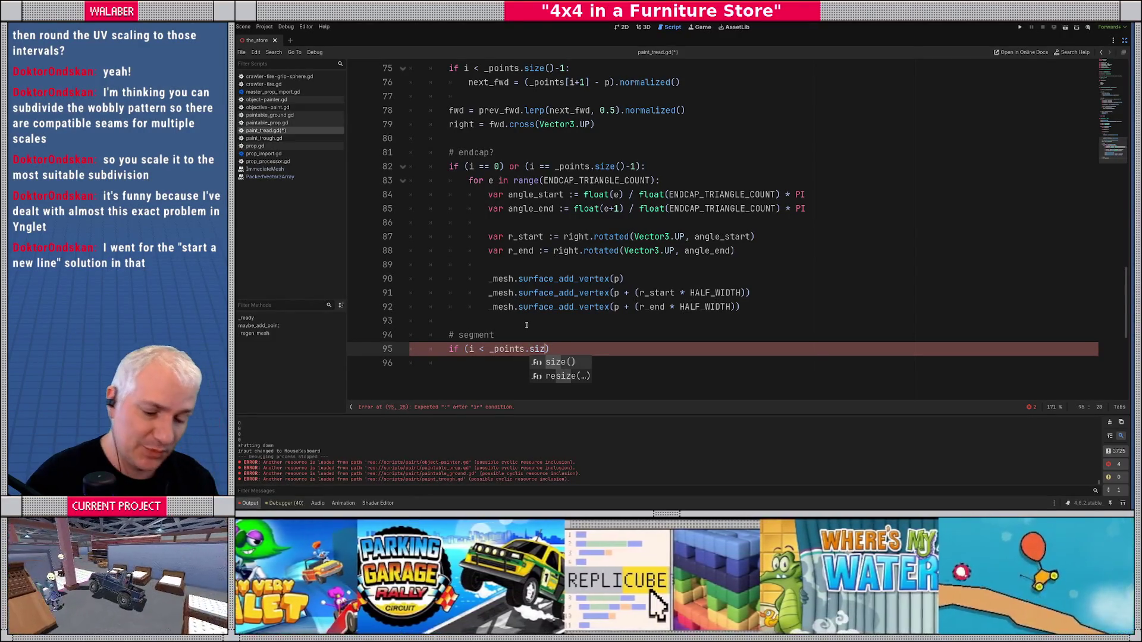
key(alt+Tab)
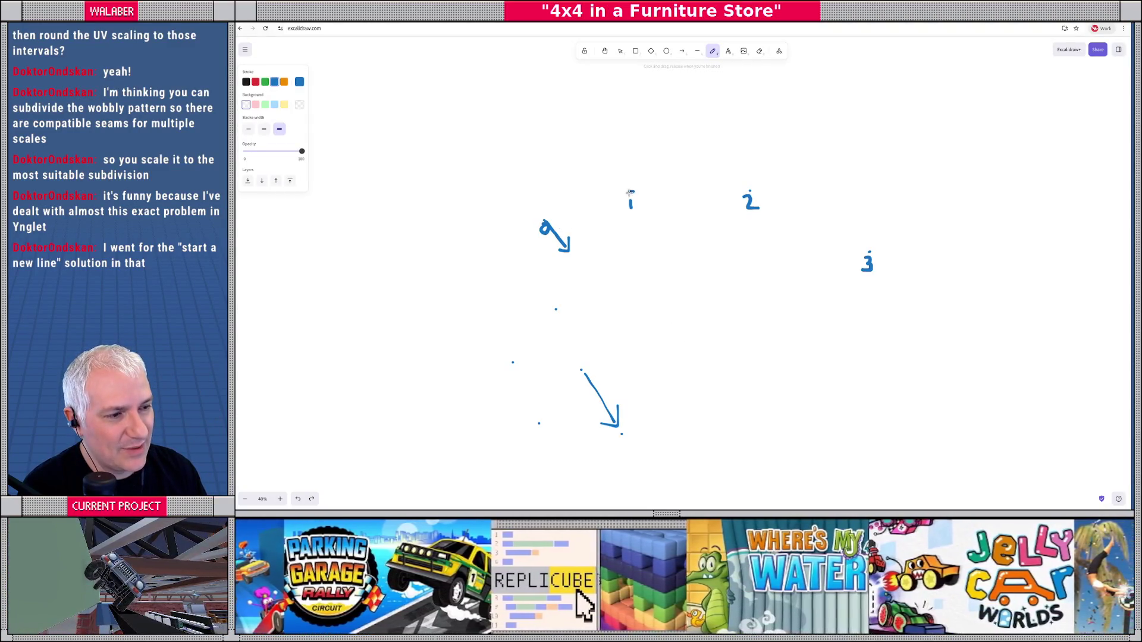
- Sketch the line from point 0 to point 1 and the offset arrows at points 1 and 2
mouse_move(565, 215)
mouse_down()
mouse_move(616, 192)
mouse_move(708, 189)
mouse_up()
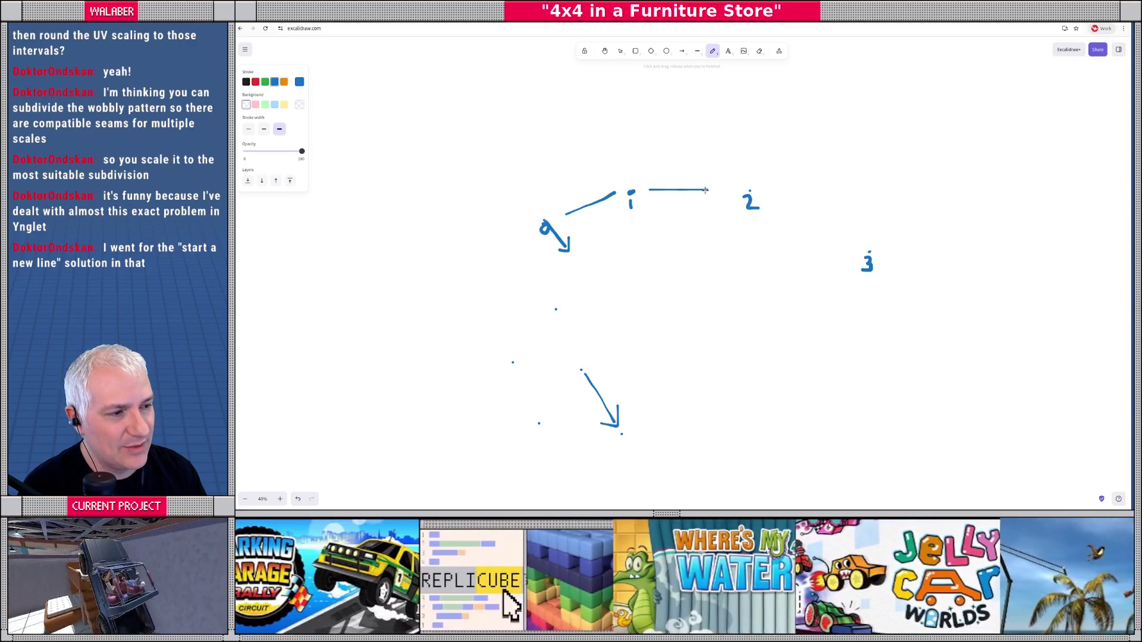
mouse_move(633, 199)
mouse_down()
mouse_move(647, 241)
mouse_move(653, 225)
mouse_move(635, 227)
mouse_move(619, 144)
mouse_move(638, 191)
mouse_up()
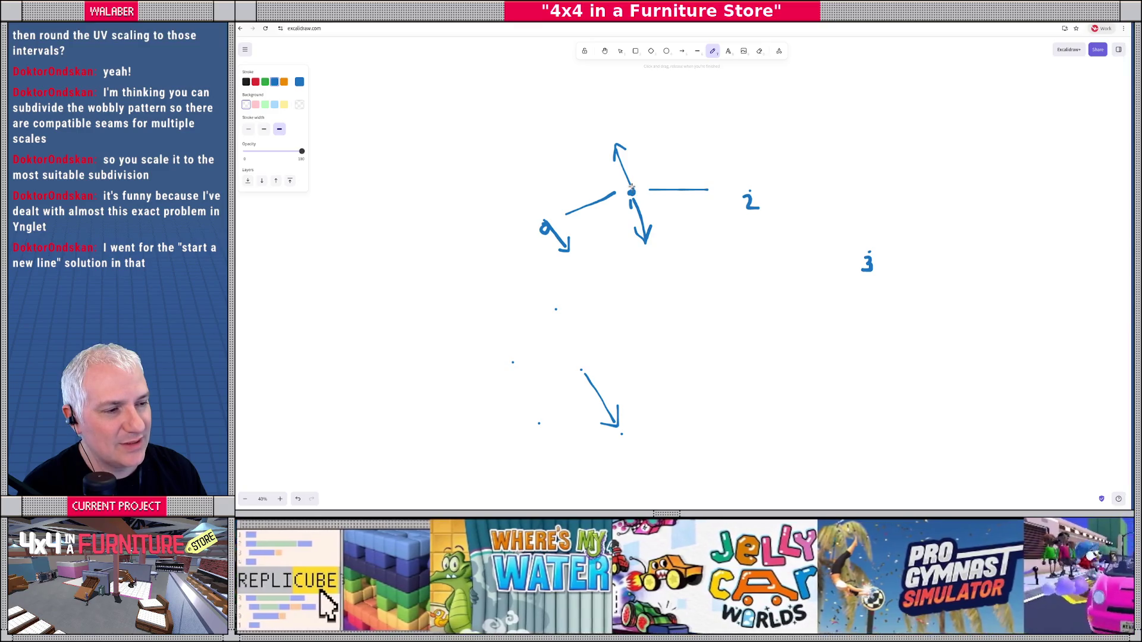
drag(631, 190, 636, 186)
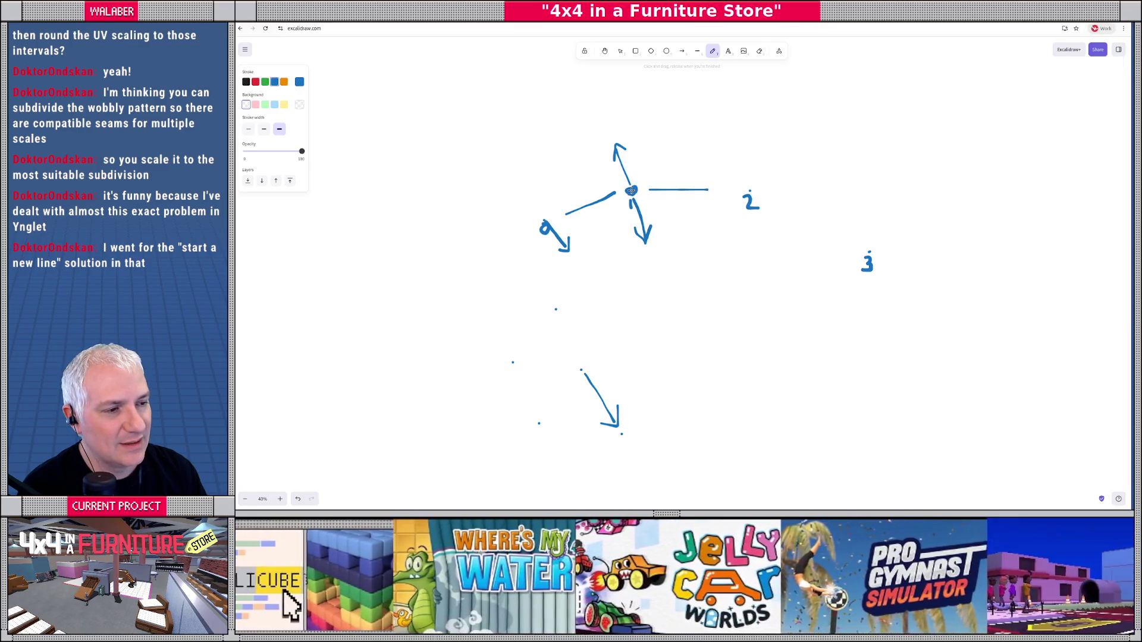
mouse_move(742, 189)
mouse_down()
mouse_move(729, 229)
mouse_move(770, 149)
mouse_move(763, 159)
mouse_up()
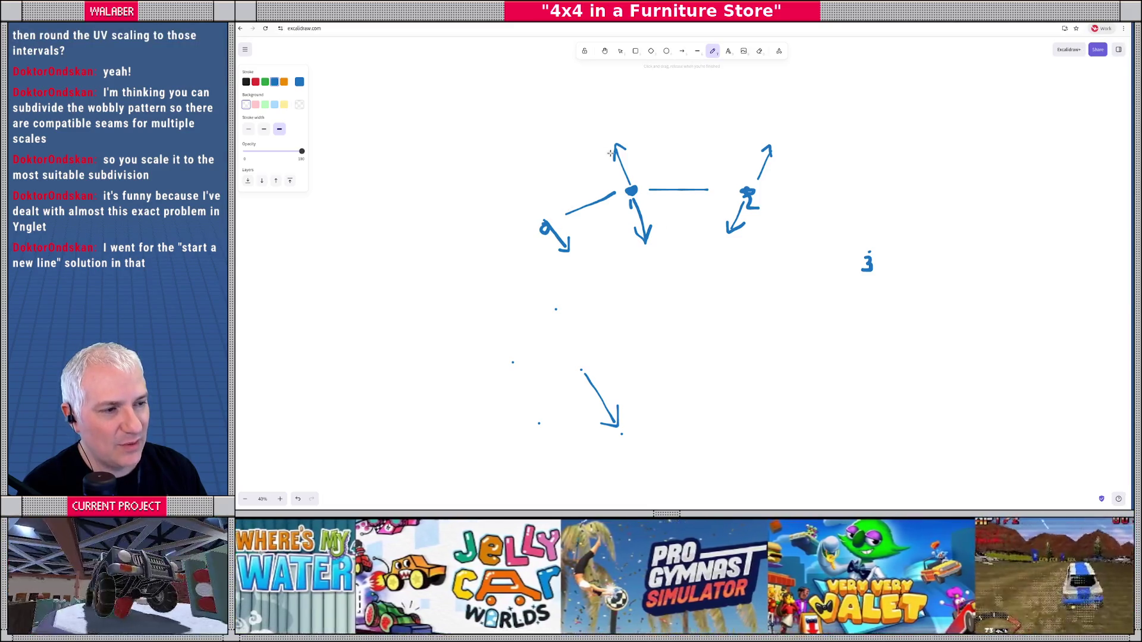
- Mark the tips of the up and down arrows at points 1 and 2 with dots, then return to paint_tread.gd
click(615, 134)
click(651, 254)
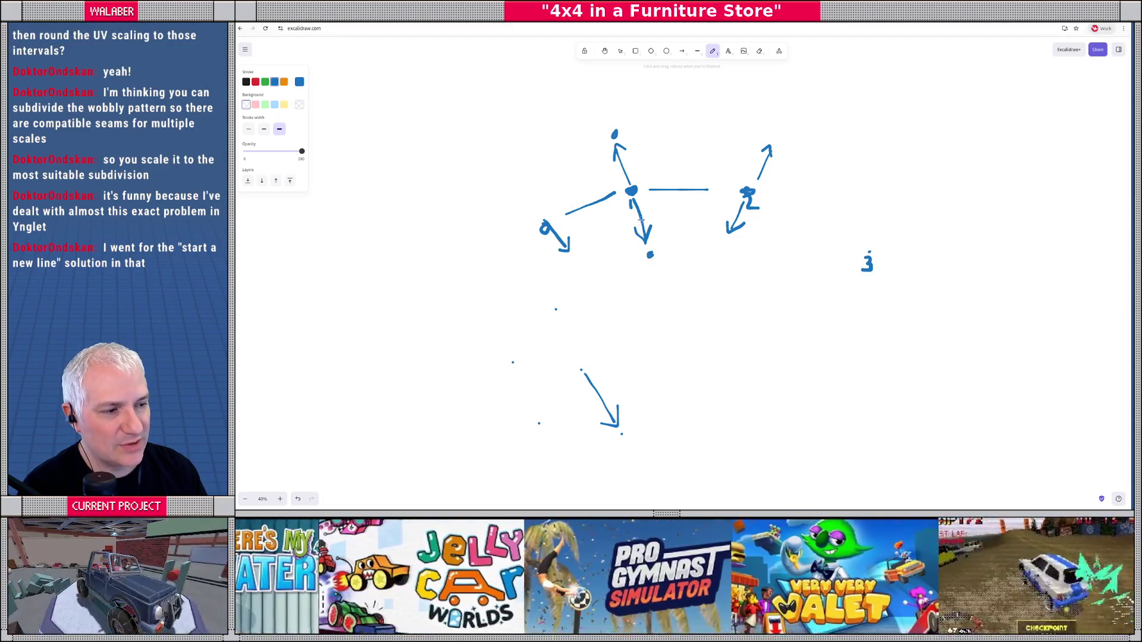
drag(784, 127, 775, 136)
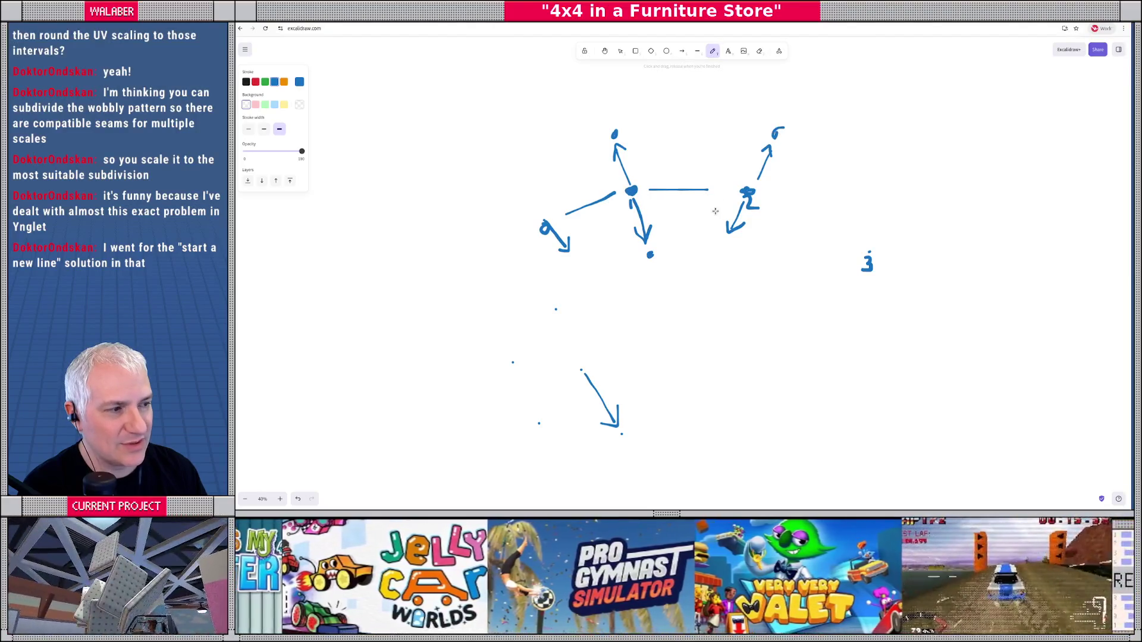
drag(728, 245, 720, 250)
key(alt+Tab)
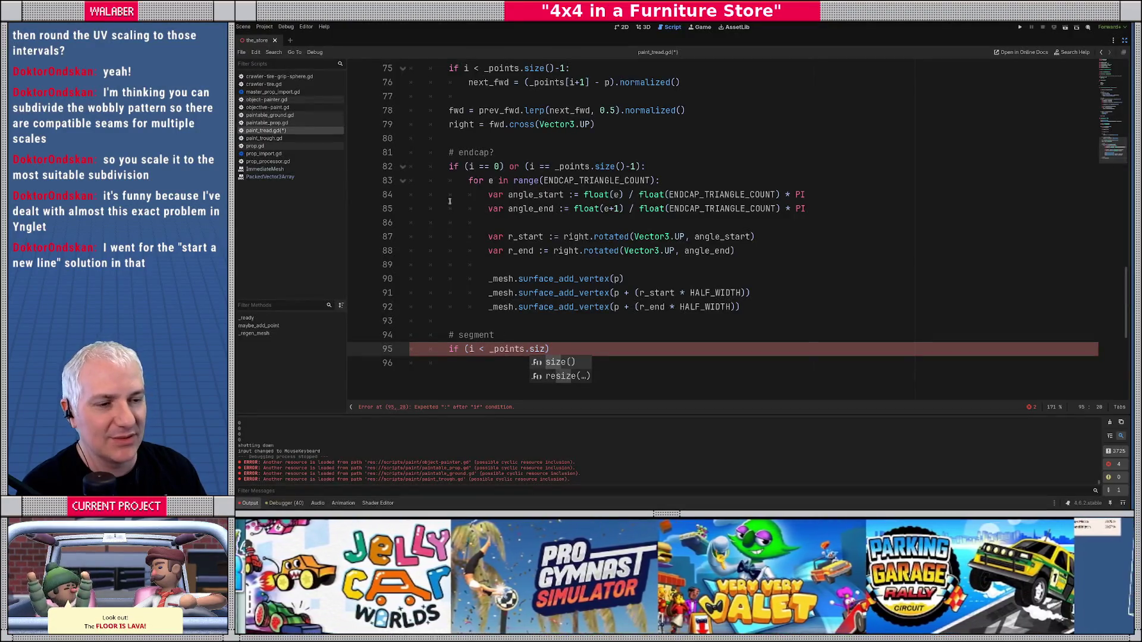
scroll(449, 202, up, 5)
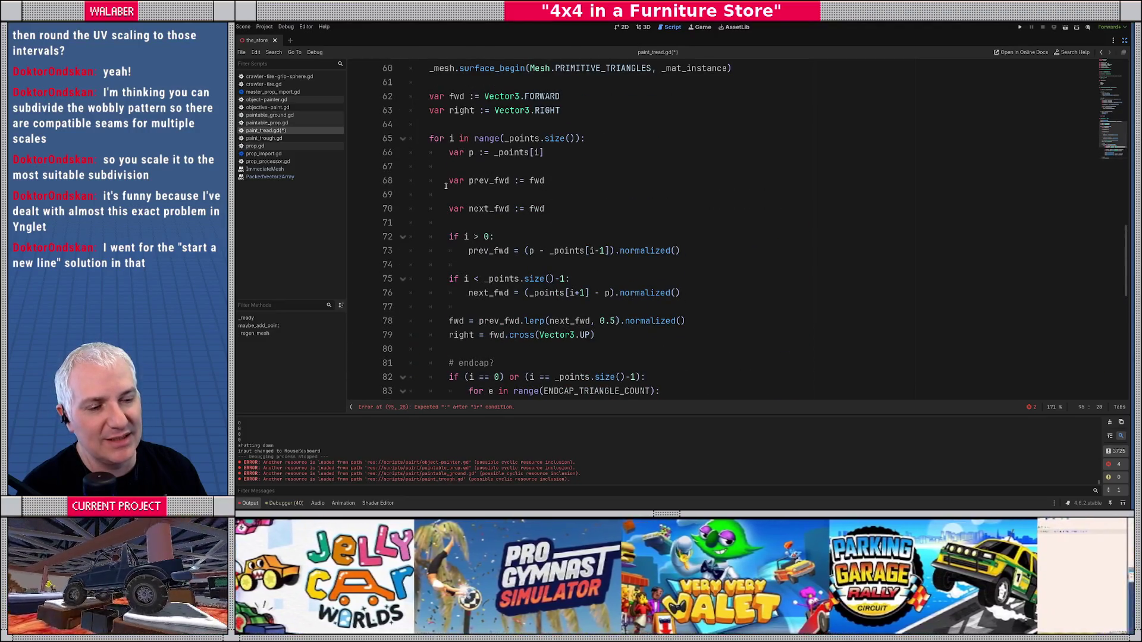
scroll(446, 186, down, 4)
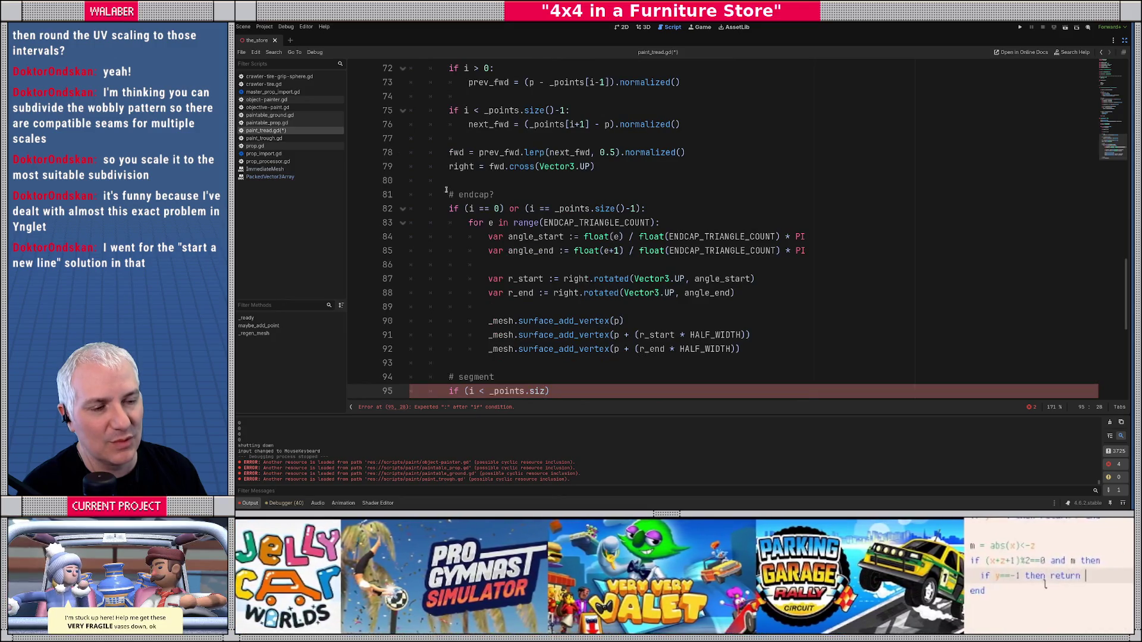
scroll(445, 191, up, 4)
drag(430, 138, 586, 138)
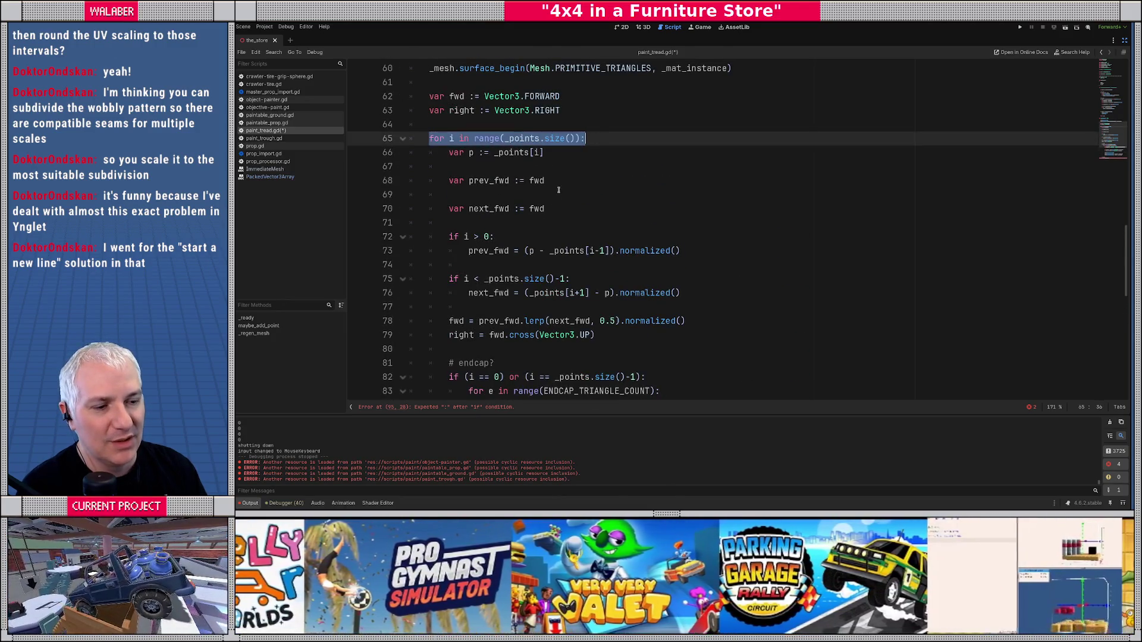
scroll(466, 256, down, 2)
click(451, 279)
scroll(452, 277, down, 2)
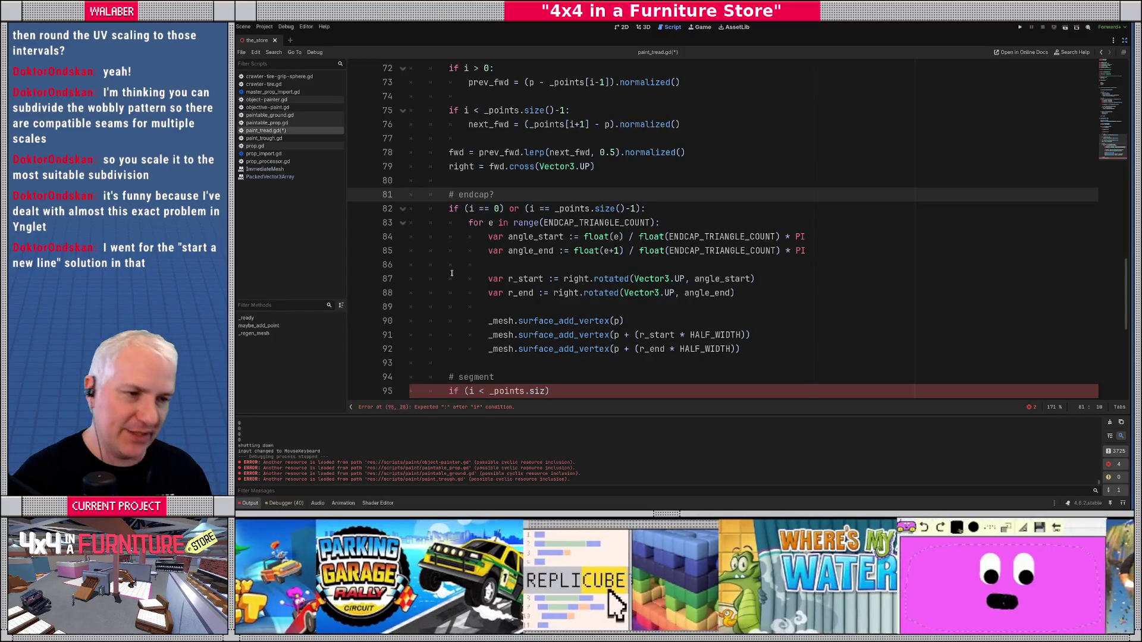
scroll(523, 167, up, 15)
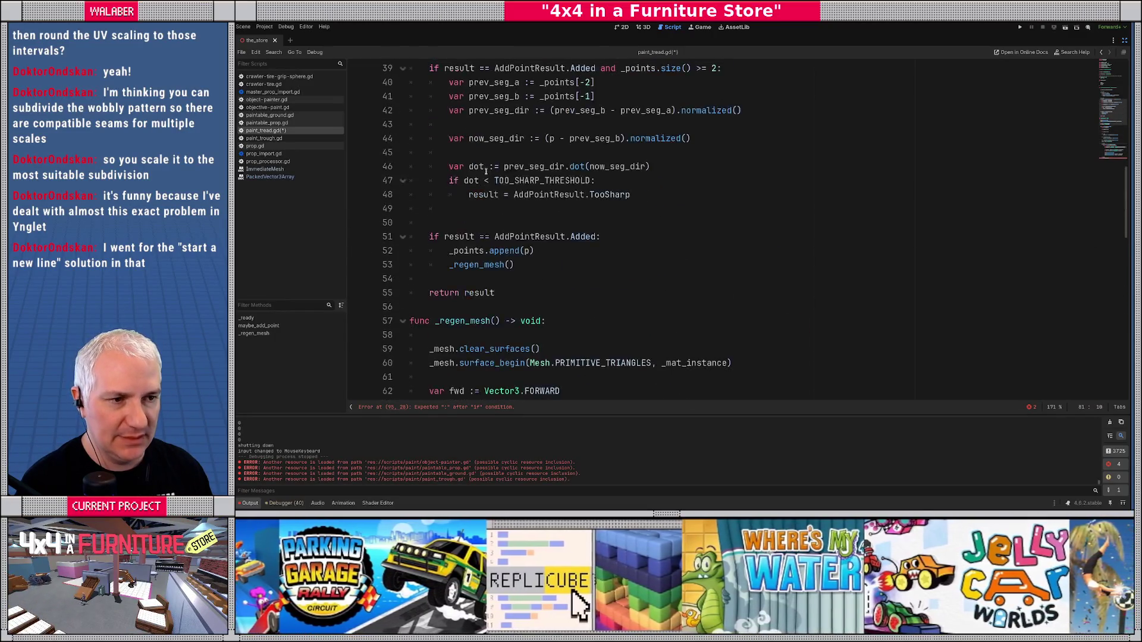
scroll(480, 170, up, 7)
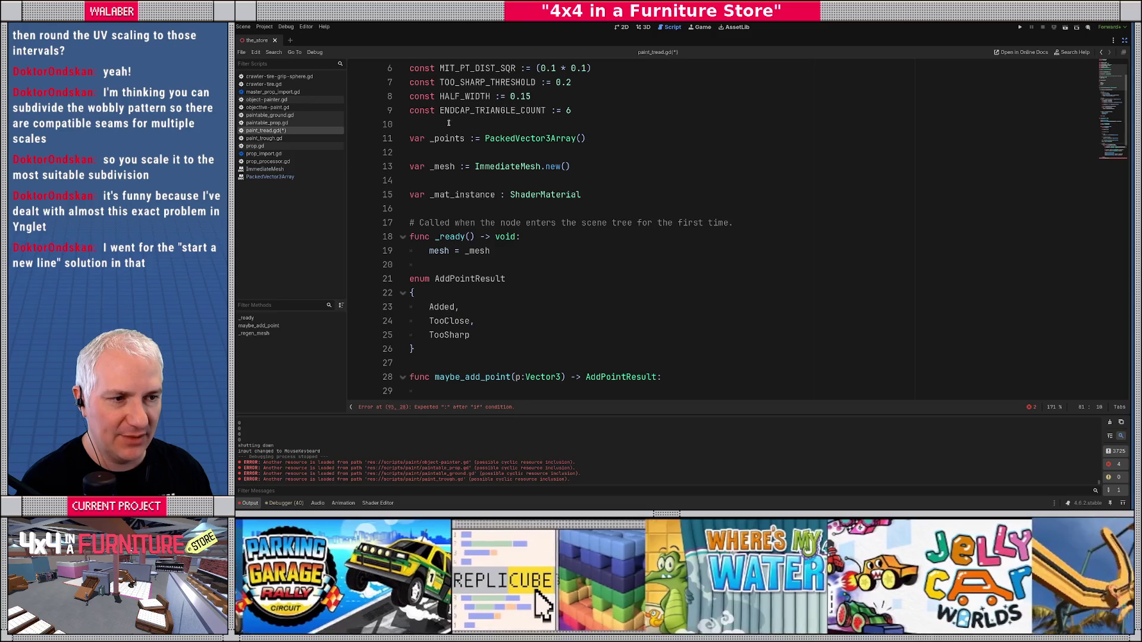
click(438, 154)
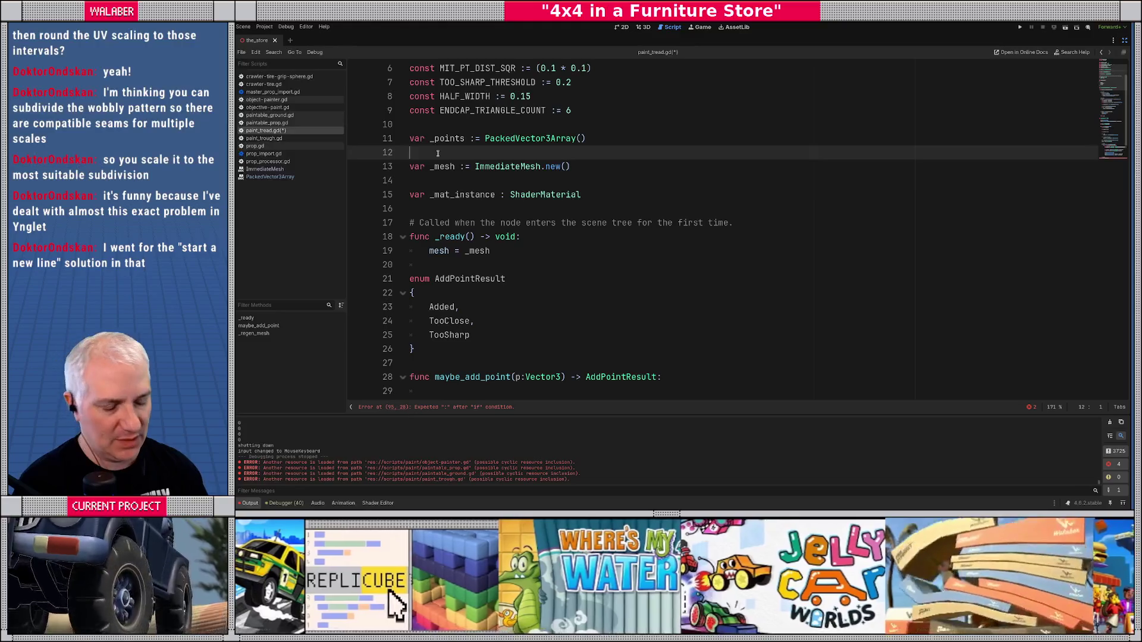
- Declare 'var _strip_points := PackedVector3Array' below _points on line 12
text(var _sti)
text(tch_)
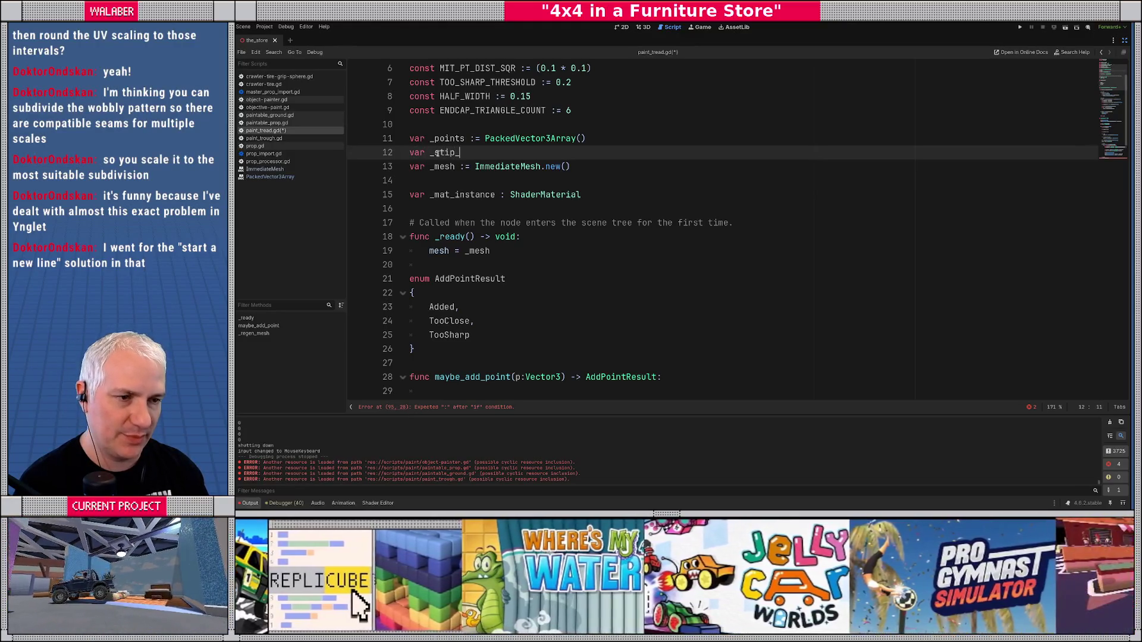
key(BackSpace)
key(BackSpace)
key(BackSpace)
text(r)
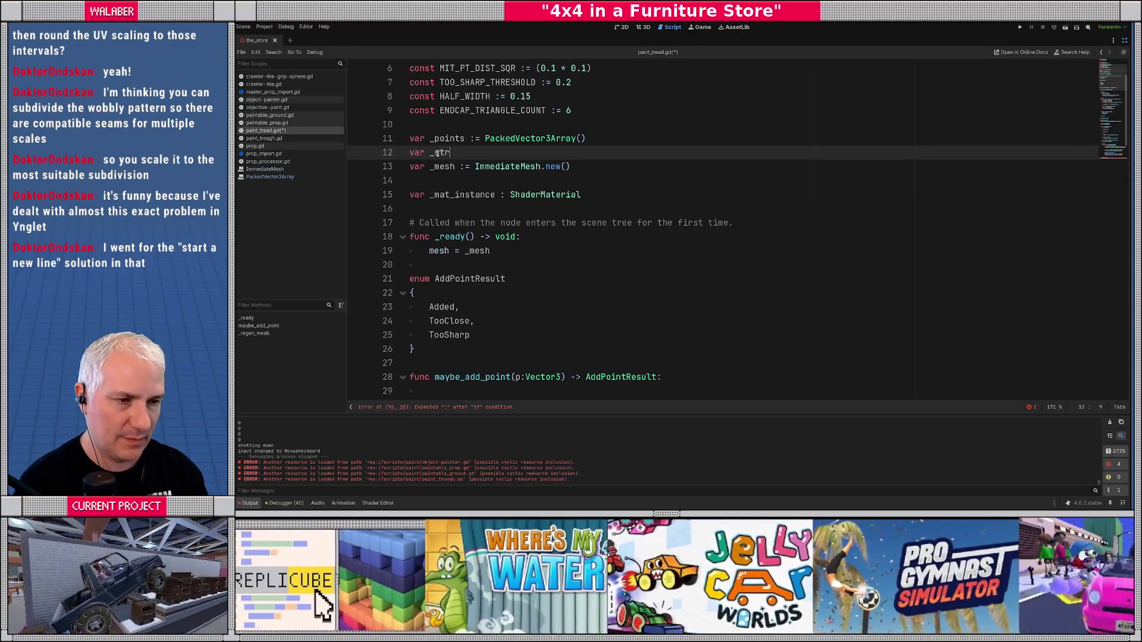
text(ip_points :)
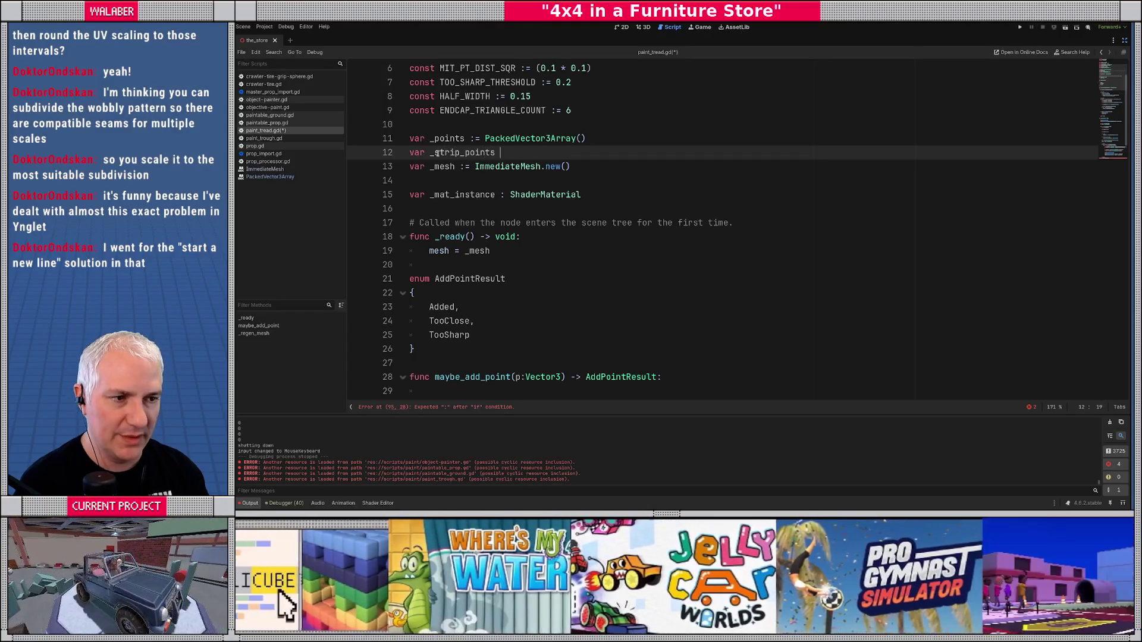
key(BackSpace)
text(= PackedV)
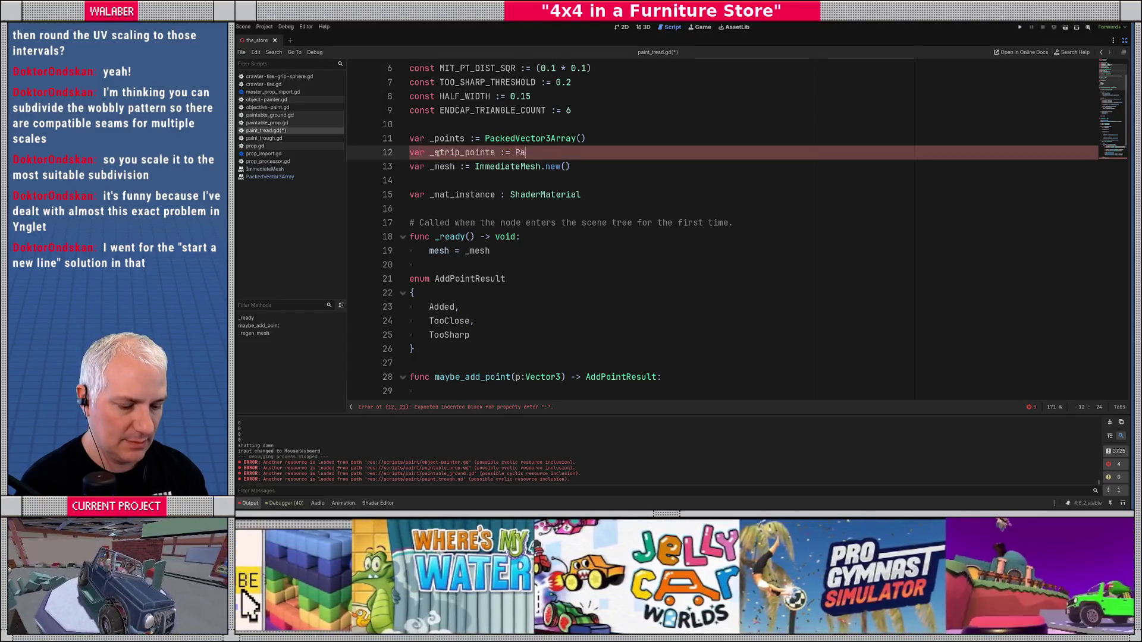
key(Down)
key(Return)
key(Return)
scroll(470, 226, down, 10)
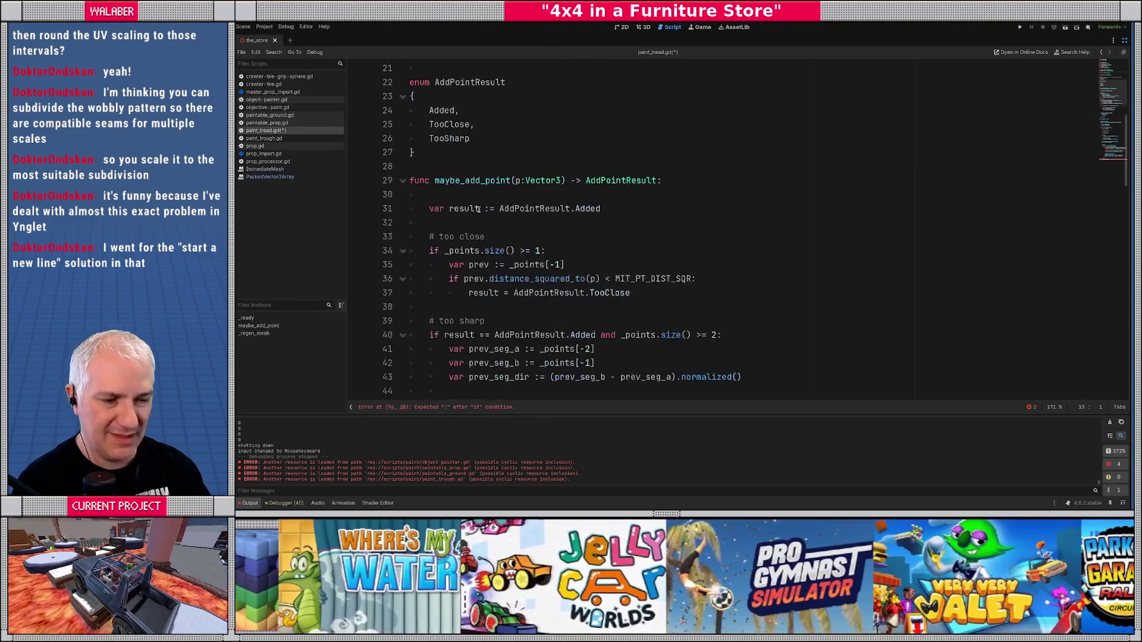
- Insert a _strip_points.clear() call at the start of _regen_mesh's first iteration
scroll(473, 232, up, 6)
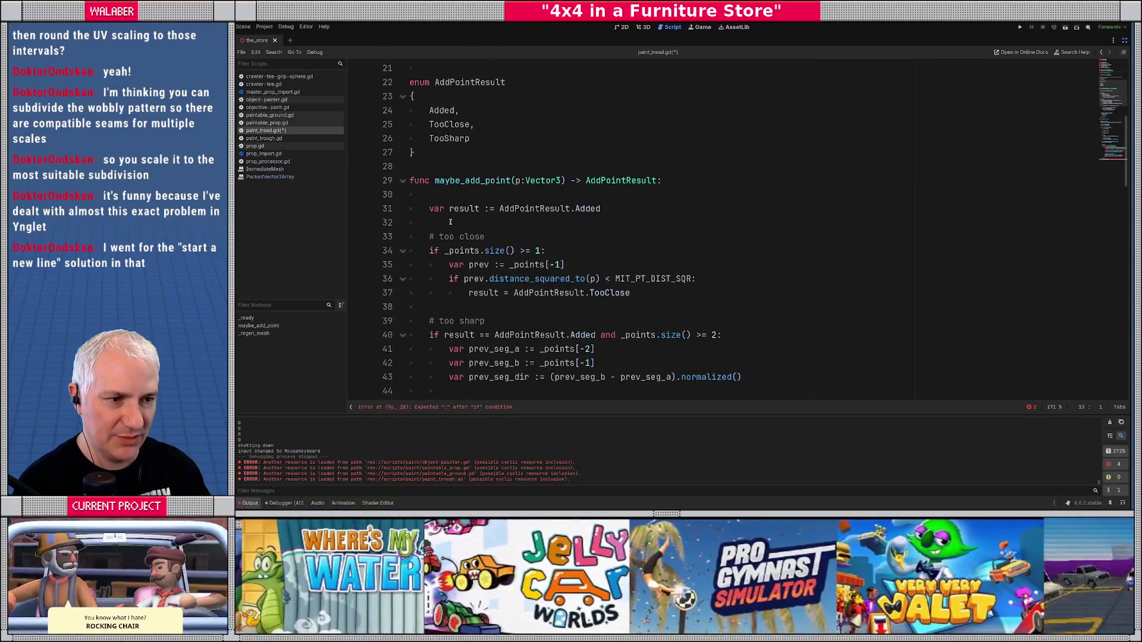
scroll(445, 227, down, 7)
scroll(445, 227, down, 5)
click(586, 222)
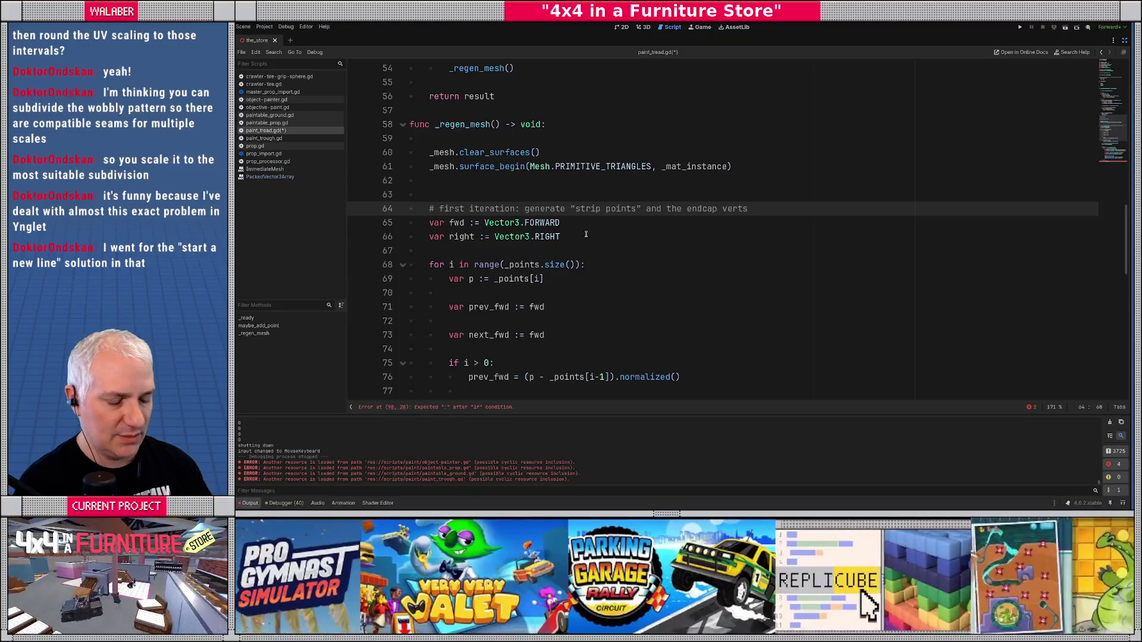
text(_str)
key(Return)
text(.clear()
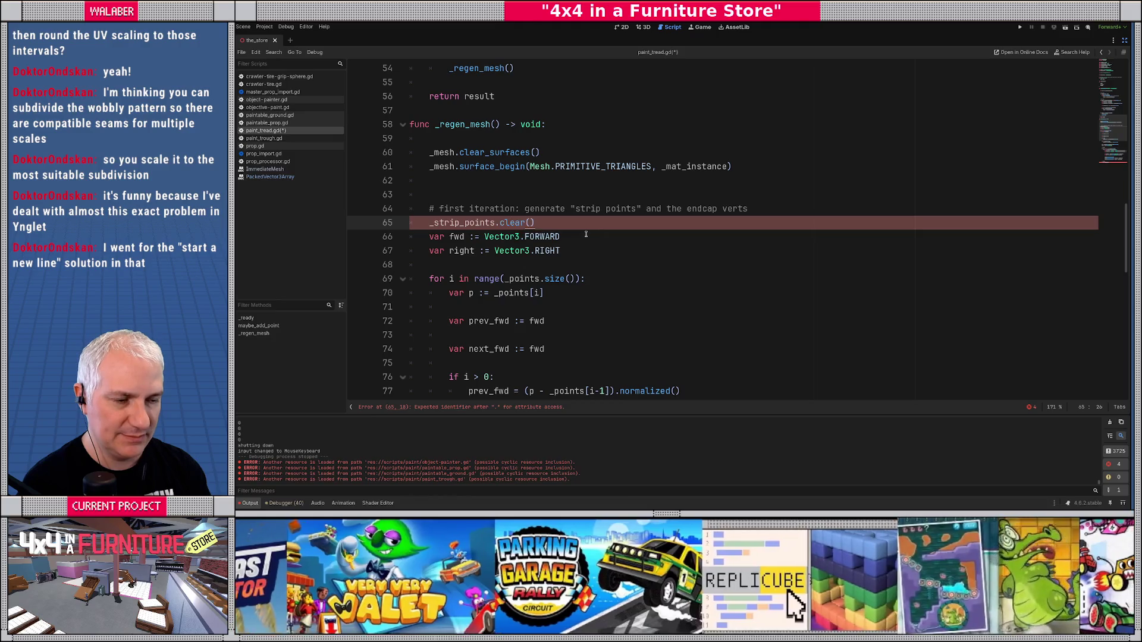
key(Return)
key(Return)
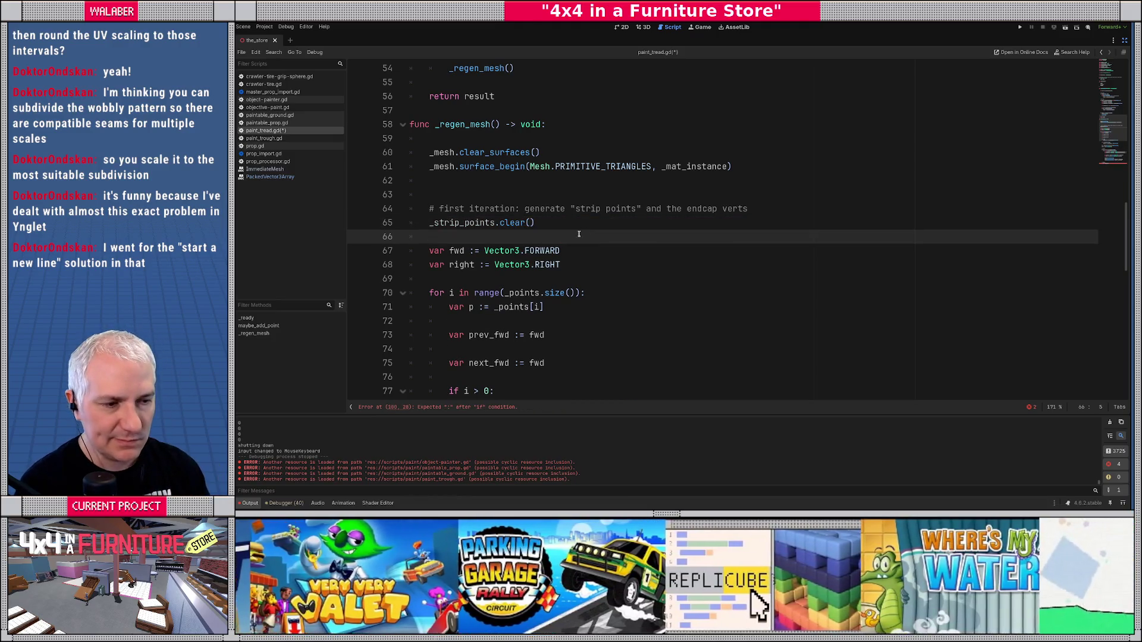
- Scroll down to the unfinished segment check on line 100
scroll(439, 250, down, 3)
scroll(440, 251, down, 7)
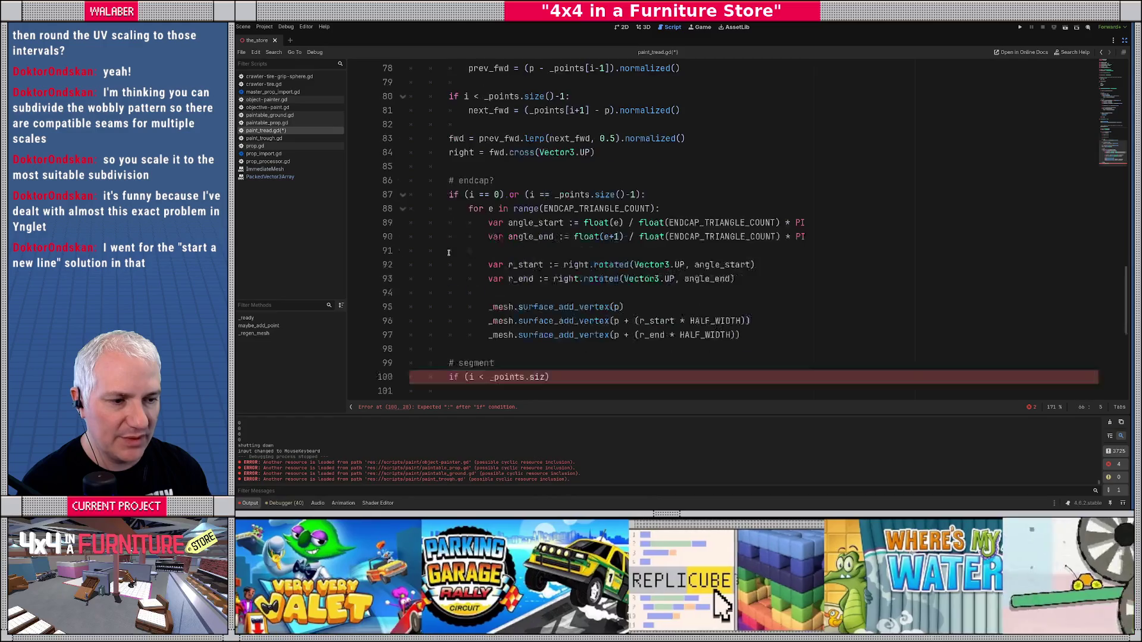
click(537, 293)
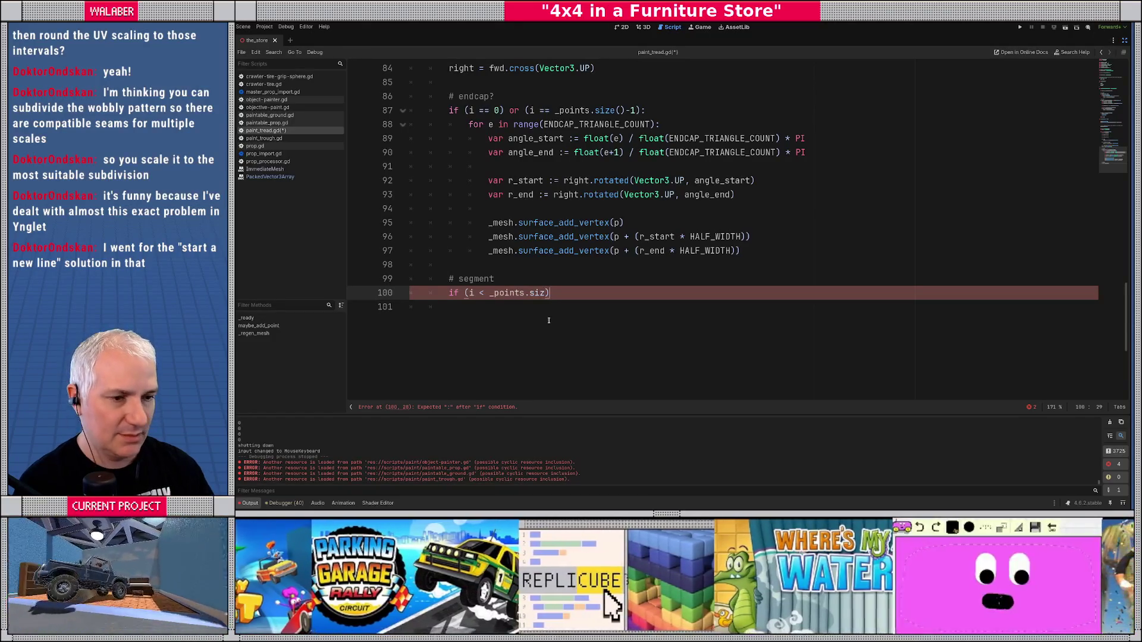
- Remove the unfinished if check and rename the comment to '# strip points'
key(ctrl+z)
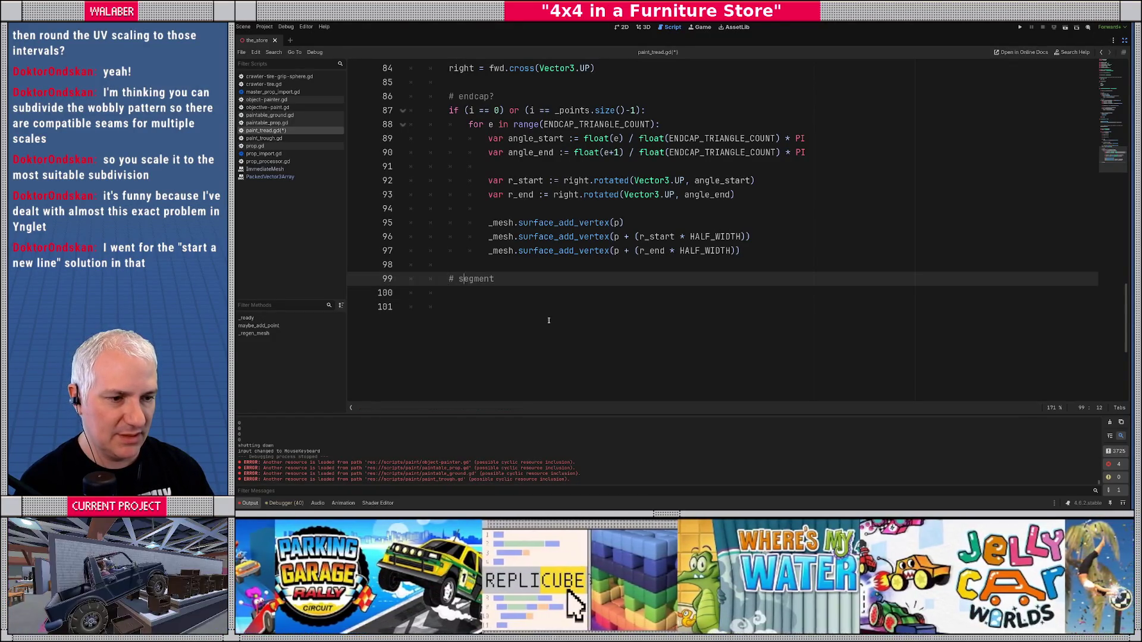
key(shift+End)
text(t)
key(BackSpace)
key(BackSpace)
text(ip points)
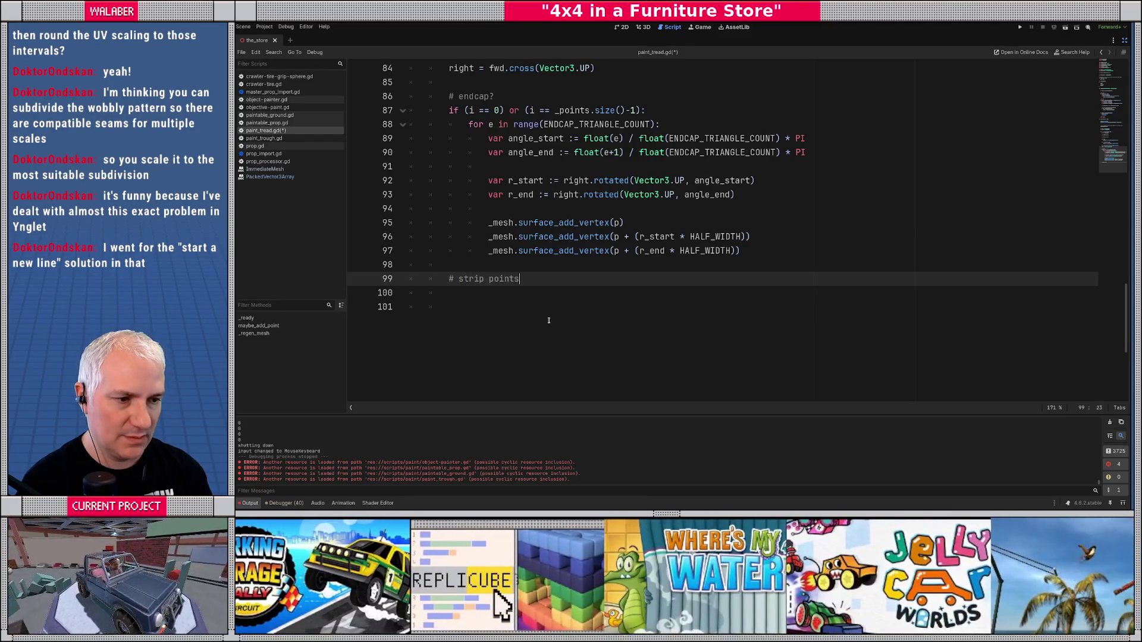
key(Return)
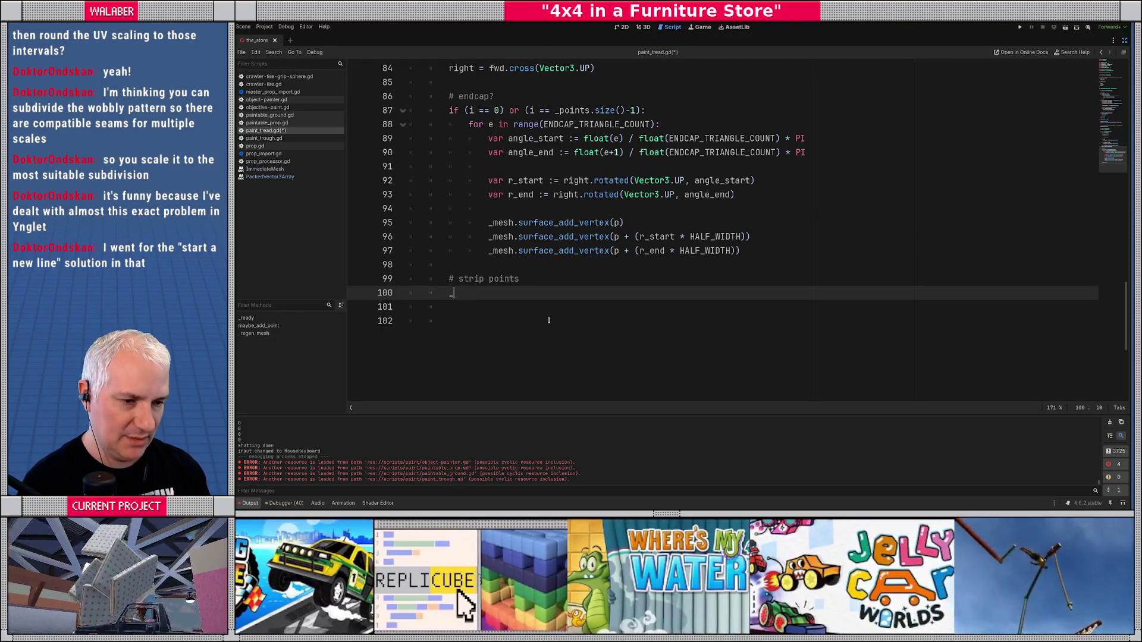
- Append p + (r * HALF_WIDTH) and p - (r * HALF_WIDTH) to _strip_points
text(_str)
key(Return)
text(.app)
key(Return)
text(p +)
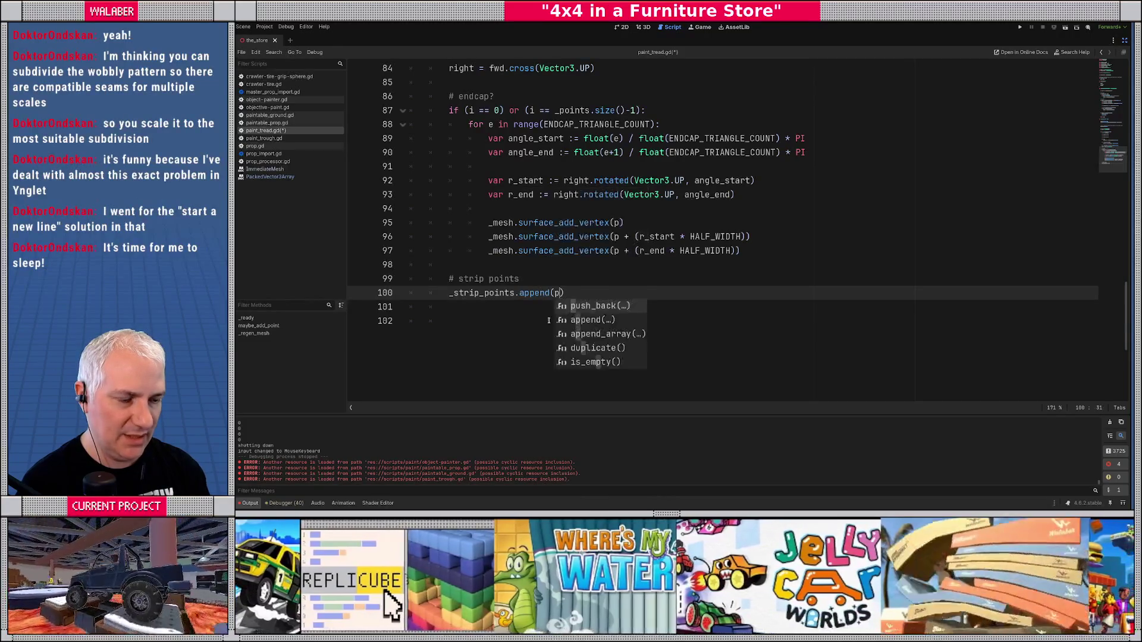
text( (r *)
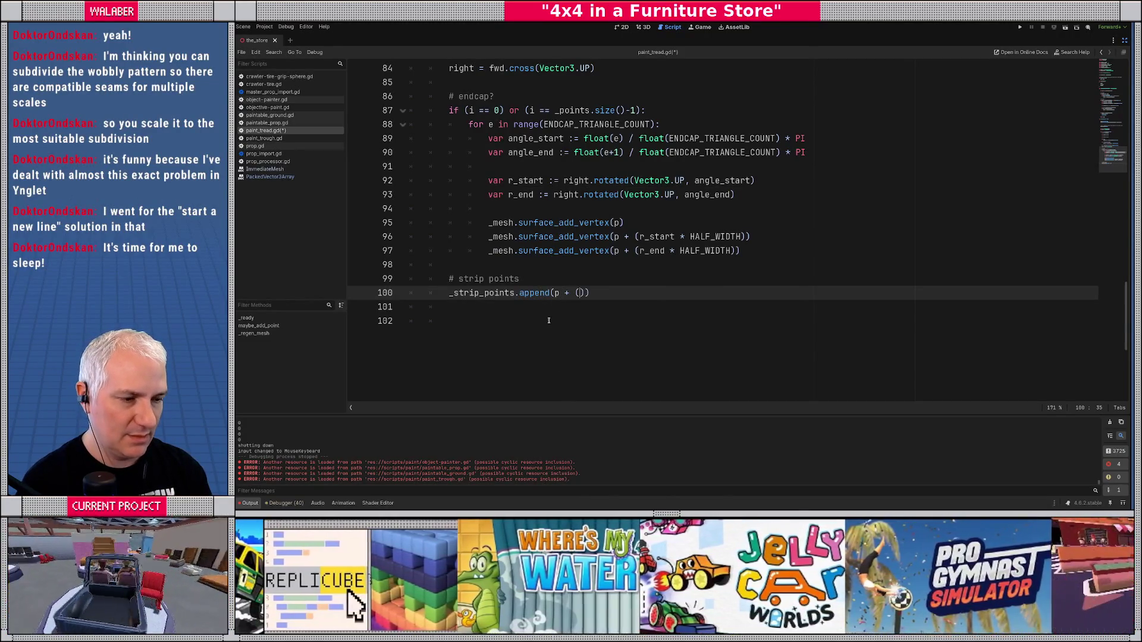
text( HALF)
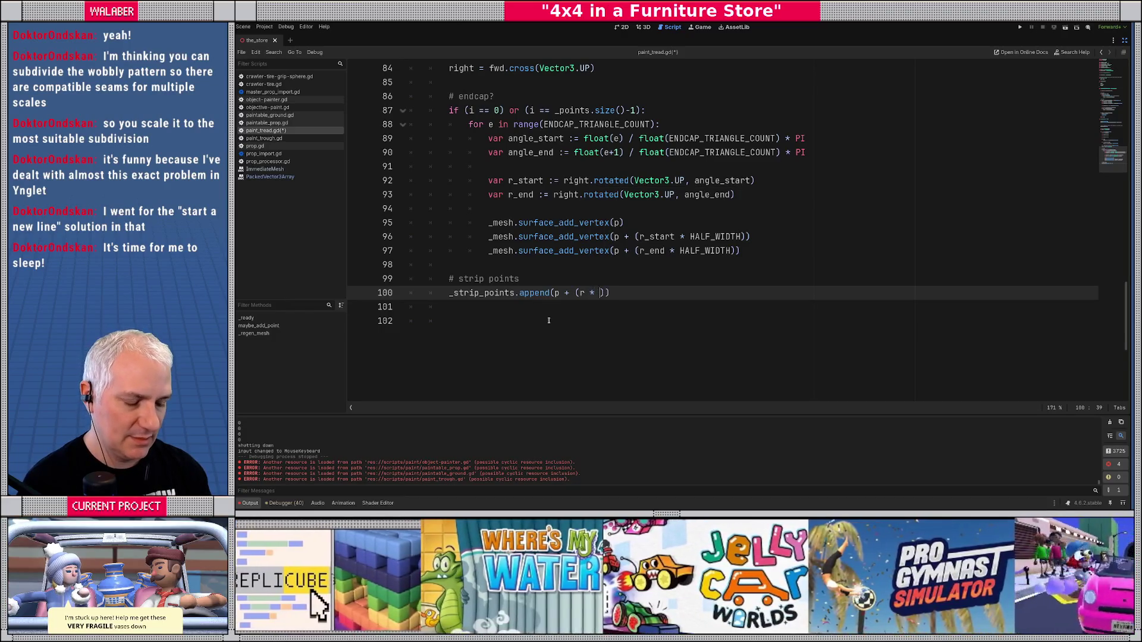
key(Return)
text())
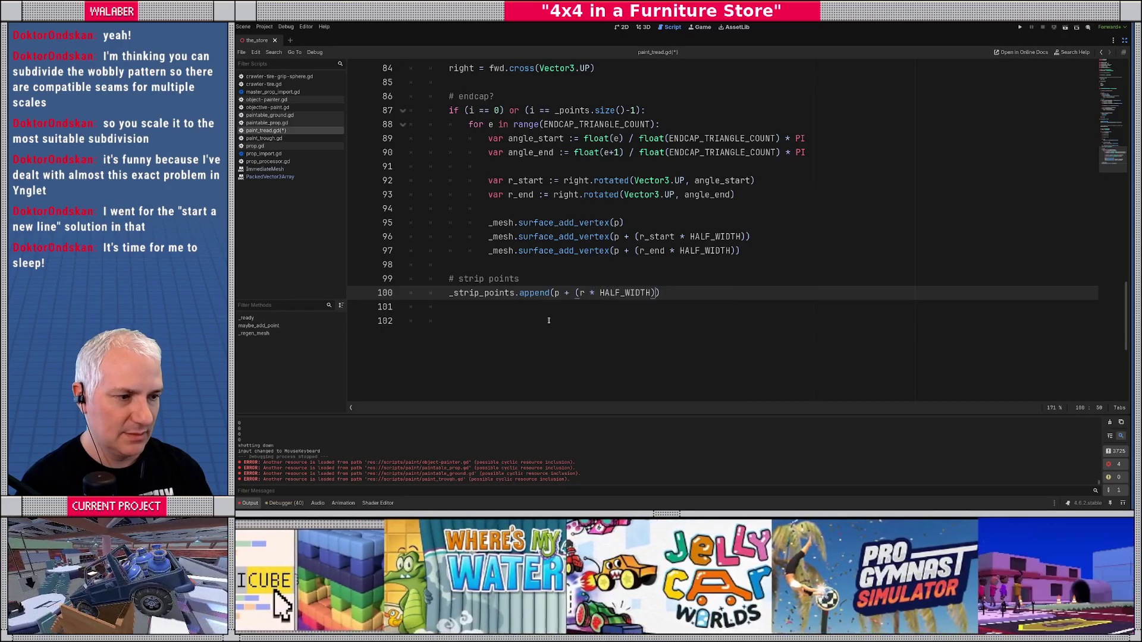
key(ctrl+shift+d)
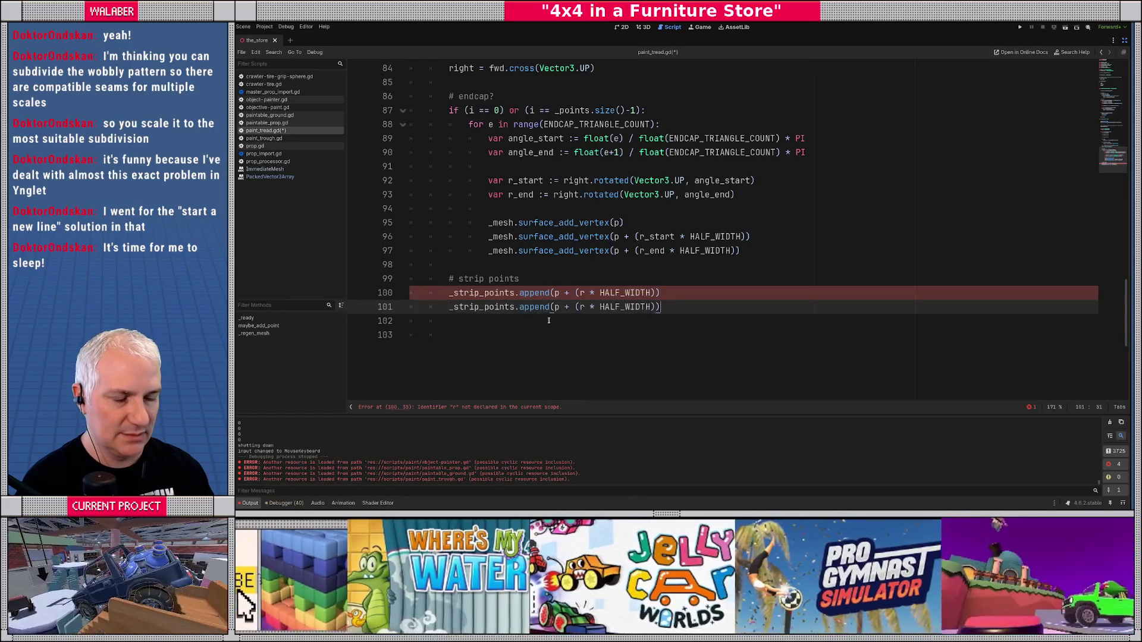
double_click(566, 308)
text(-)
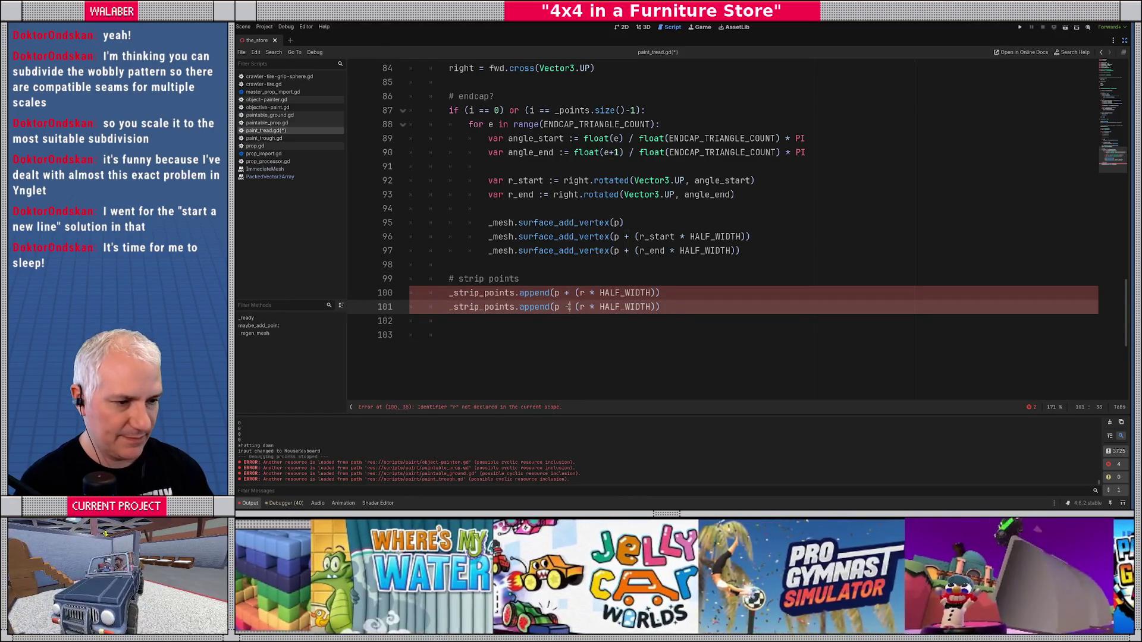
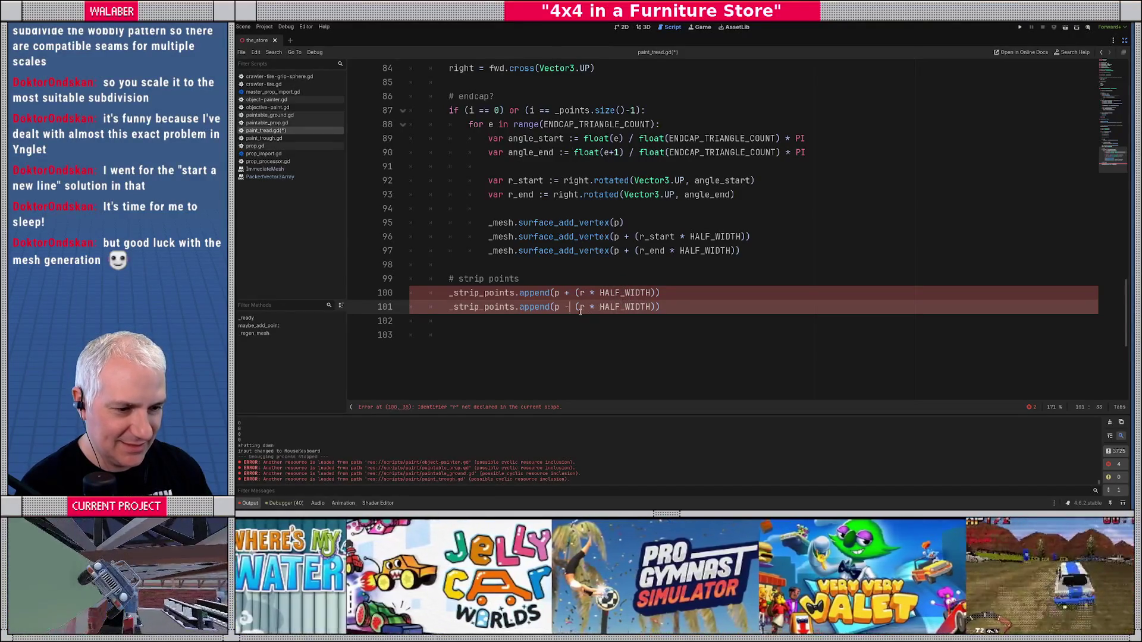
- Change the undefined r to right on lines 100 and 101 of paint_tread.gd
click(583, 293)
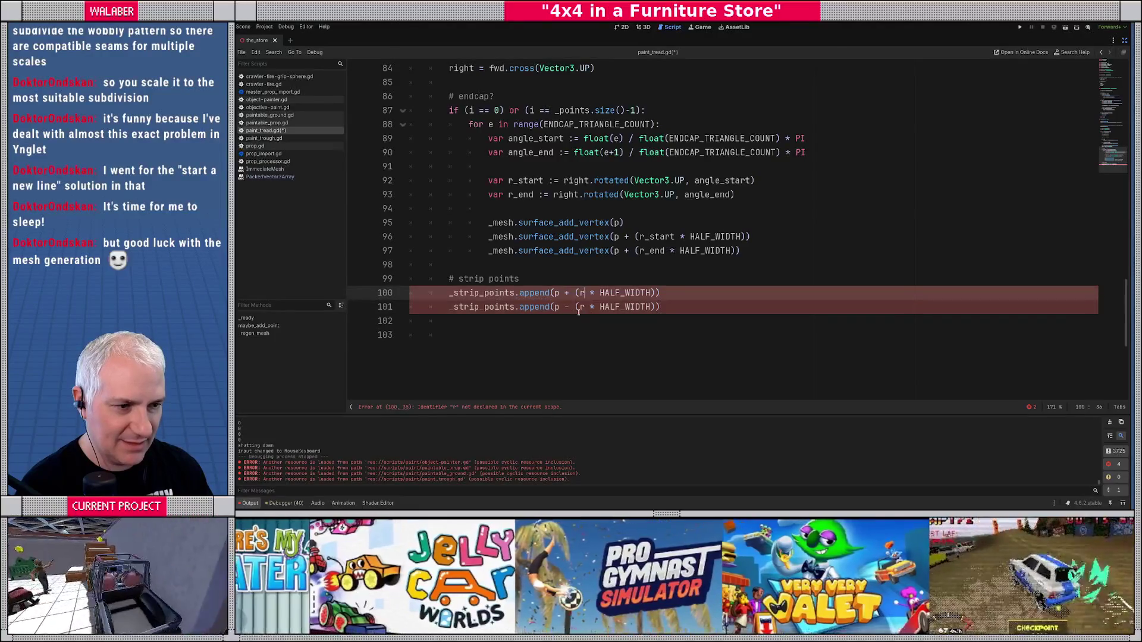
scroll(549, 288, up, 1)
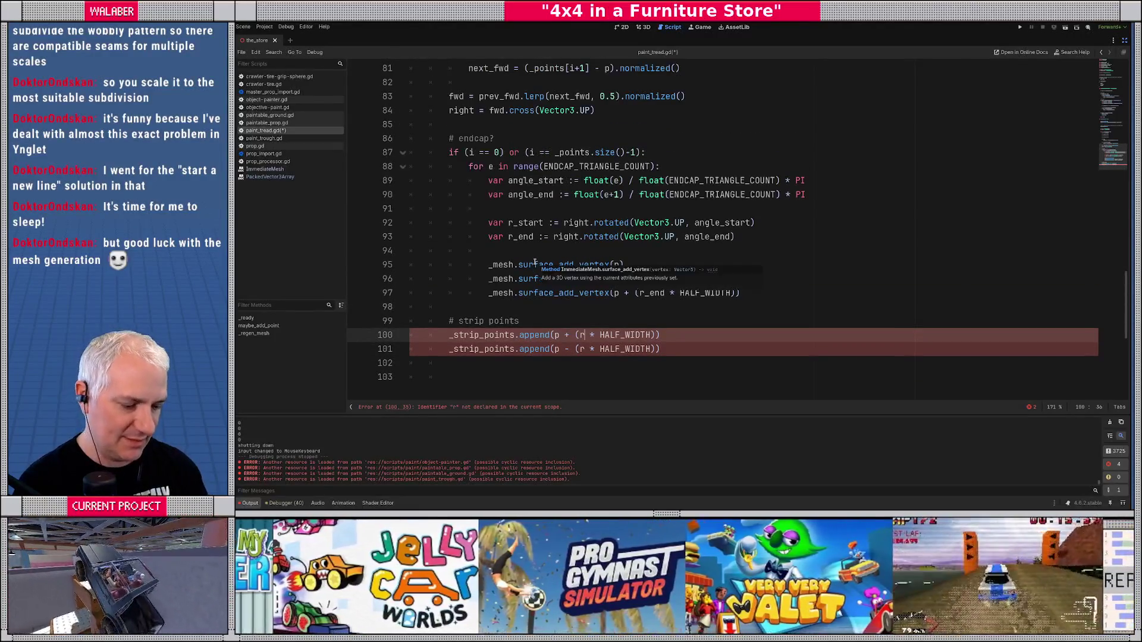
text(ight)
key(Down)
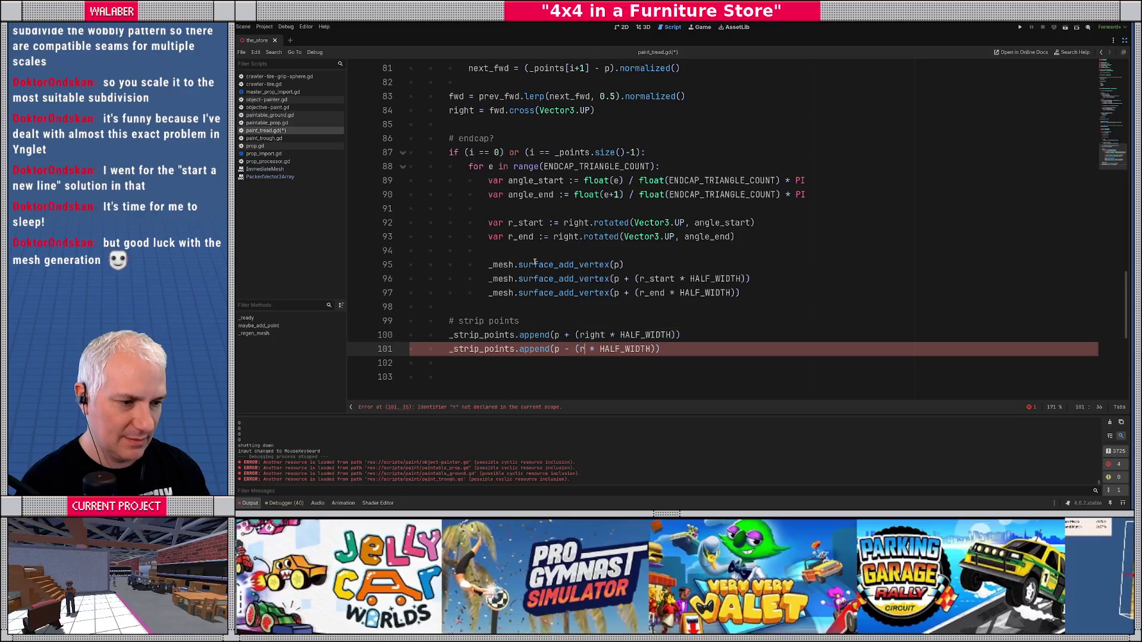
text(ight)
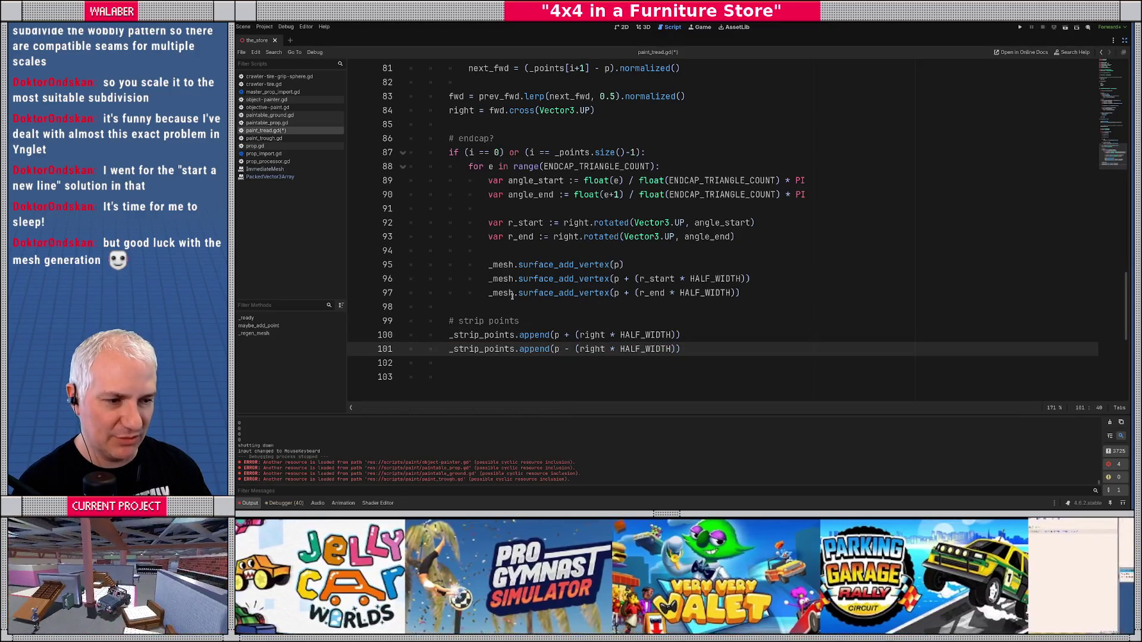
- Move the caret to the end of the '# strip points' comment
click(513, 305)
scroll(514, 305, down, 1)
click(468, 322)
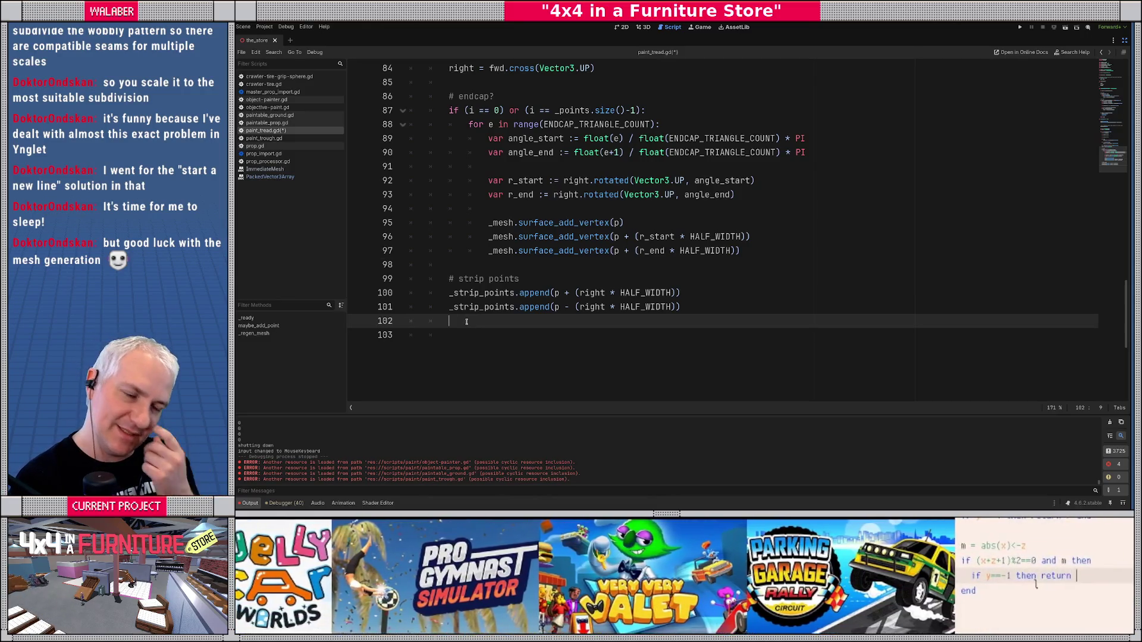
click(481, 278)
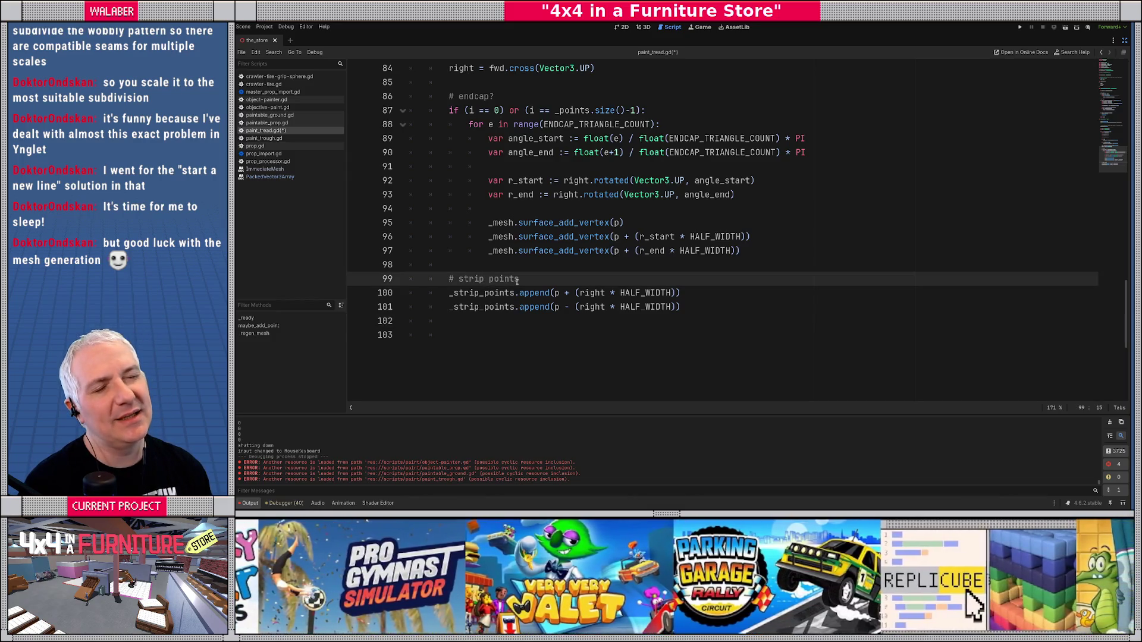
key(End)
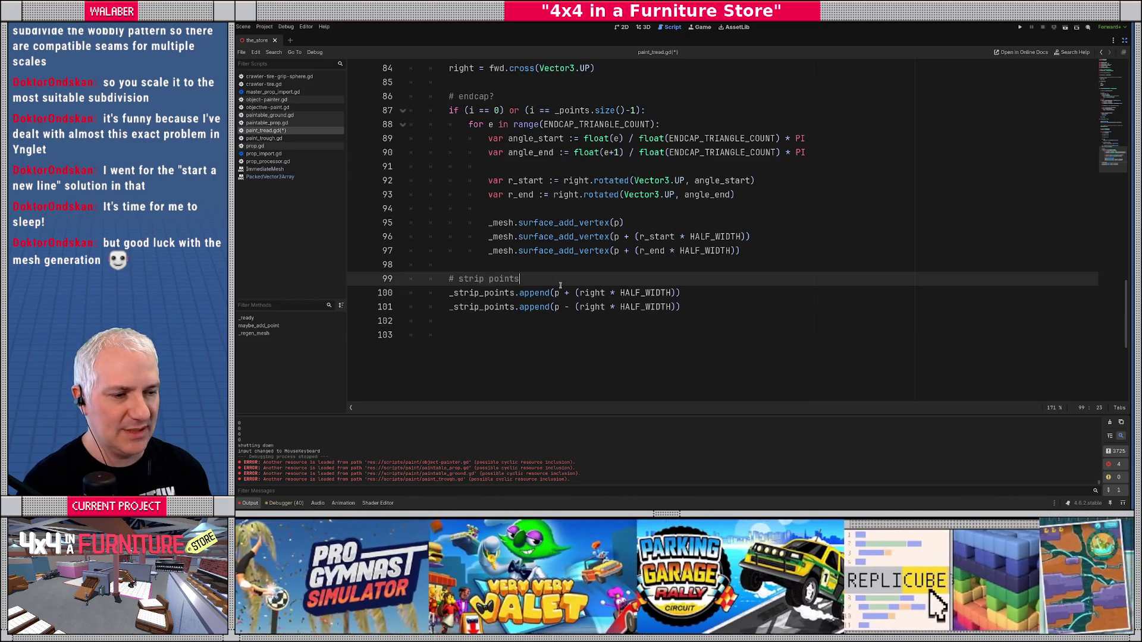
- Add _strip_points.append(p) directly under the '# strip points' comment
key(Return)
text(_str)
key(Return)
text(.App)
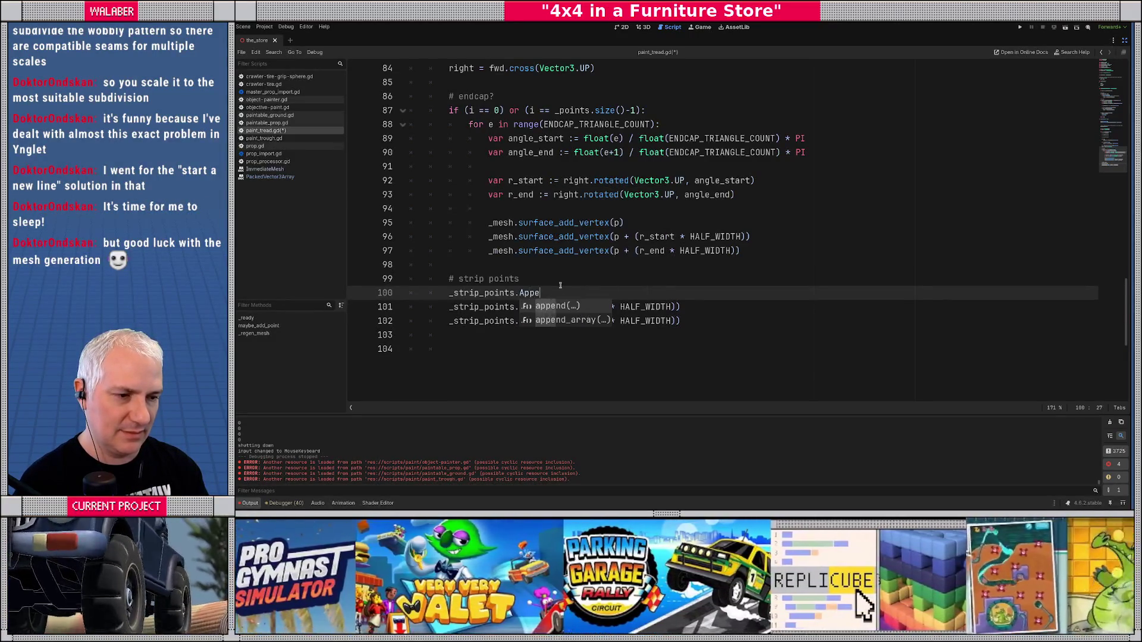
key(Return)
key(Escape)
text(p)
key(End)
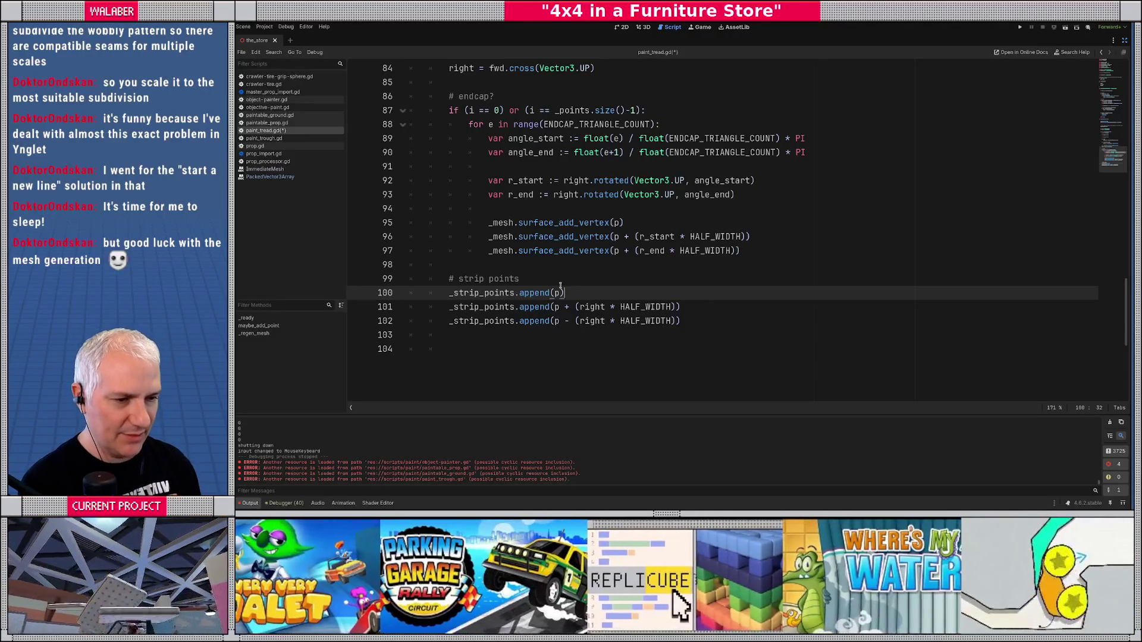
- Review the strip-point block and place the caret on empty line 104
click(533, 348)
scroll(435, 229, up, 7)
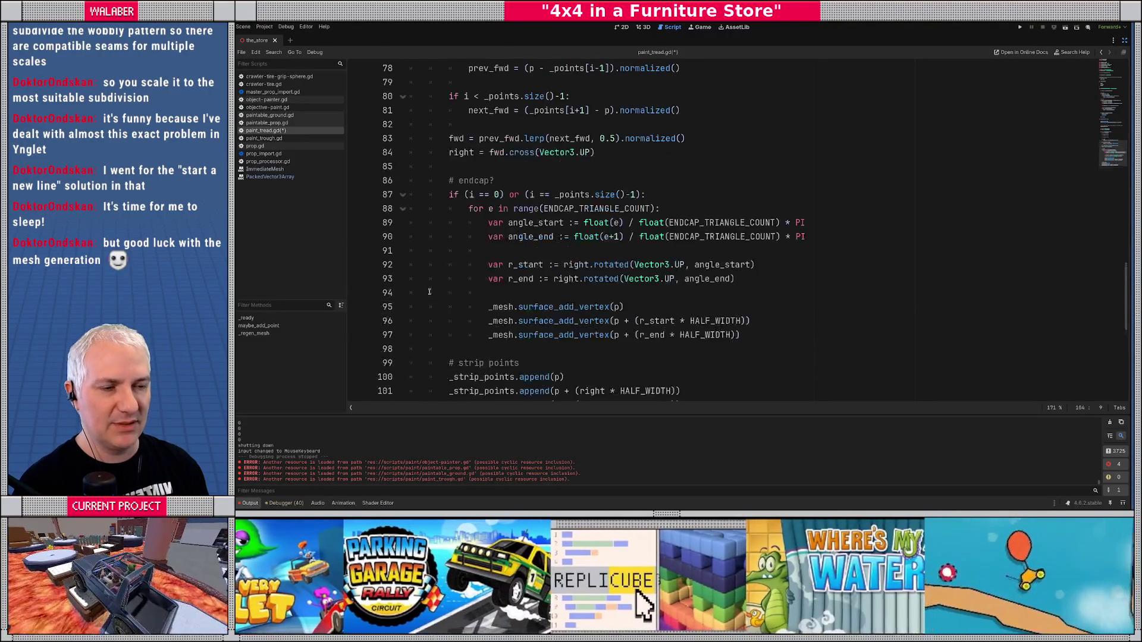
scroll(435, 230, down, 3)
scroll(432, 204, up, 2)
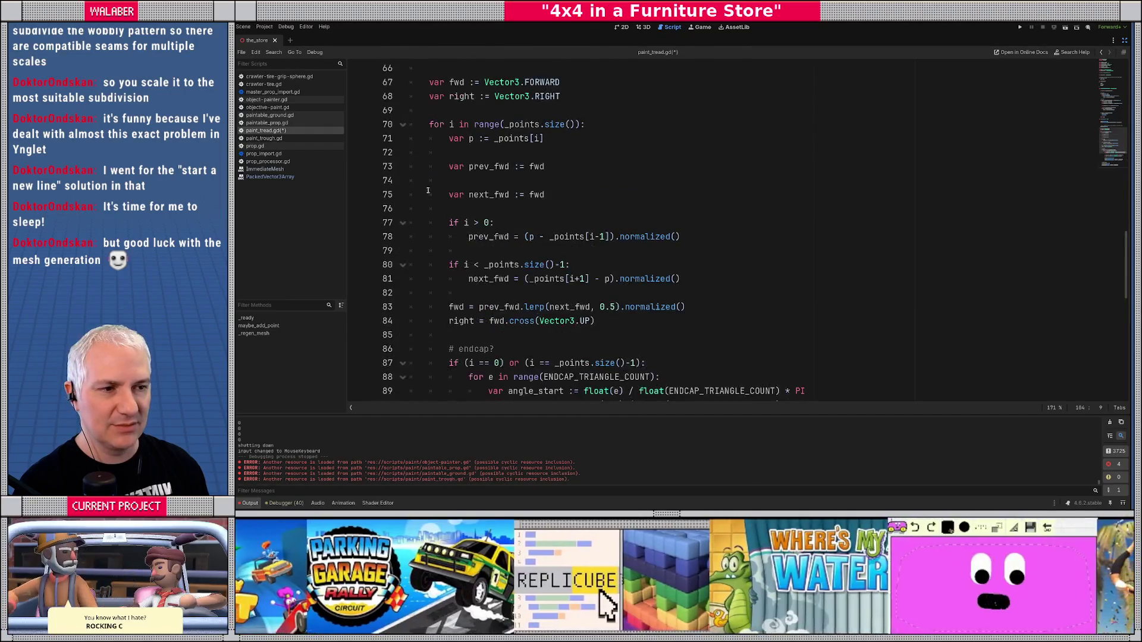
scroll(429, 124, up, 3)
drag(428, 125, 629, 166)
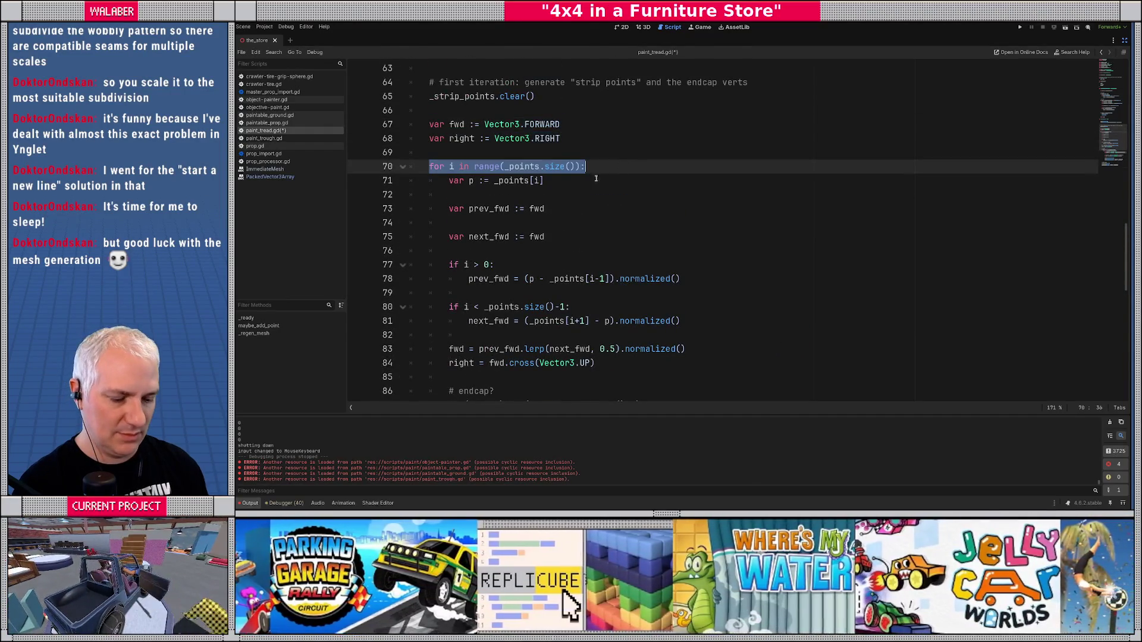
scroll(434, 221, down, 10)
click(435, 222)
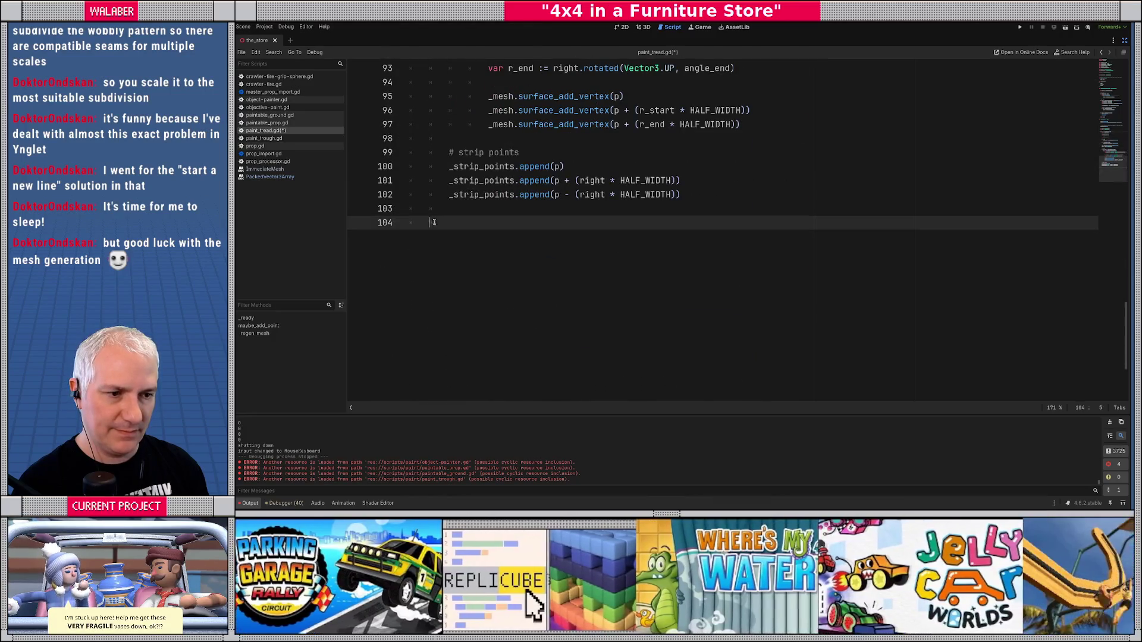
- Write a '# segment verts!' comment on line 104 with a blank line above it
text(#)
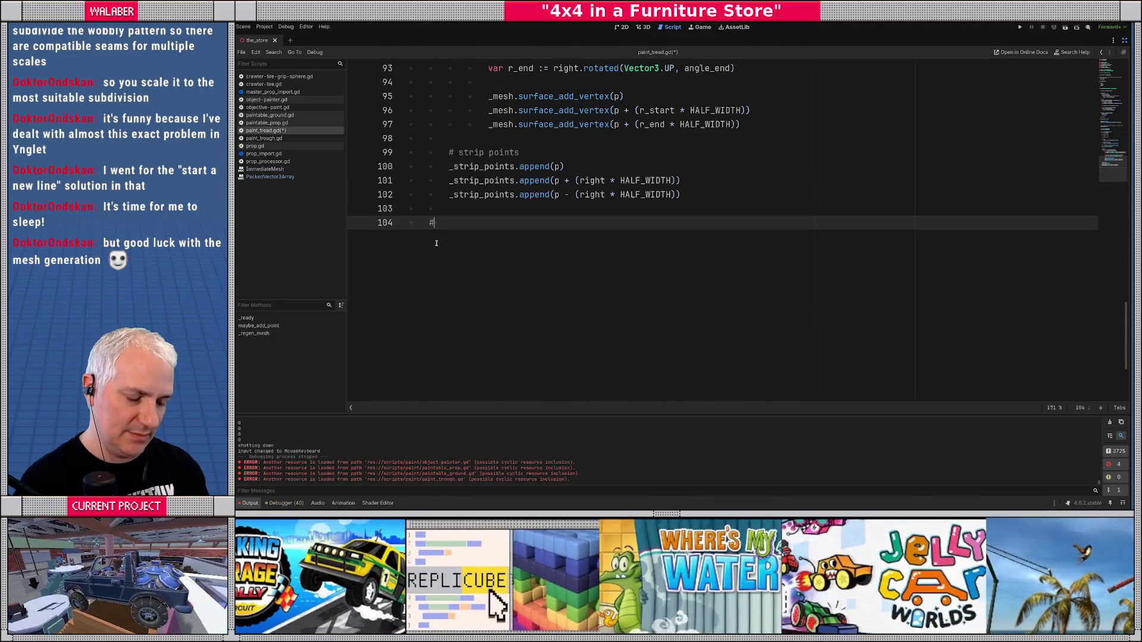
text( sgement)
key(BackSpace)
key(BackSpace)
key(BackSpace)
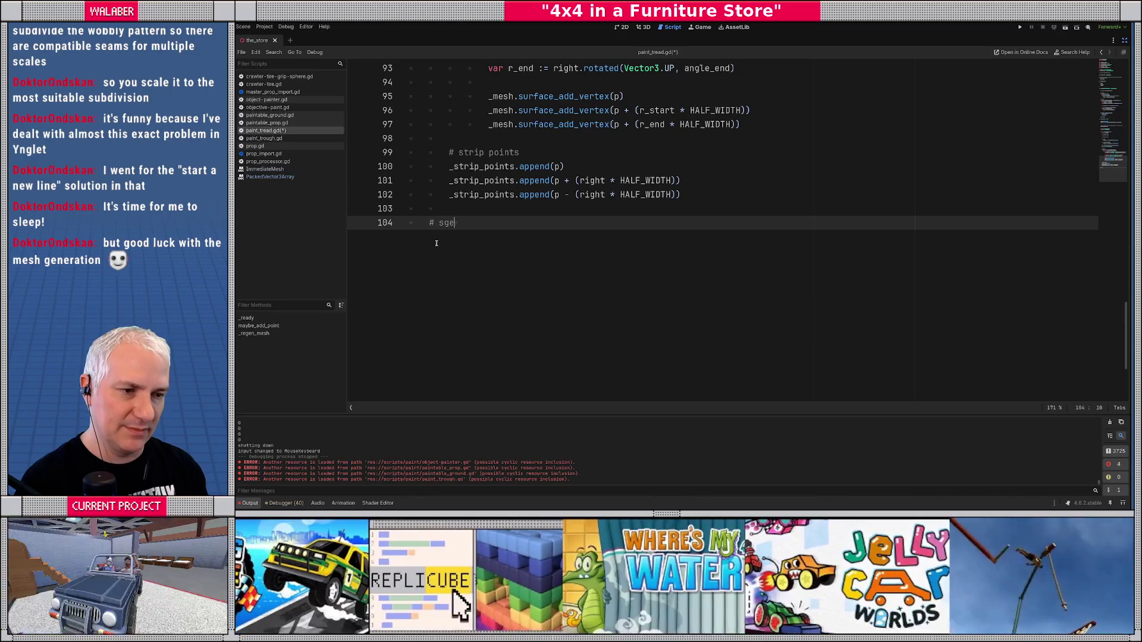
key(BackSpace)
key(BackSpace)
text(egment virts)
key(BackSpace)
key(BackSpace)
key(BackSpace)
text(ent ver)
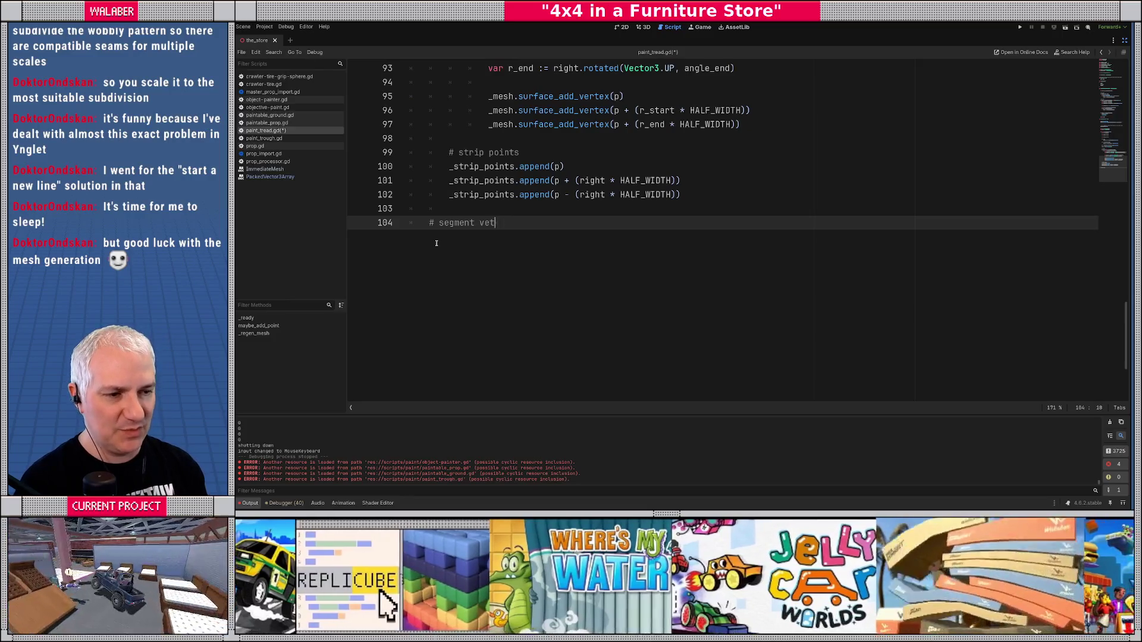
text(ts!)
key(Return)
key(Up)
key(Up)
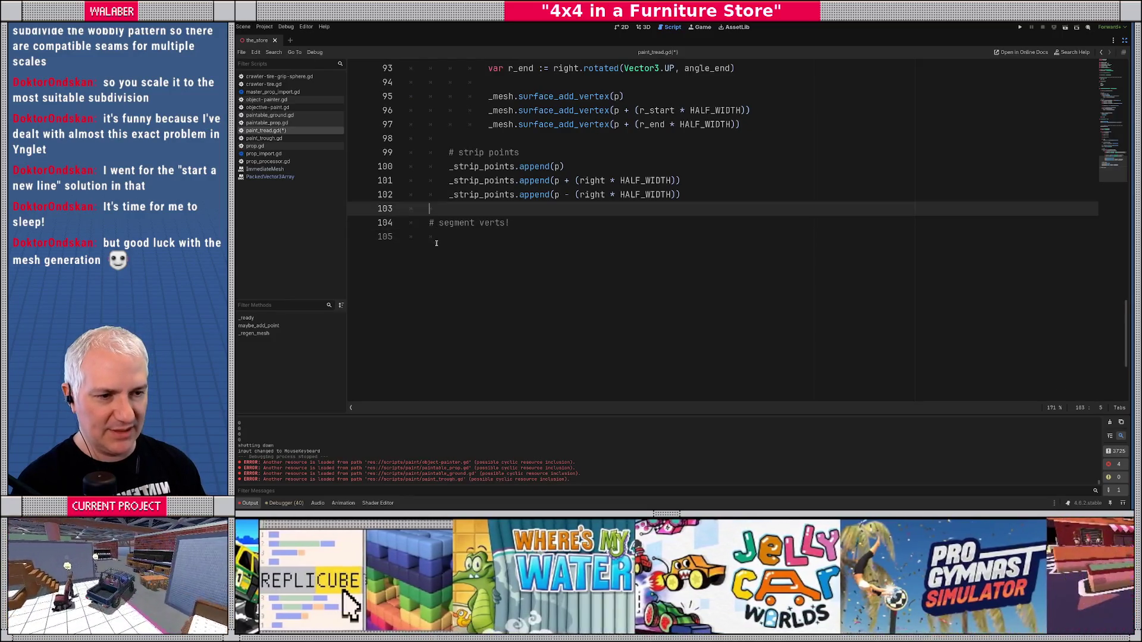
key(Return)
key(Down)
key(Down)
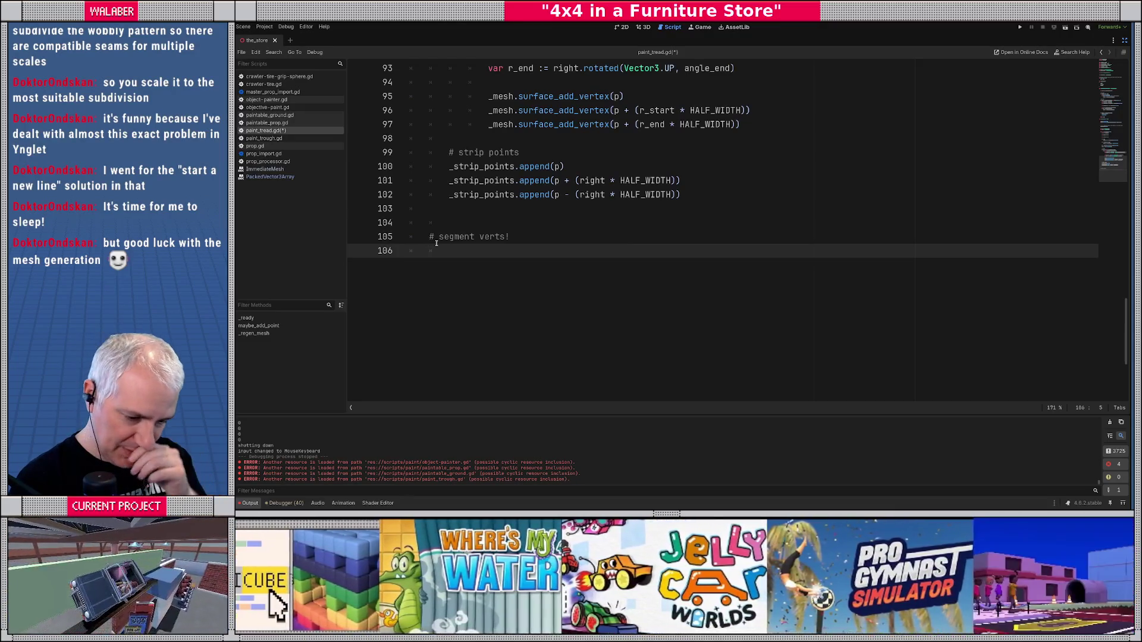
scroll(444, 233, up, 12)
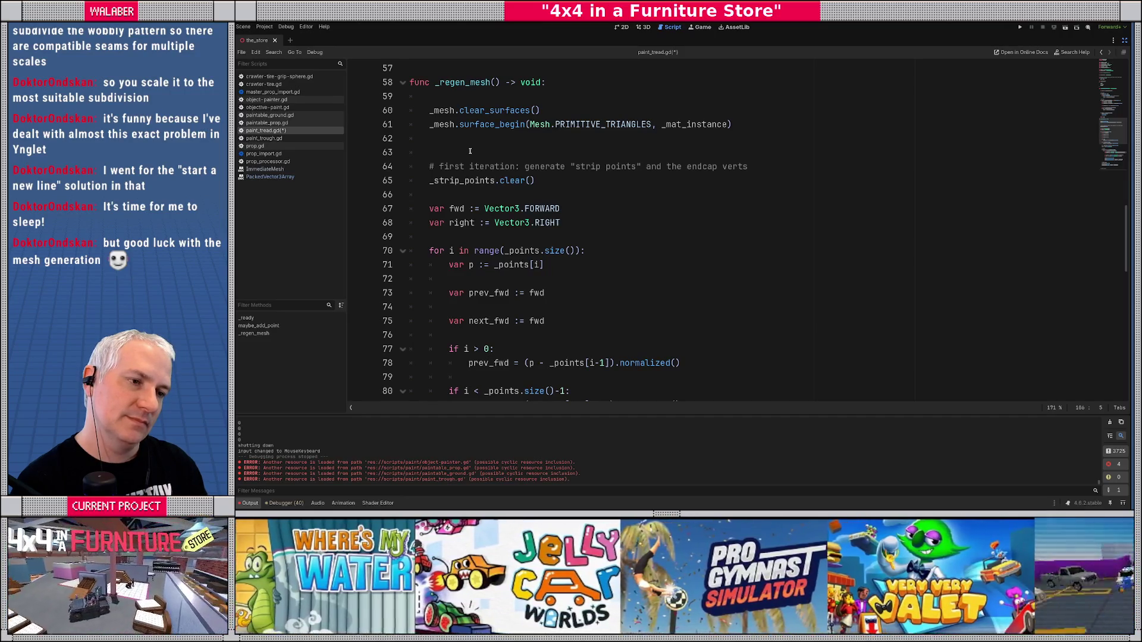
- Declare var _strip_u := PackedFloat32Array() on line 13 beside _strip_points
scroll(470, 151, down, 3)
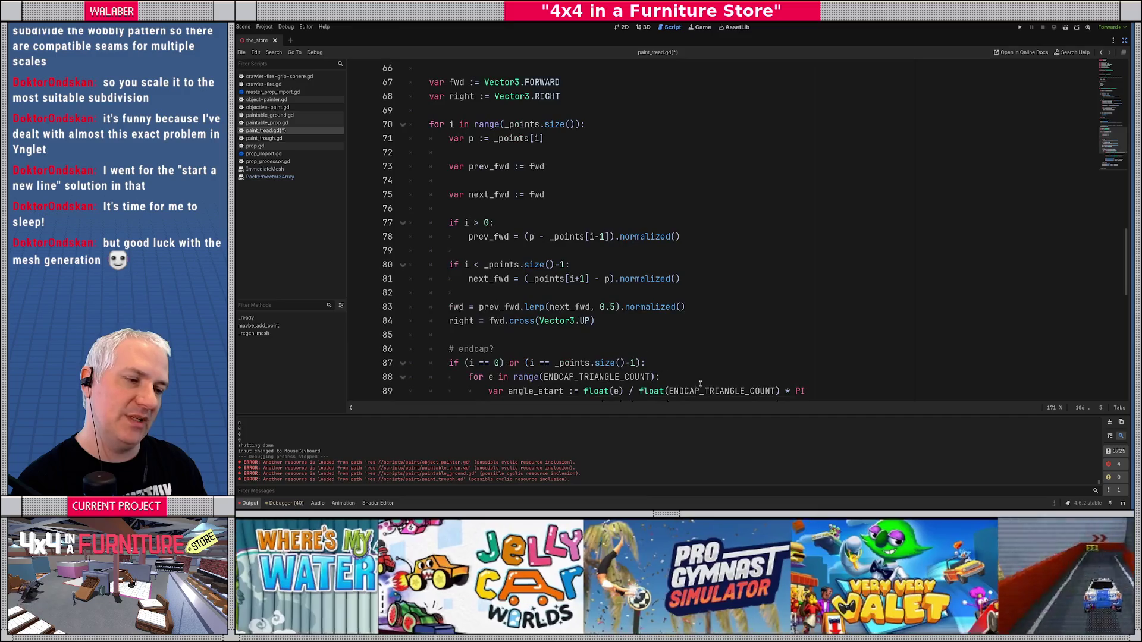
scroll(575, 242, up, 18)
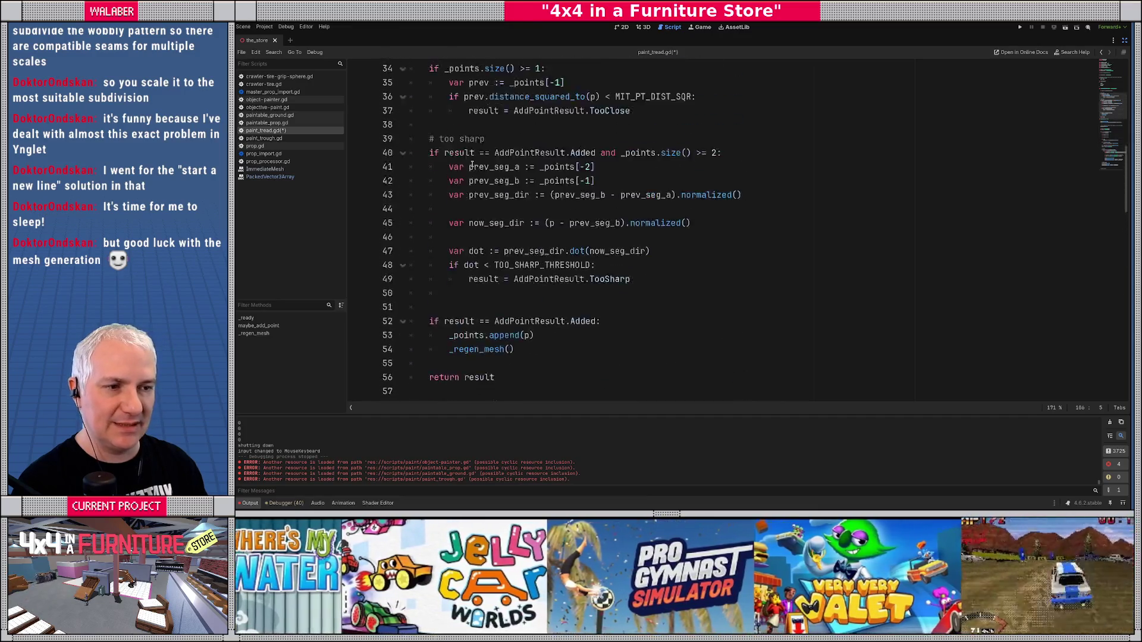
scroll(472, 166, up, 2)
click(453, 166)
text(var _stip_points := PackedVector3Array()
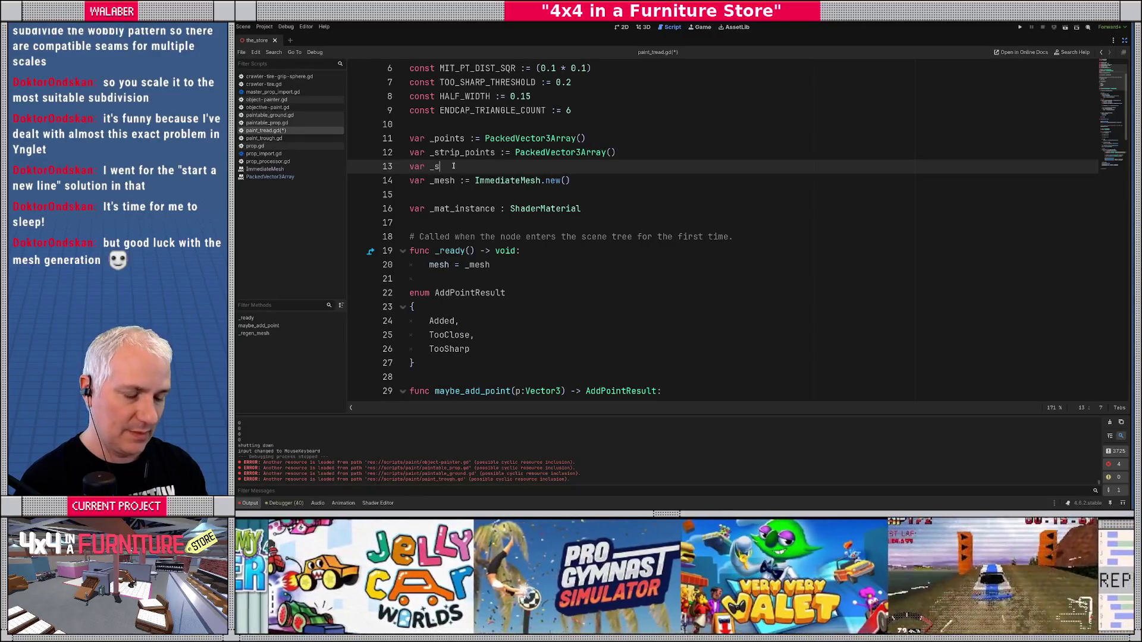
text(u)
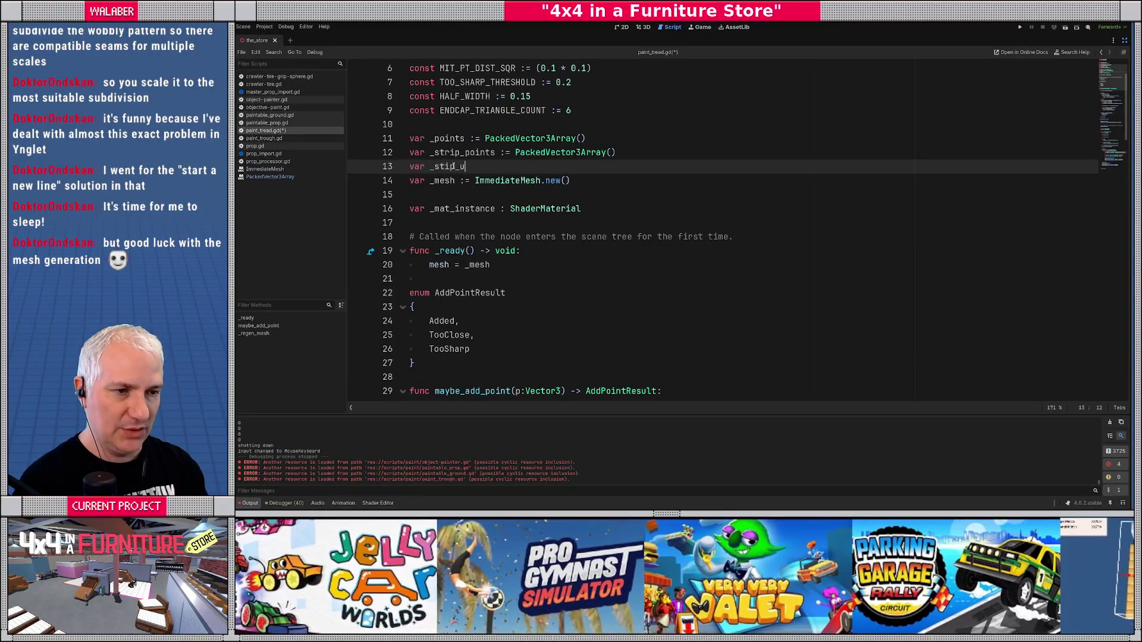
text(s)
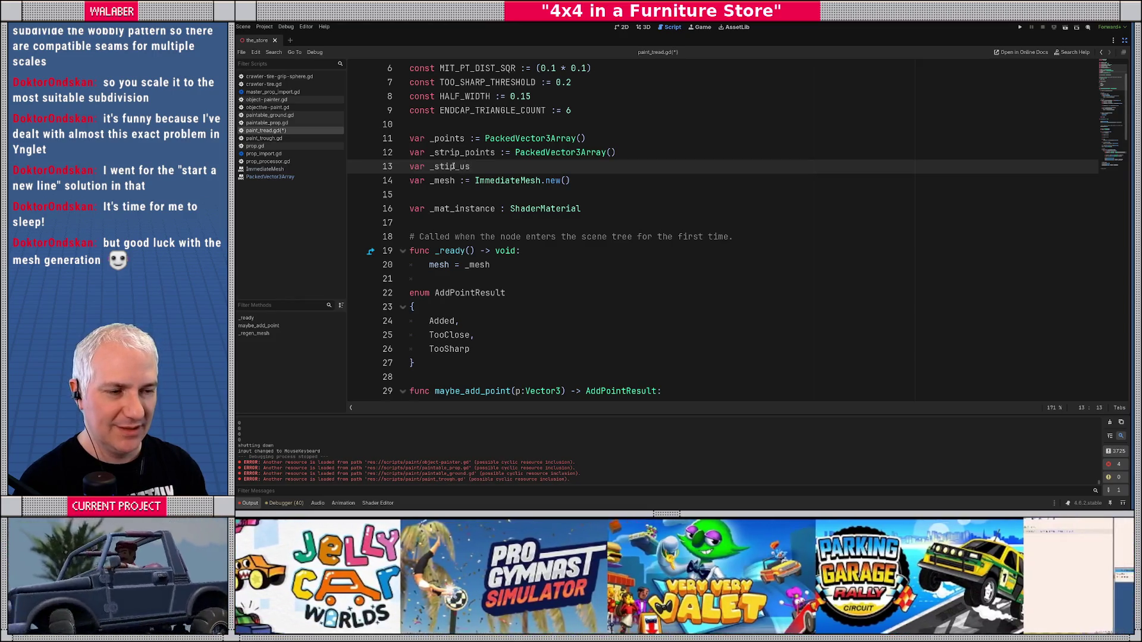
key(BackSpace)
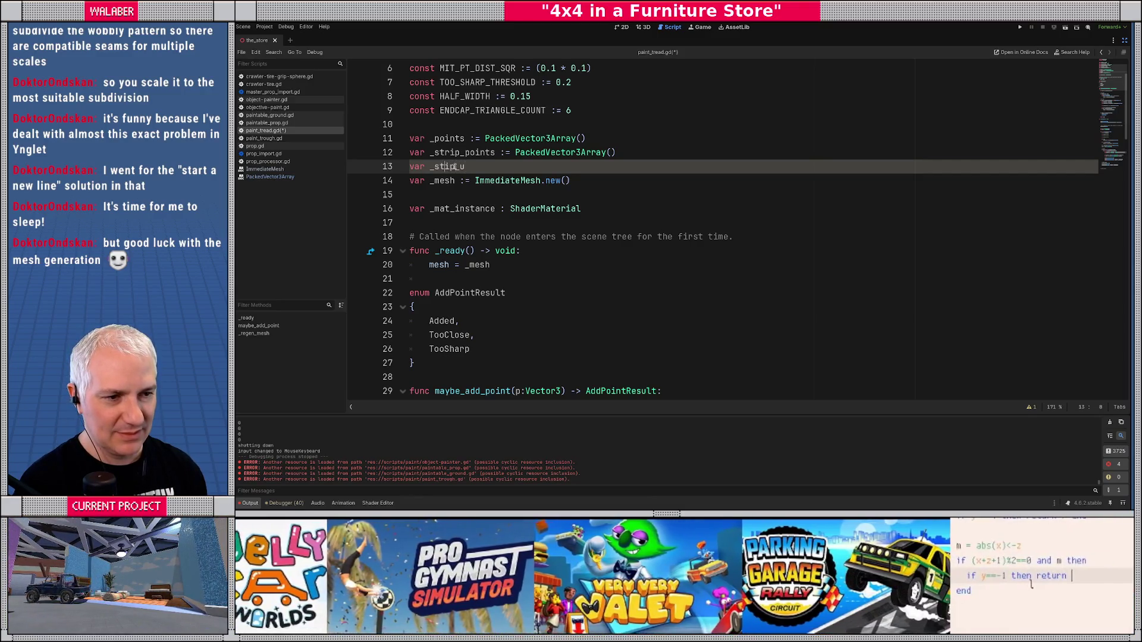
text(r)
click(458, 167)
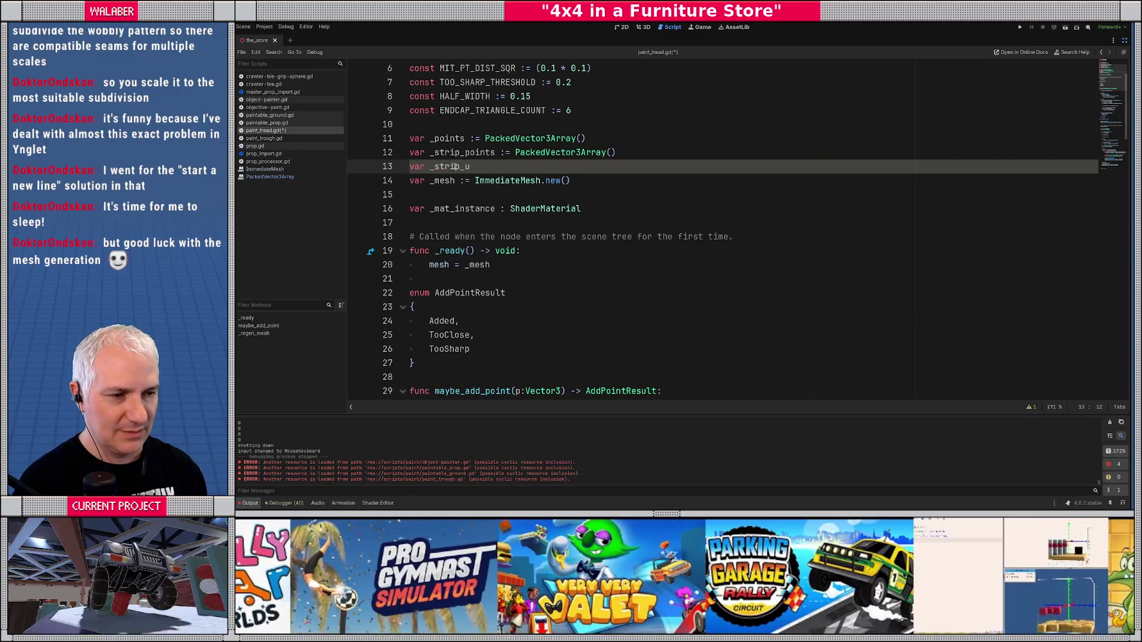
text( := )
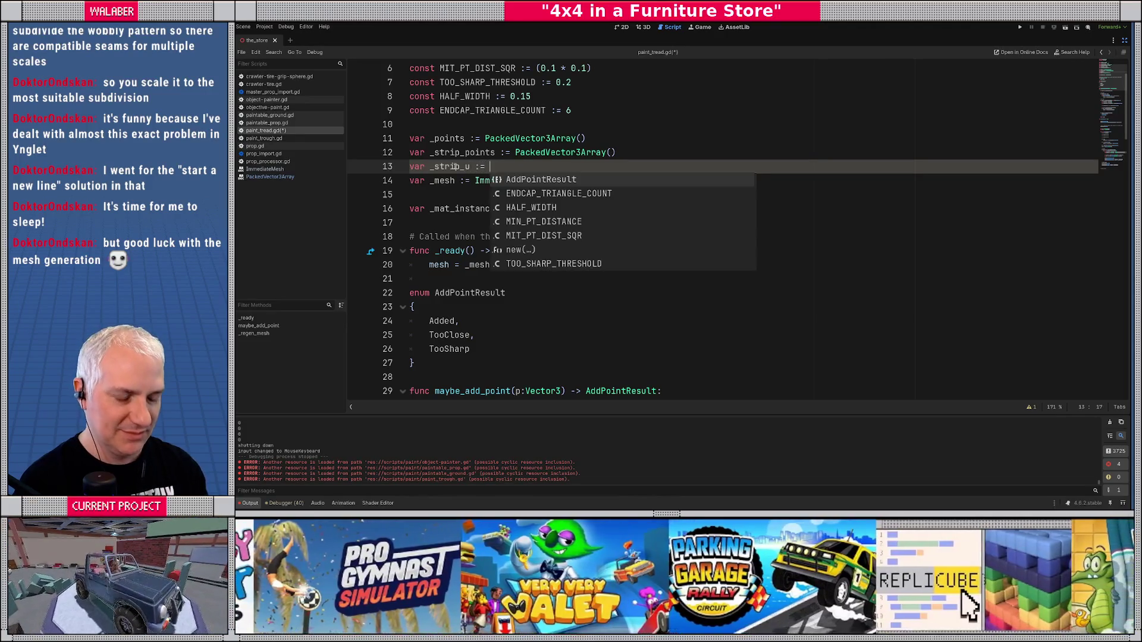
text(PackedF)
key(Return)
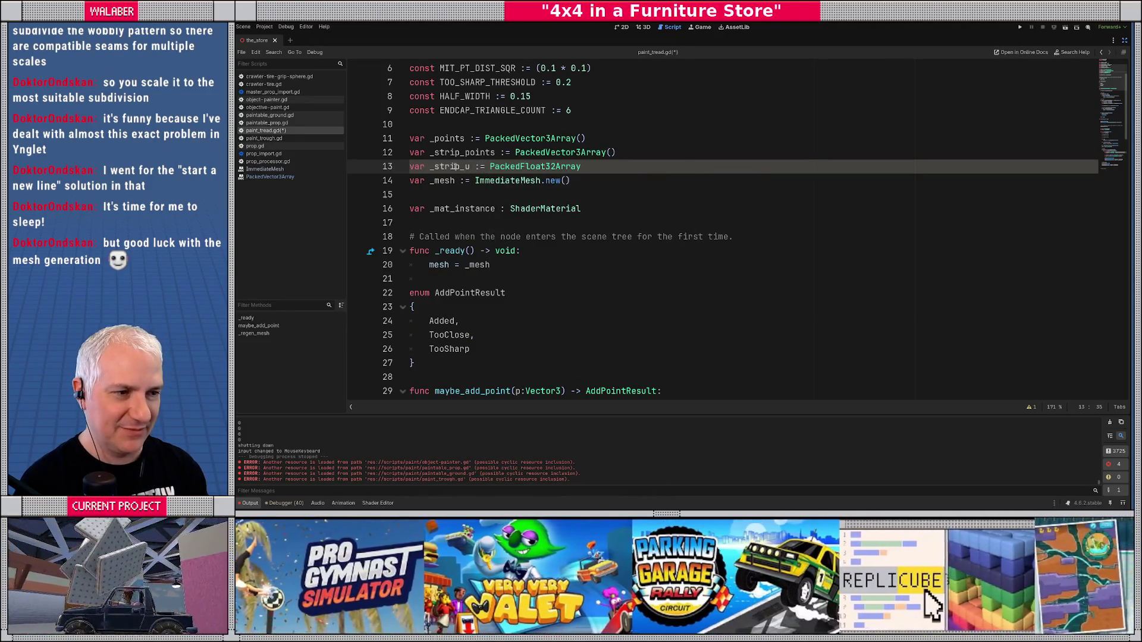
double_click(455, 166)
scroll(464, 238, down, 6)
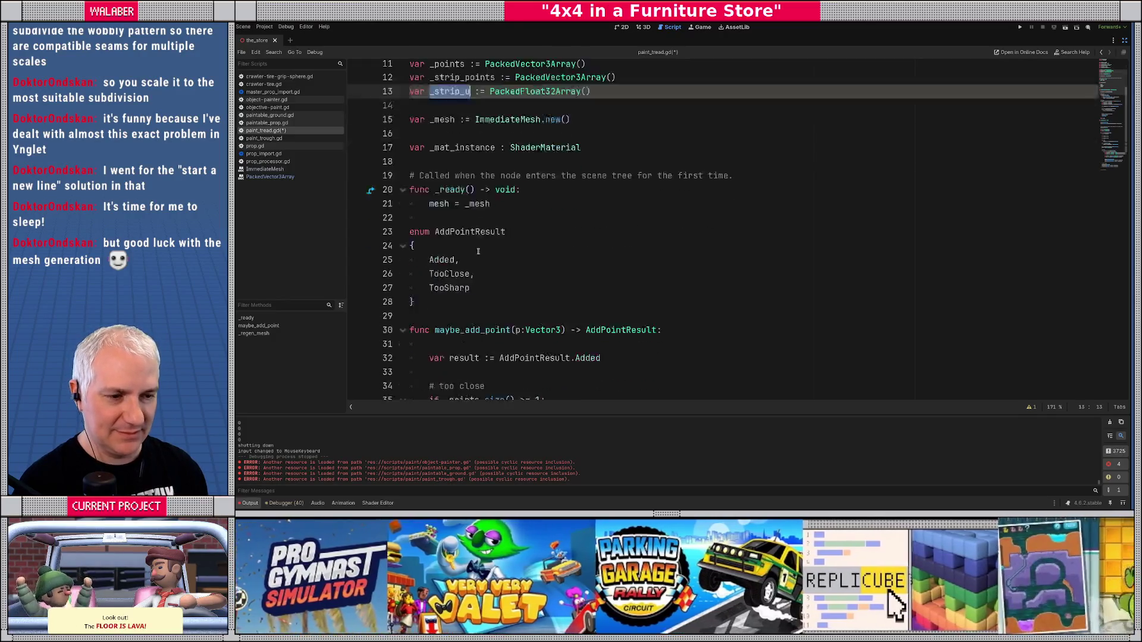
scroll(454, 252, down, 8)
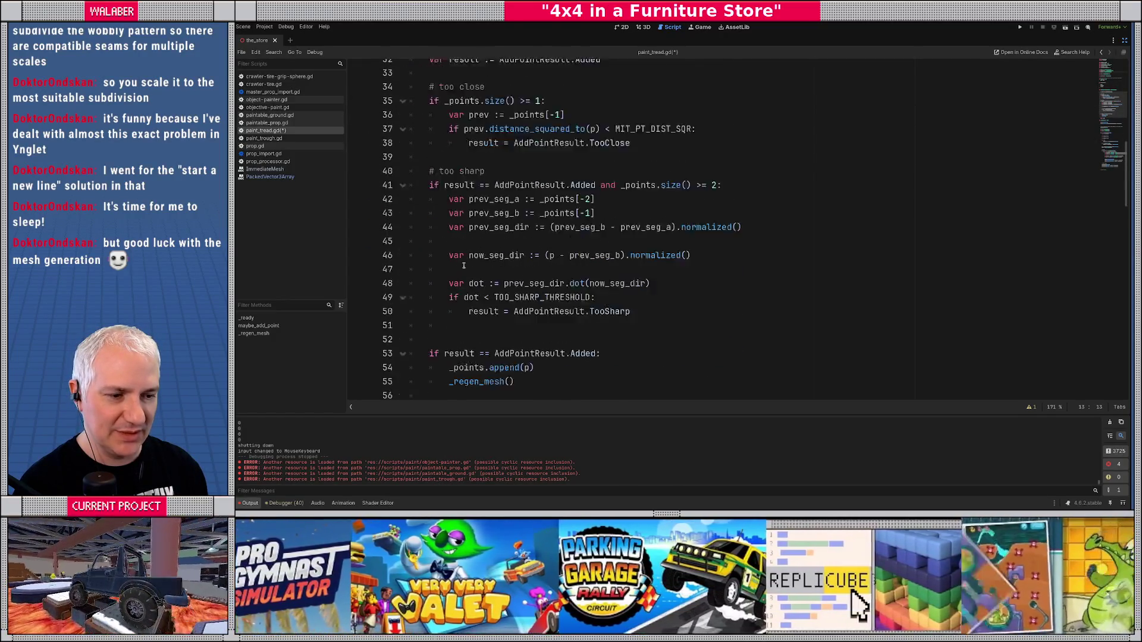
scroll(459, 277, down, 2)
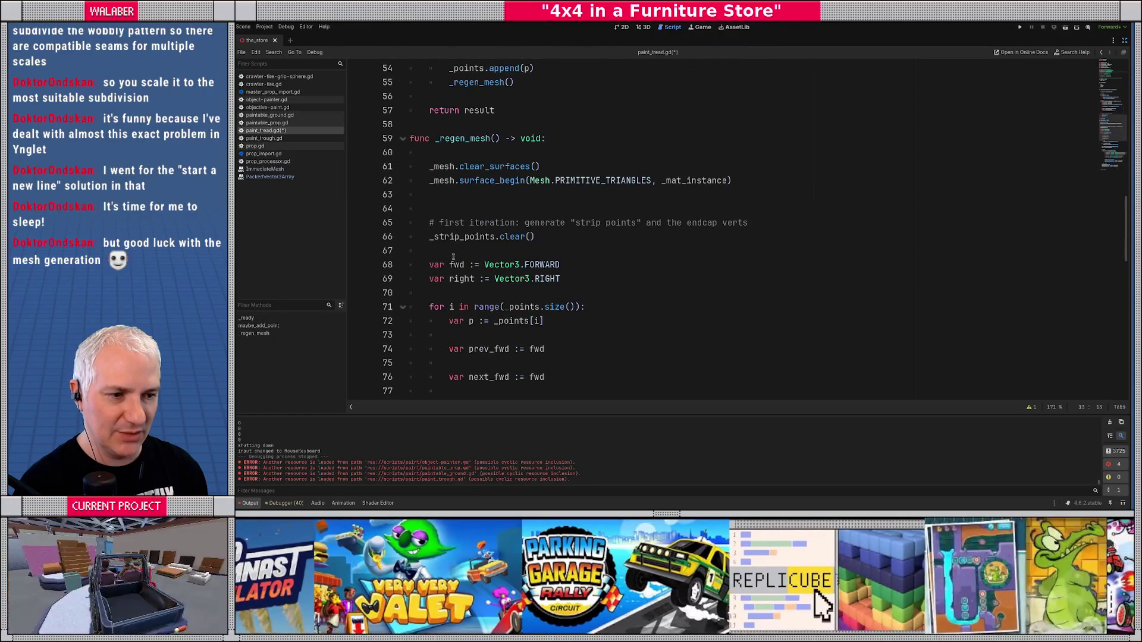
- Add _strip_u.clear() on line 67 of _regen_mesh
click(455, 252)
text(_strip_u)
text(.clear())
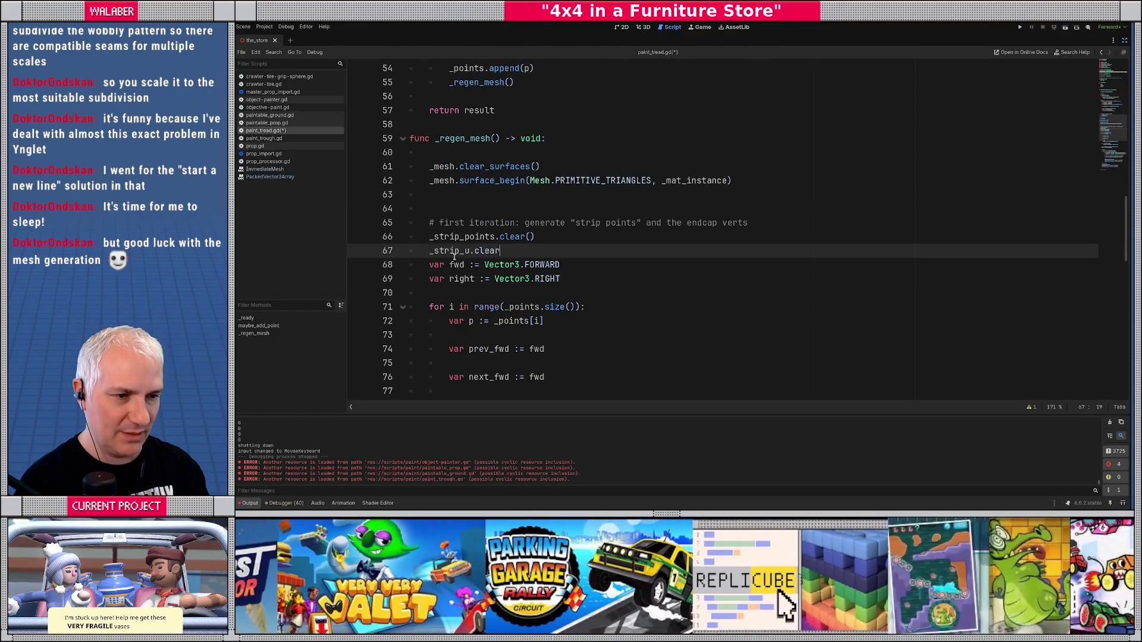
key(Return)
key(Return)
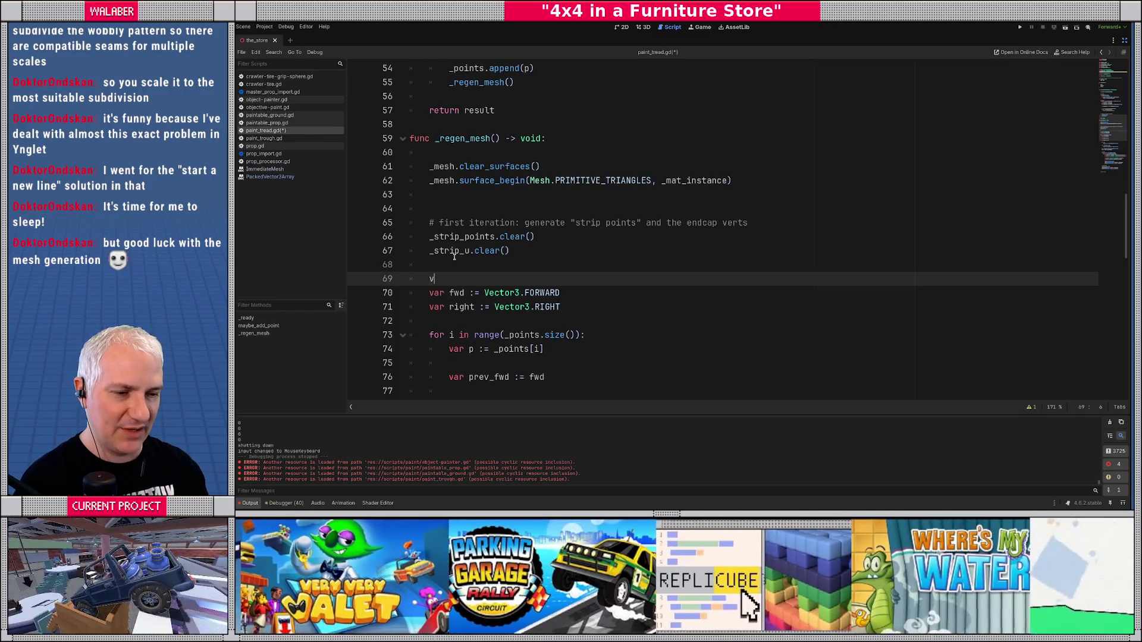
- Declare var running_u := 0.0 before the point loop
text(var running_u := )
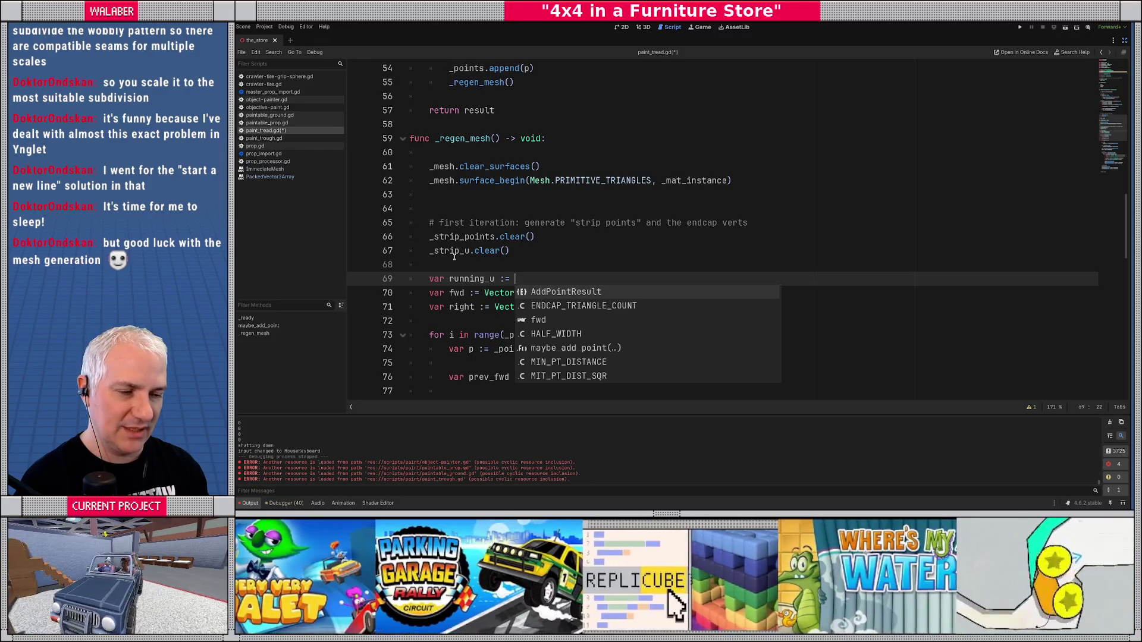
text(float)
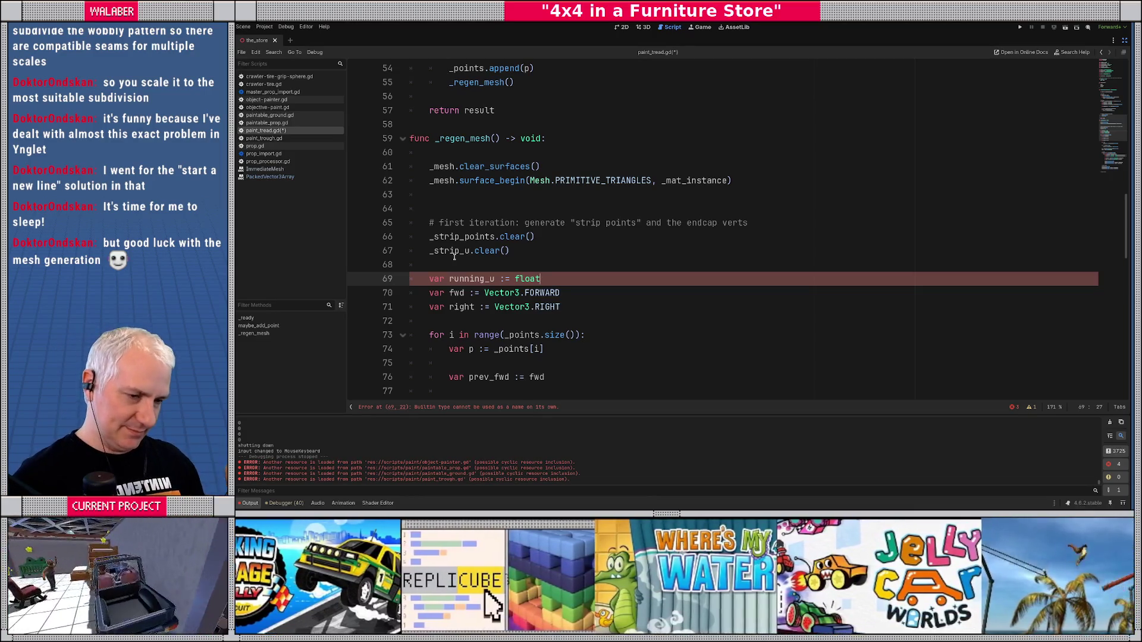
key(BackSpace)
key(BackSpace)
key(BackSpace)
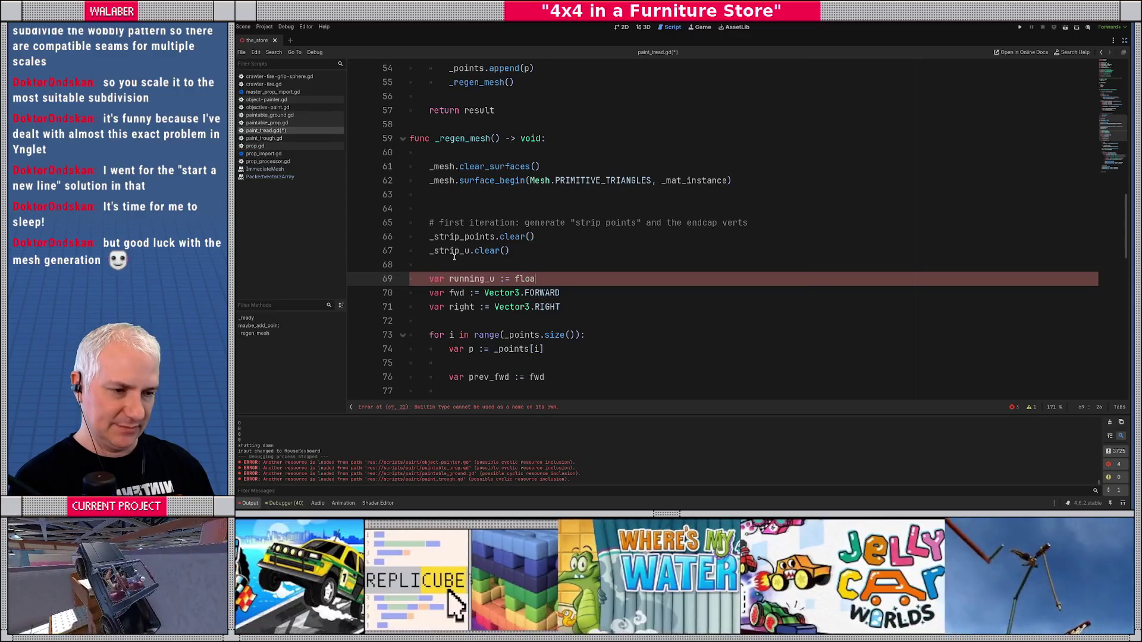
text(0.0)
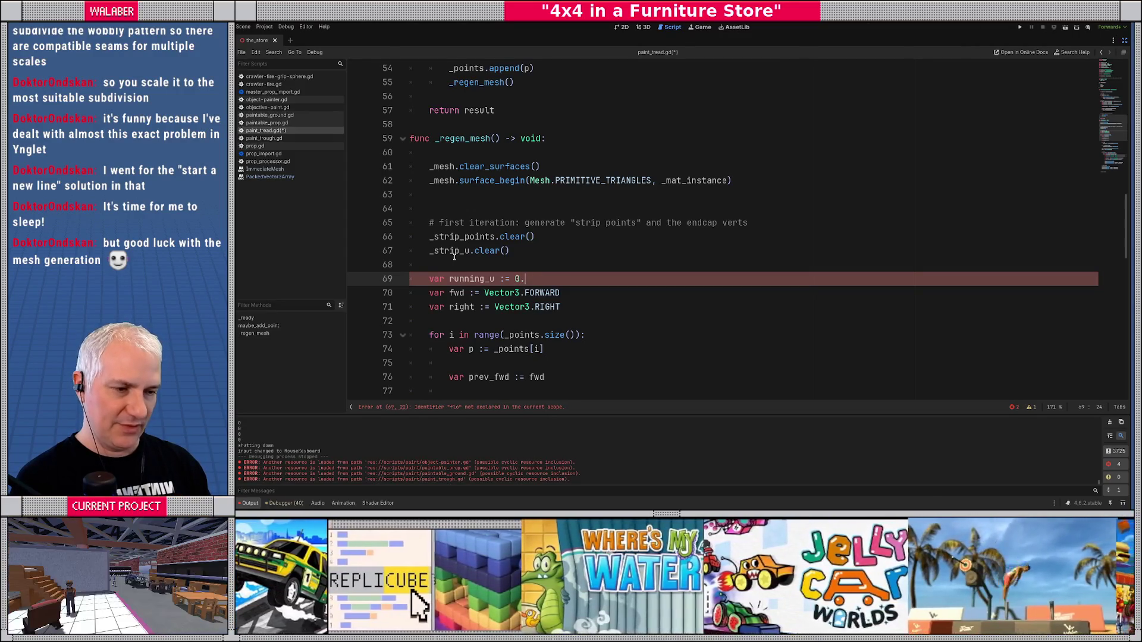
scroll(470, 274, down, 2)
key(Return)
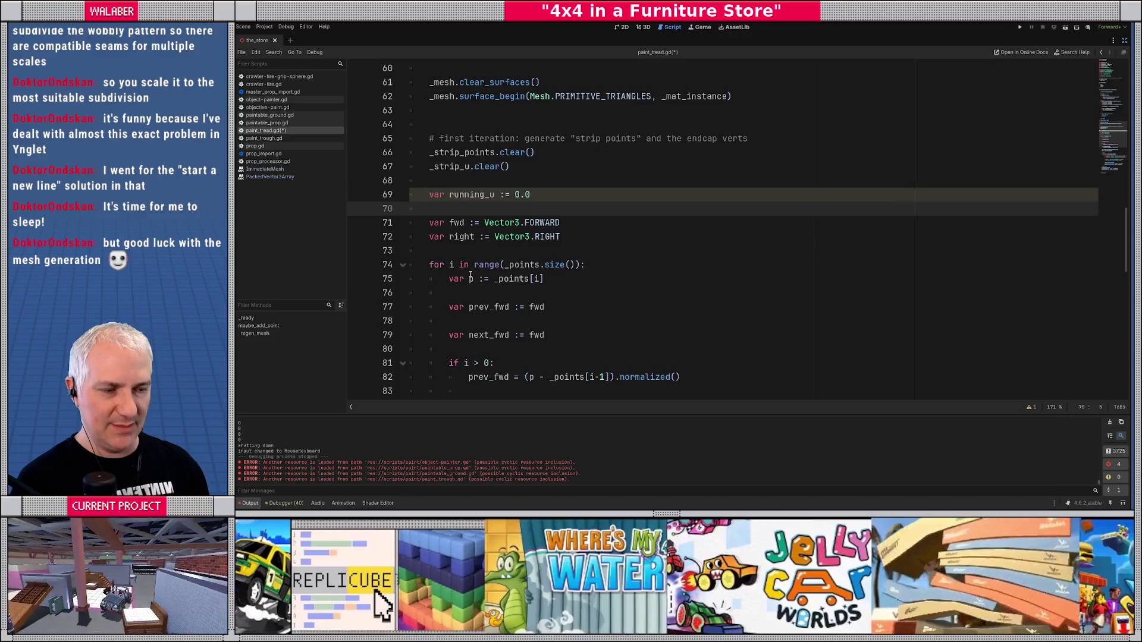
key(Up)
key(ctrl+Left)
key(ctrl+Left)
key(ctrl+shift+Left)
scroll(473, 260, down, 2)
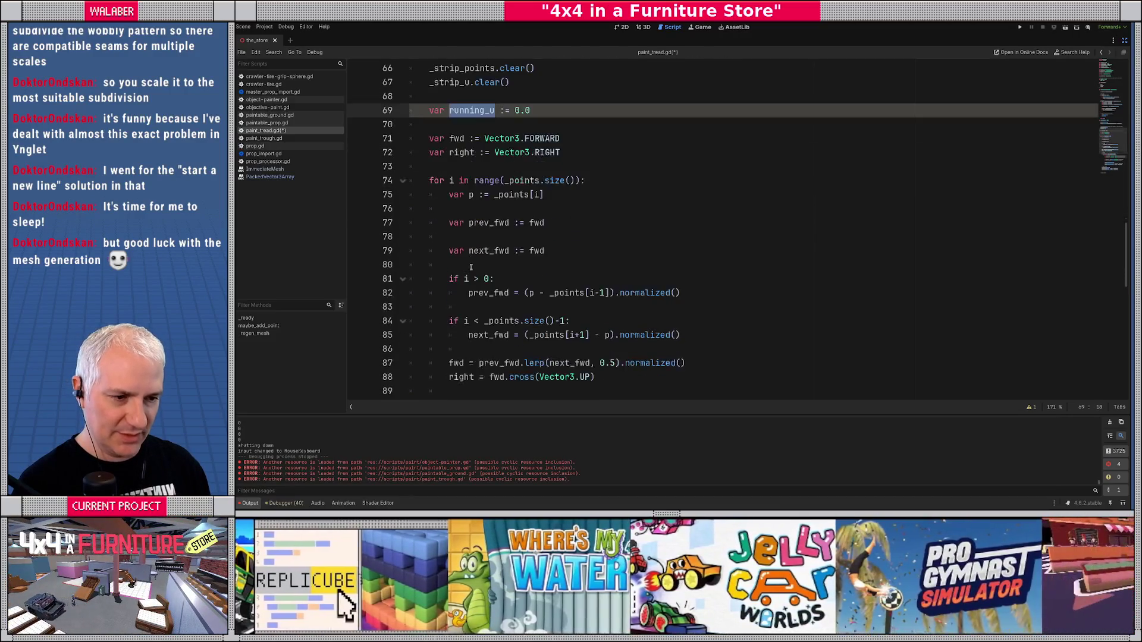
scroll(453, 188, down, 1)
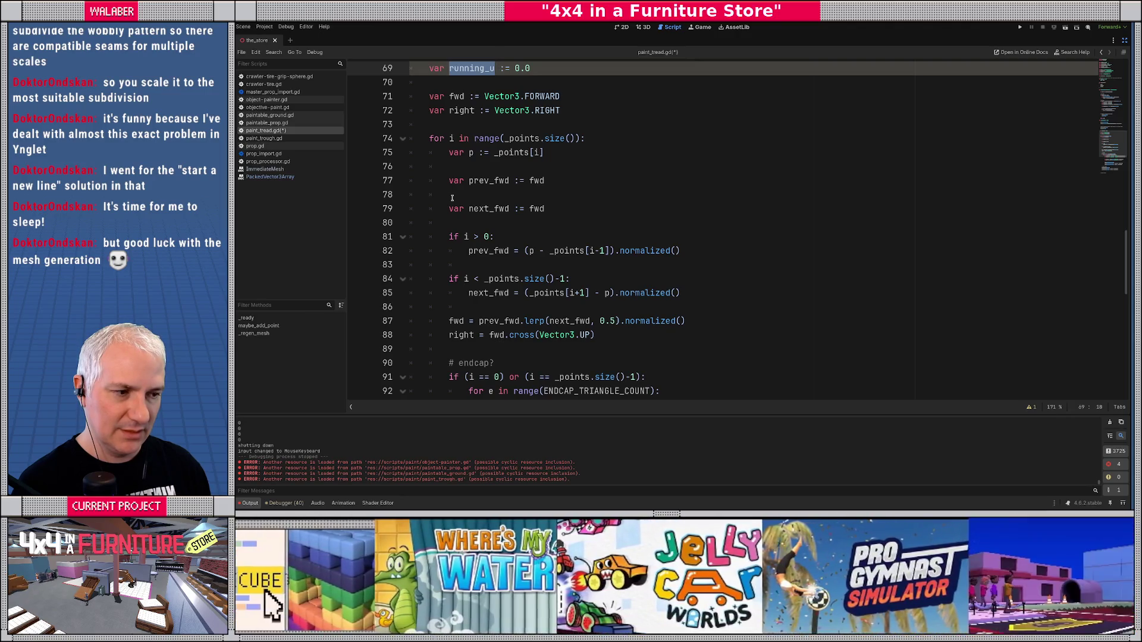
scroll(452, 198, down, 1)
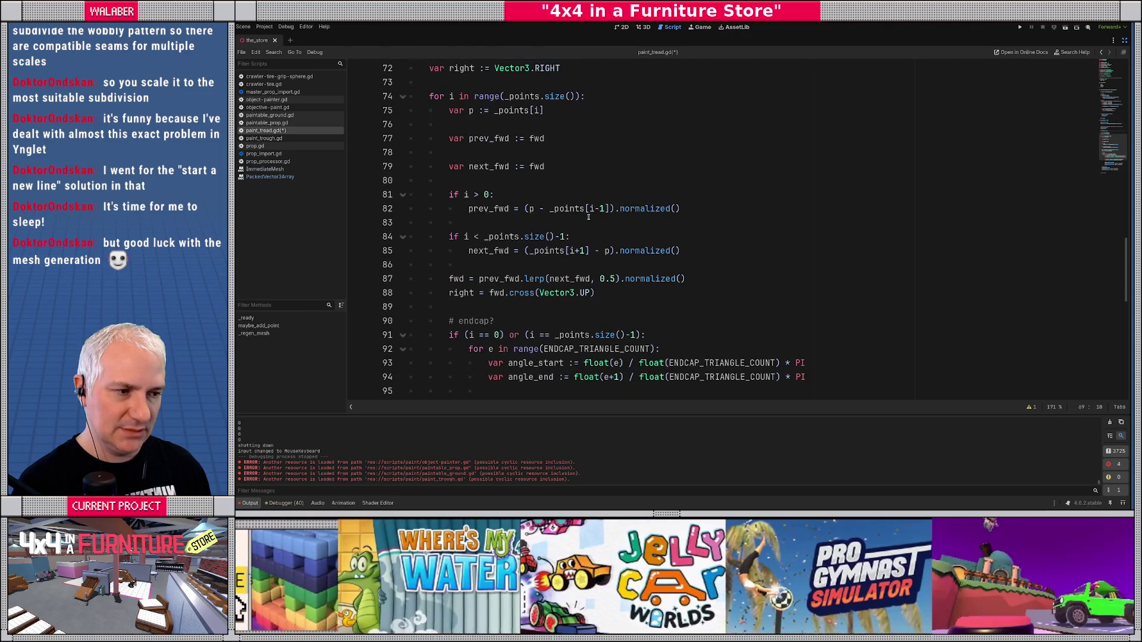
click(692, 210)
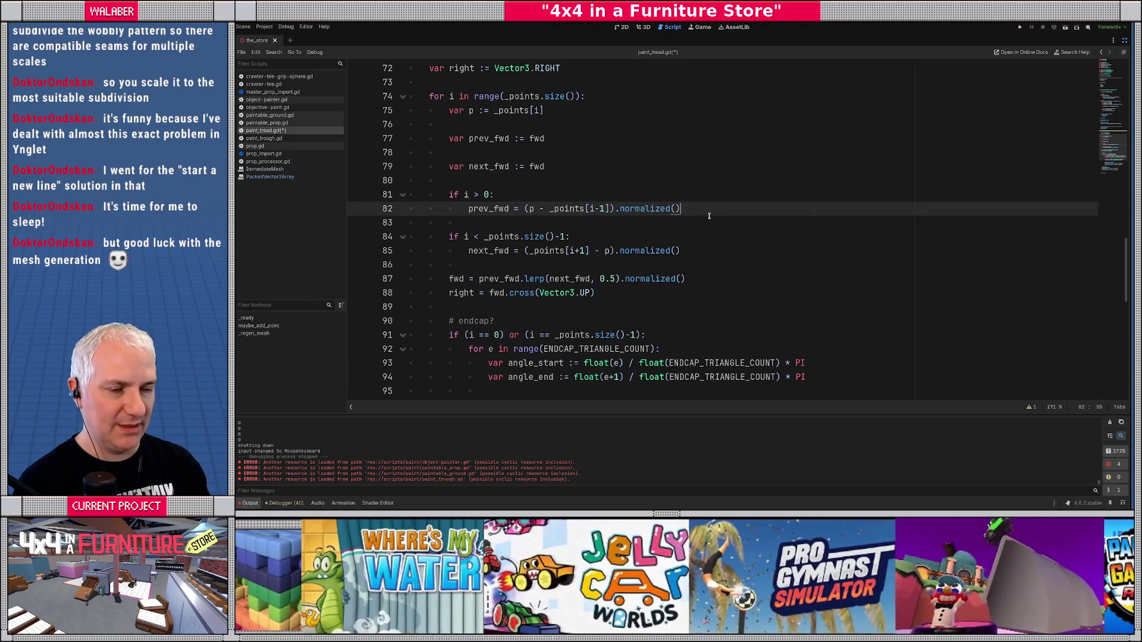
- Add running_u += p.distance_to(_points[i-1]) inside the i > 0 branch
key(Return)
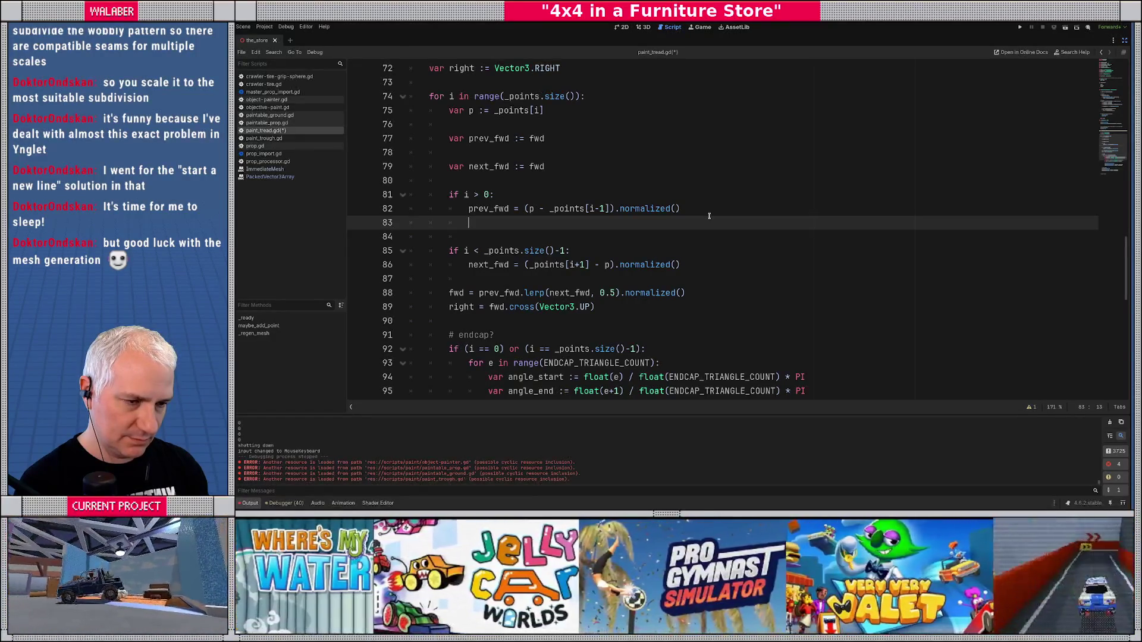
text(run)
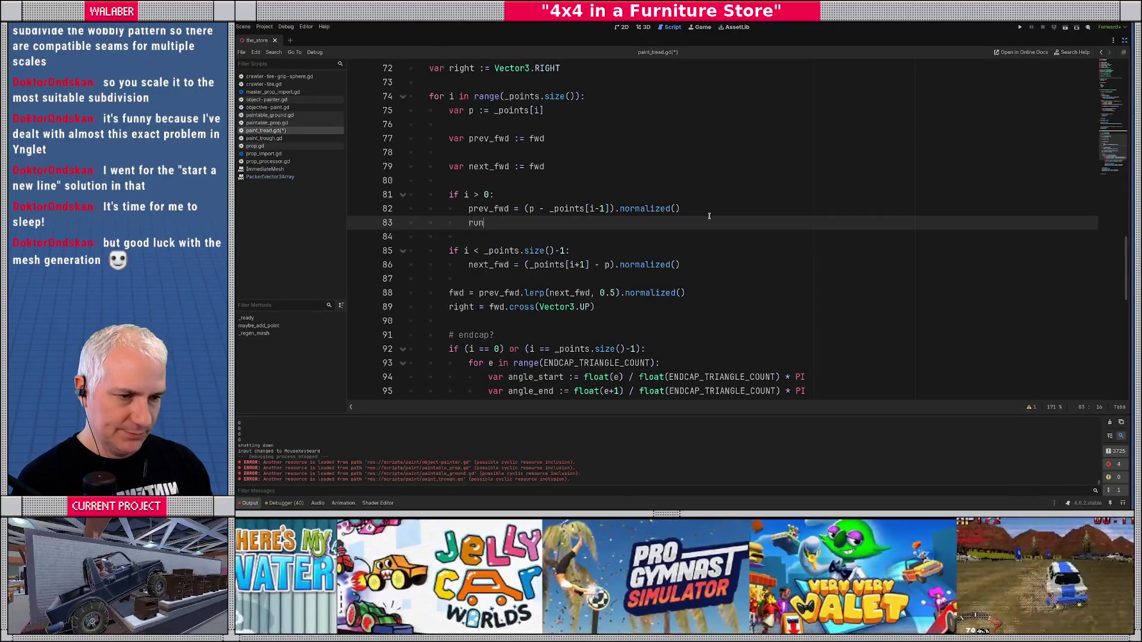
key(Return)
text(+=)
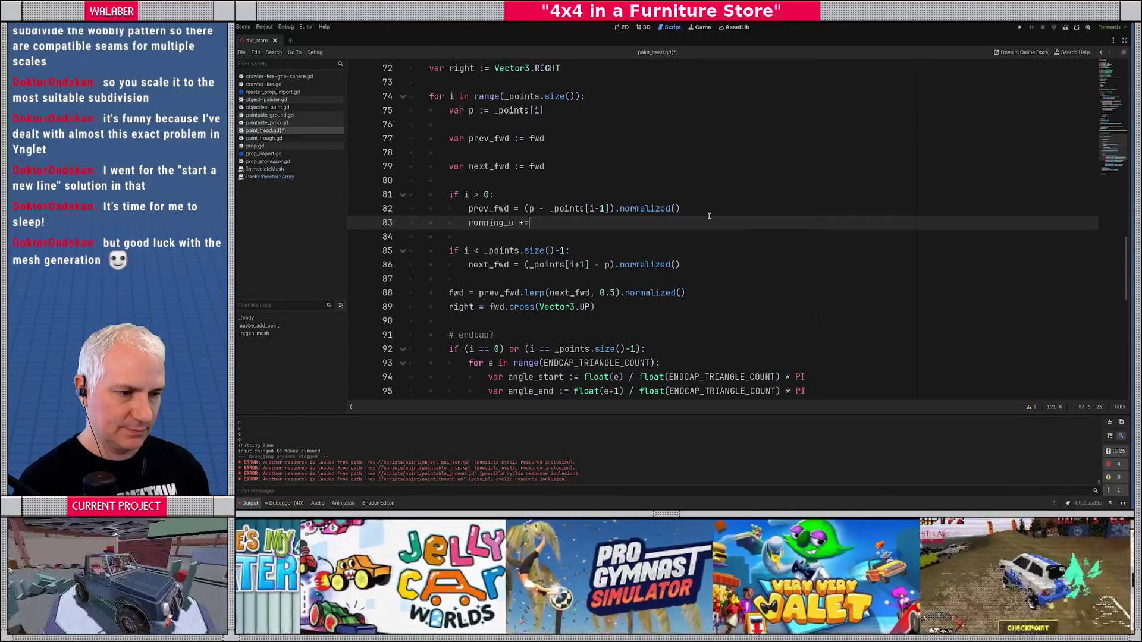
text( p.dis)
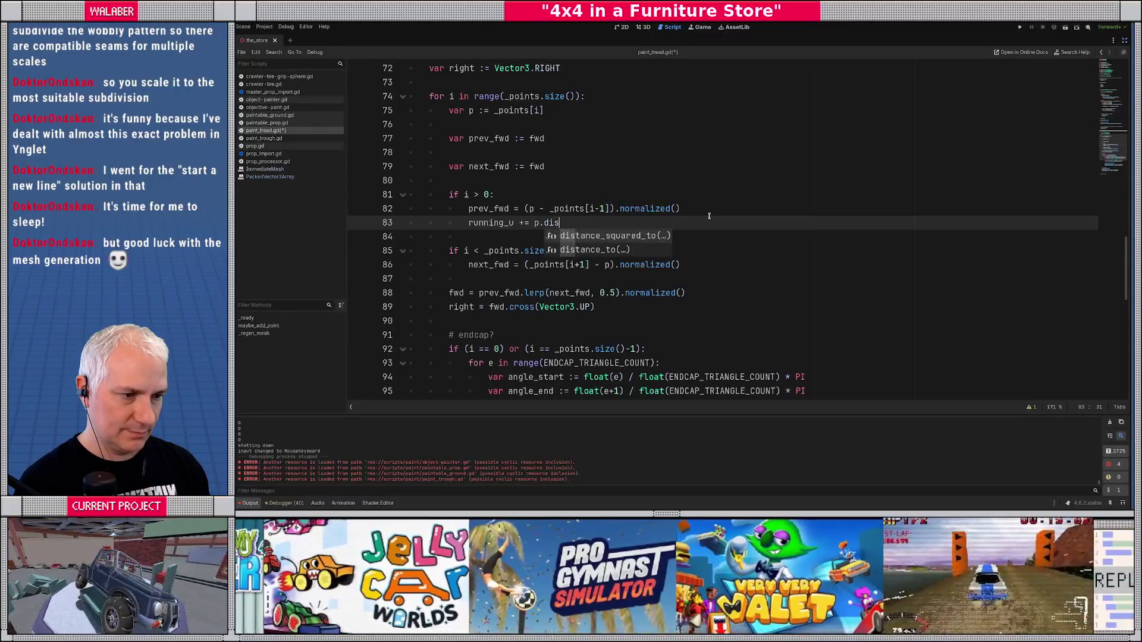
key(Down)
key(Return)
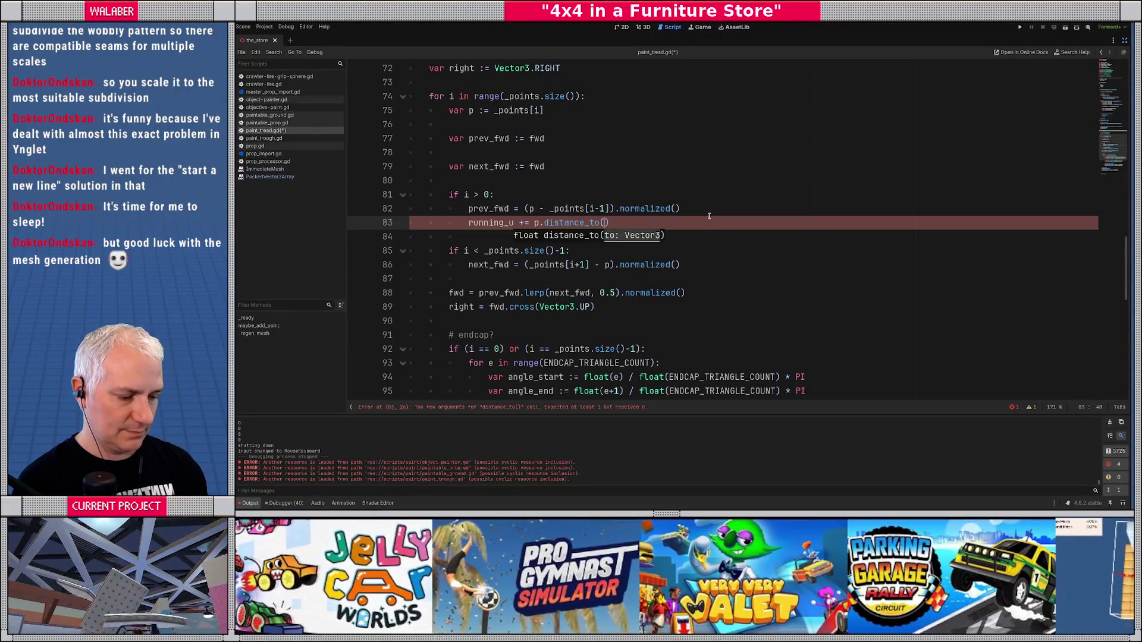
text(_points[i-1)
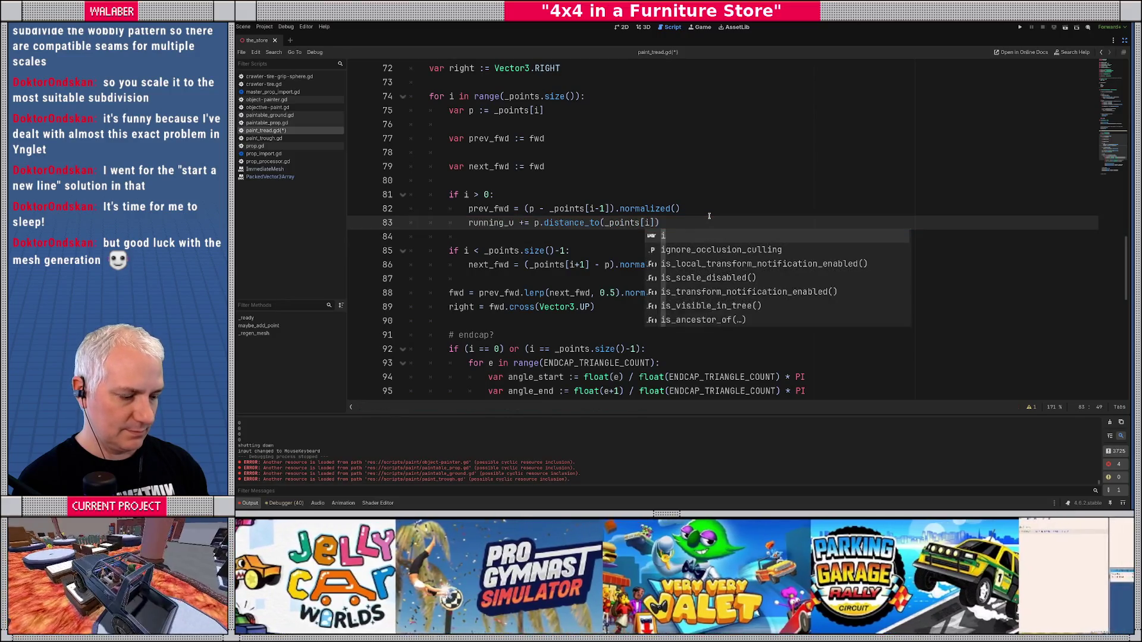
text(])
key(Down)
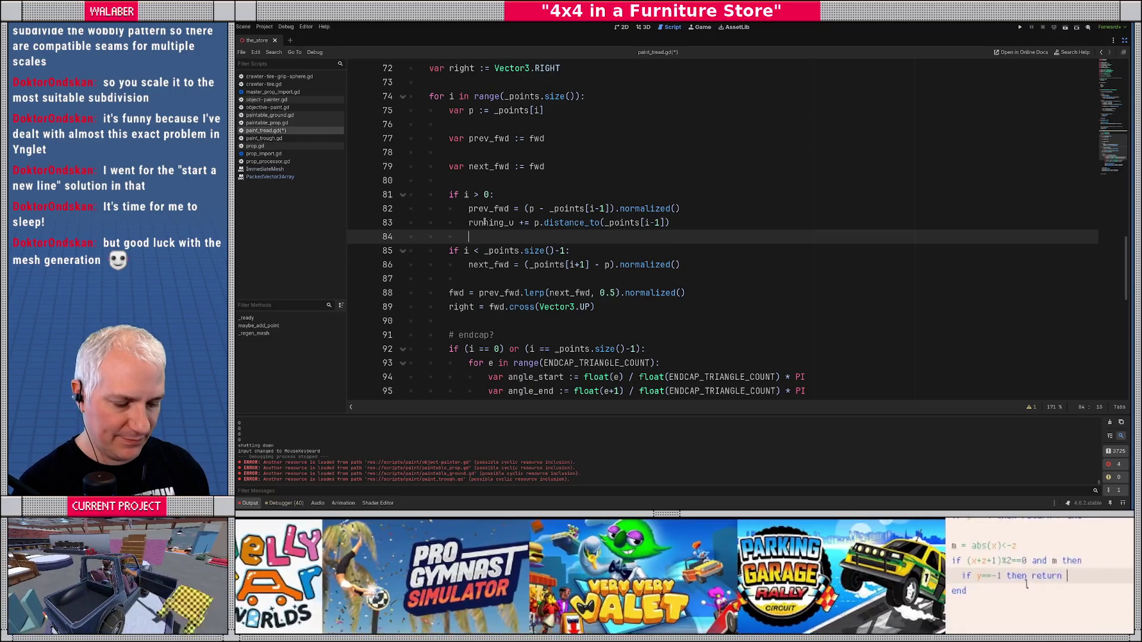
double_click(501, 224)
- Insert _mesh.surface_set_uv(Vector2(running_u, 0.0)) before the centre vertex in the endcap loop
scroll(465, 252, down, 4)
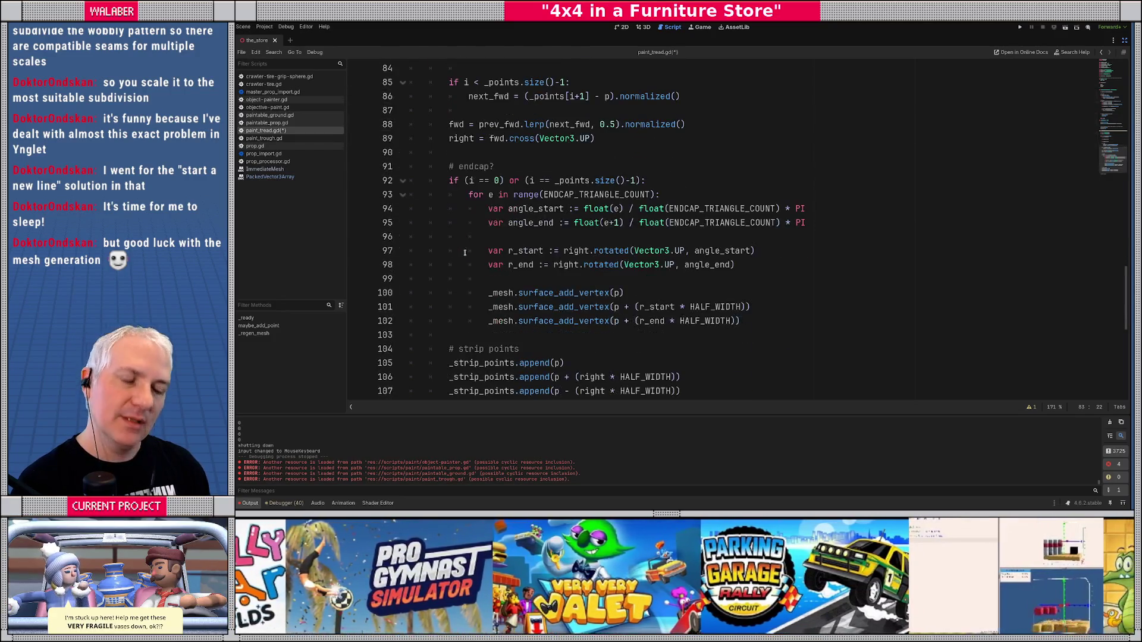
scroll(464, 252, down, 1)
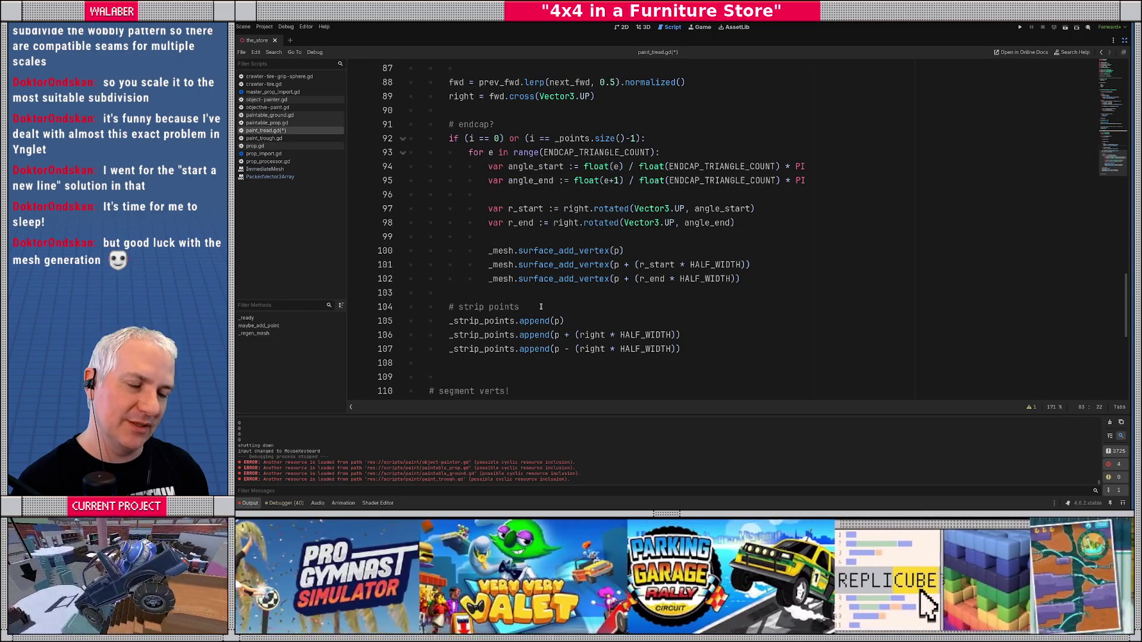
click(541, 307)
scroll(540, 307, down, 1)
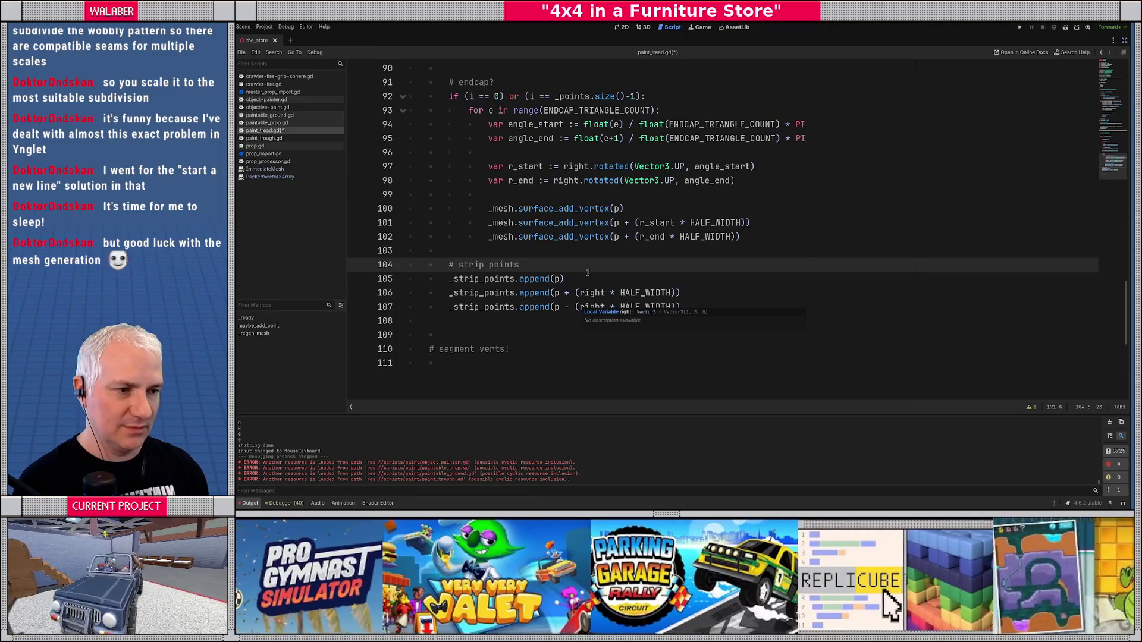
key(Up)
key(Up)
key(Up)
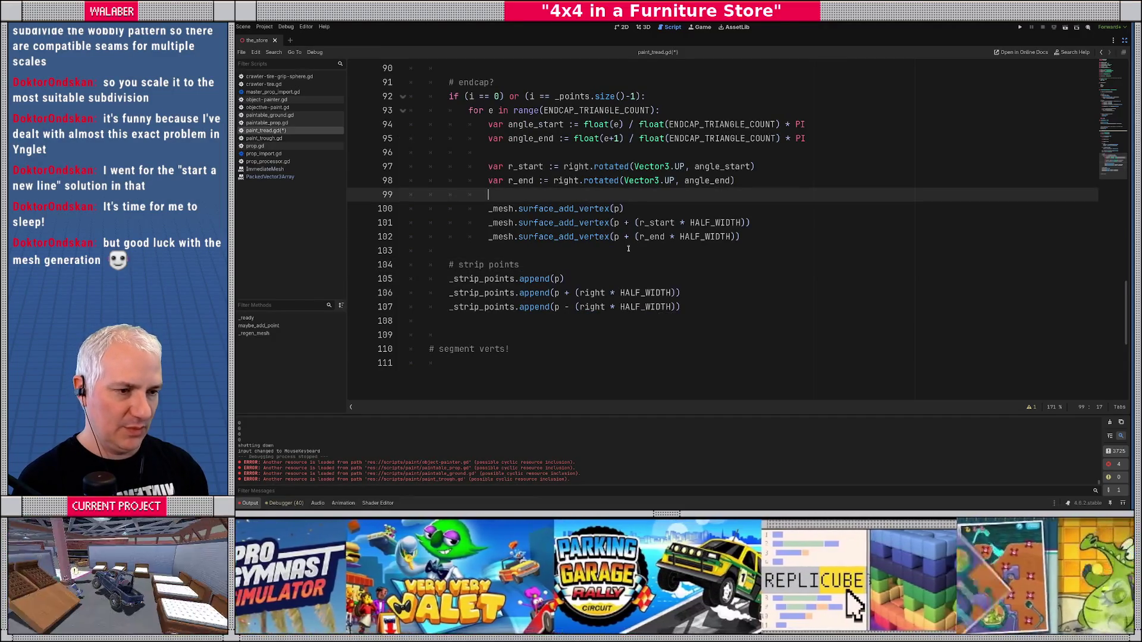
key(Return)
text(_mesh.set_)
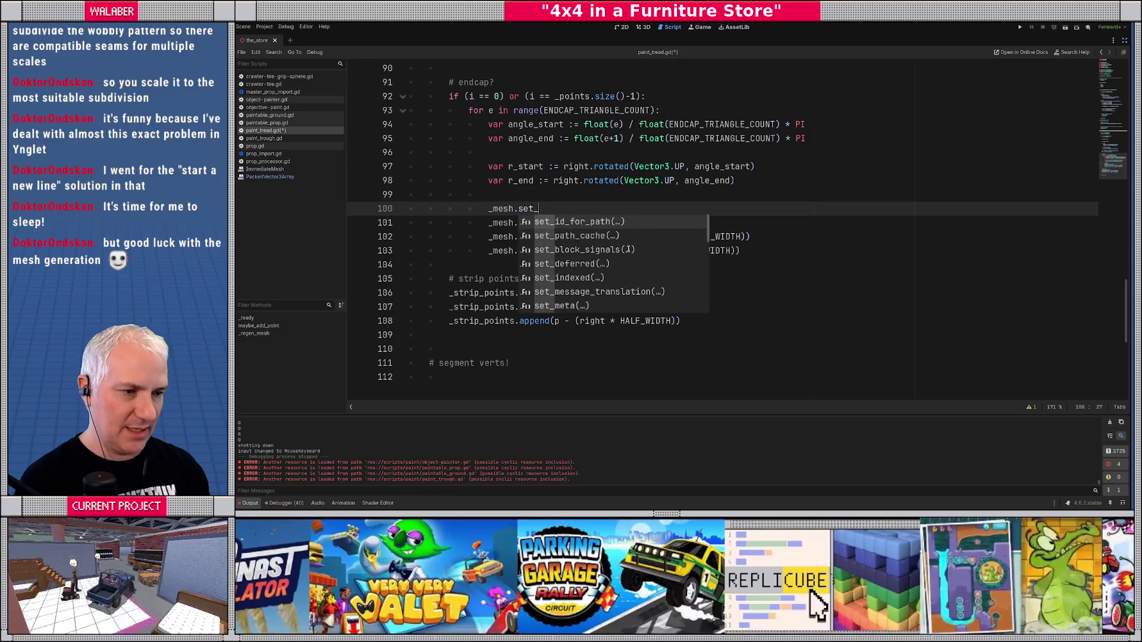
text(u)
key(Down)
key(Return)
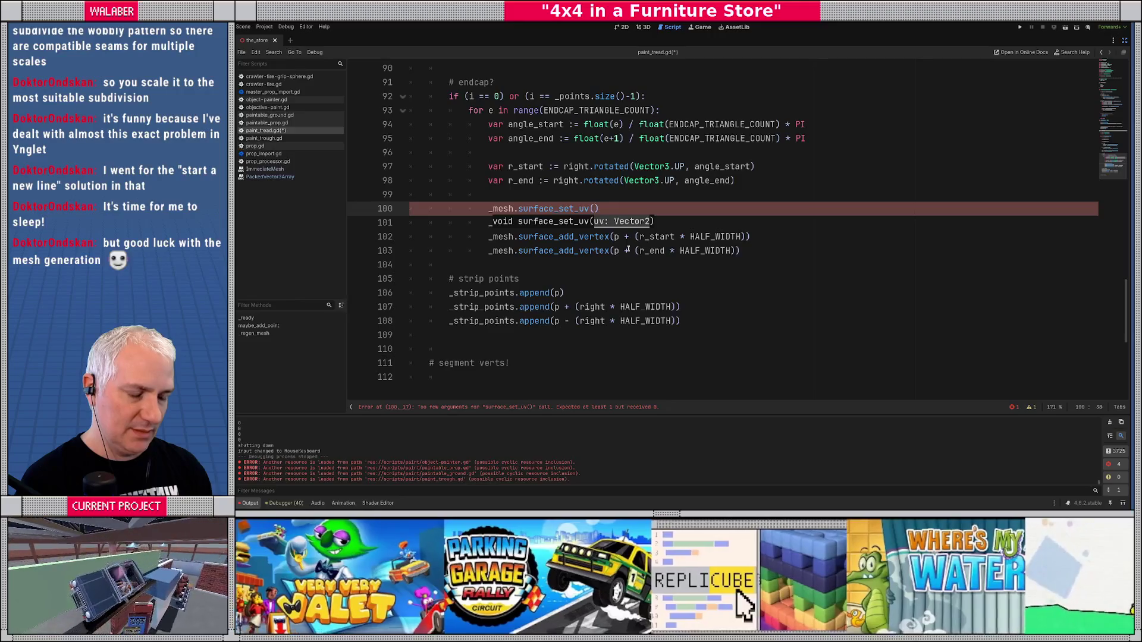
text(Vector2)
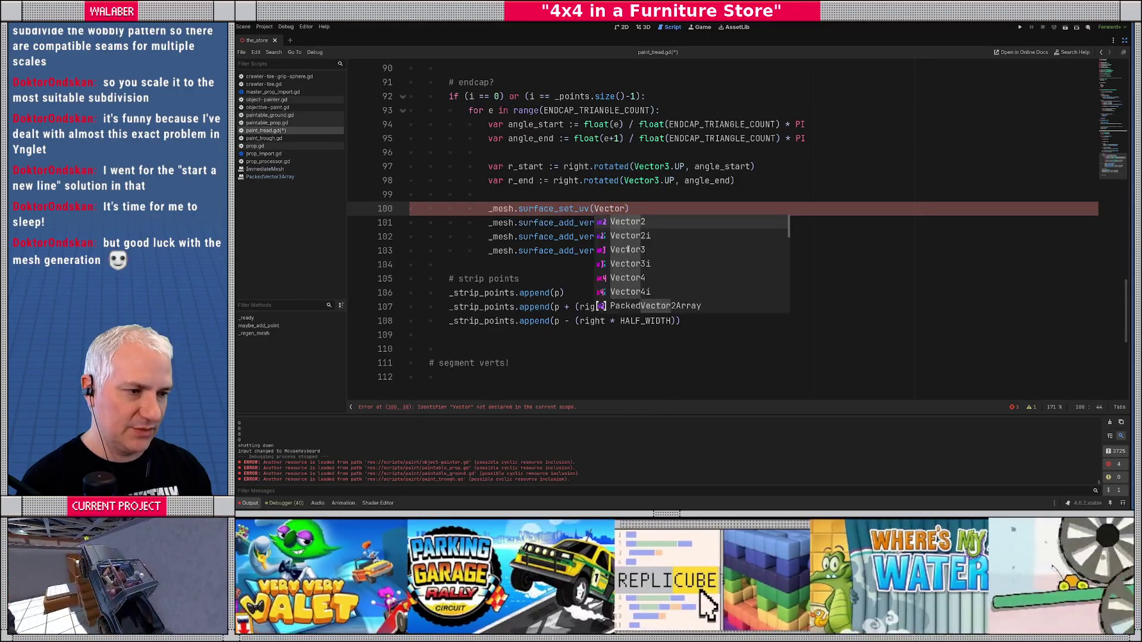
text(()
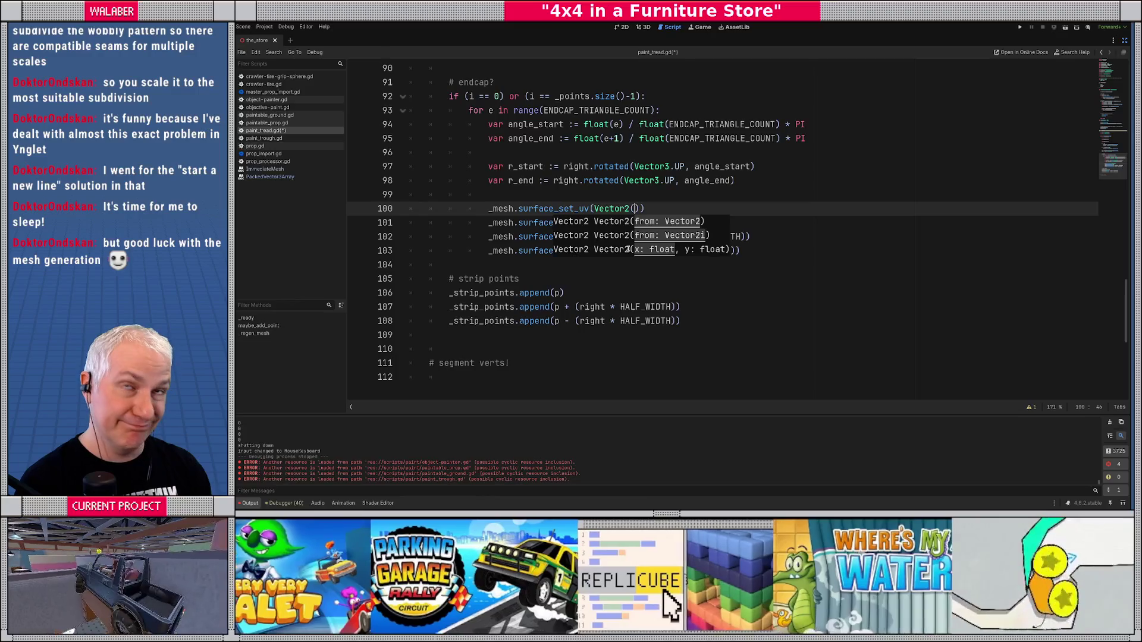
text(runn)
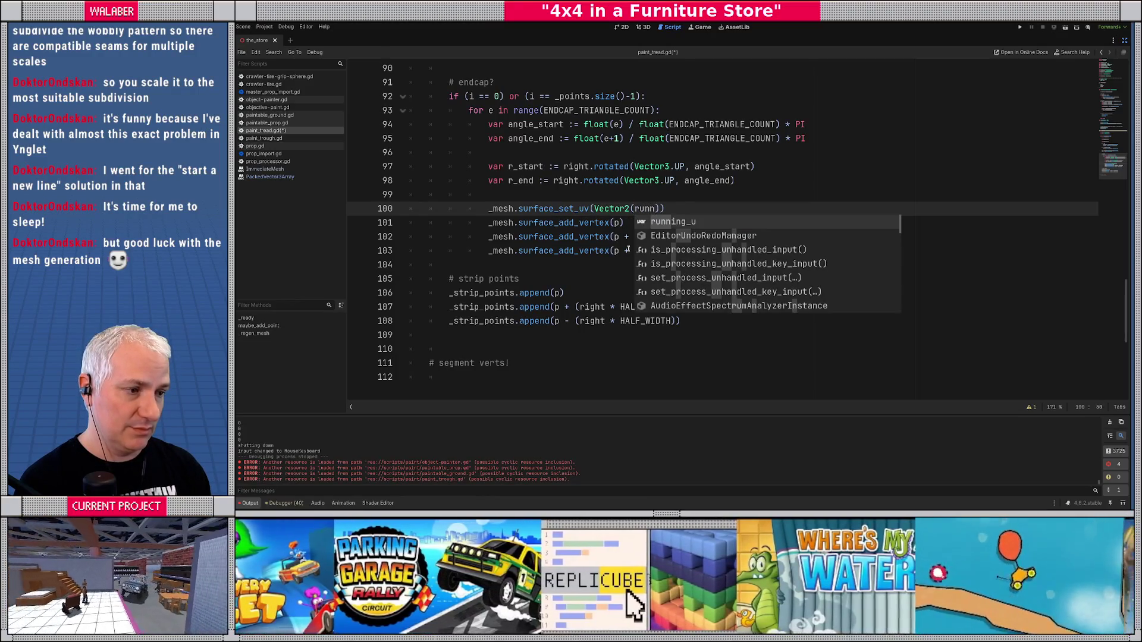
key(Return)
text(,)
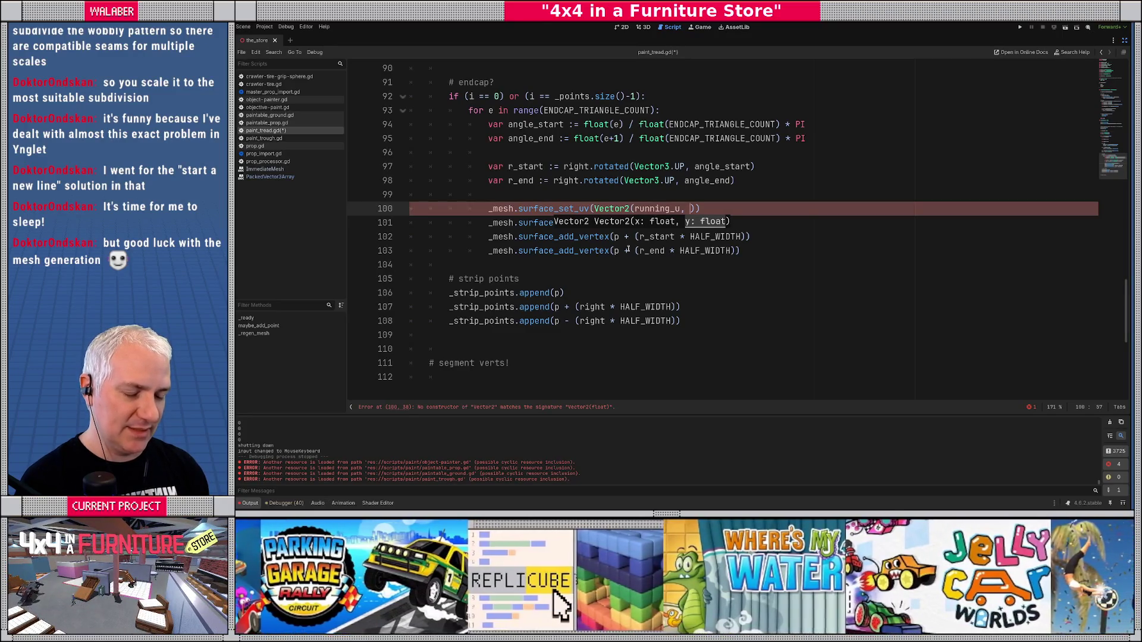
text( 0.0)
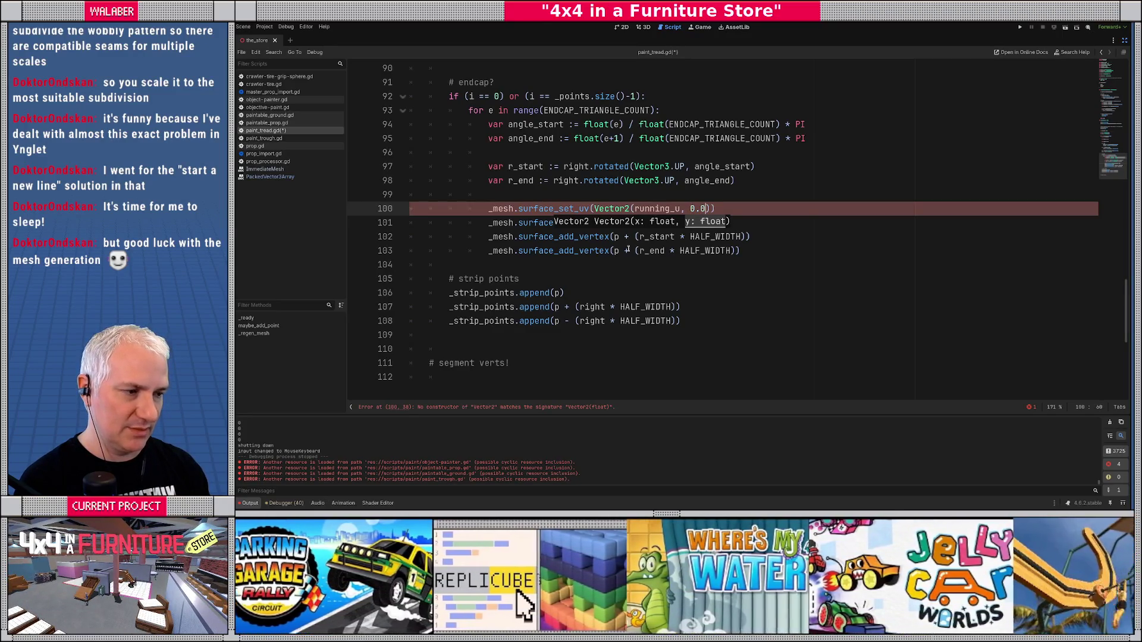
key(Right)
key(Right)
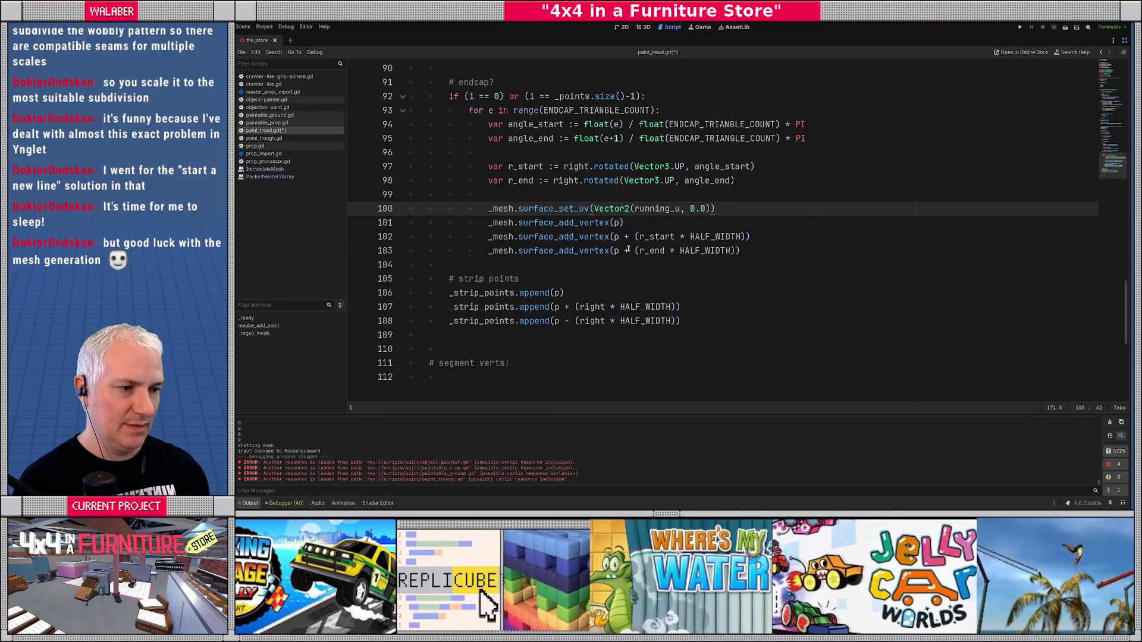
key(Down)
key(Home)
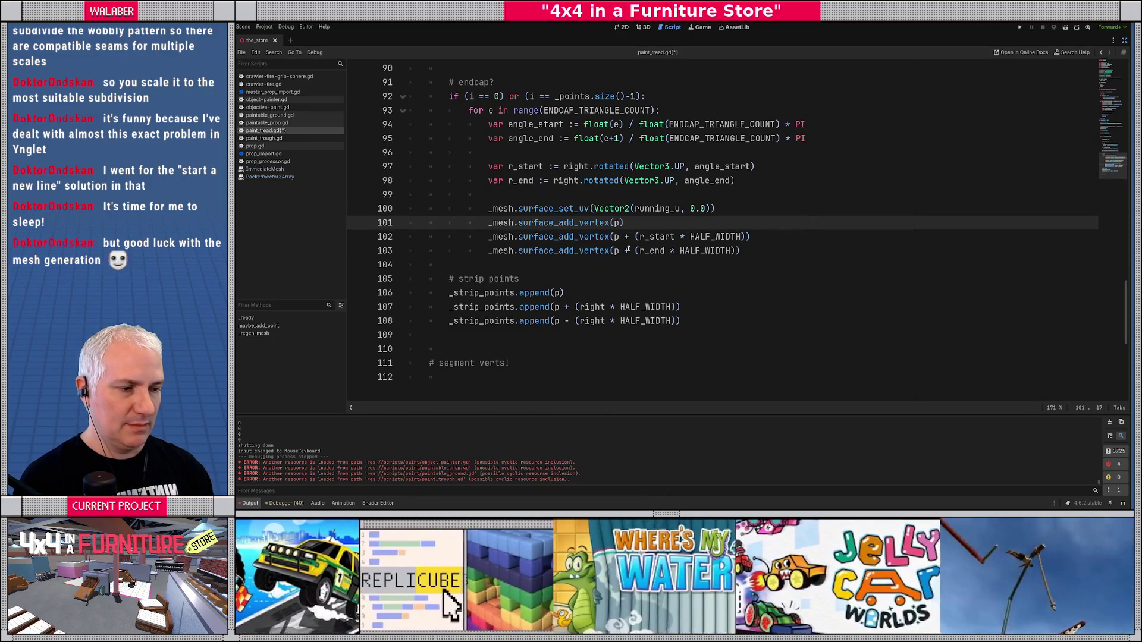
- Paste a copy of the UV line after the first vertex, changing its v value to 1.0
key(End)
key(Return)
key(Return)
text(_mesh.surface_set_uv(Vector2(running_u, 0.0)))
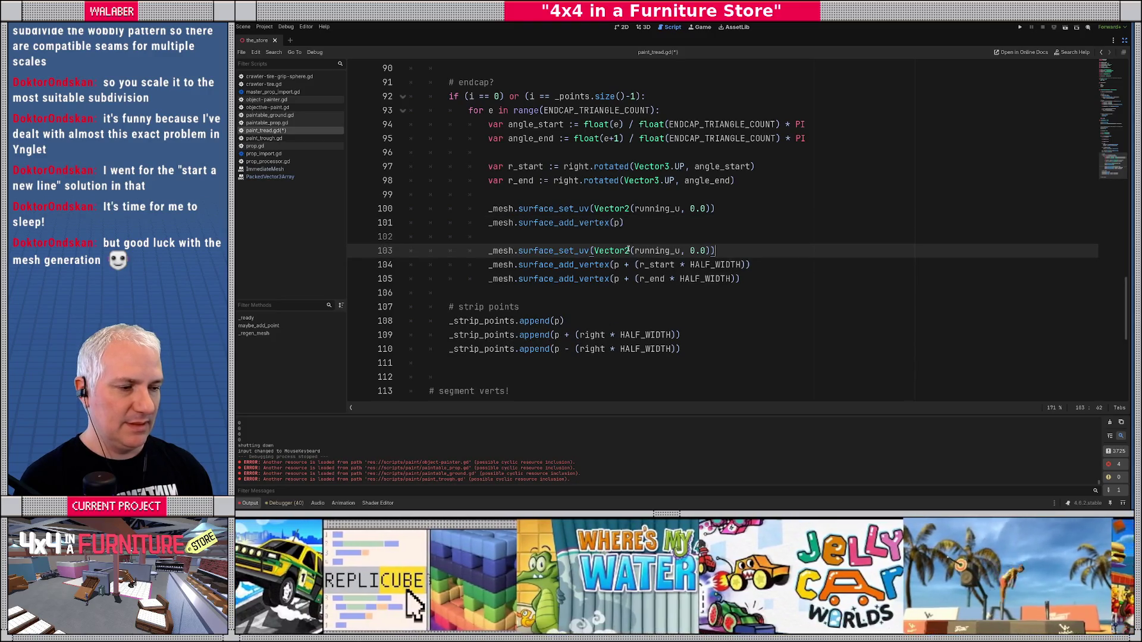
key(Left)
key(Left)
key(Delete)
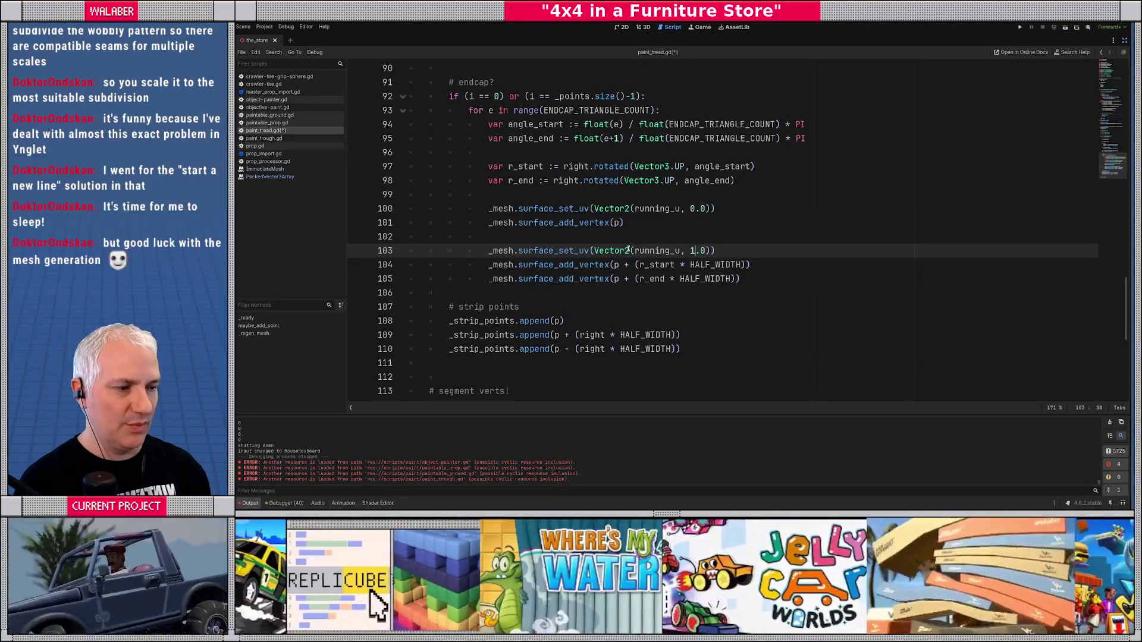
text(1)
drag(550, 196, 586, 280)
click(586, 278)
drag(550, 209, 589, 293)
click(589, 293)
- Copy the Vector2(running_u, 1.0) UV line and paste it before the r_end vertex
double_click(658, 250)
double_click(658, 208)
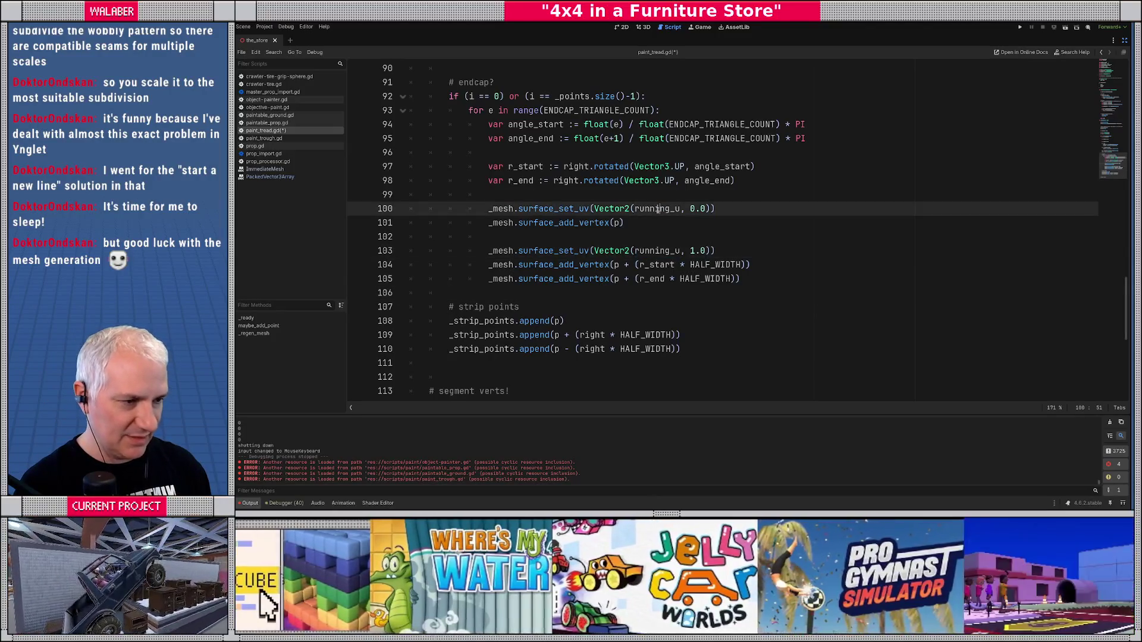
double_click(657, 250)
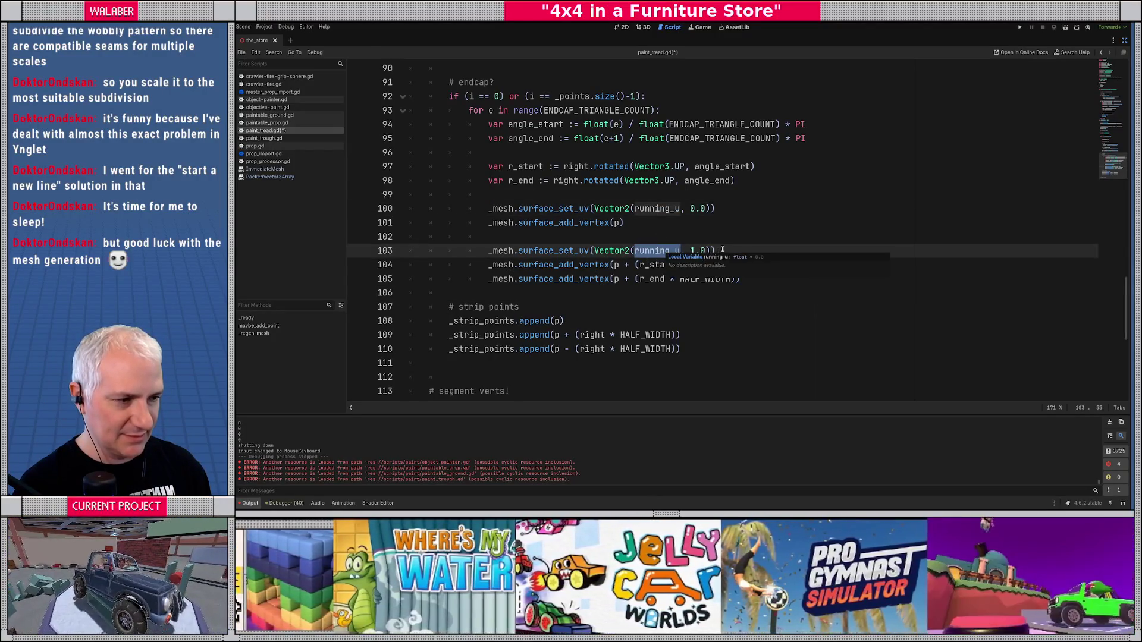
click(723, 249)
key(shift+Home)
key(ctrl+c)
key(Down)
key(End)
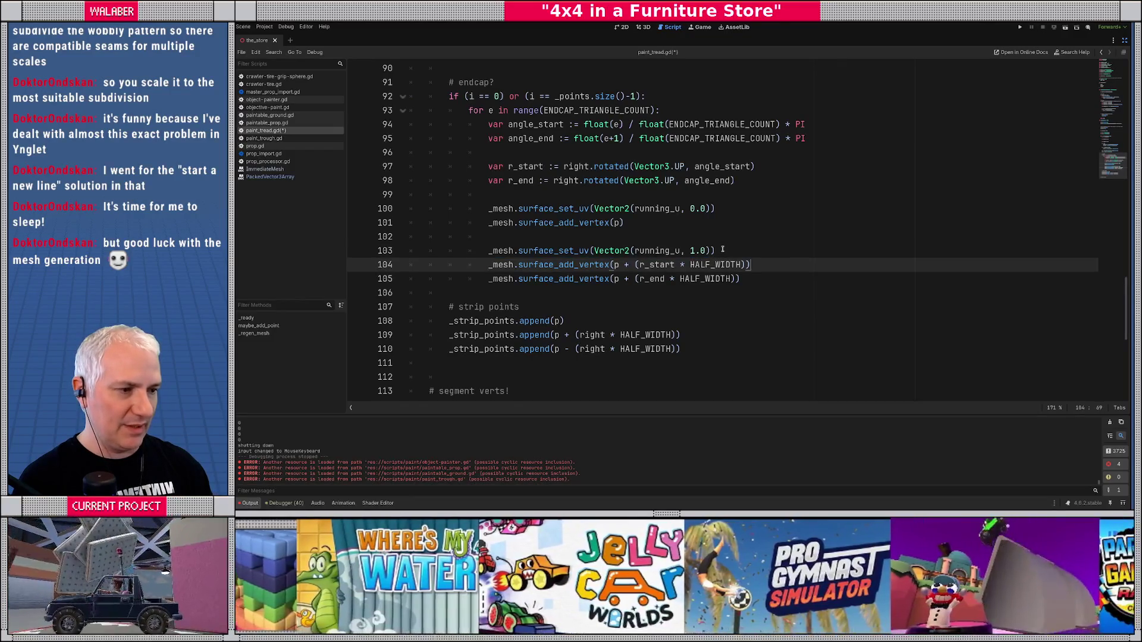
key(Return)
key(Return)
key(ctrl+v)
key(Up)
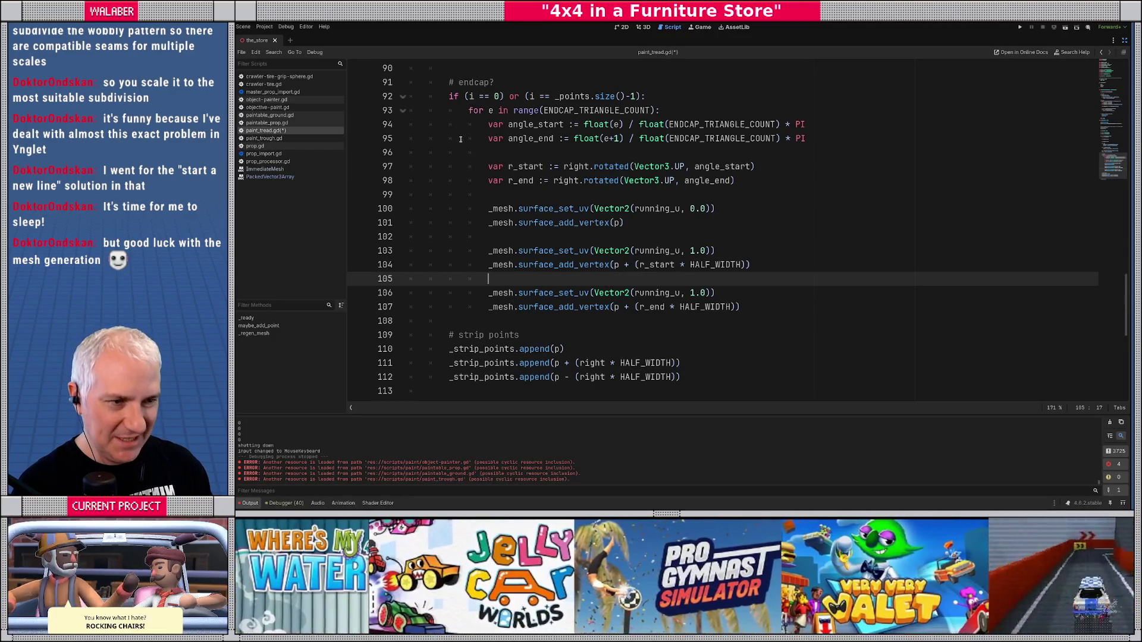
- Insert the comment '# increment running_u here!' between the two edge vertices of the endcap
scroll(460, 139, down, 4)
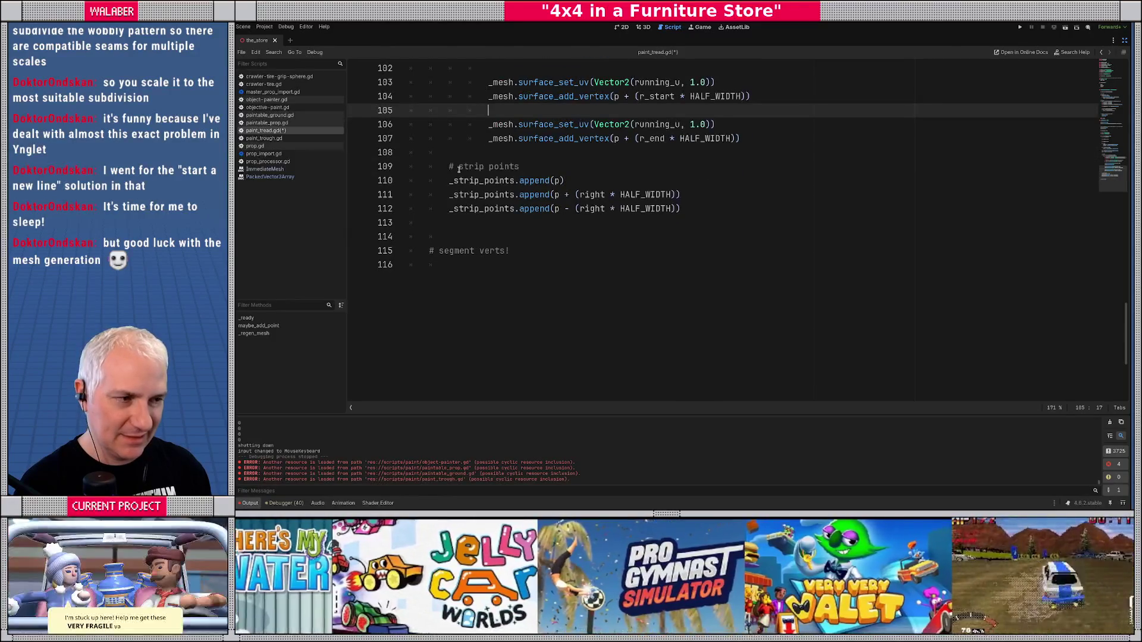
scroll(459, 169, up, 3)
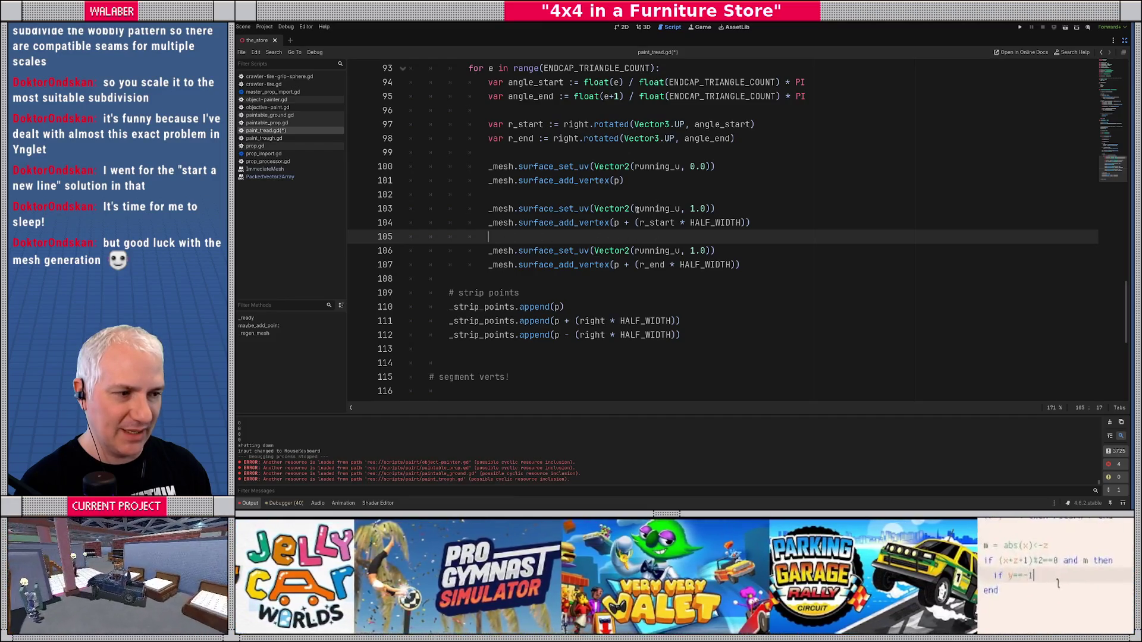
double_click(638, 209)
click(666, 250)
click(589, 239)
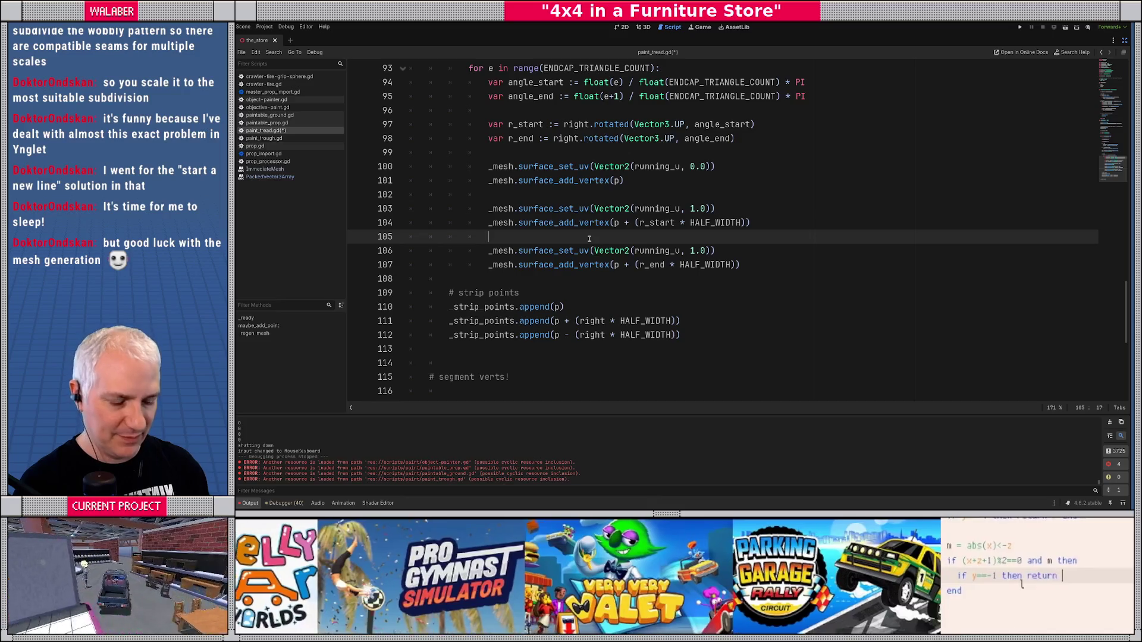
key(Return)
text(# increment runn)
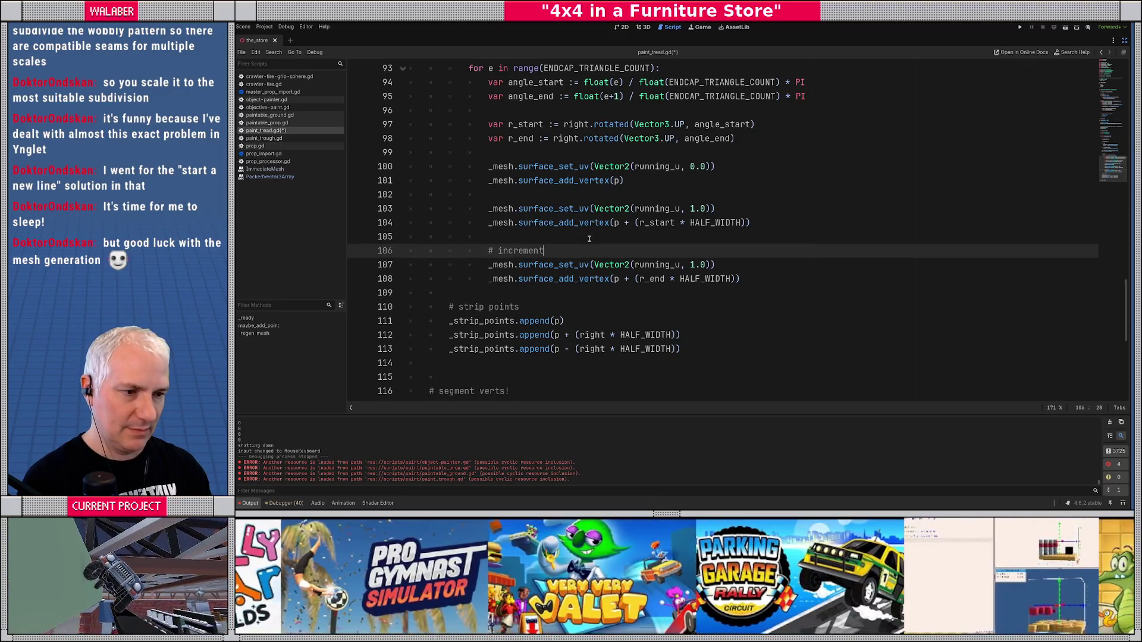
text(ing_u here!)
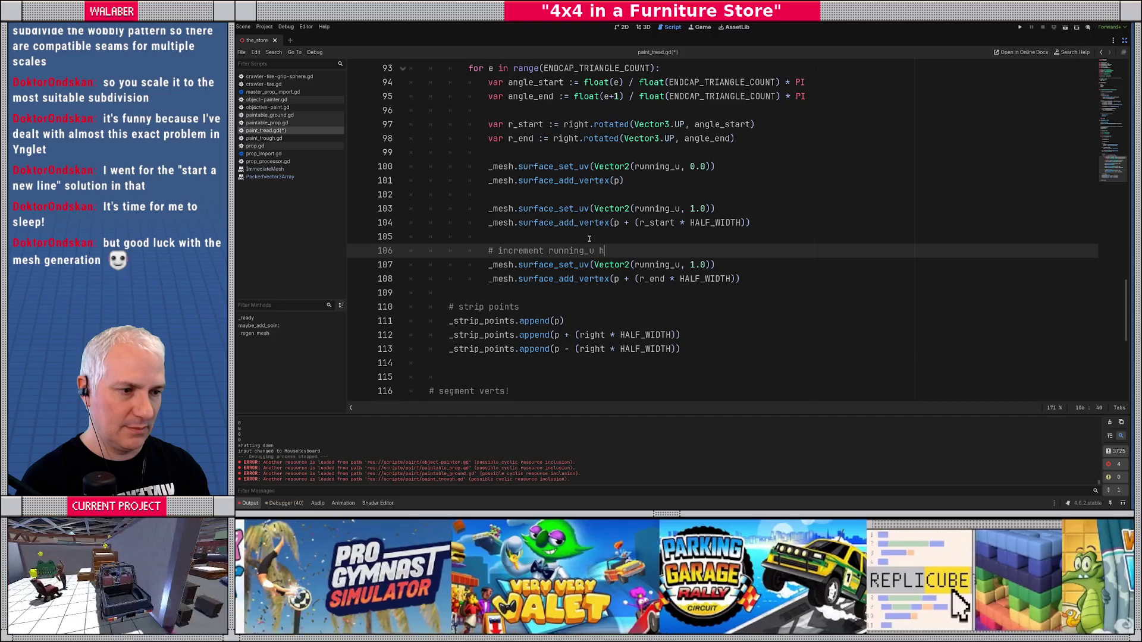
key(Return)
scroll(512, 228, down, 2)
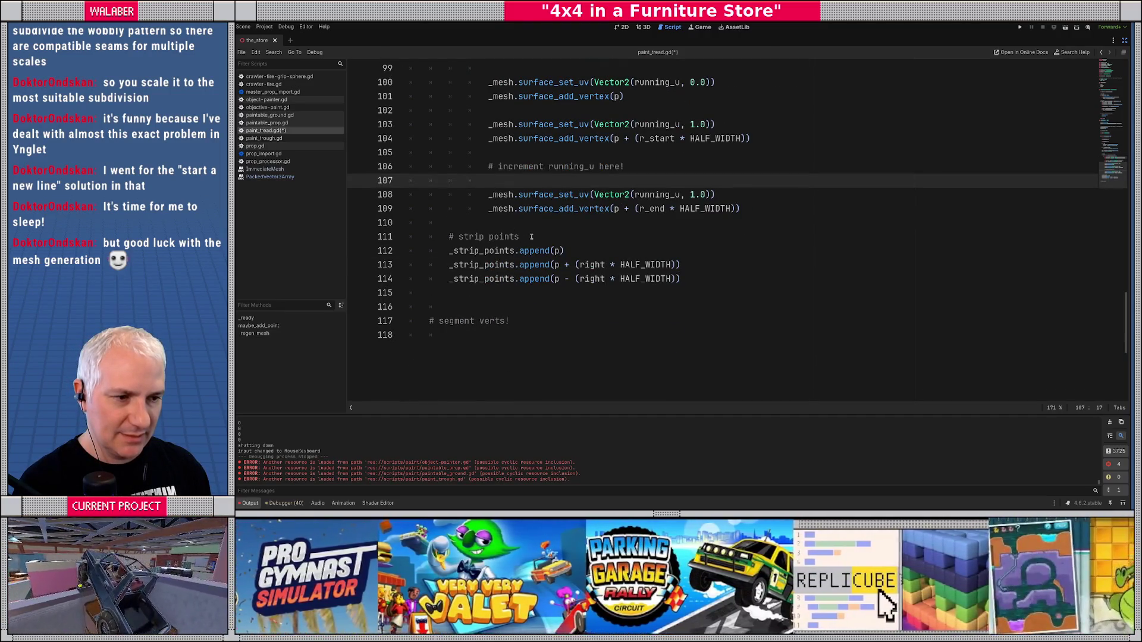
click(470, 329)
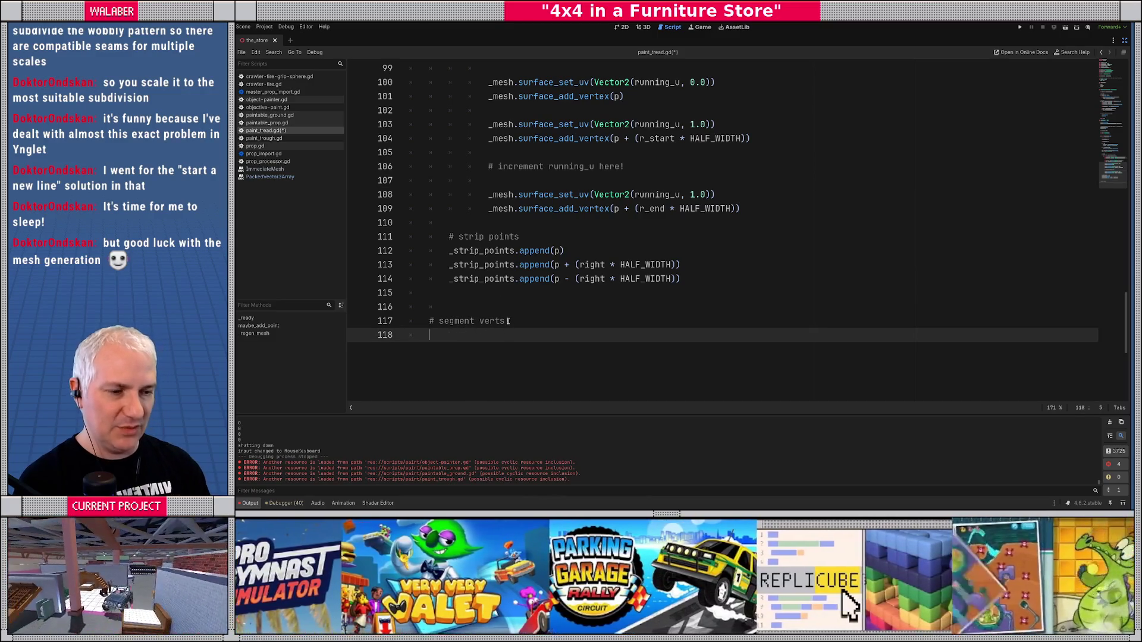
- Write the loop header for i in range((_strip_points.size()-1)/3): under '# segment verts!'
text(for i in )
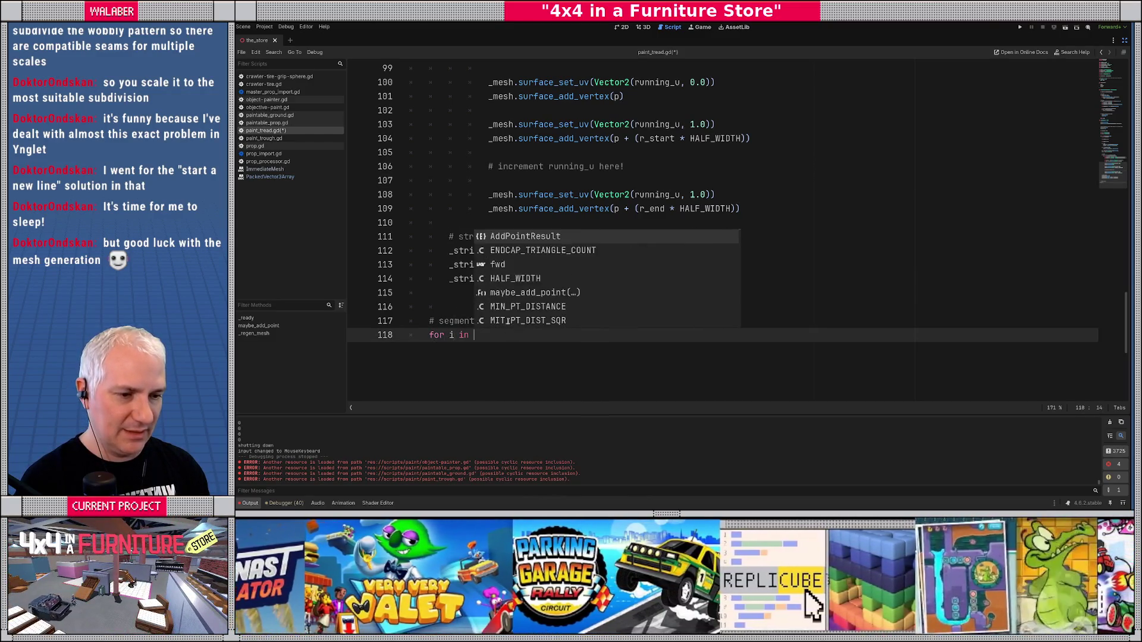
text(range(_st)
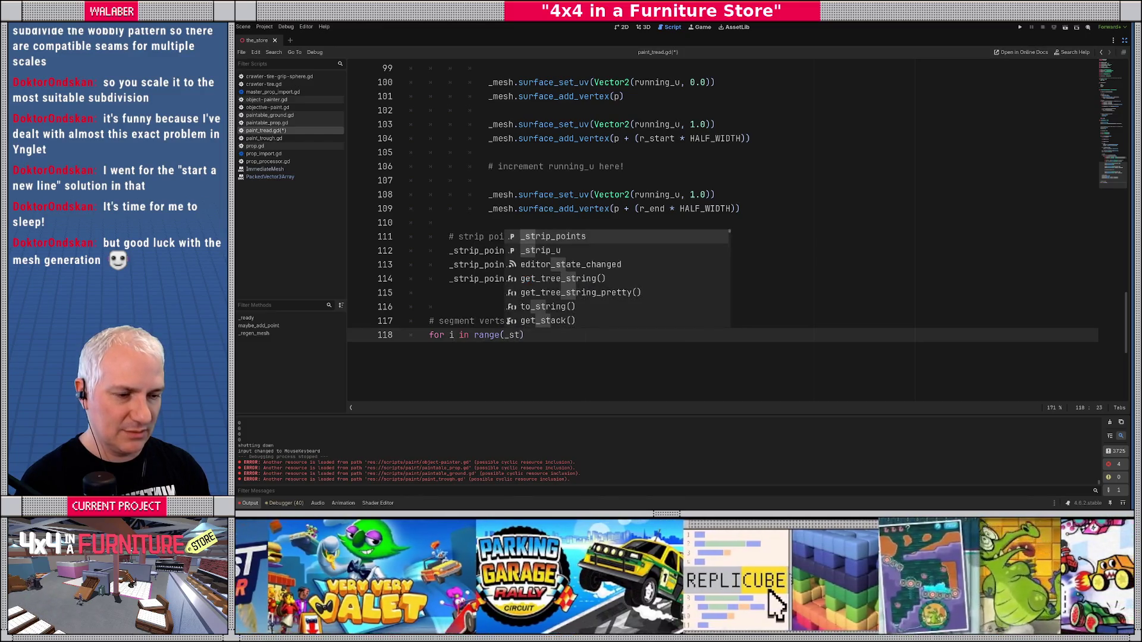
key(Return)
text(.si)
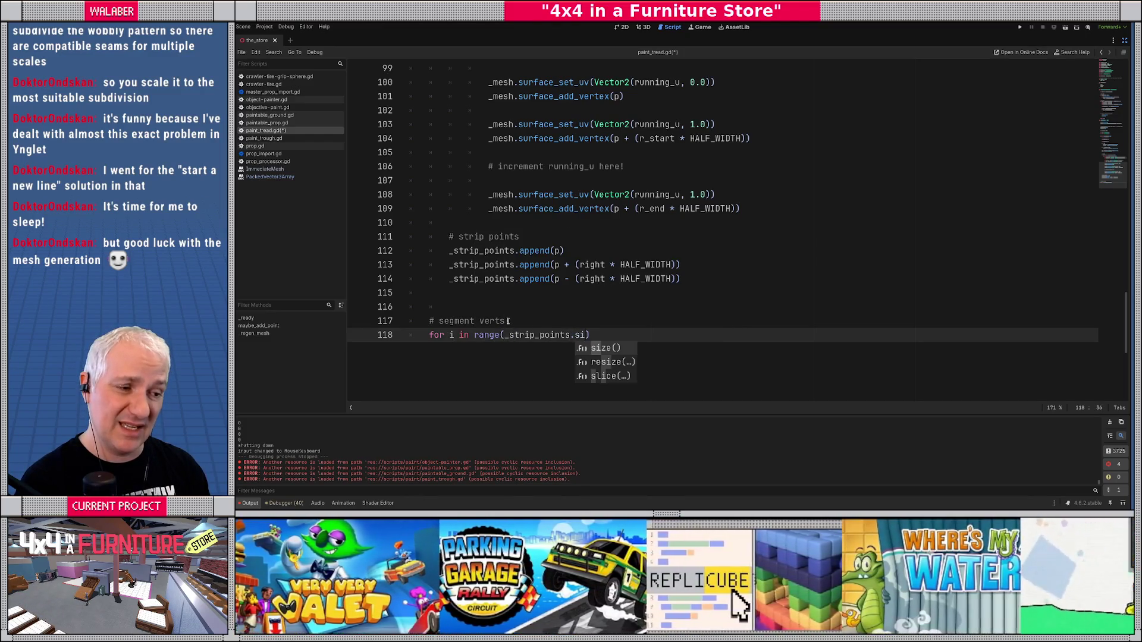
key(Return)
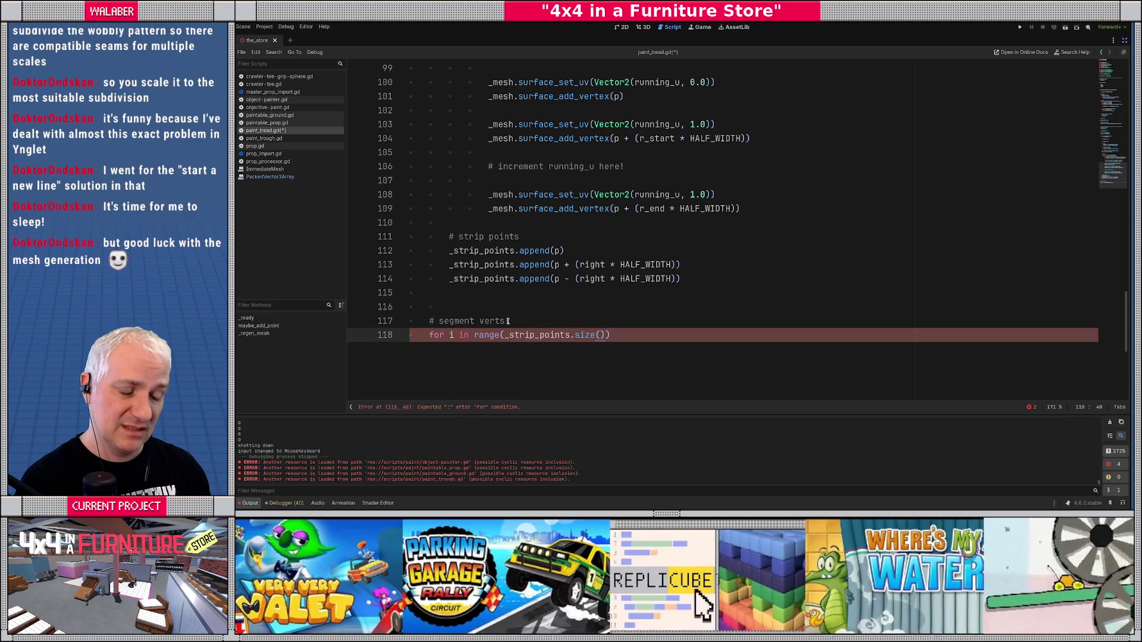
text(-1)
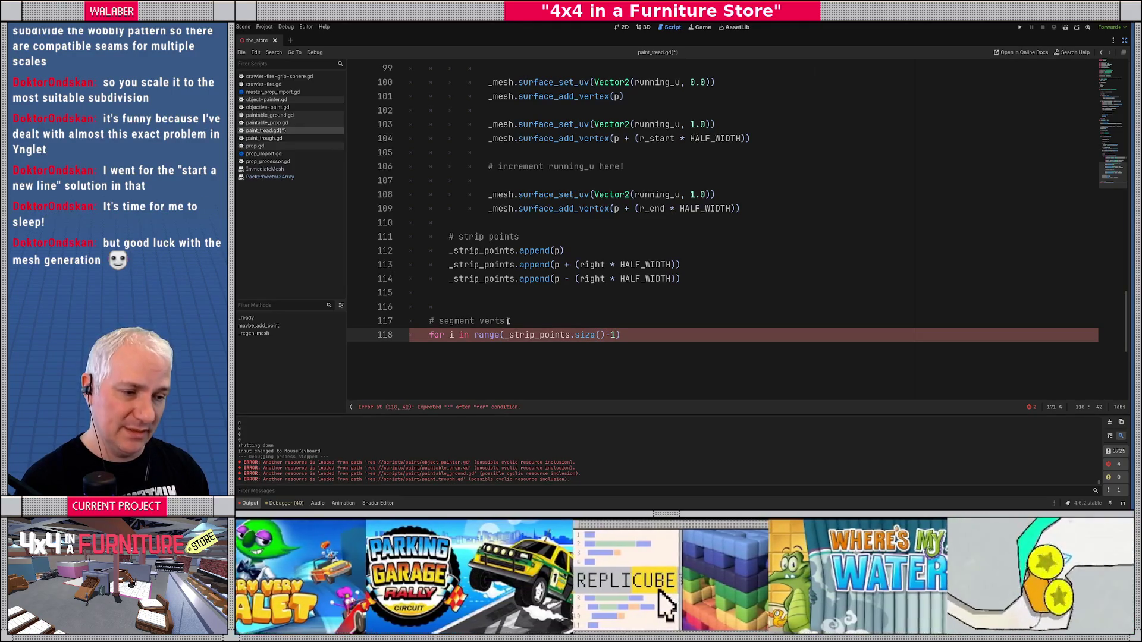
key(ctrl+Right)
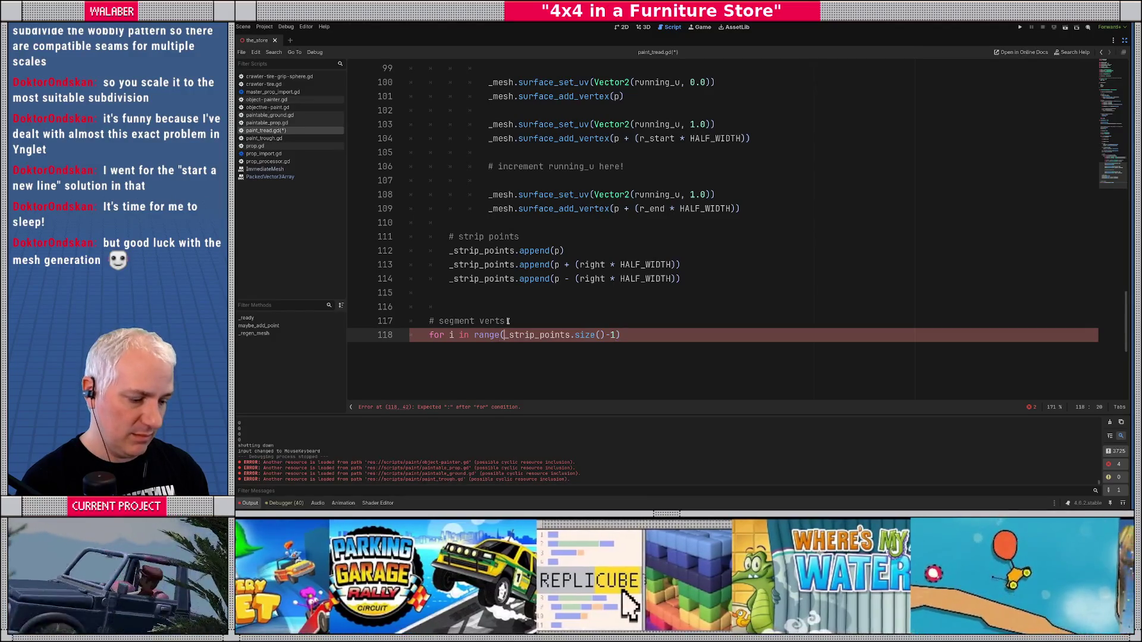
text(()
key(End)
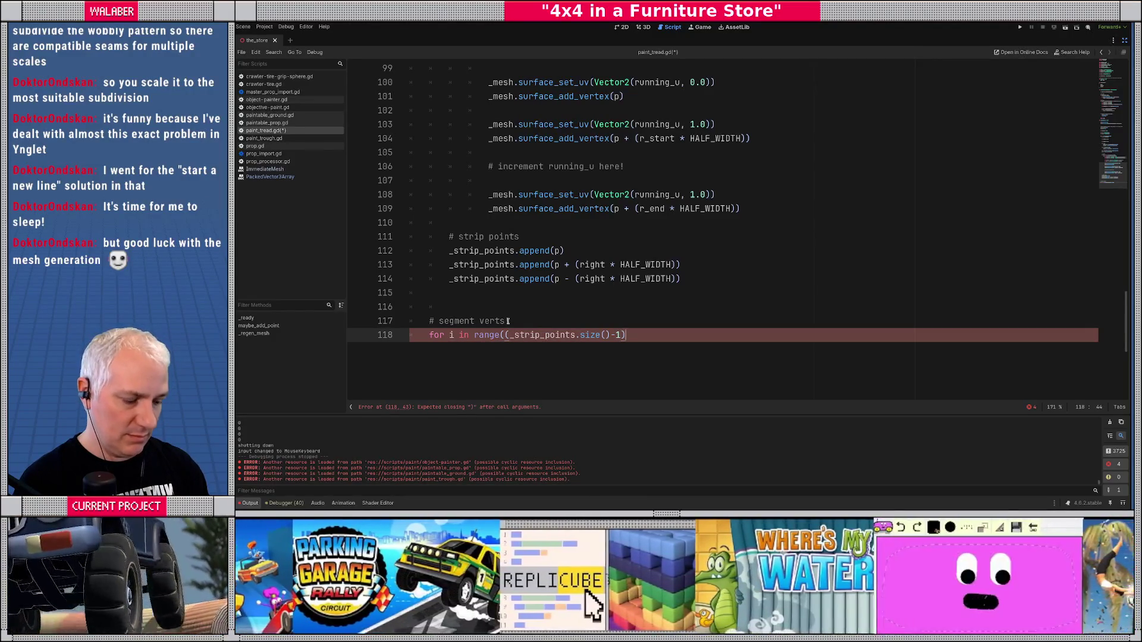
text(3):)
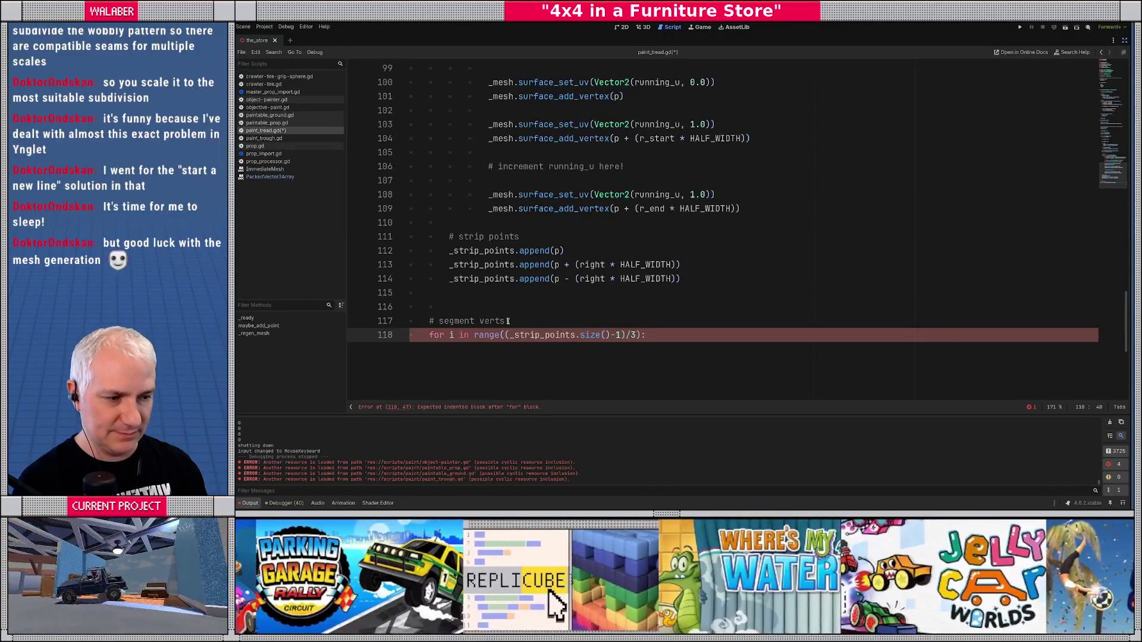
key(Return)
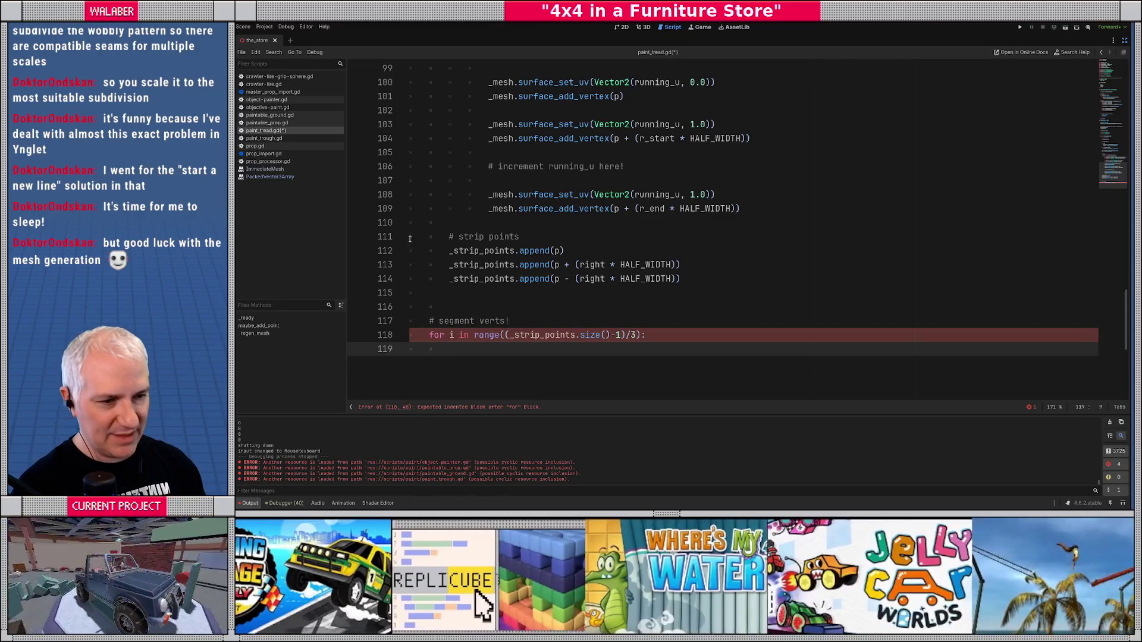
- Add var base_idx := i * 3 in the loop body, then switch to the Excalidraw sketch
drag(459, 251, 599, 279)
click(487, 349)
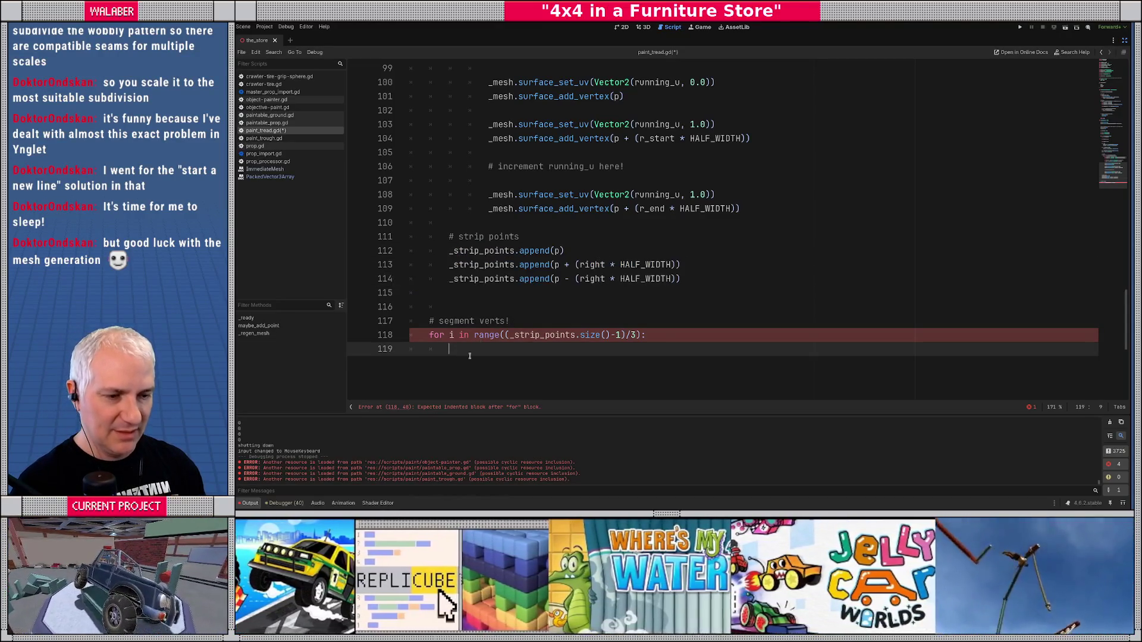
scroll(489, 362, down, 1)
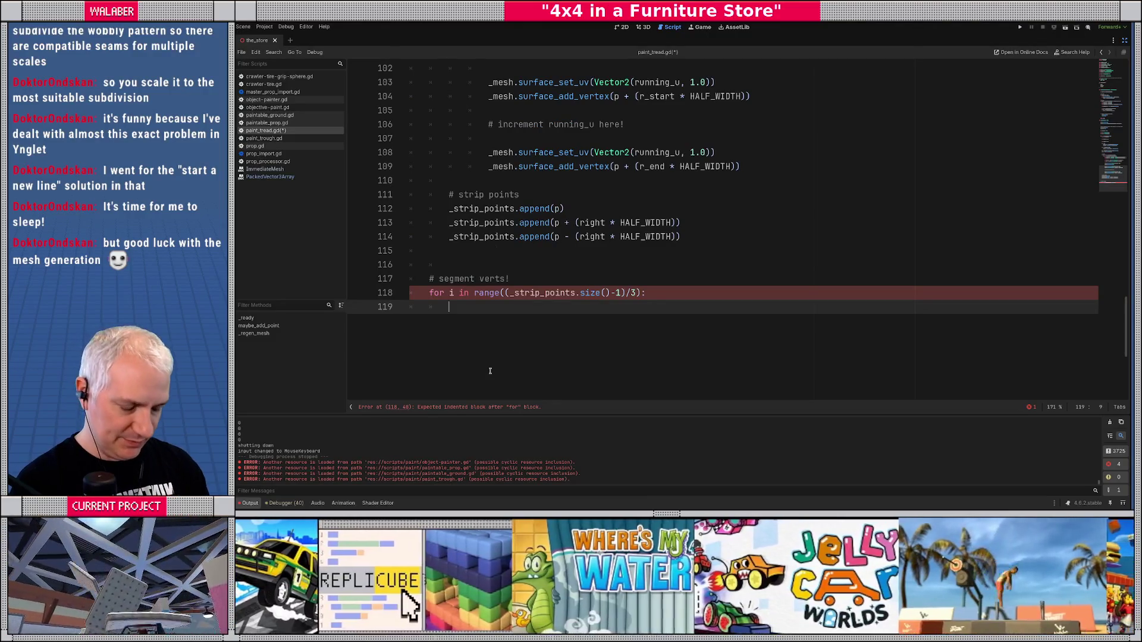
text(var base_idx)
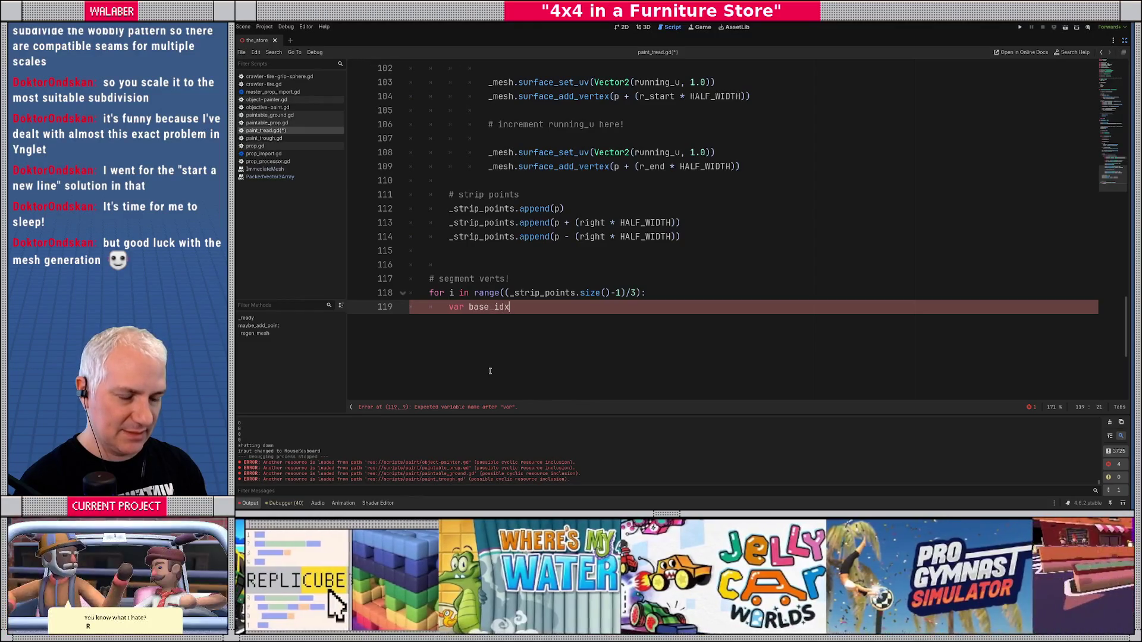
text( :)
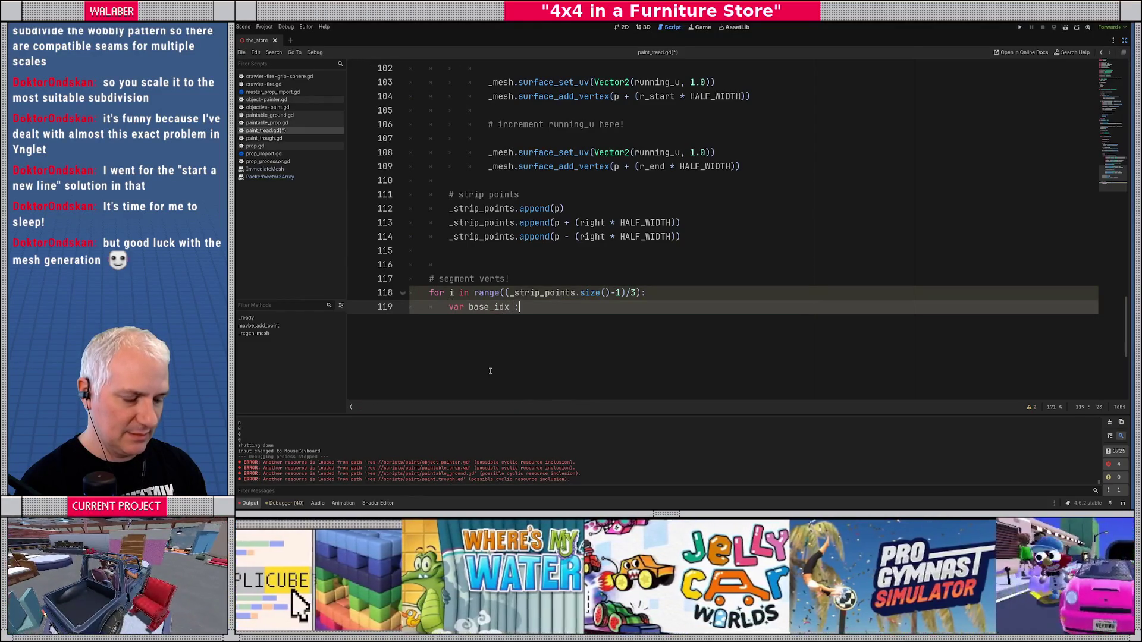
text(= i )
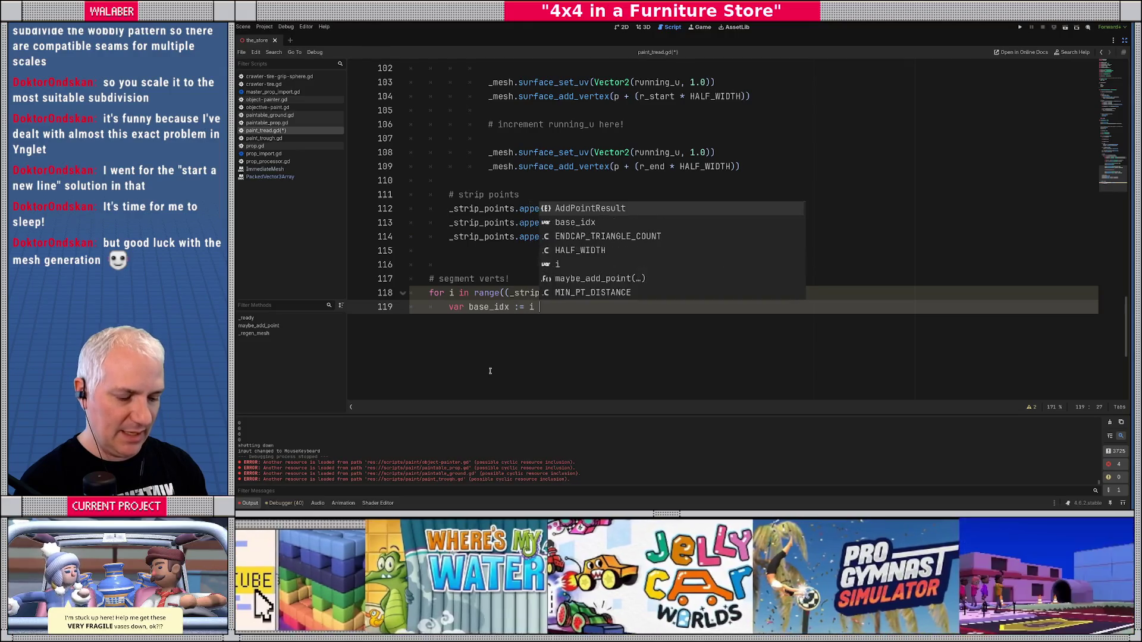
text(* 3)
key(Return)
key(Return)
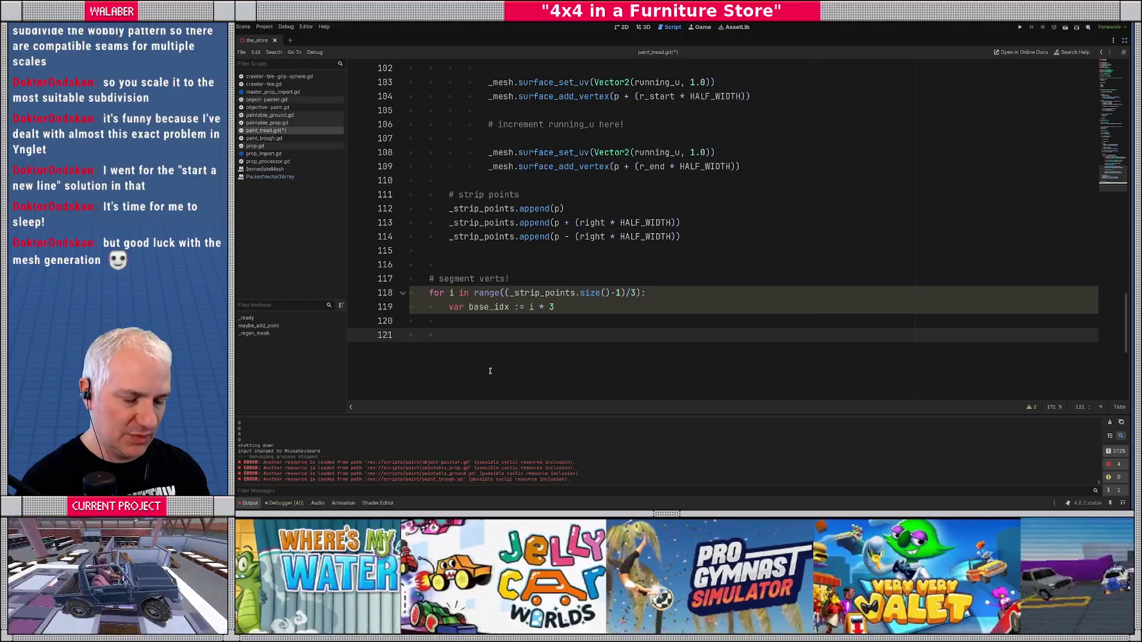
key(alt+Tab)
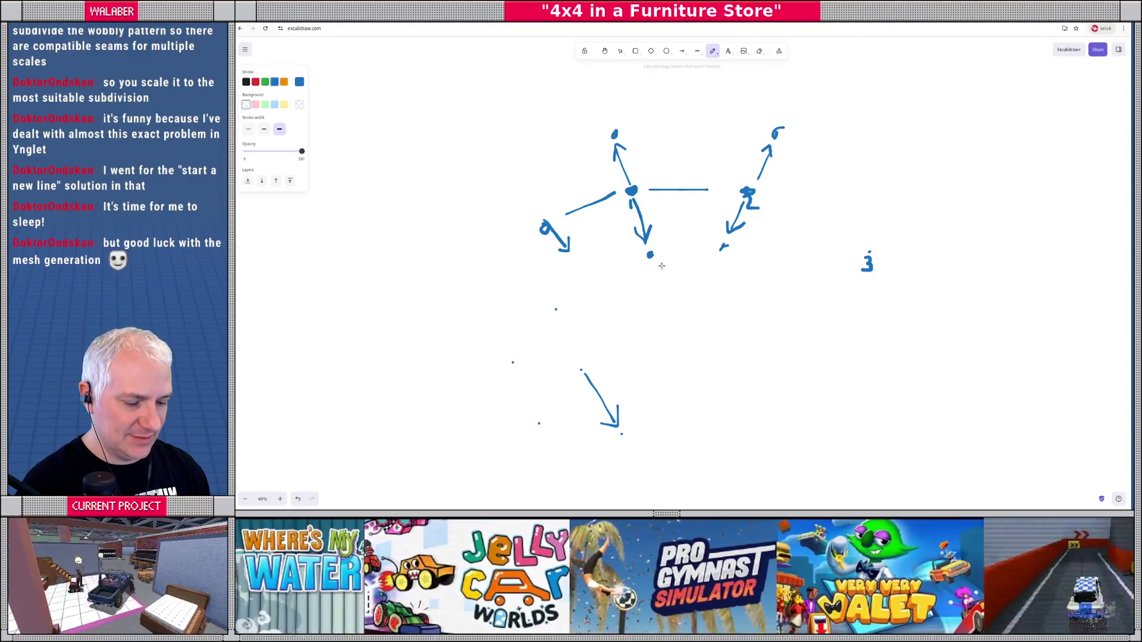
- Clear the Excalidraw sketch and mark vertices 0–5 as numbered dots in two columns
key(ctrl+z)
key(ctrl+z)
key(ctrl+z)
key(ctrl+z)
key(ctrl+z)
key(ctrl+z)
key(ctrl+z)
key(ctrl+z)
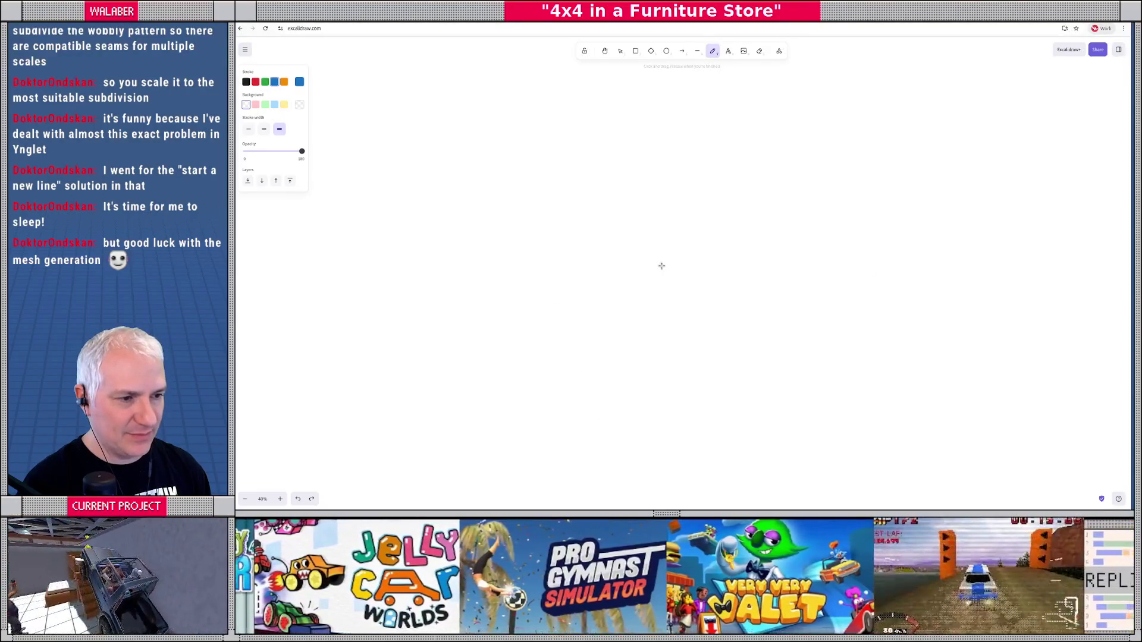
click(567, 242)
click(575, 286)
click(560, 189)
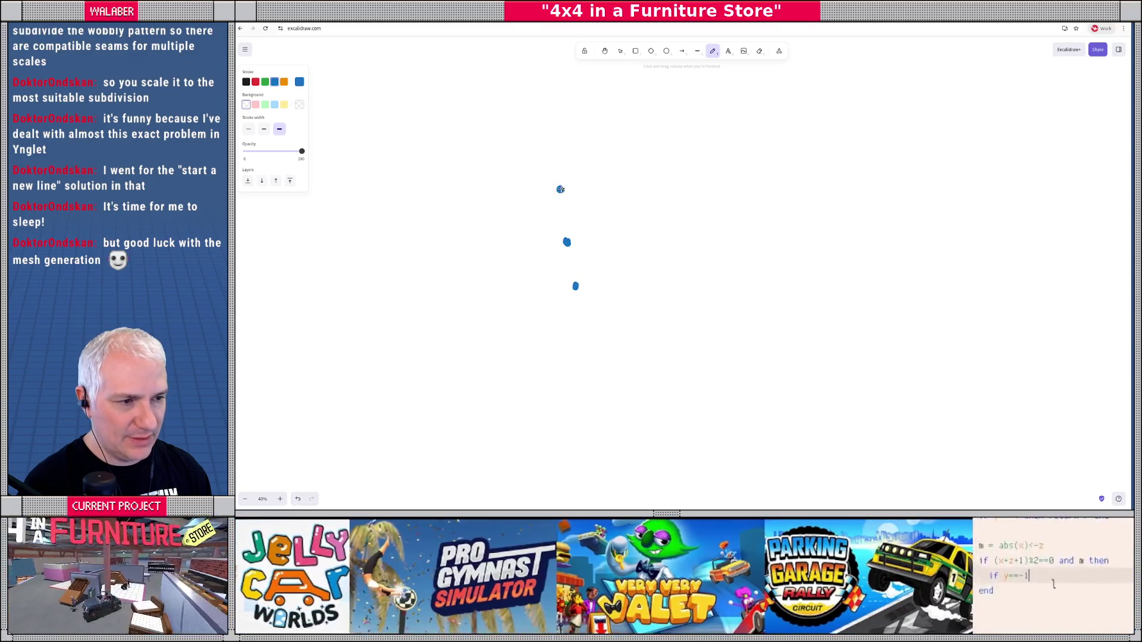
mouse_move(575, 257)
mouse_down()
mouse_move(571, 249)
mouse_move(583, 300)
mouse_up()
drag(567, 194, 579, 208)
mouse_move(725, 237)
mouse_down()
mouse_move(718, 302)
mouse_move(727, 293)
mouse_move(729, 307)
mouse_up()
click(725, 287)
click(736, 176)
drag(743, 180, 731, 198)
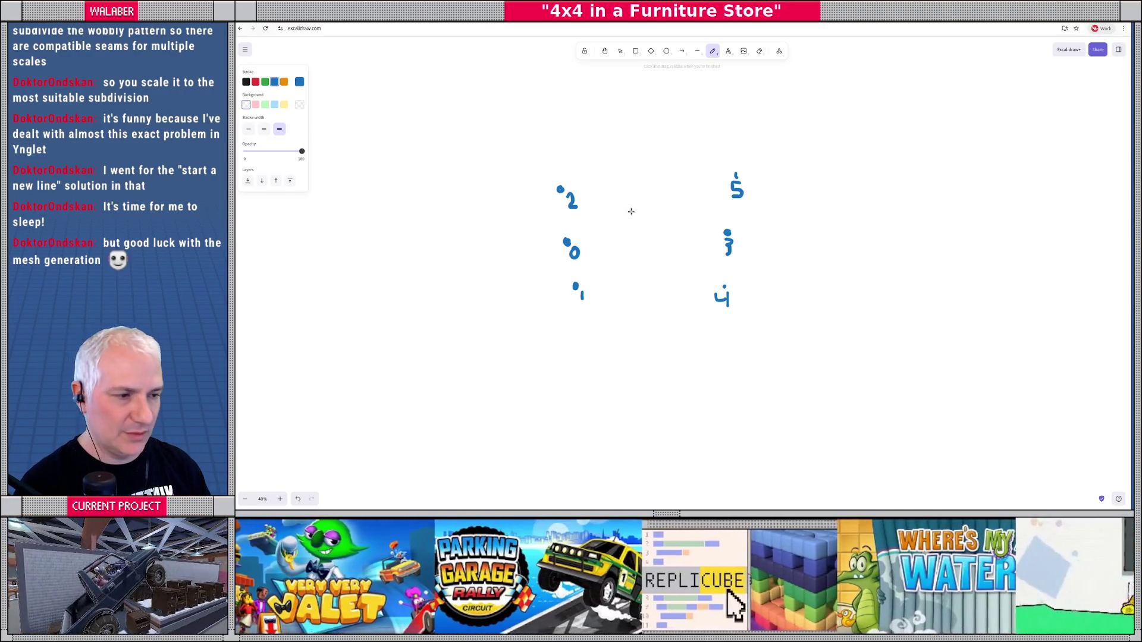
- Draw edges 0→3→1 and 3→4→1 to split the quad diagonally into two triangles
mouse_move(575, 240)
mouse_down()
mouse_move(717, 235)
mouse_move(603, 277)
mouse_move(581, 279)
mouse_move(575, 255)
mouse_up()
mouse_move(718, 241)
mouse_down()
mouse_move(718, 285)
mouse_move(586, 286)
mouse_up()
key(alt+Tab)
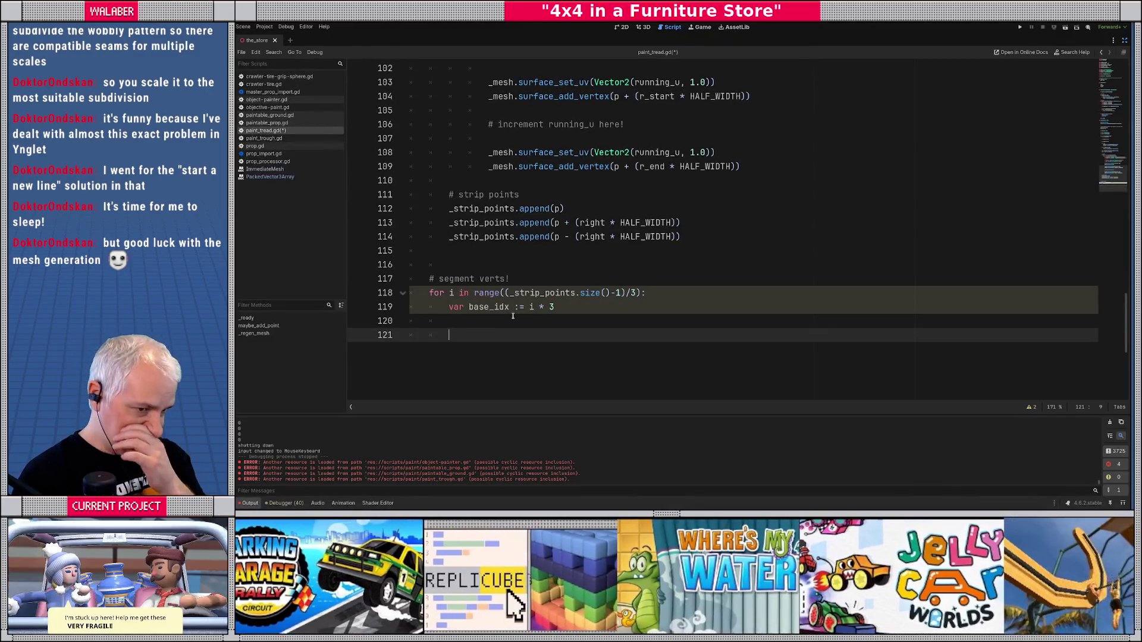
- Replace line 121's text with an empty _mesh.surface_set_uv() call from autocomplete
text(str)
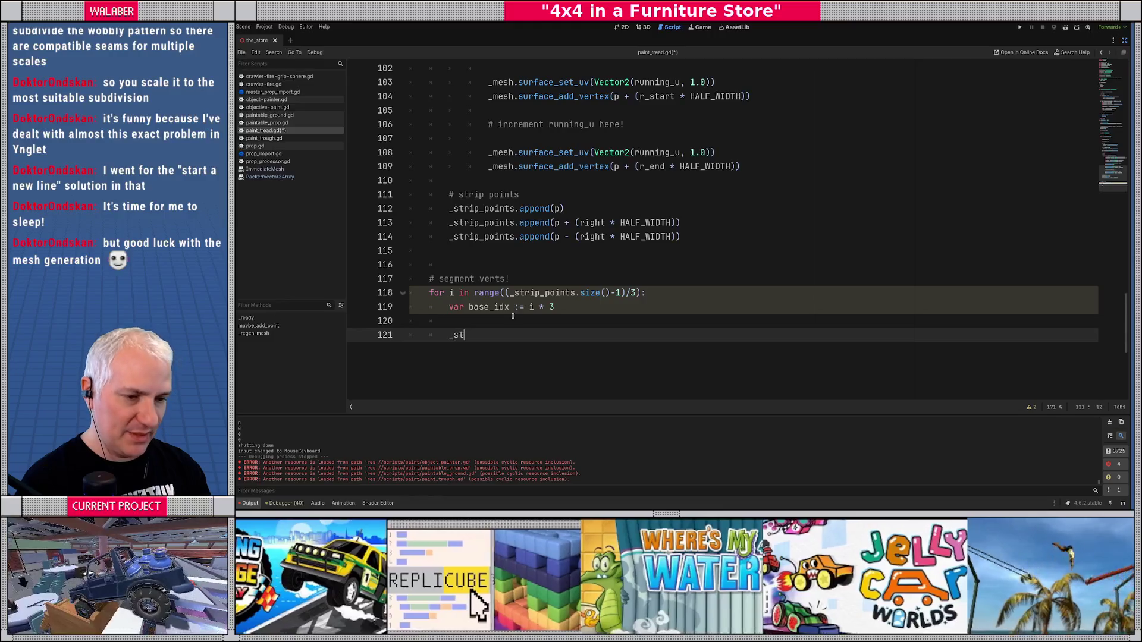
key(Return)
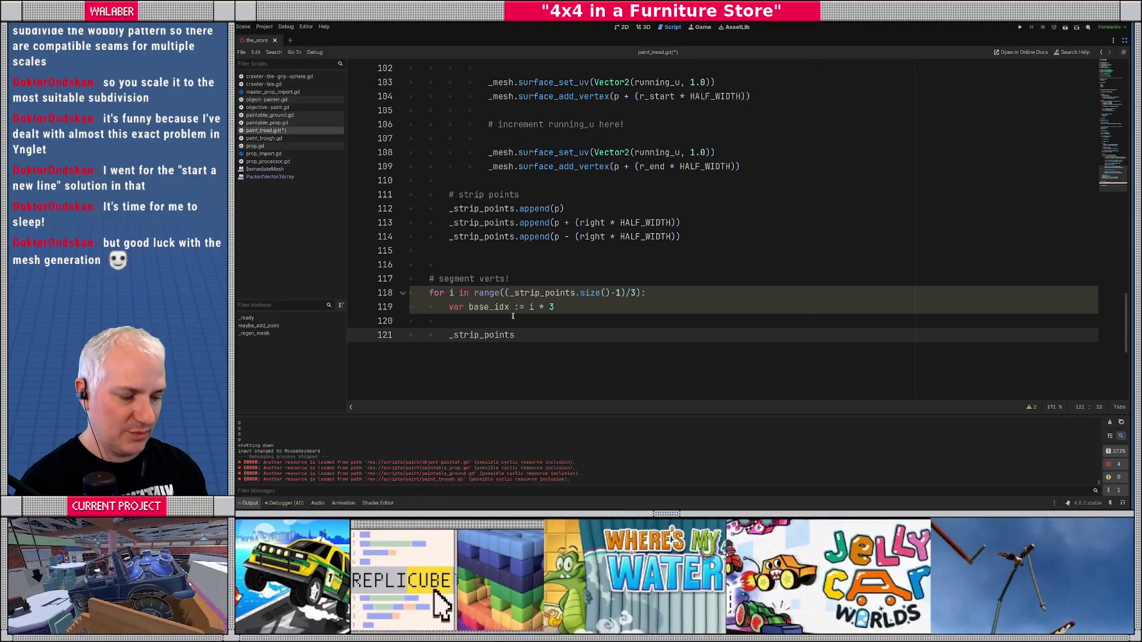
key(ctrl+shift+Left)
key(BackSpace)
text(_mesh.)
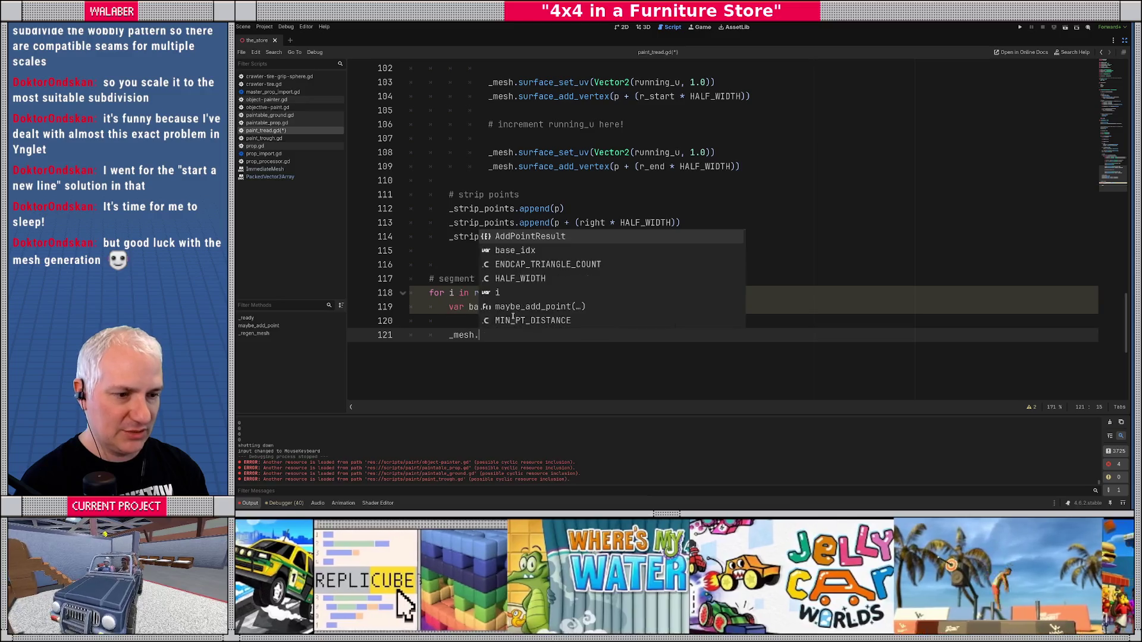
text(set_u)
text(v)
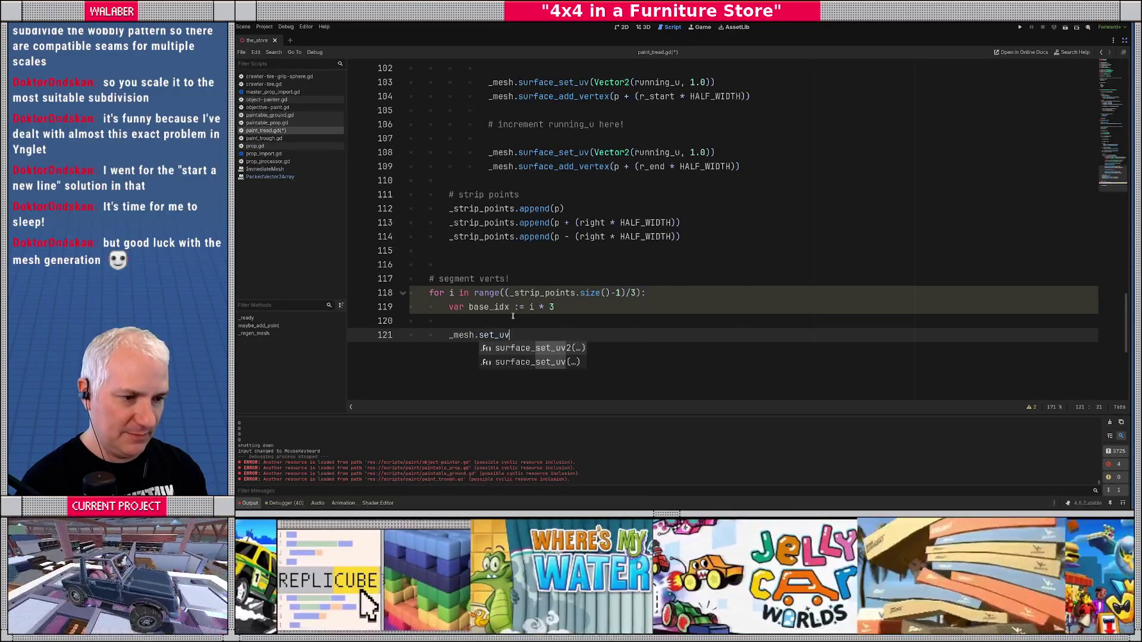
key(Down)
key(Return)
key(alt+Tab)
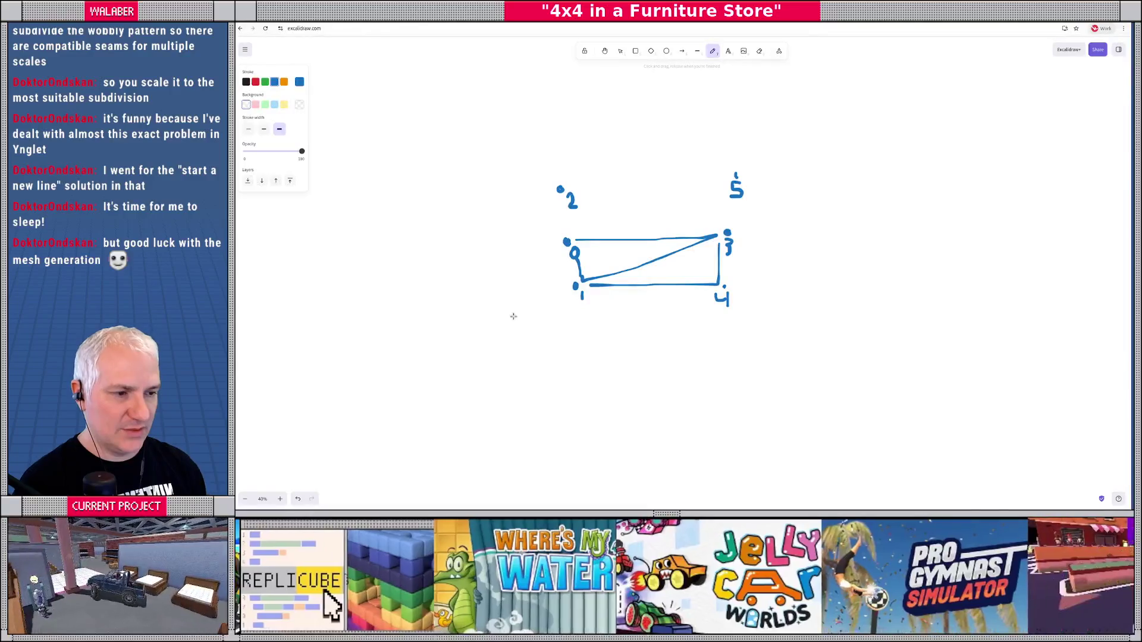
key(alt+Tab)
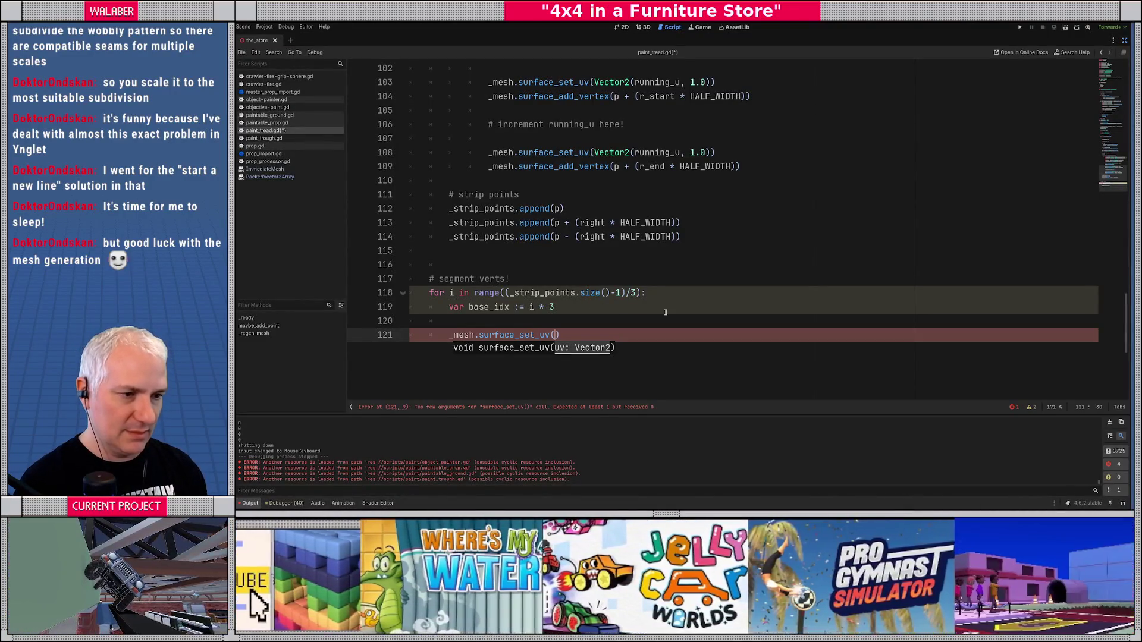
- Add _strip_u.append(running_u) on a new line after line 114
click(684, 237)
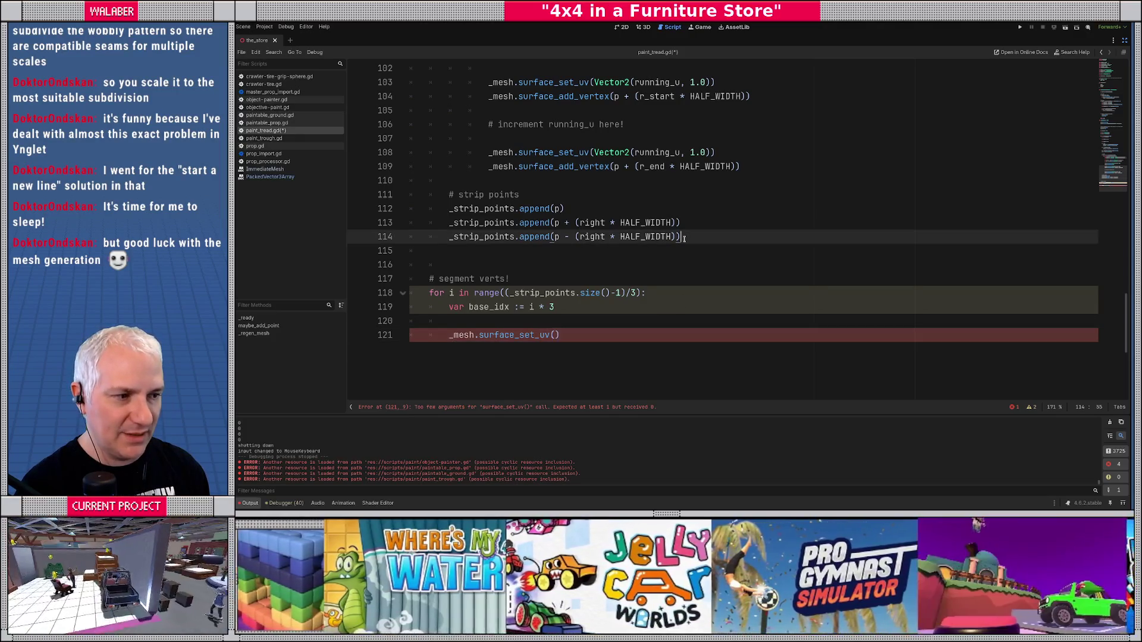
key(Return)
key(Return)
text(_str)
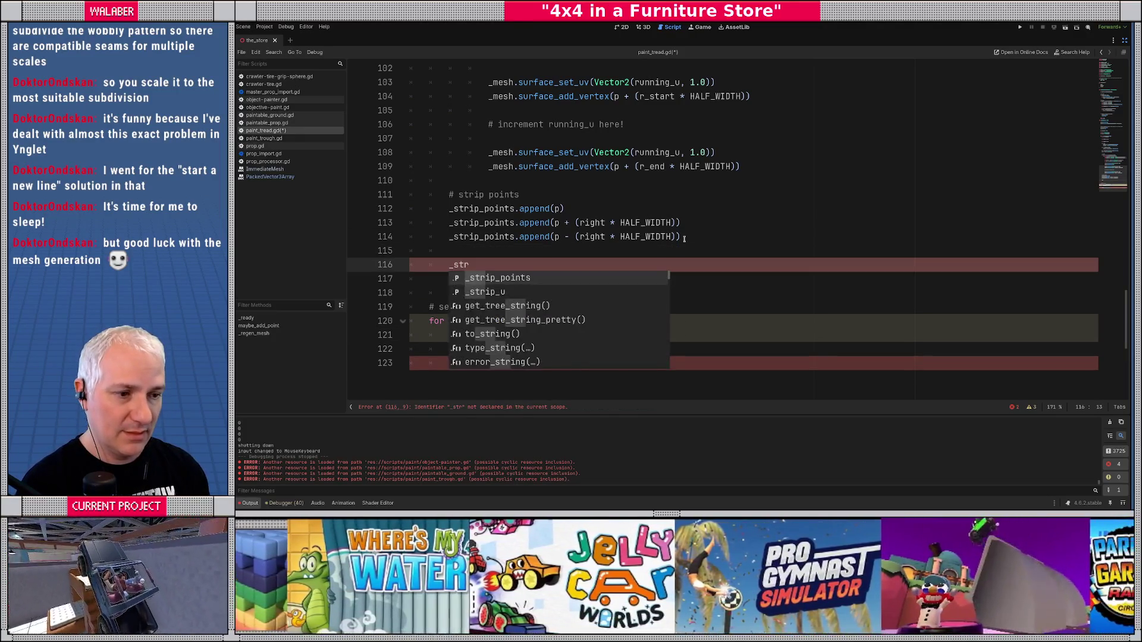
key(Down)
key(Return)
text(append(run)
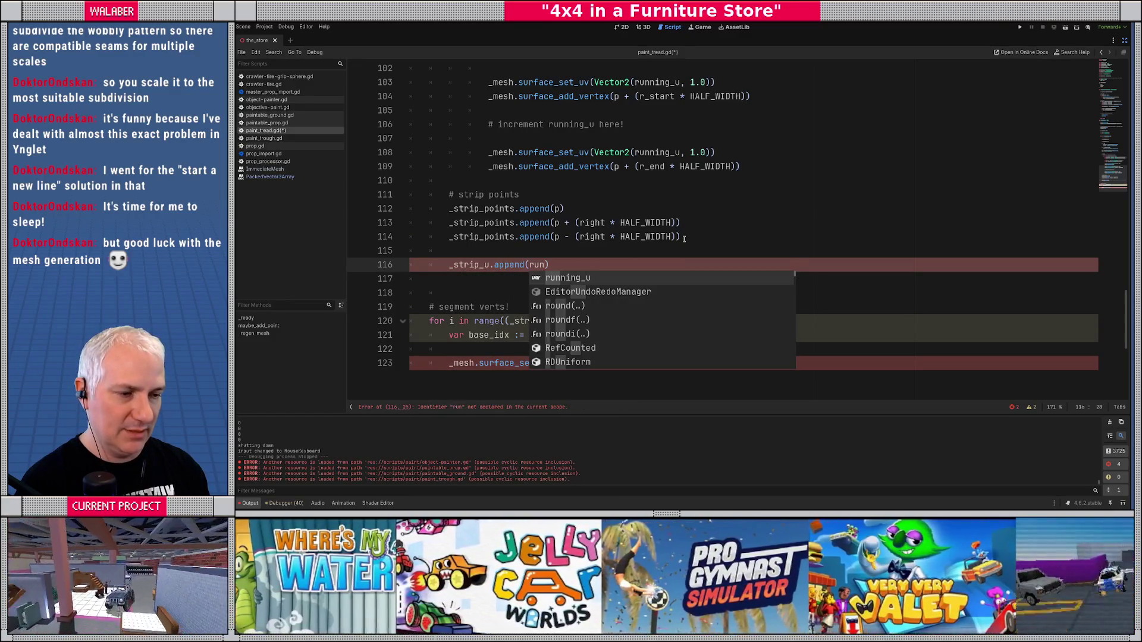
key(Return)
scroll(603, 262, down, 2)
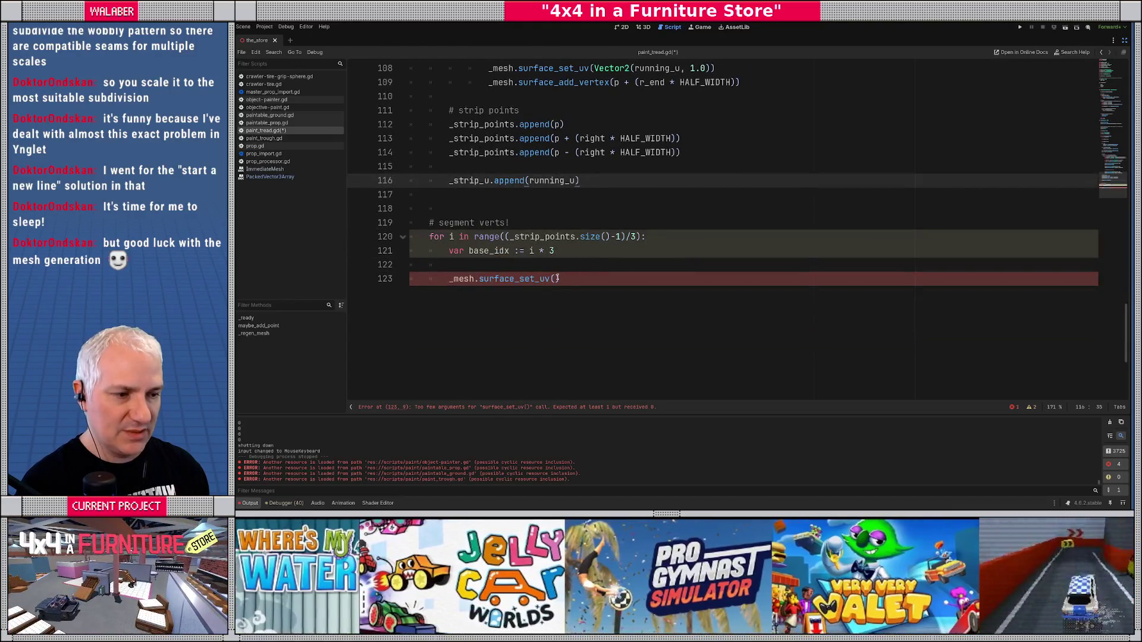
- Begin a Vector2() argument inside the surface_set_uv call
click(558, 278)
text(Vectro)
key(BackSpace)
key(BackSpace)
text(or2()
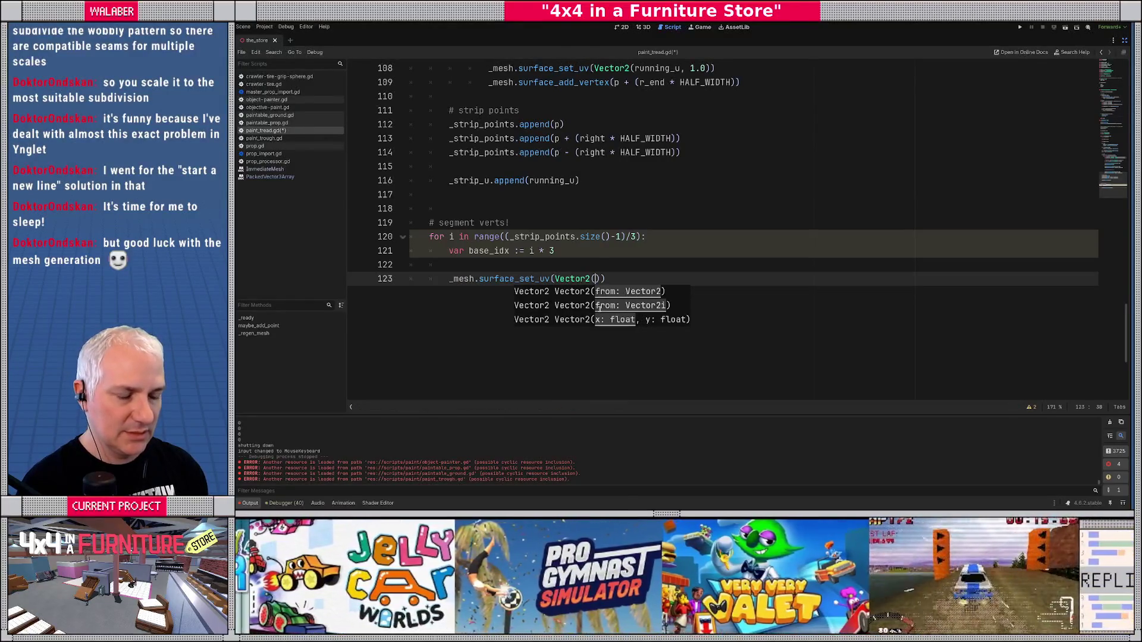
- Rename the index variable to base_p and add var base_u := i below it
key(Escape)
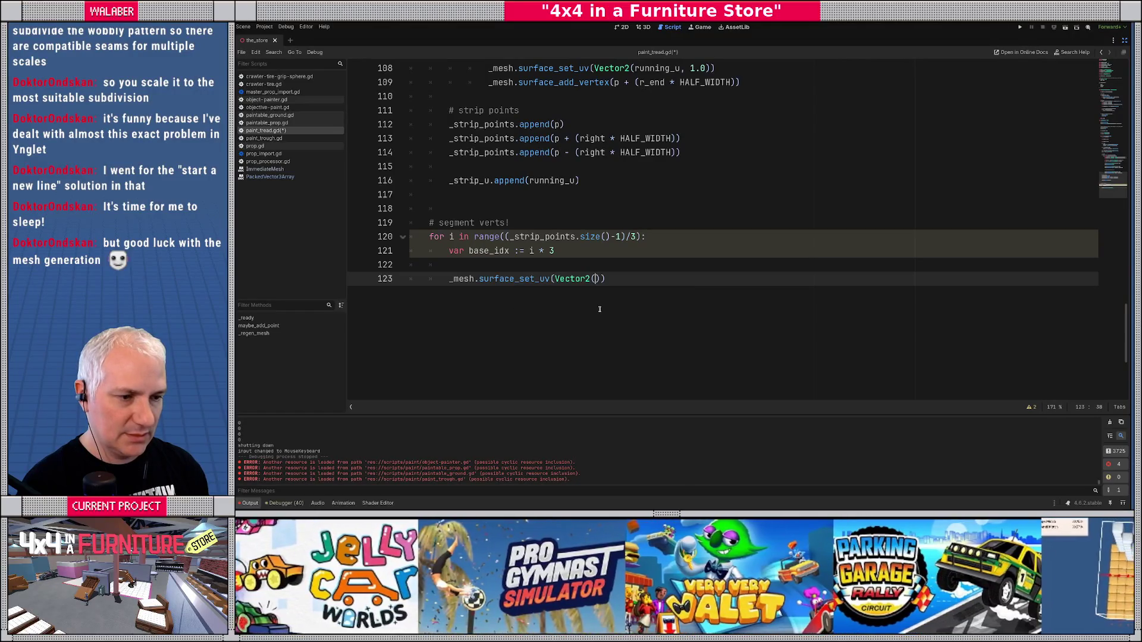
key(Up)
key(Up)
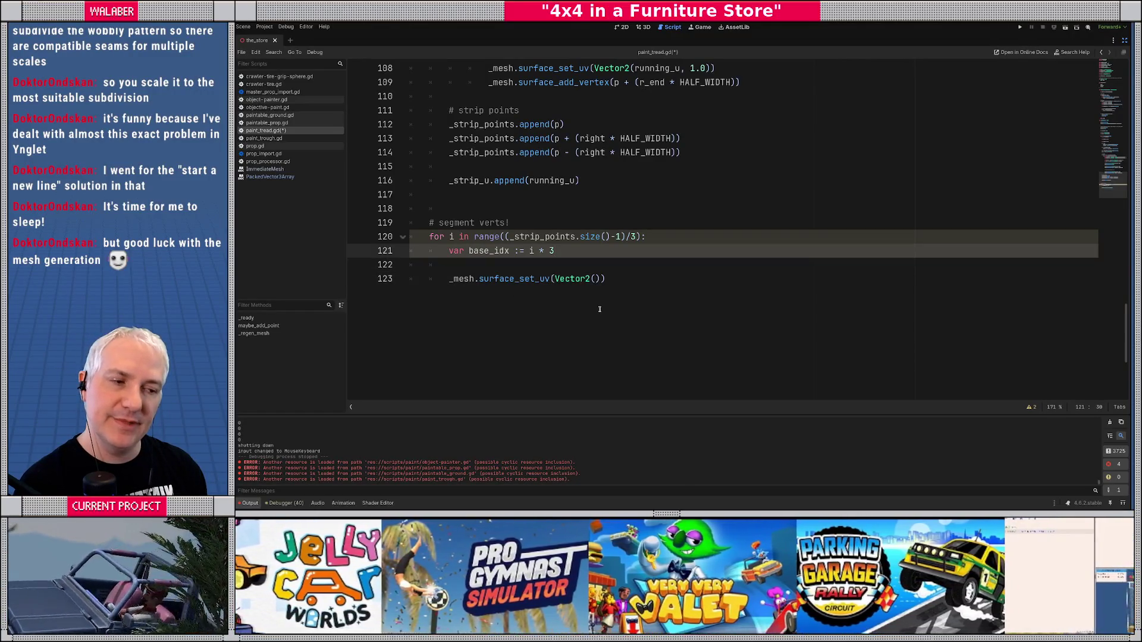
key(Left)
key(Left)
key(Left)
text(p_)
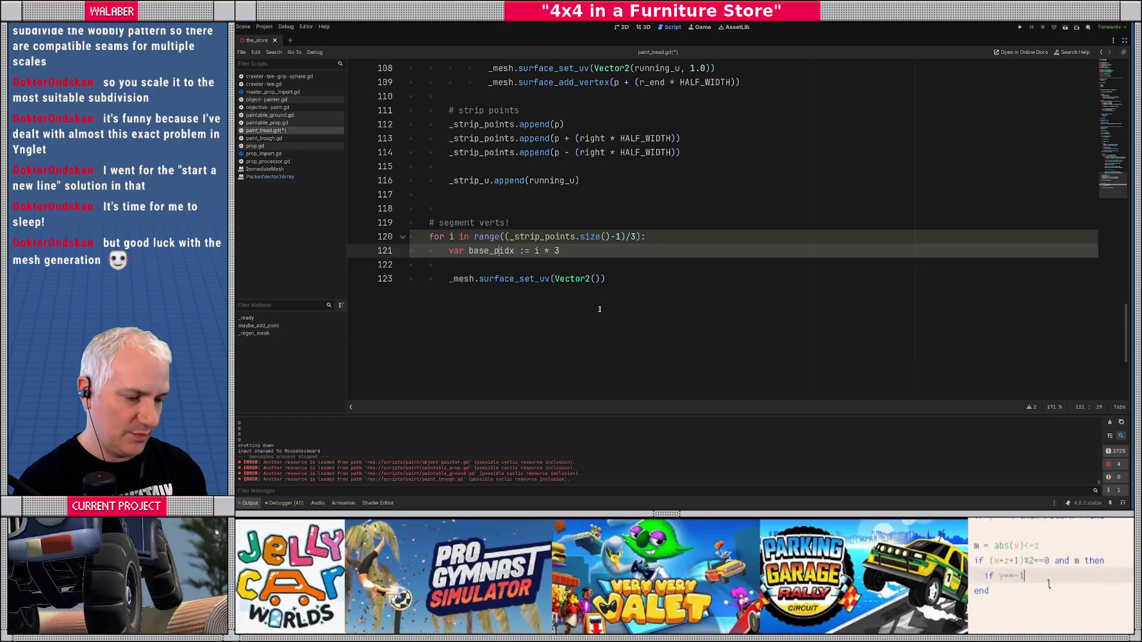
key(Delete)
key(Delete)
key(Delete)
key(BackSpace)
key(Down)
text(var base)
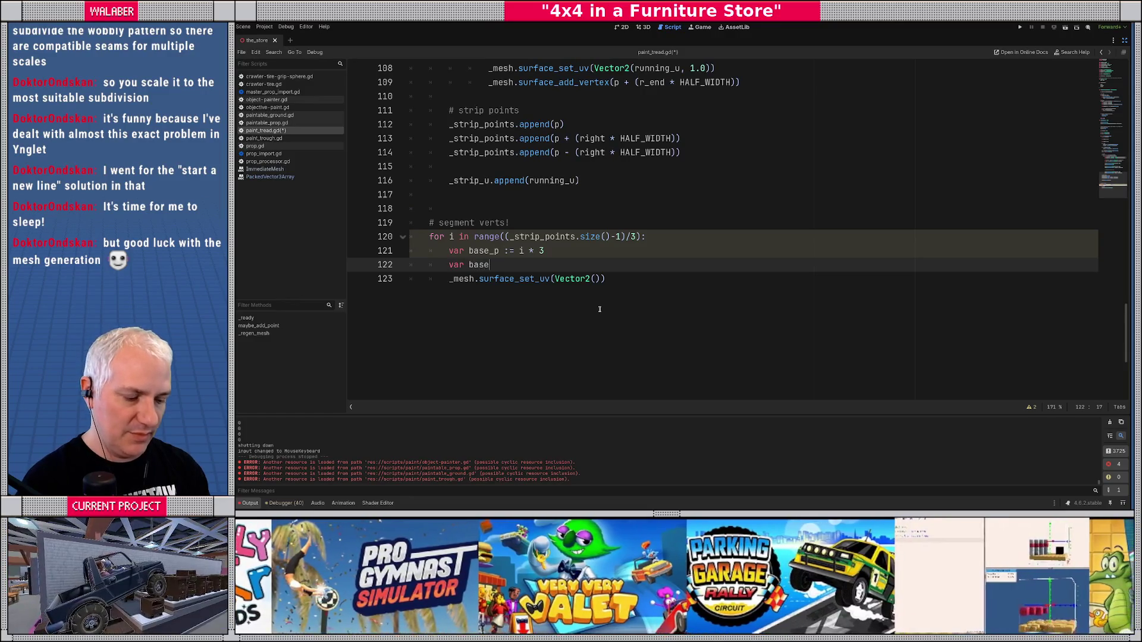
text(_u := i)
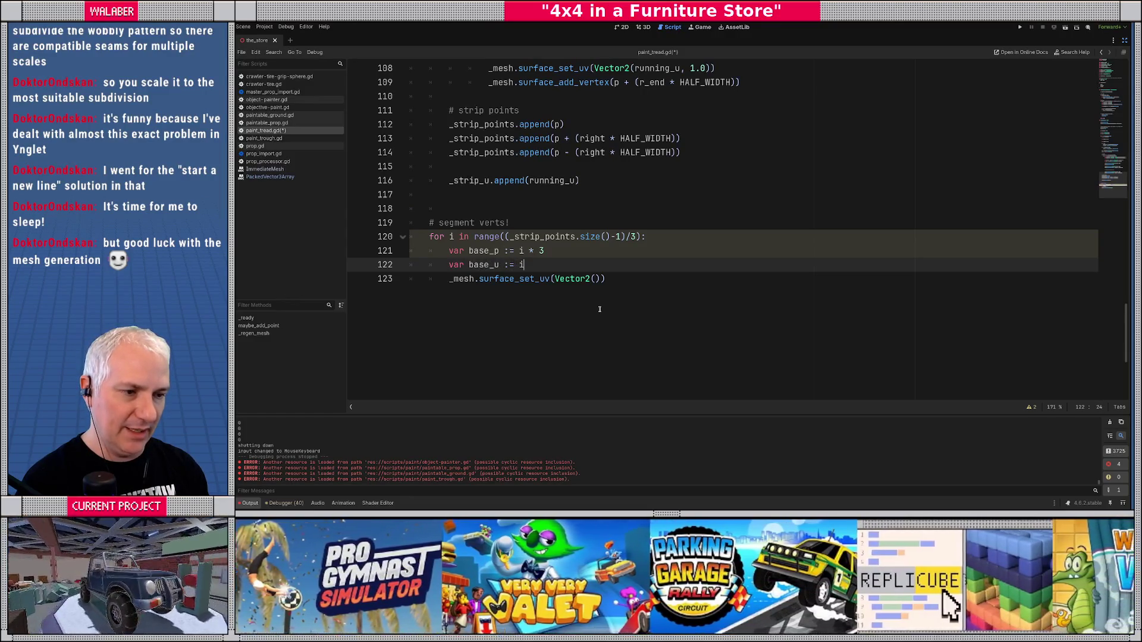
key(Escape)
key(Return)
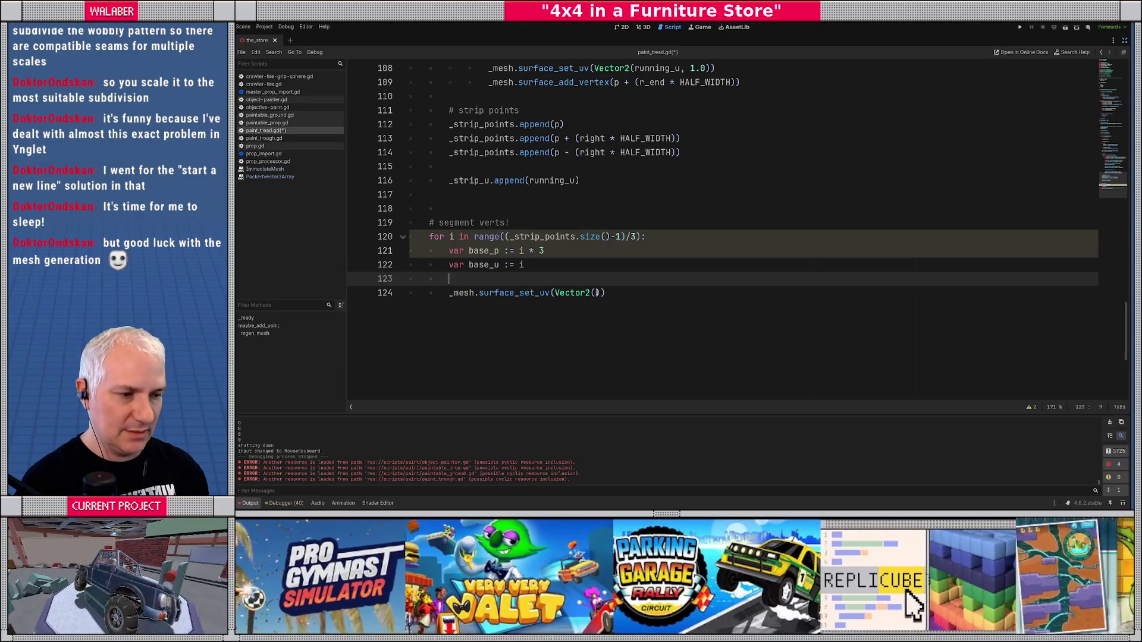
- Set the UV call to Vector2(_strip_u[base_u+0], 0.0)
click(597, 293)
text(_ru)
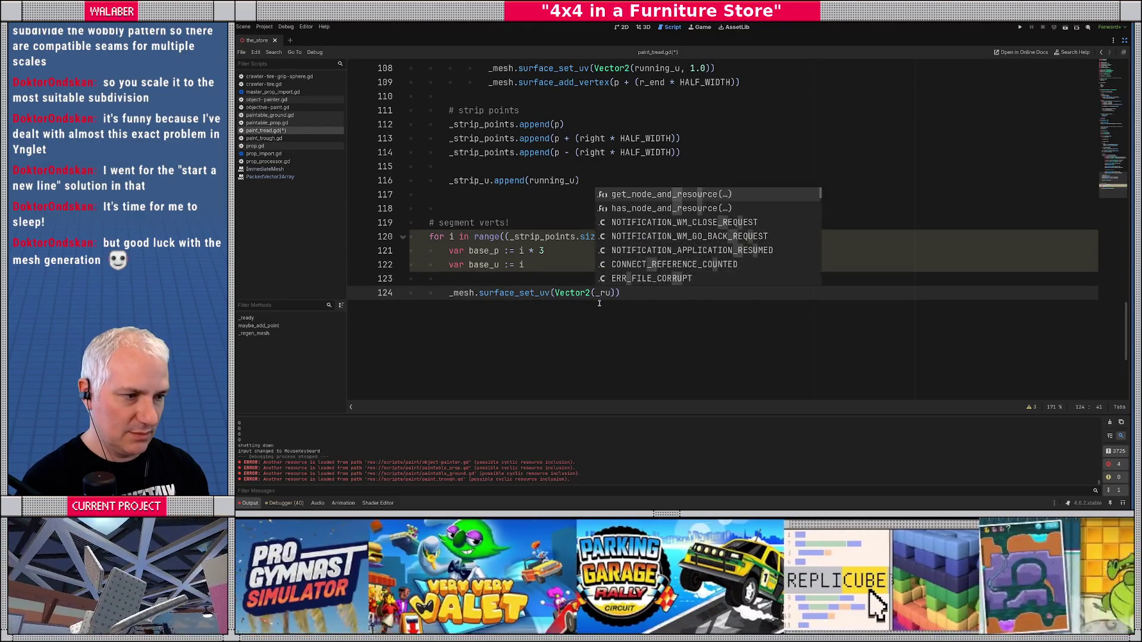
key(BackSpace)
key(BackSpace)
key(BackSpace)
text(st)
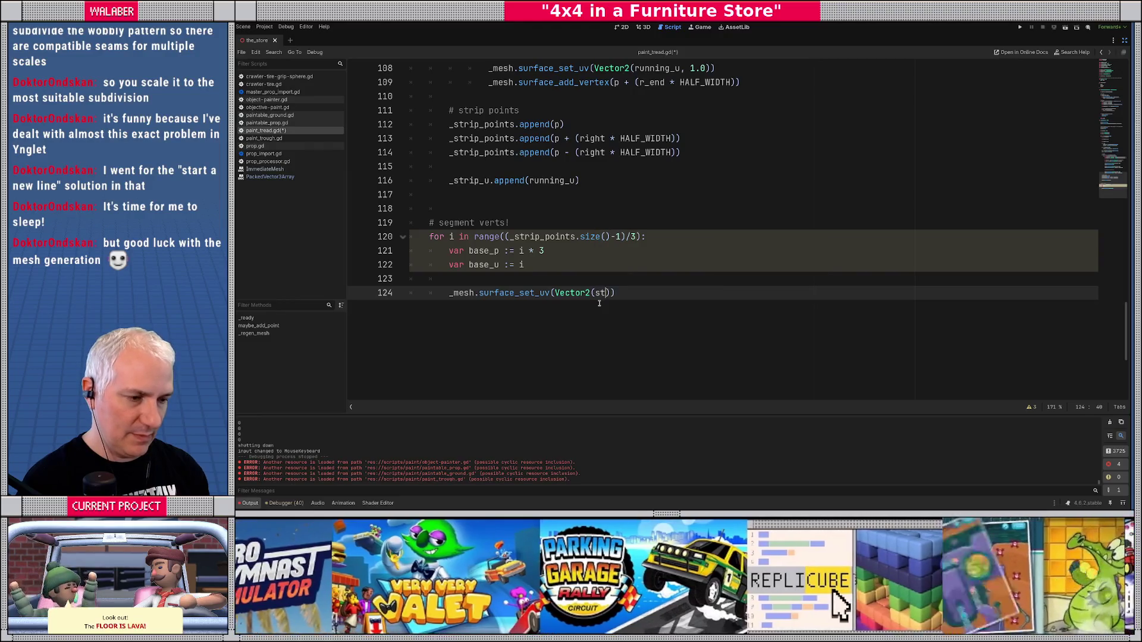
text(r)
text(ip_)
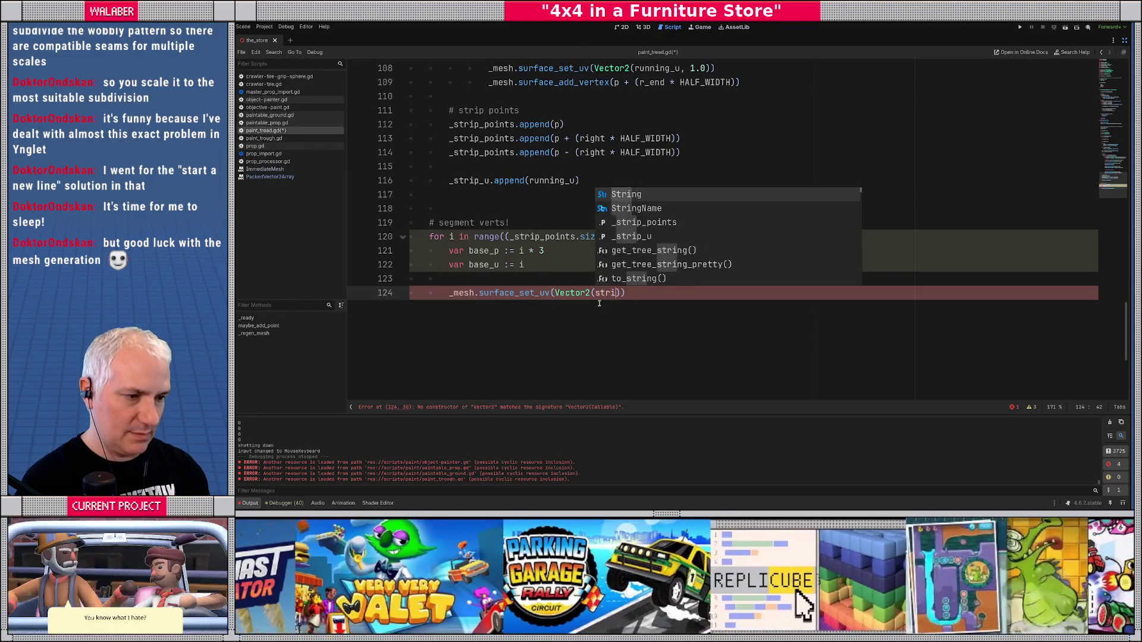
key(Down)
key(Return)
text([base_u]+0)
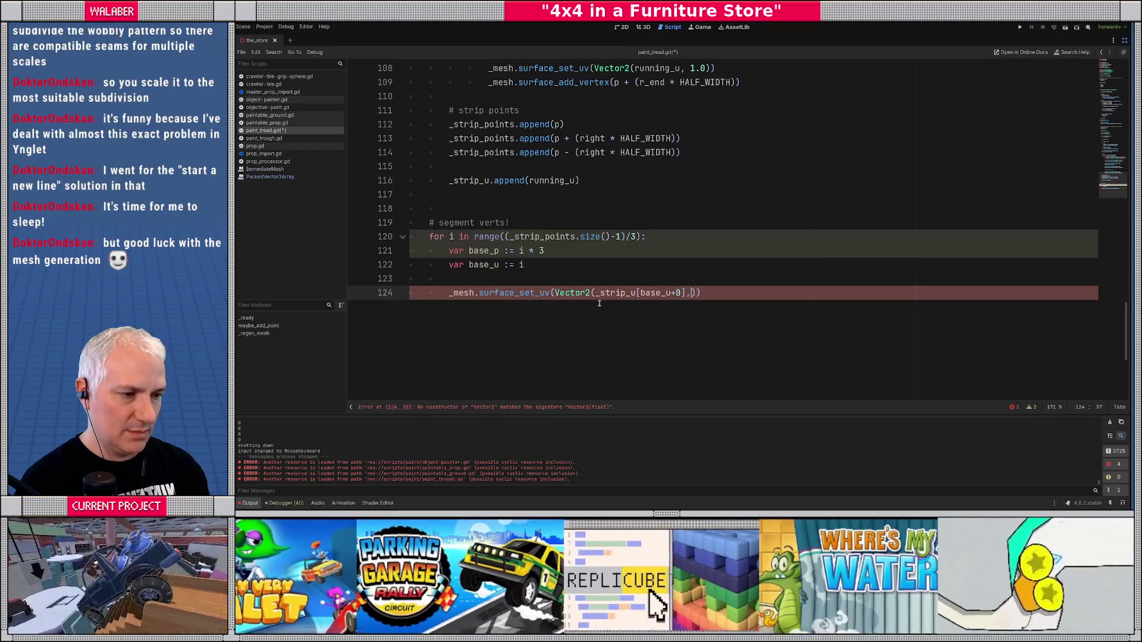
text(0.0)
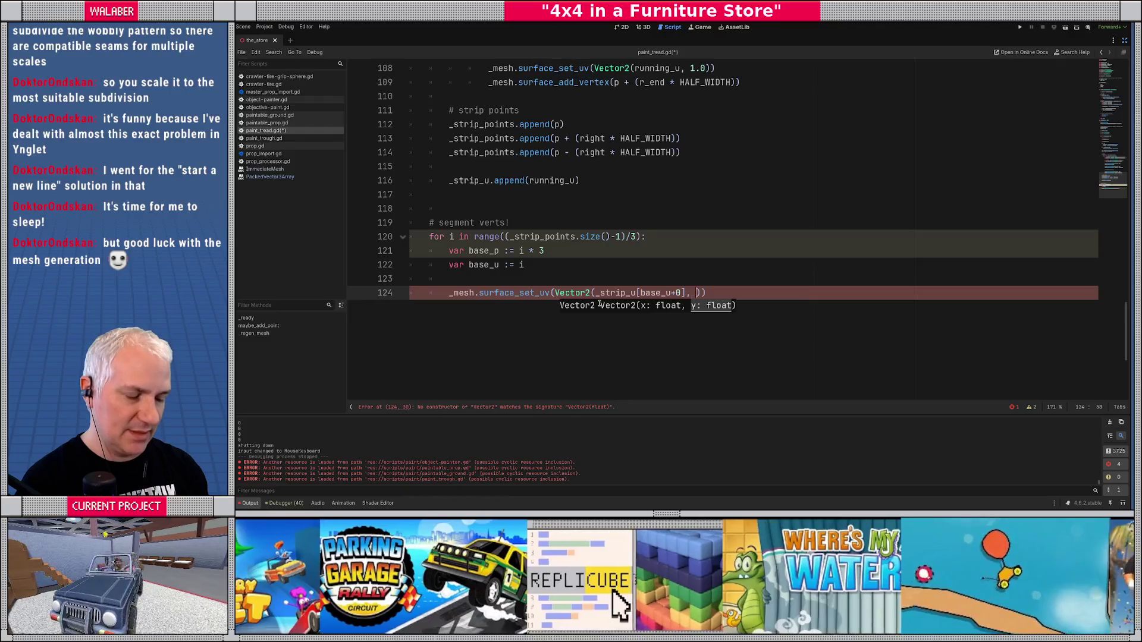
text()))
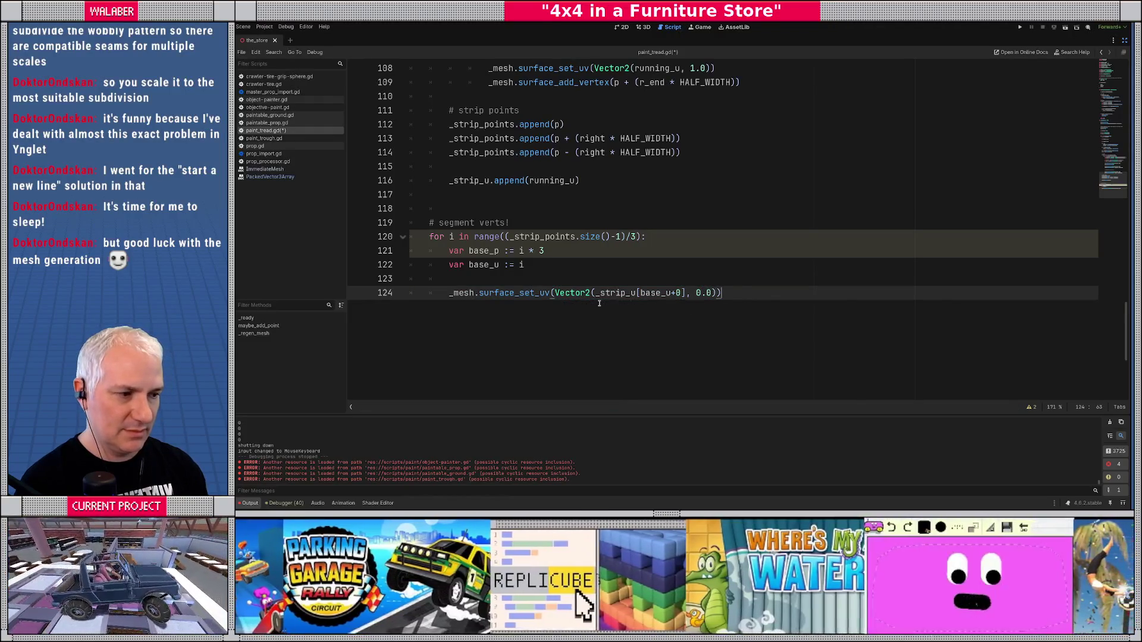
key(Return)
- Add _mesh.surface_add_vertex(_strip_points[base_p + 0]) below the UV call
text(_mesh_)
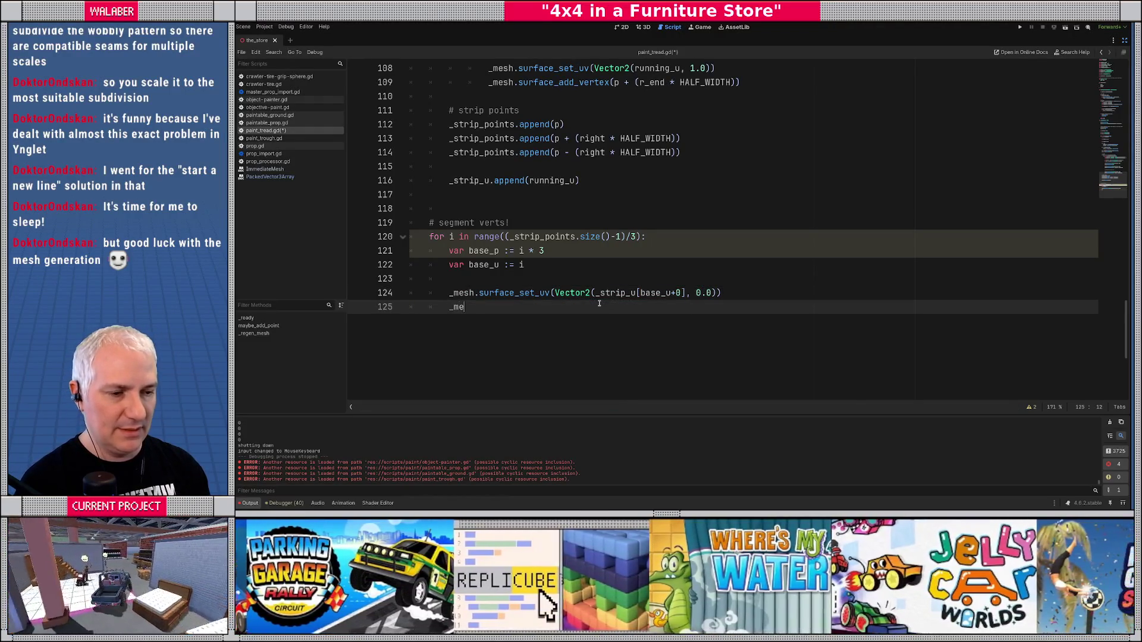
key(BackSpace)
text(.)
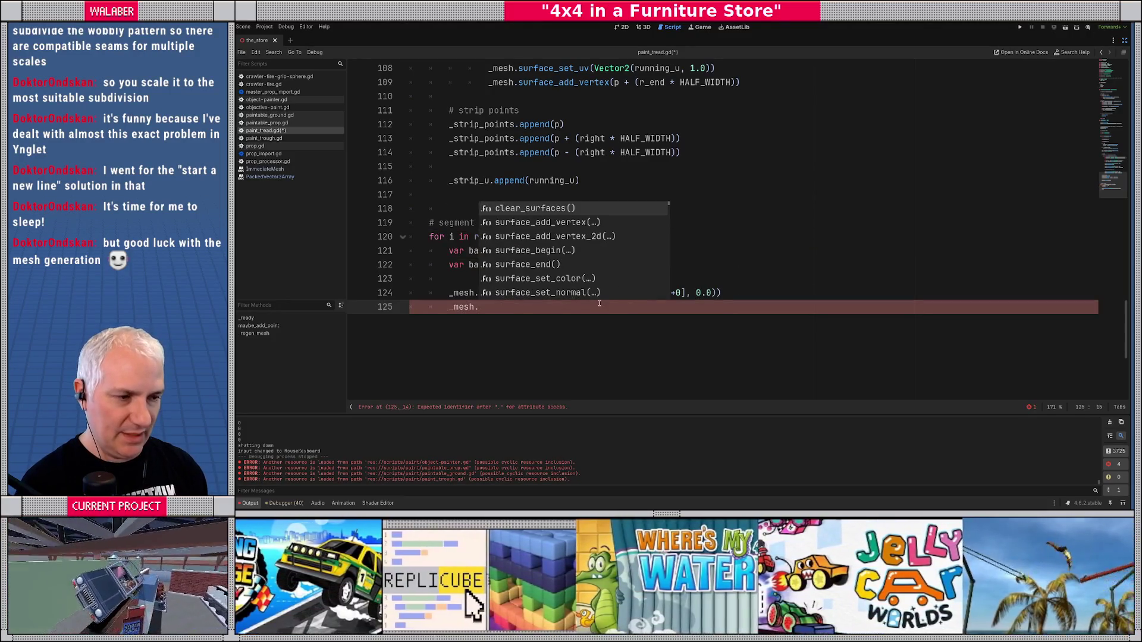
key(Down)
key(Return)
text(_st)
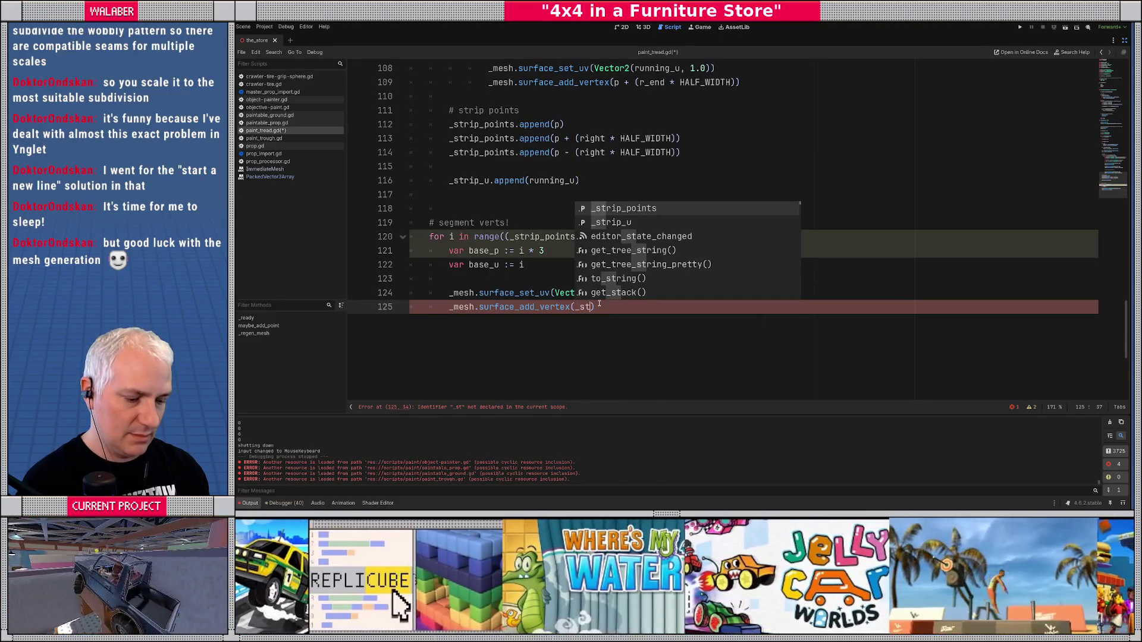
text(rip_p)
key(Return)
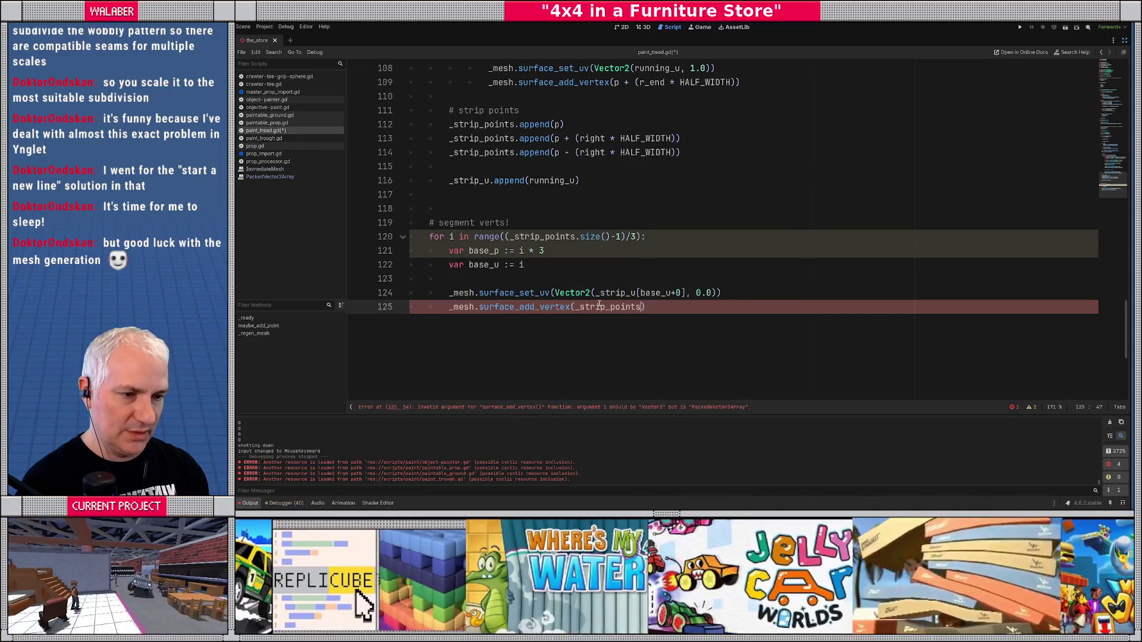
text([base_)
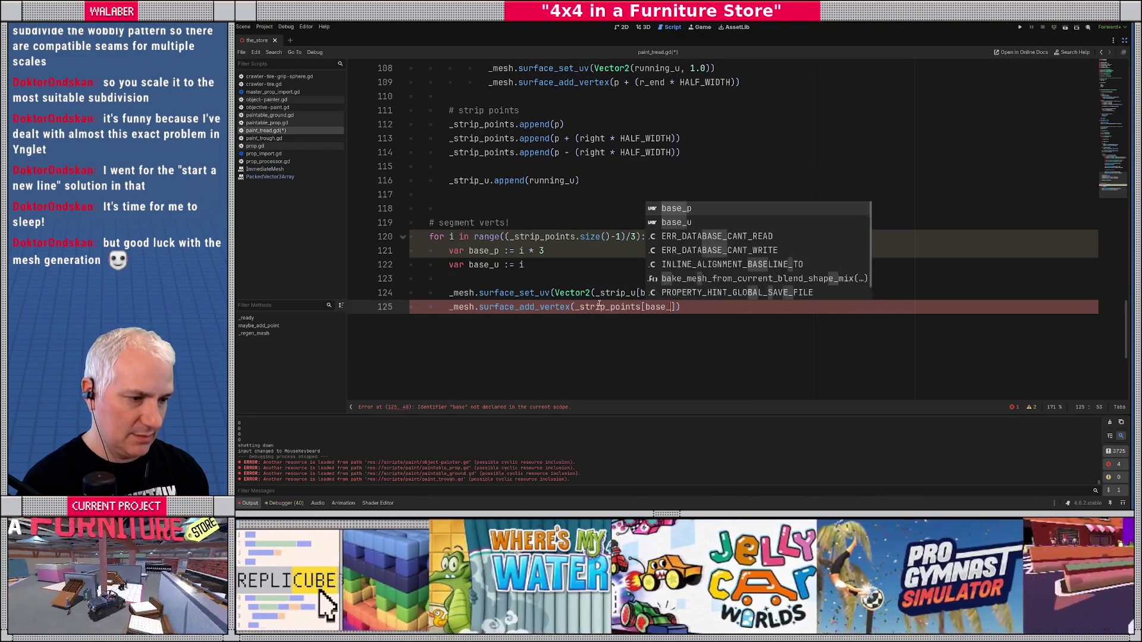
text(p + 0)
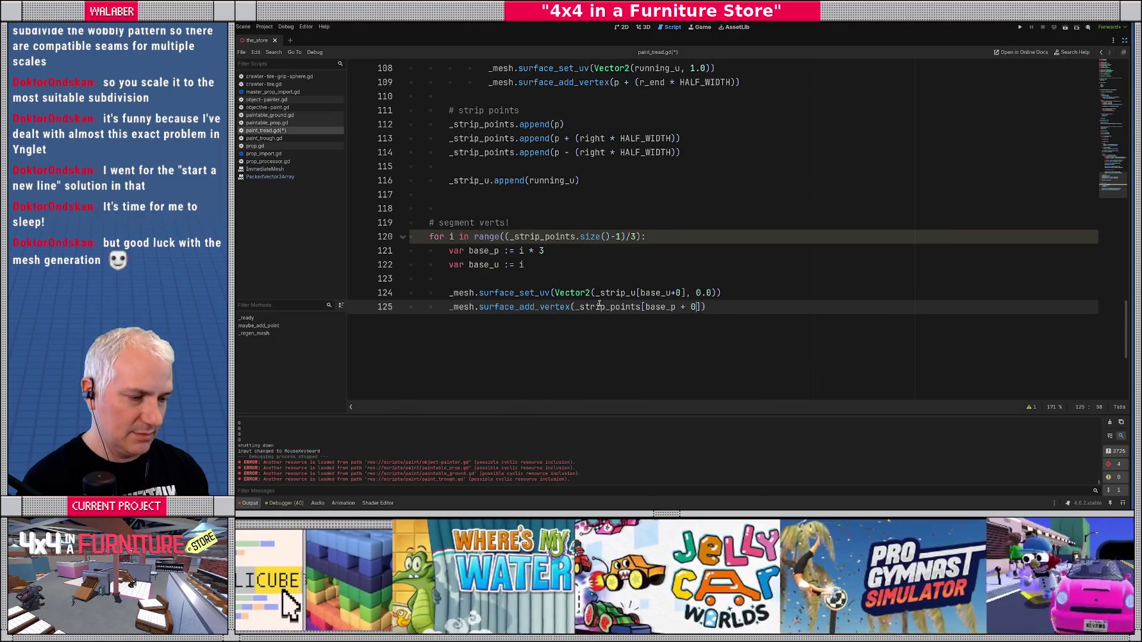
- Duplicate the UV/vertex line pair to make copies for the triangle's other corners
key(Up)
key(Home)
key(shift+Down)
key(shift+Down)
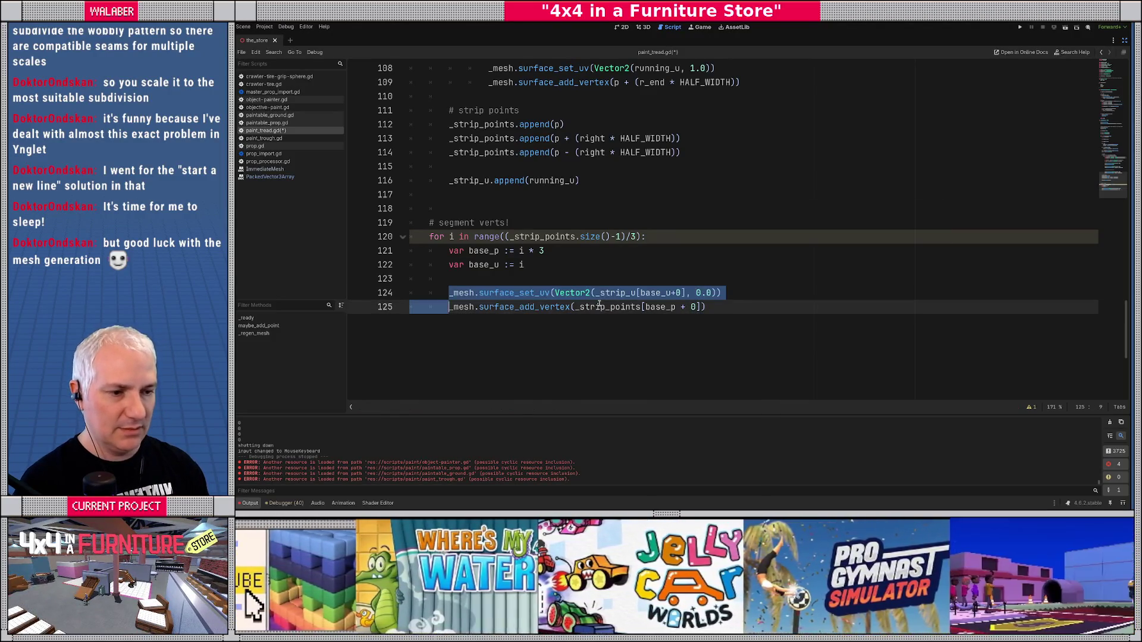
key(End)
key(Return)
key(Return)
text(_mesh.surface_set_uv(Vector2(_strip_u[base_u+0], 0.0)) 	_mesh.surface_add_vertex(_strip_points[base_p + 0]))
text(_mesh.surface_set_uv(Vector2(_strip_u[base_u+0], 0.0)) 	_mesh.surface_add_vertex(_strip_points[base_p + 0]))
key(alt+Tab)
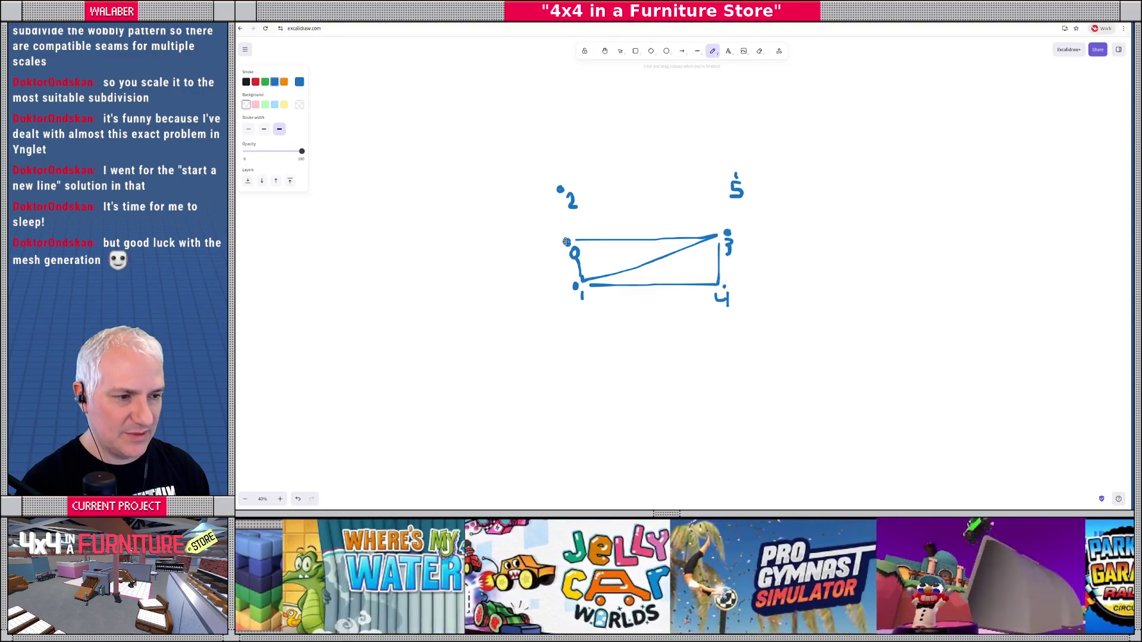
key(alt+Tab)
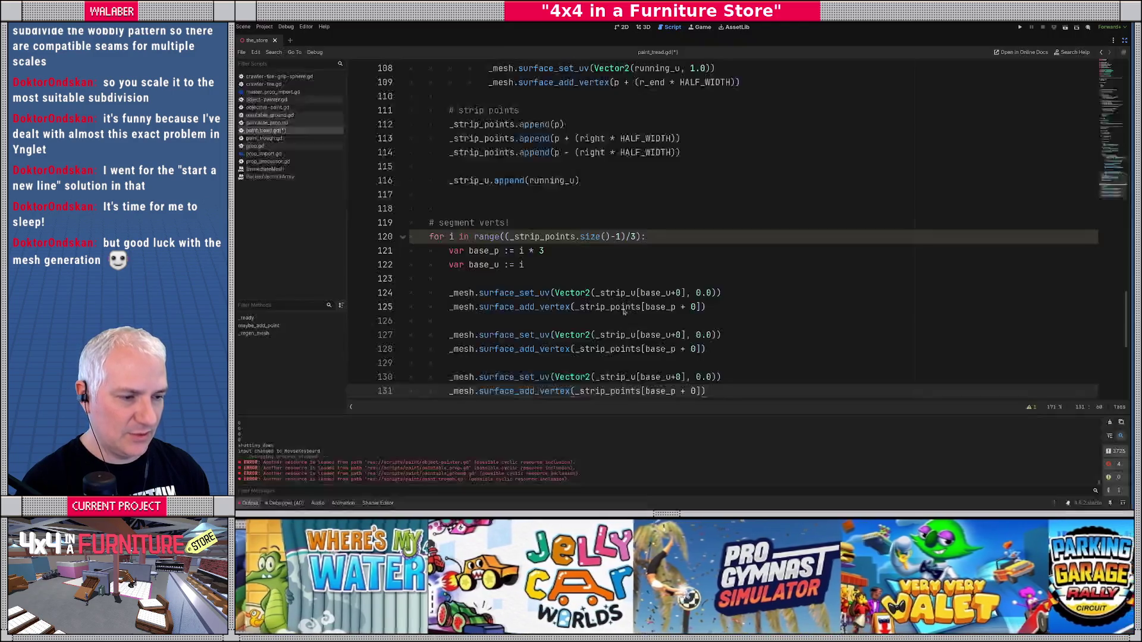
- Change the second pair to use base_u + 1 and strip point base_p + 3
click(676, 336)
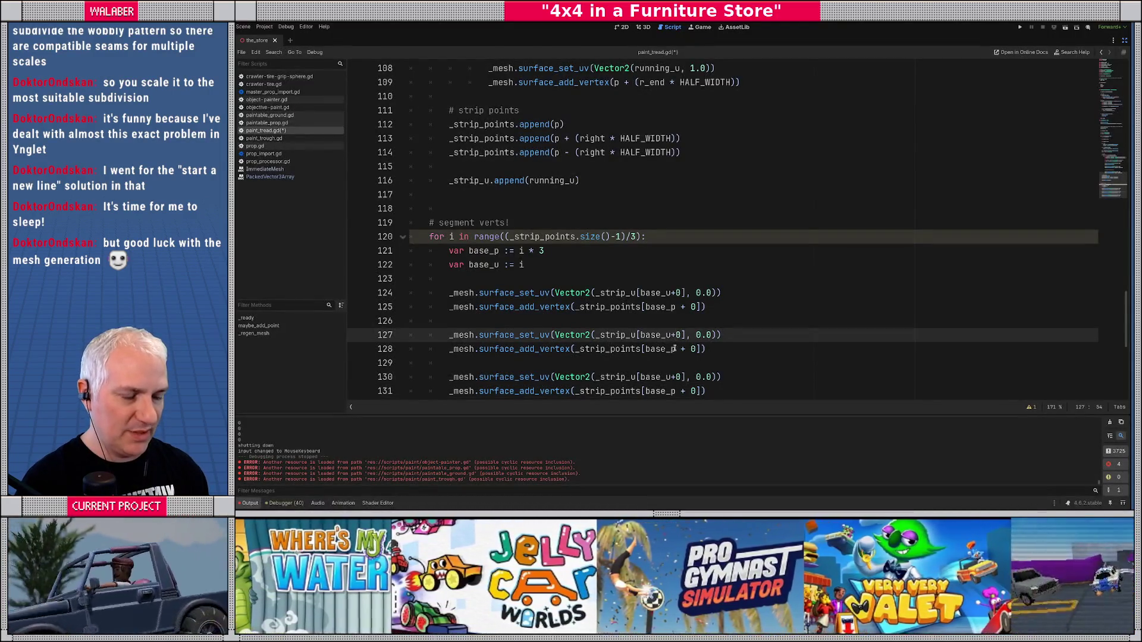
key(BackSpace)
text(1)
key(Down)
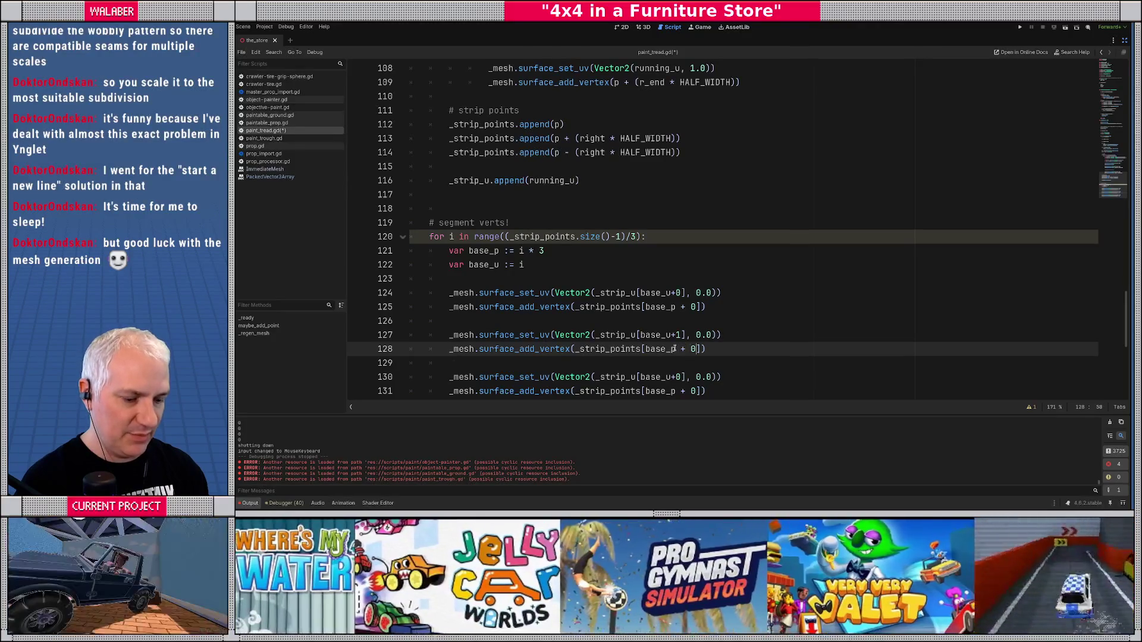
key(alt+Tab)
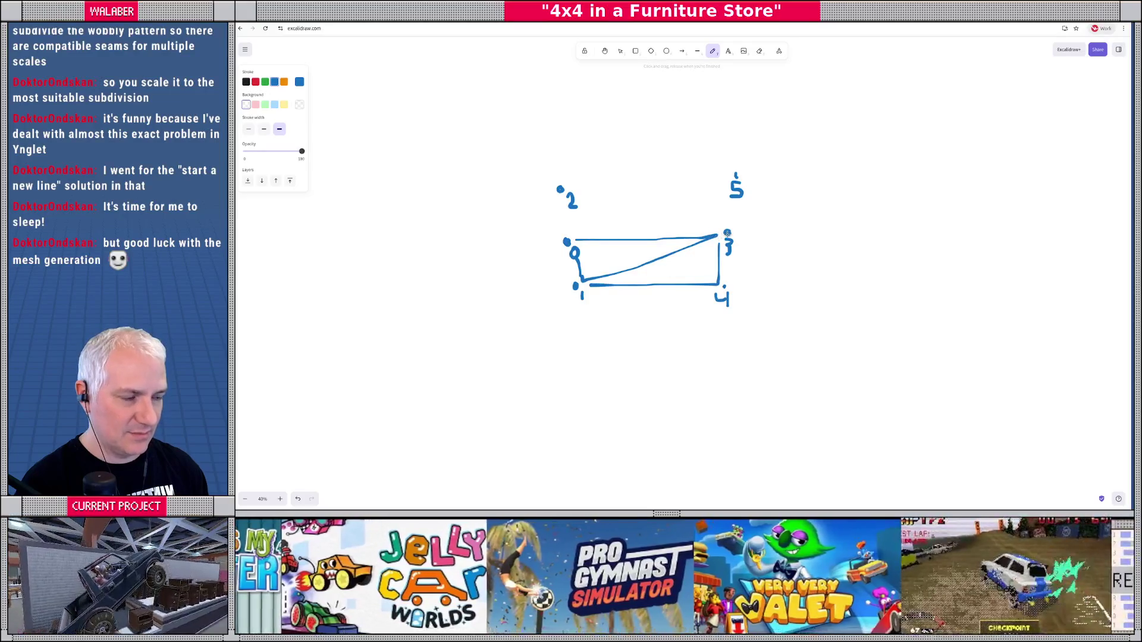
key(alt+Tab)
scroll(684, 333, down, 2)
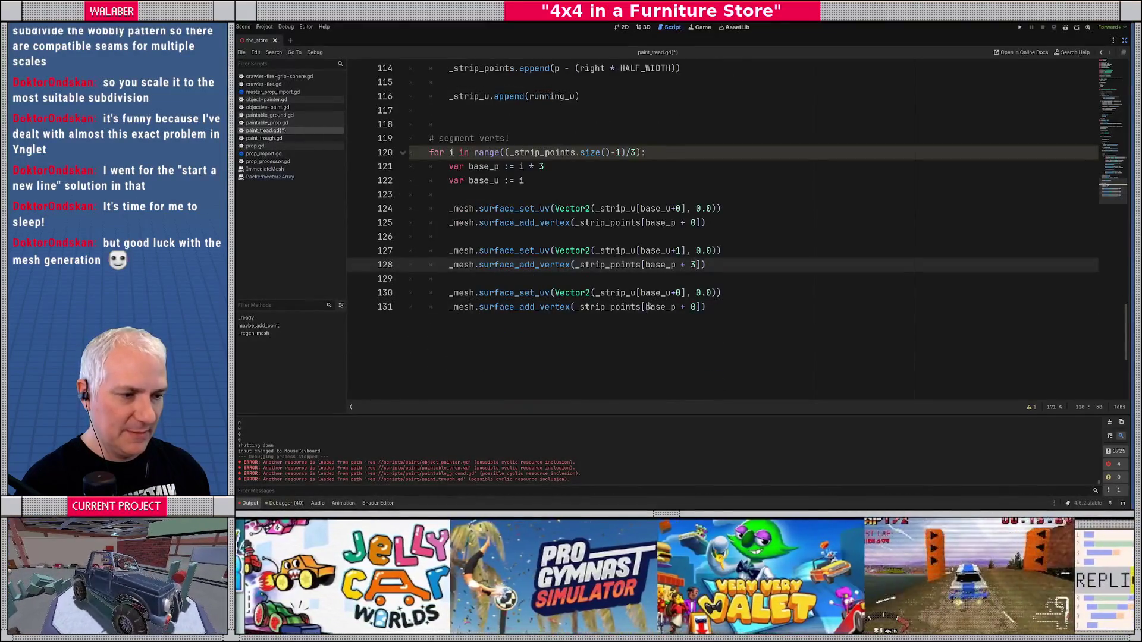
key(alt+Tab)
key(alt+Tab)
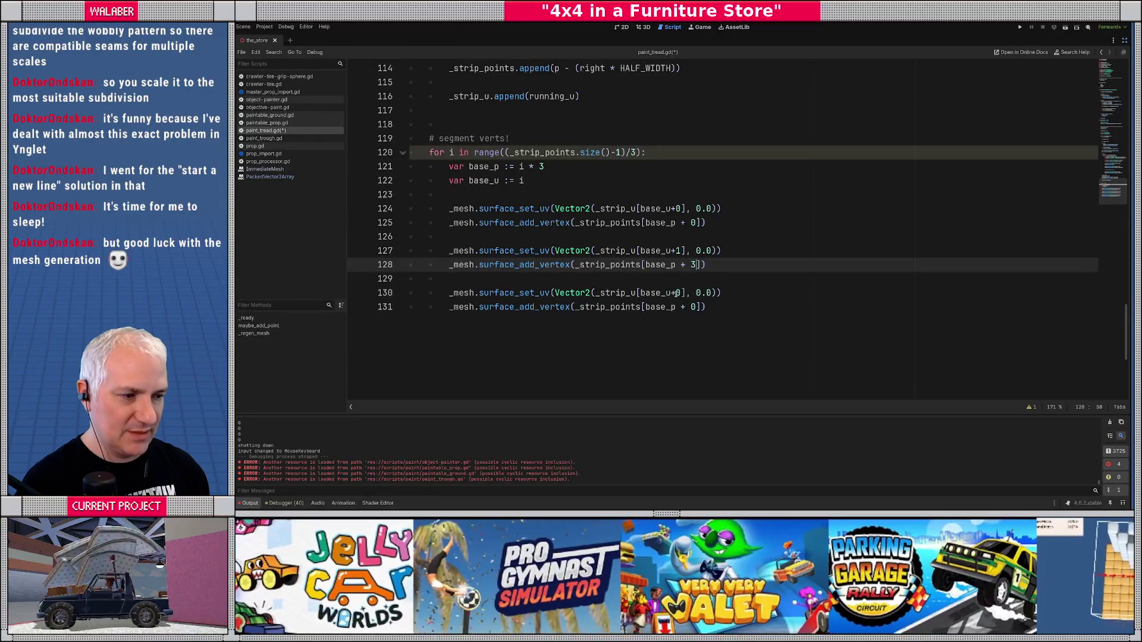
- Set the third pair's UV v value to 1.0 for vertex base_p + 1
click(676, 293)
key(alt+Tab)
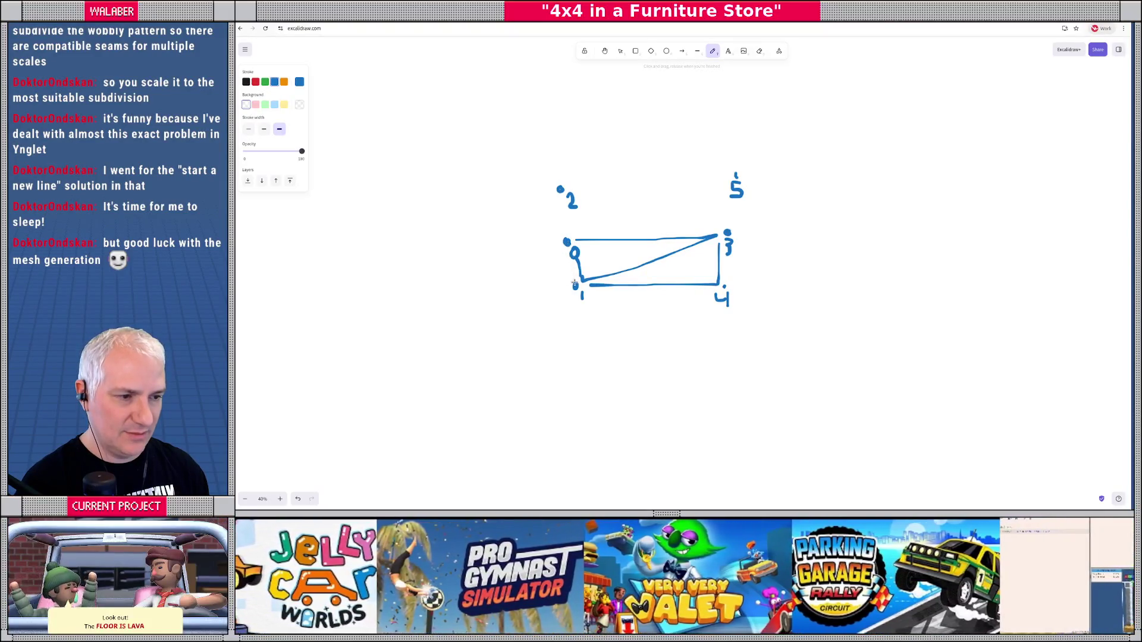
key(alt+Tab)
double_click(699, 293)
text(1)
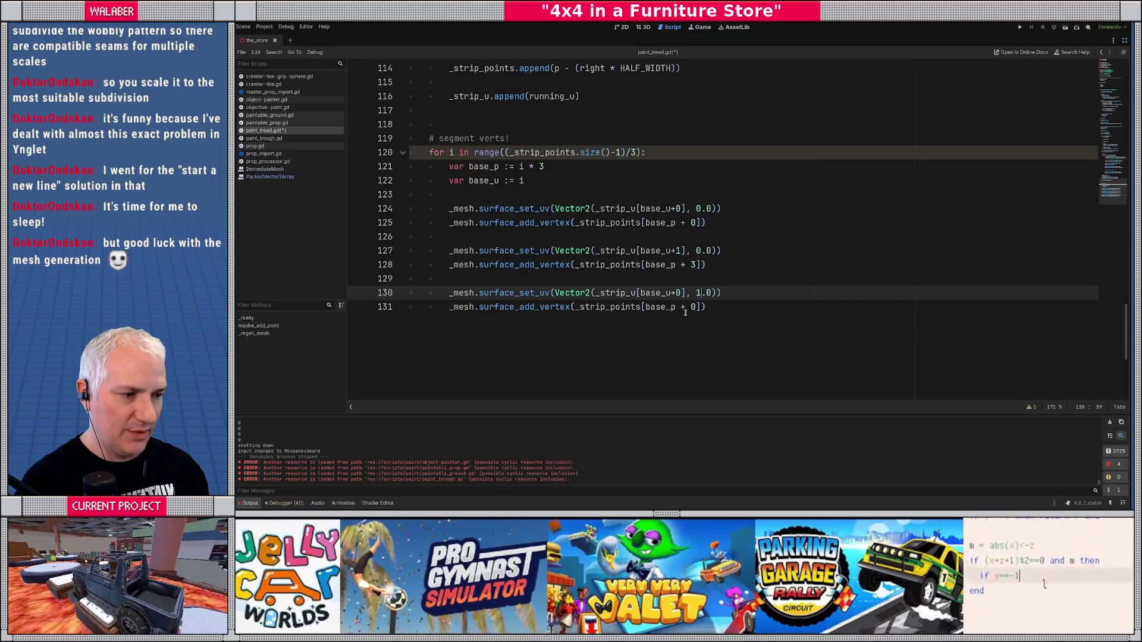
key(Down)
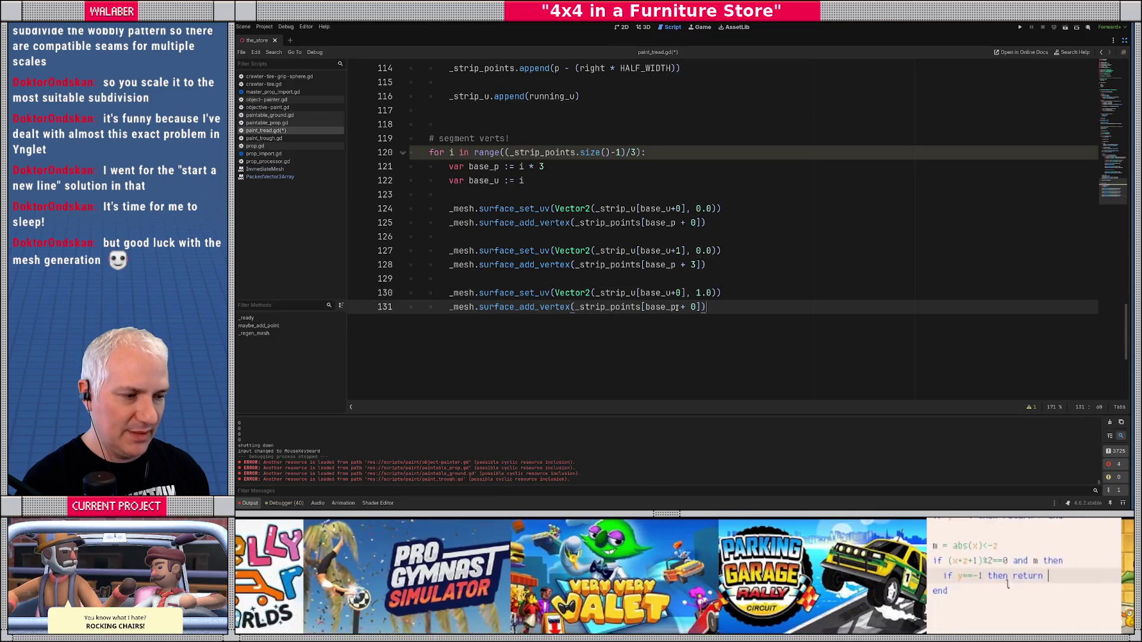
- Mark the first triangle in the sketch and add a '# TRIANGLE 1' comment above the block
key(alt+Tab)
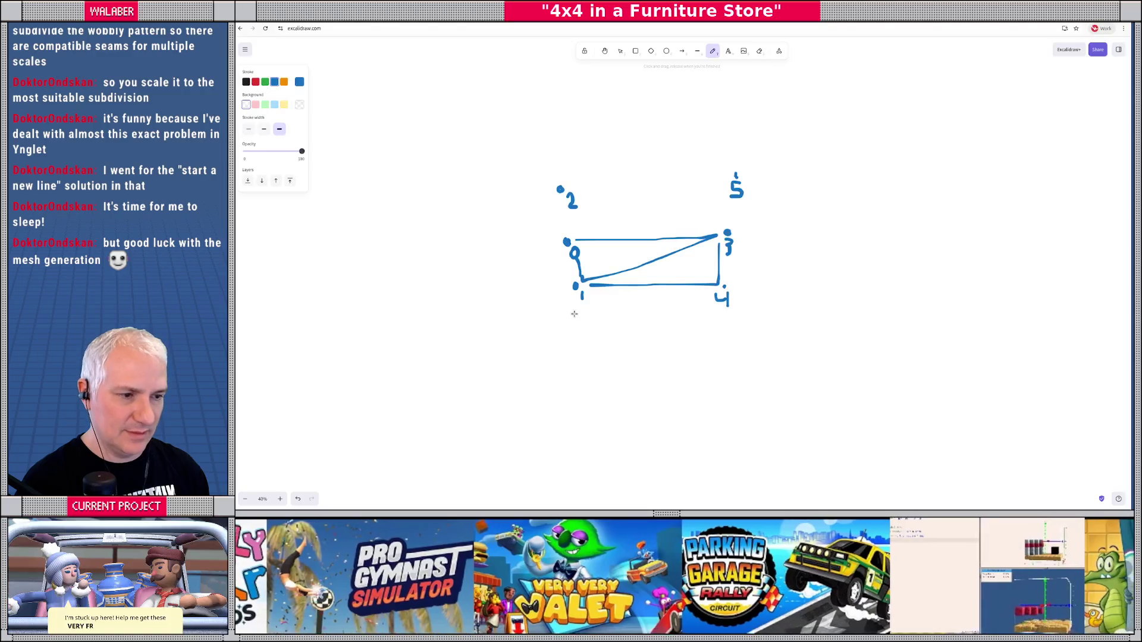
mouse_move(589, 247)
mouse_down()
mouse_move(585, 261)
mouse_move(605, 254)
mouse_up()
mouse_move(603, 248)
mouse_down()
mouse_move(600, 267)
mouse_move(677, 247)
mouse_up()
key(alt+Tab)
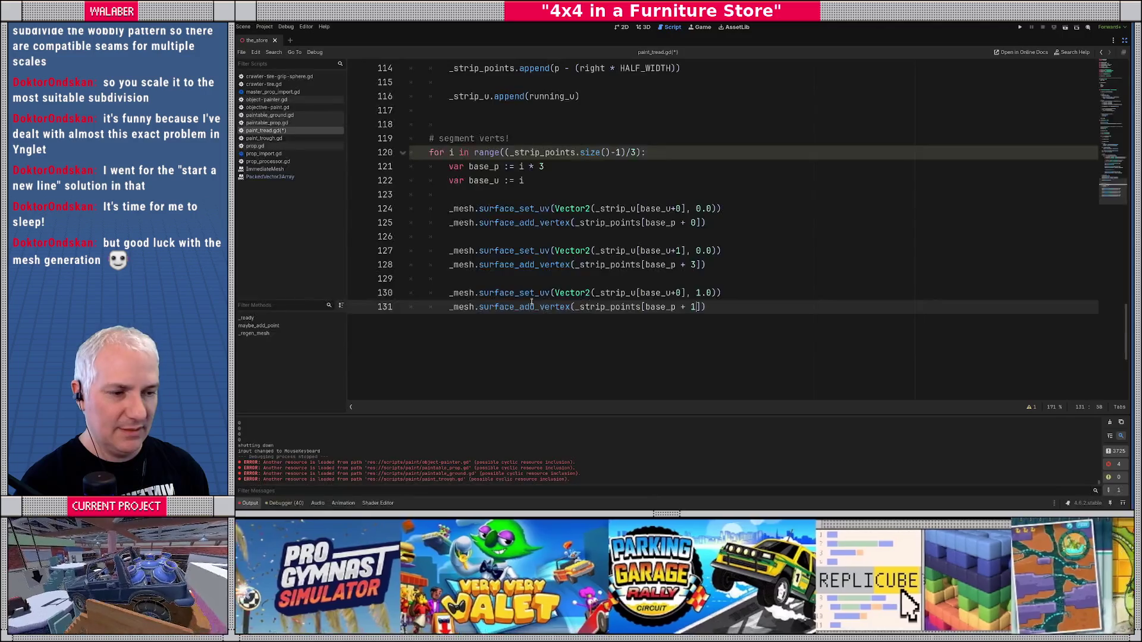
click(459, 197)
key(Return)
text(#)
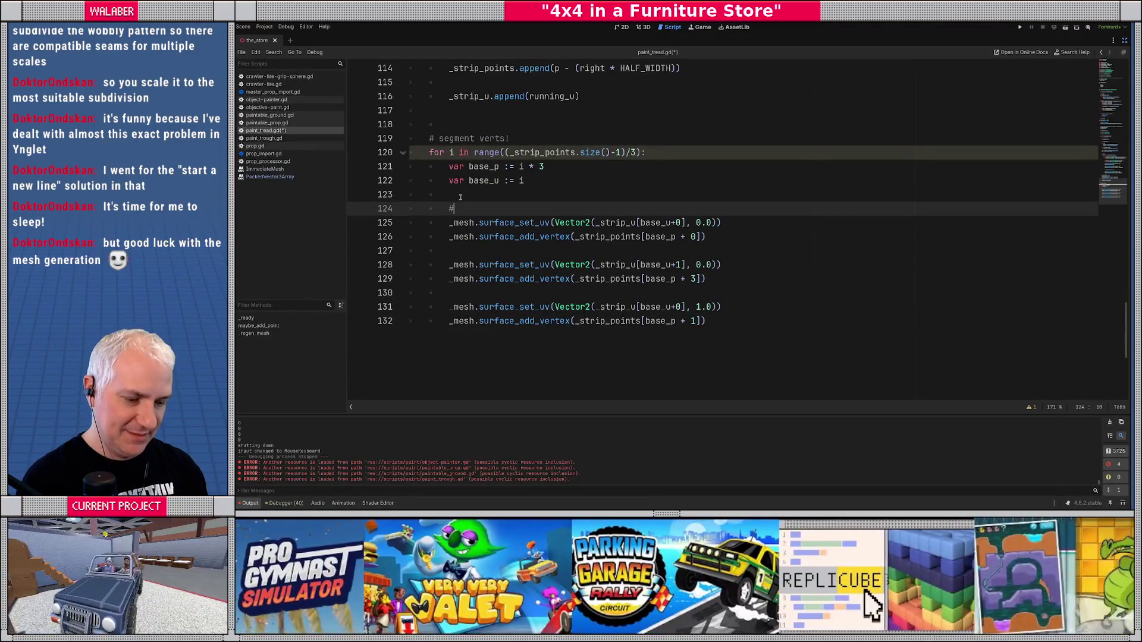
text( TRIANGLE 1)
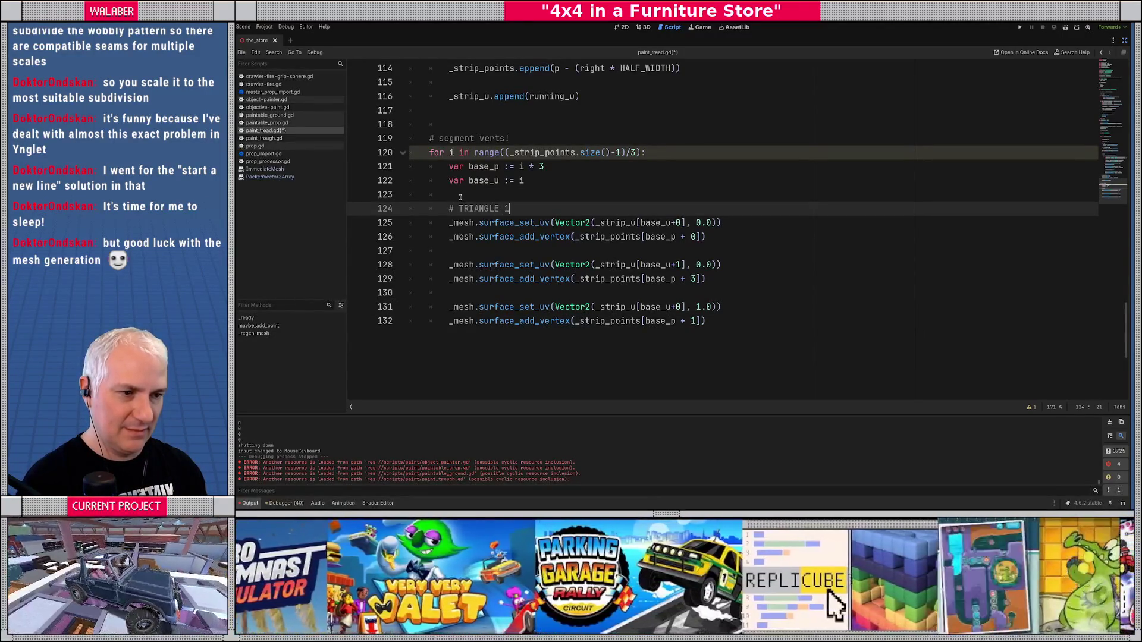
- Copy the TRIANGLE 1 block and paste a duplicate directly after it
mouse_move(449, 209)
mouse_down()
mouse_move(708, 287)
mouse_move(722, 321)
mouse_up()
key(ctrl+c)
click(723, 321)
key(Return)
key(Return)
key(ctrl+v)
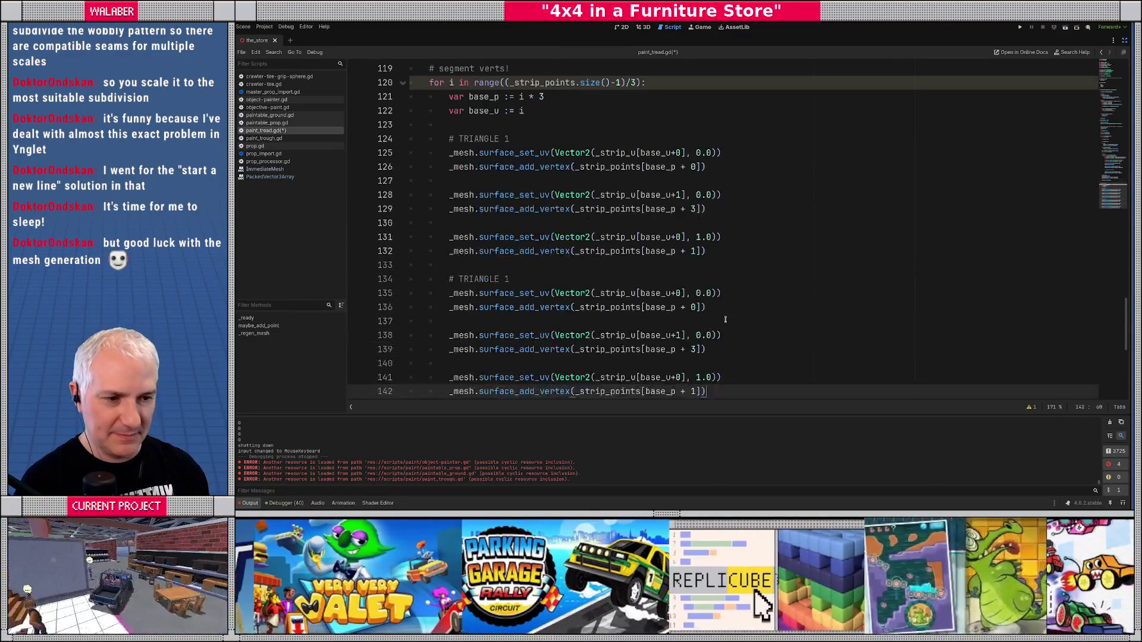
click(518, 283)
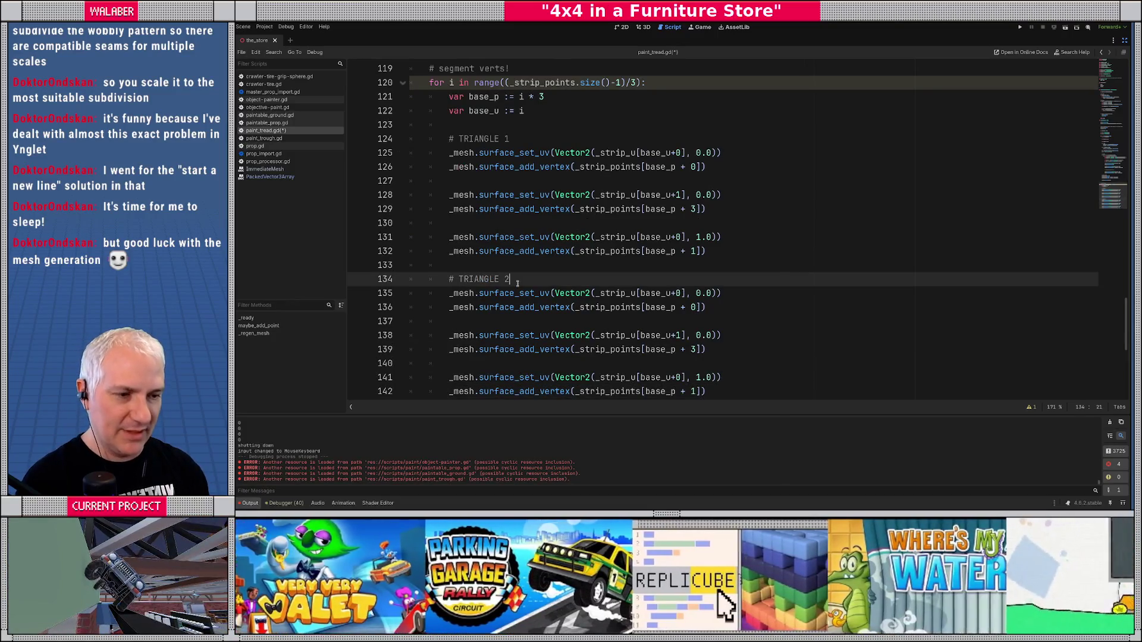
- In the copy, change line 135's UV v to 1 and line 136's vertex index to 1
key(alt+Tab)
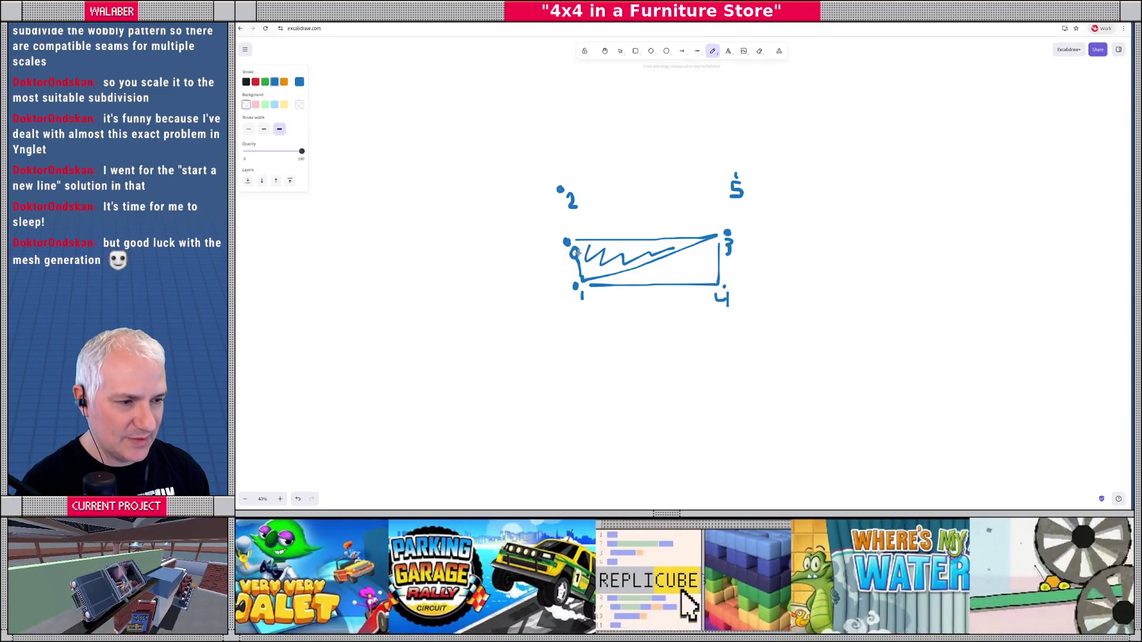
mouse_move(593, 229)
mouse_down()
mouse_move(676, 226)
mouse_move(609, 257)
mouse_move(586, 236)
mouse_up()
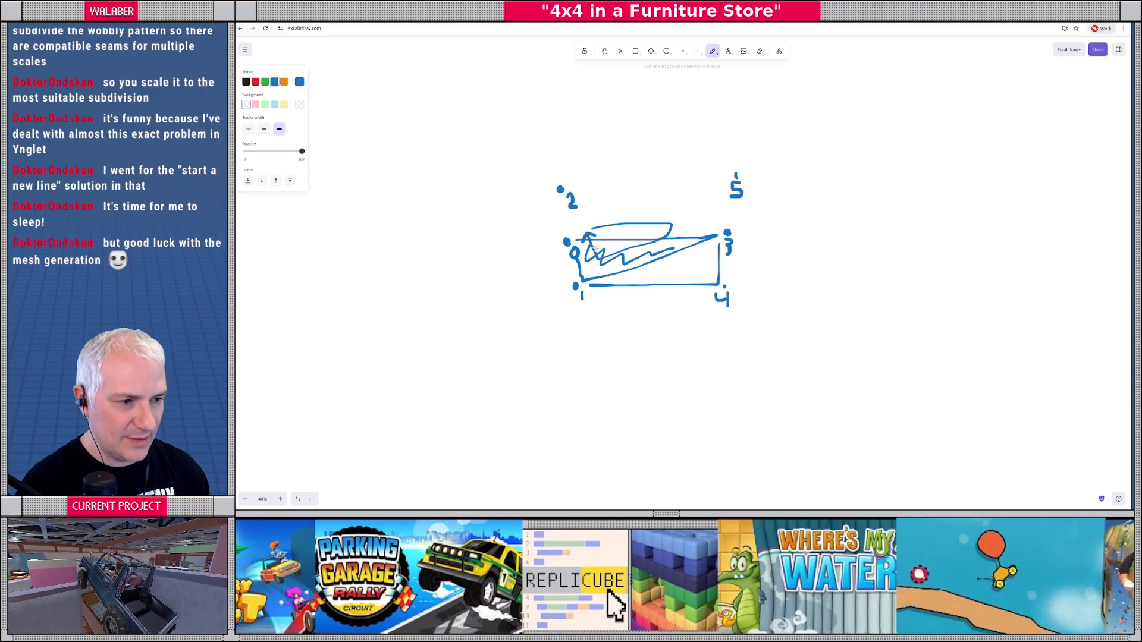
key(ctrl+z)
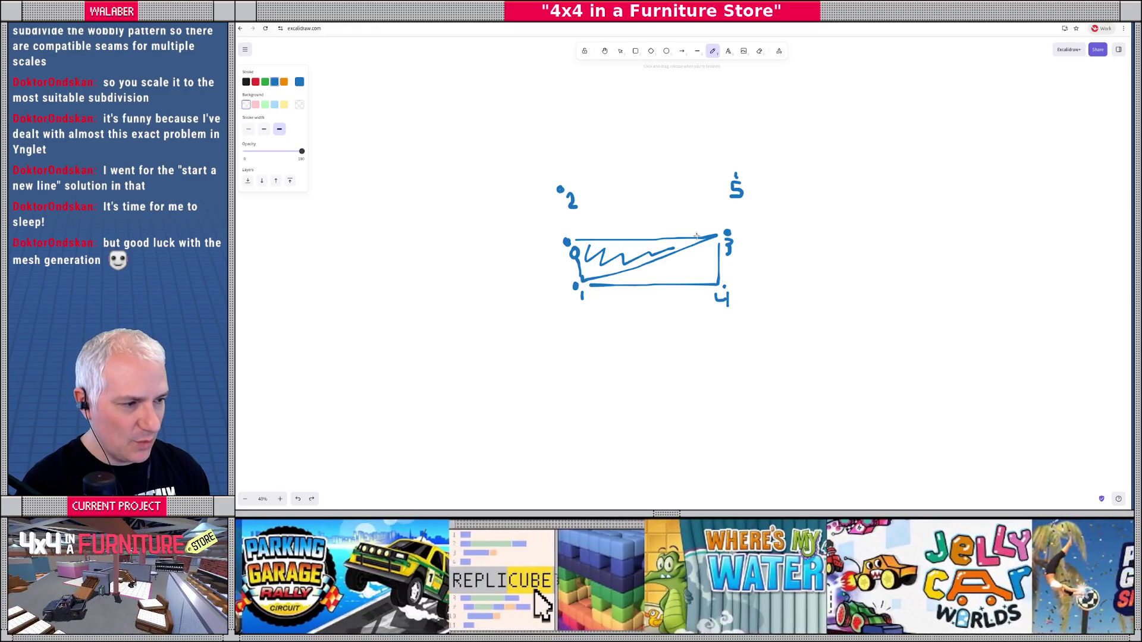
key(alt+Tab)
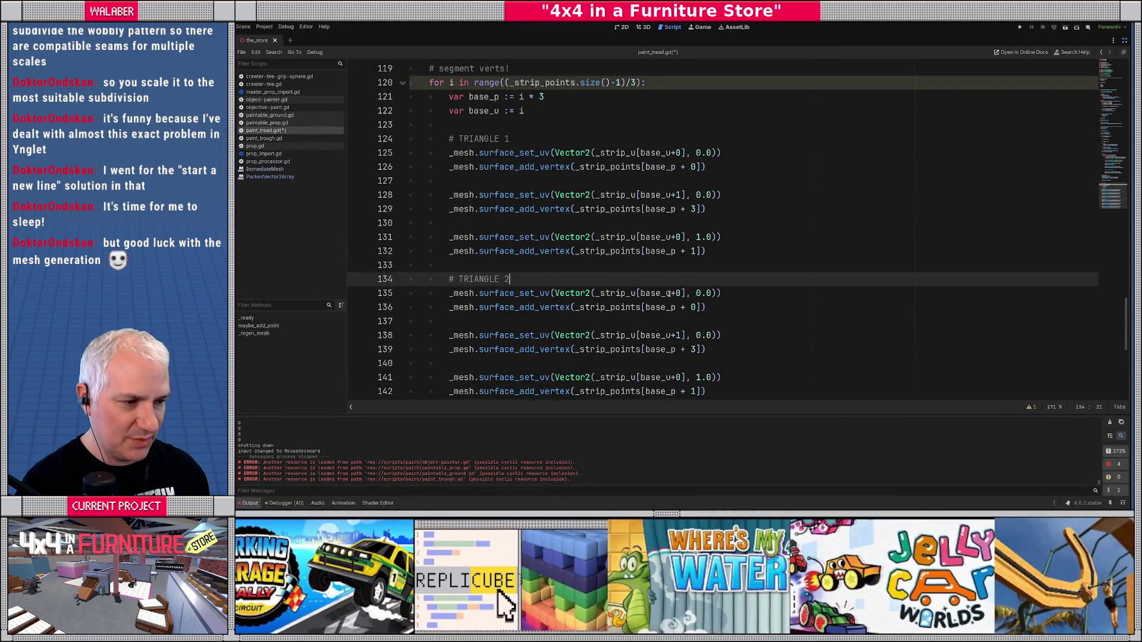
click(669, 293)
scroll(678, 309, down, 1)
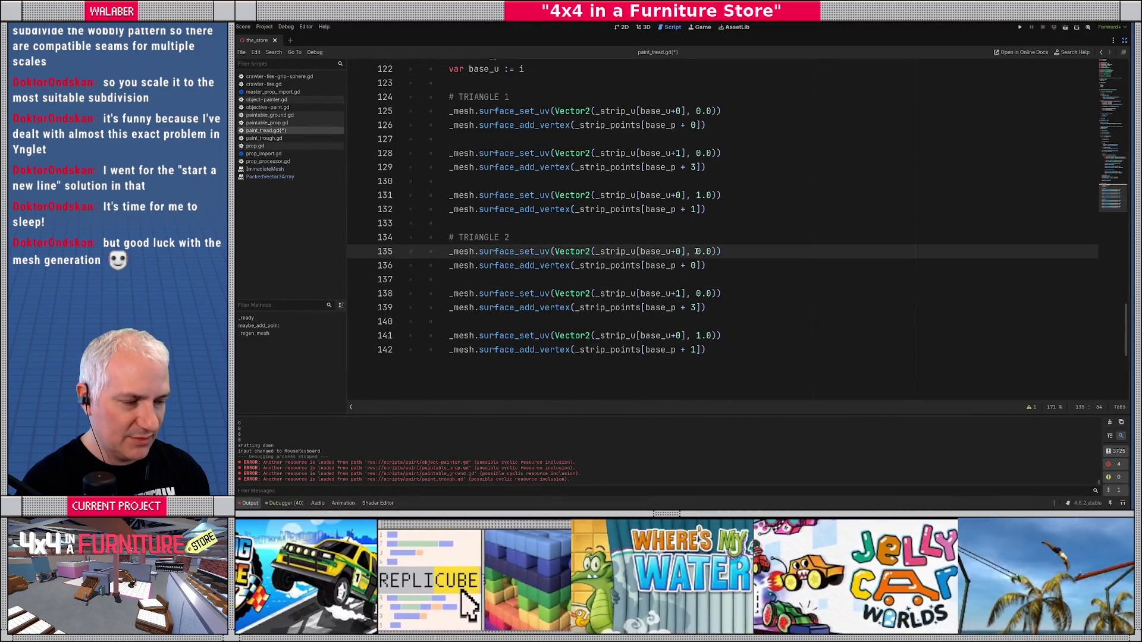
key(shift+Right)
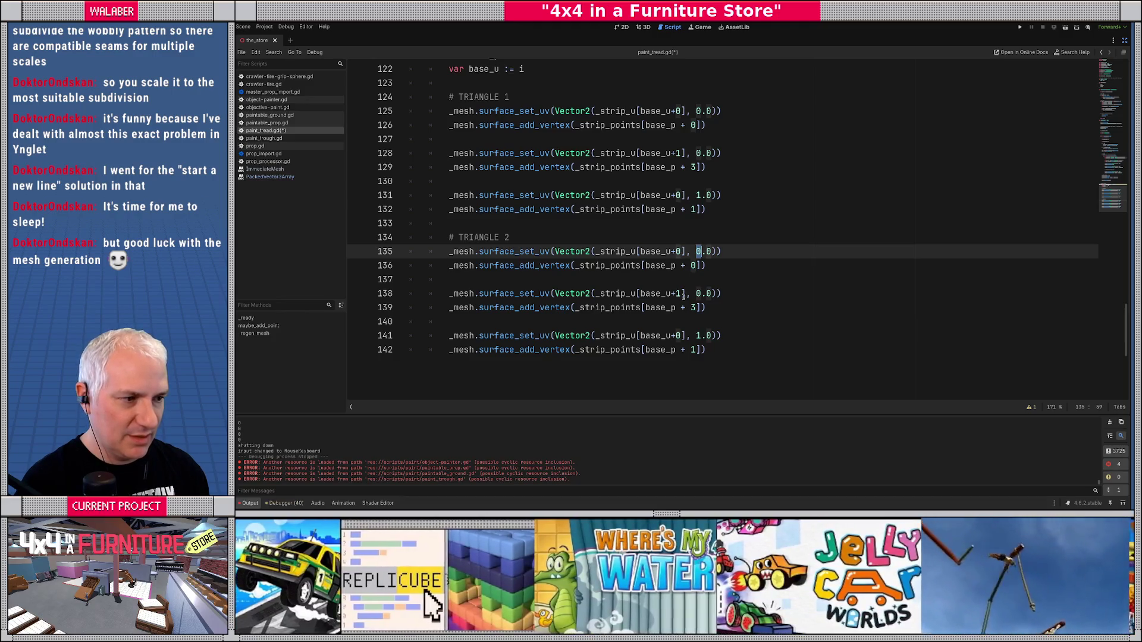
text(1)
key(Down)
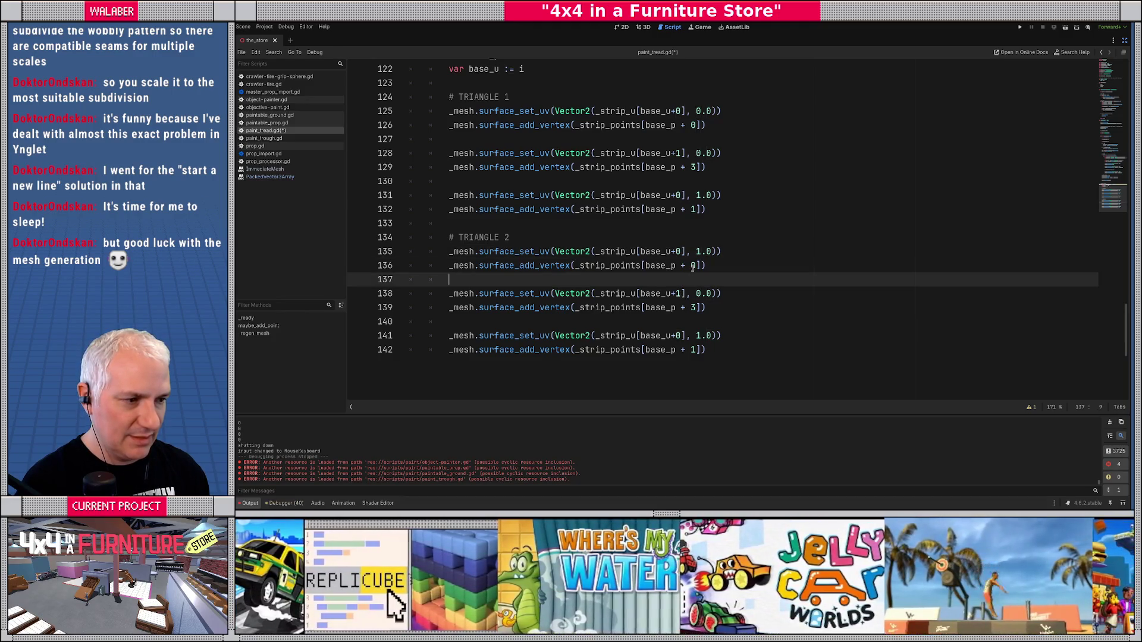
key(shift+Right)
text(1)
key(Down)
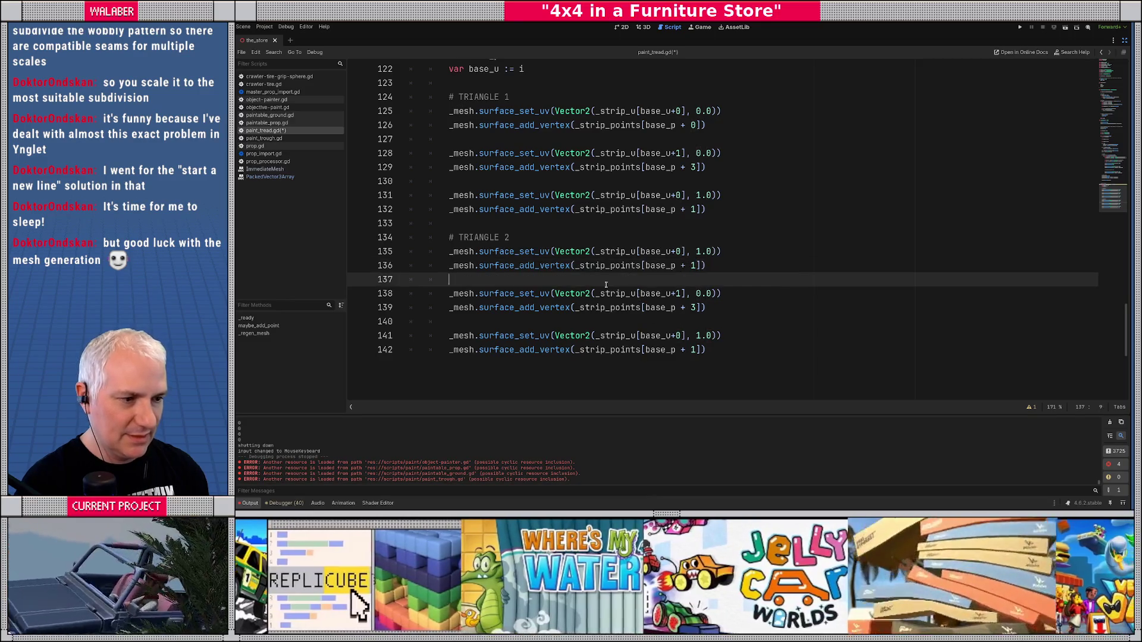
- Set line 141's u offset to 1 and line 142's vertex to base_p + 4, marking triangle two in the sketch
key(alt+Tab)
key(alt+Tab)
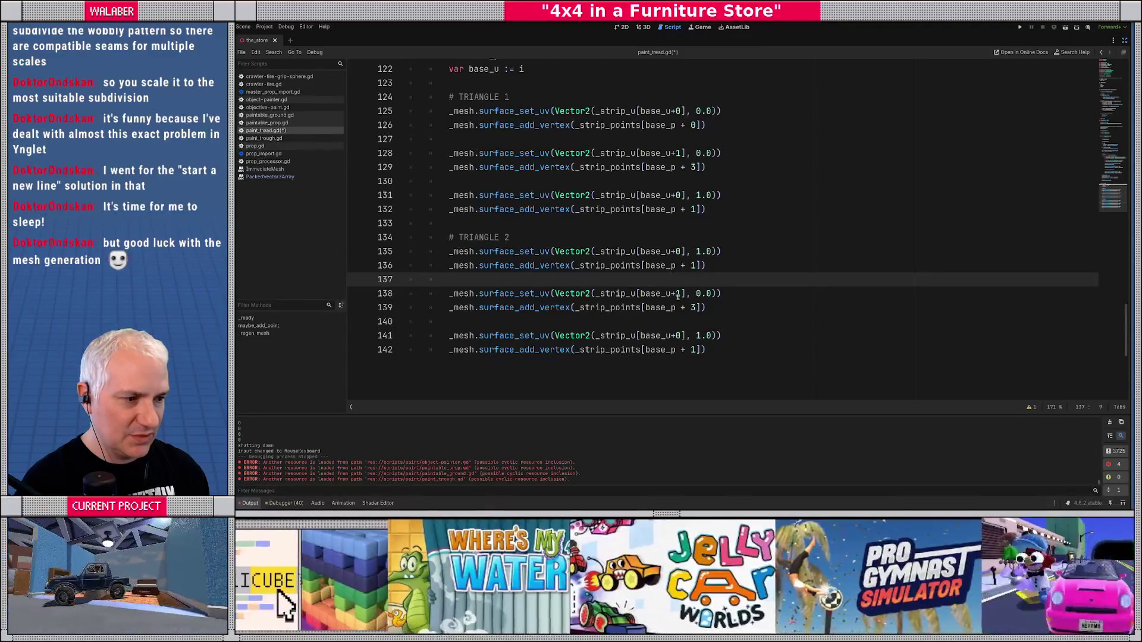
mouse_move(640, 293)
mouse_down()
mouse_move(703, 293)
mouse_move(696, 307)
mouse_up()
key(alt+Tab)
key(alt+Tab)
double_click(679, 335)
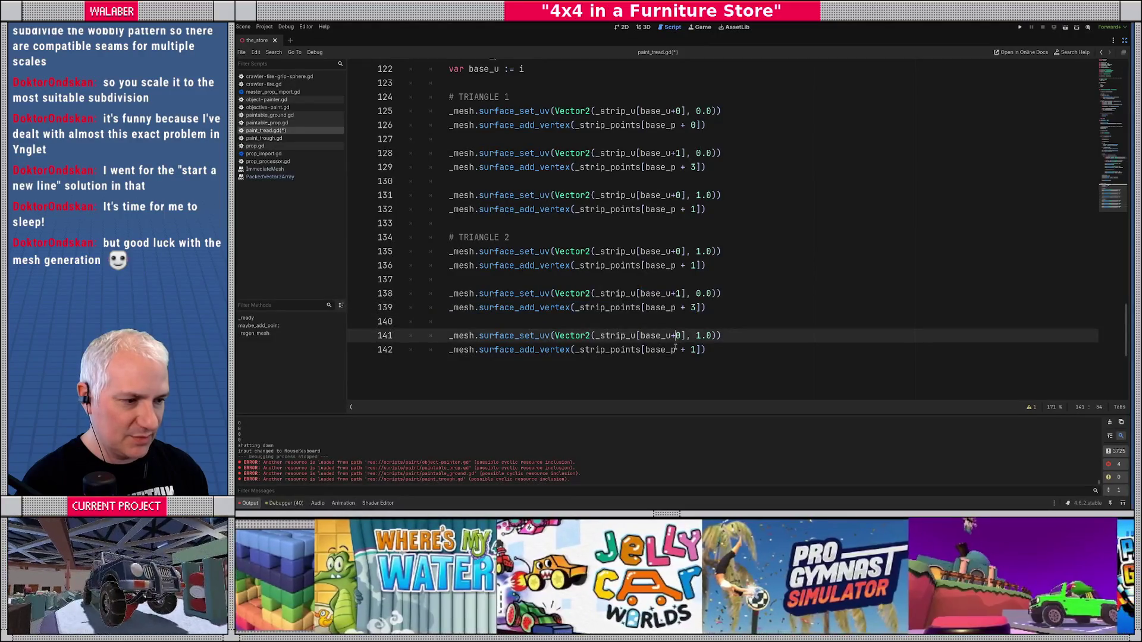
text(1)
key(Right)
key(Right)
key(Down)
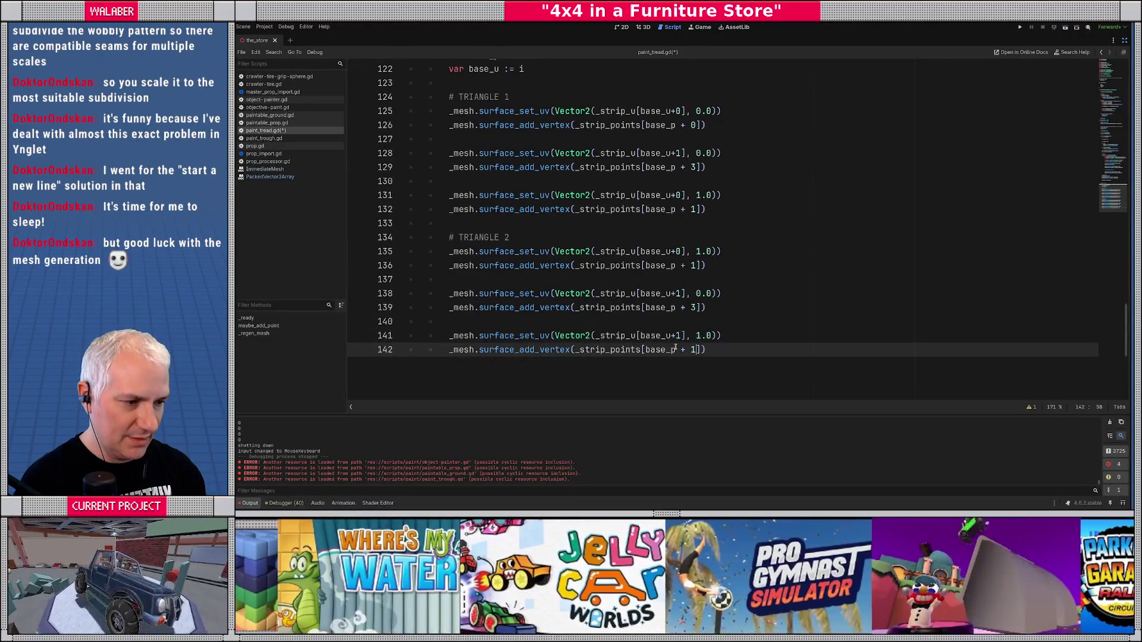
key(BackSpace)
text(4)
key(alt+Tab)
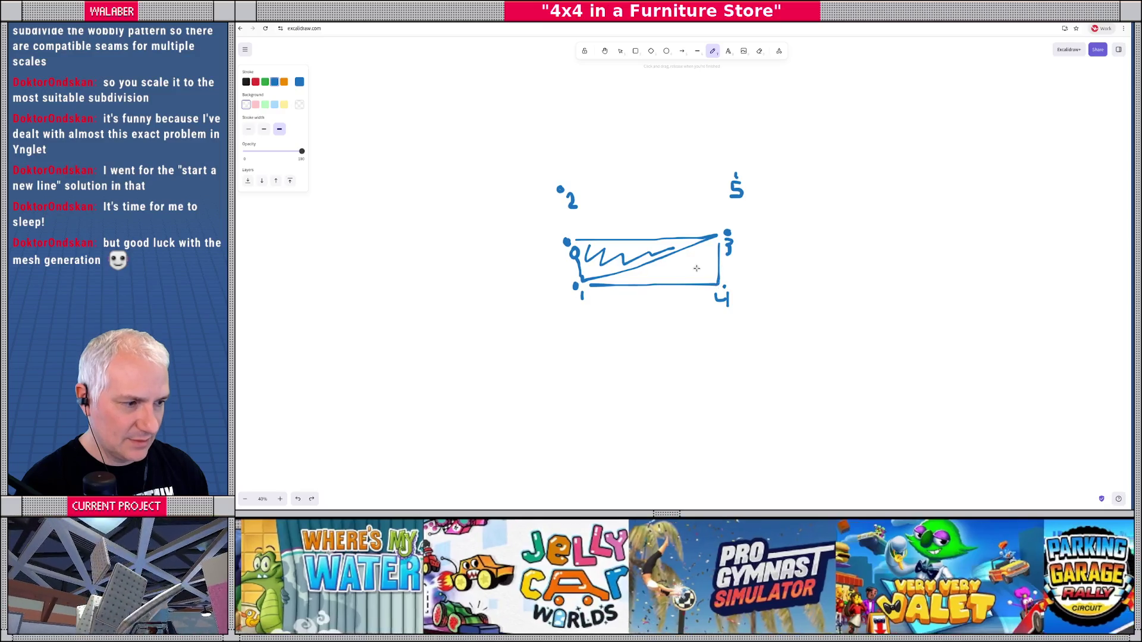
drag(635, 276, 690, 265)
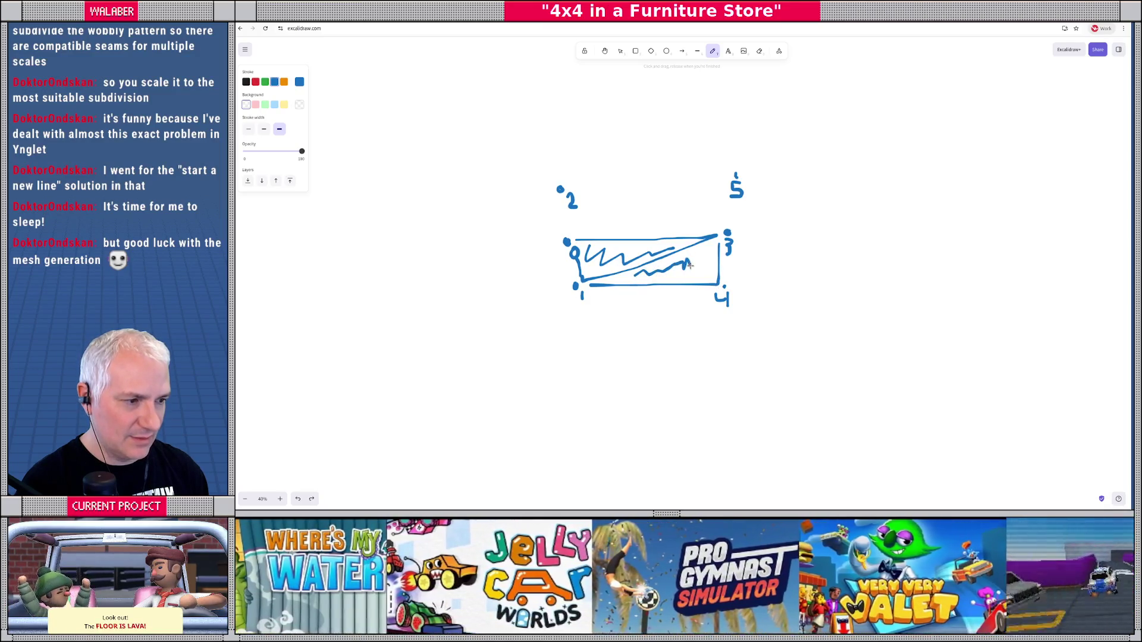
key(alt+Tab)
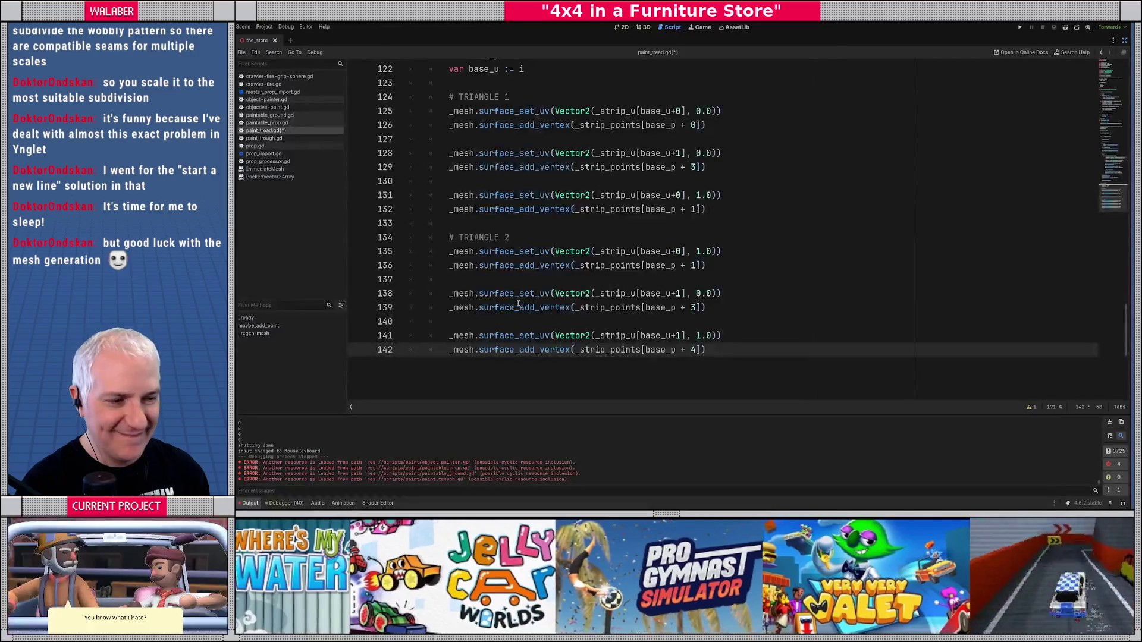
- Copy the combined TRIANGLE 1 and 2 block and paste a copy below it
mouse_move(447, 98)
mouse_down()
mouse_move(476, 101)
mouse_move(722, 349)
mouse_up()
key(ctrl+c)
click(717, 348)
key(Return)
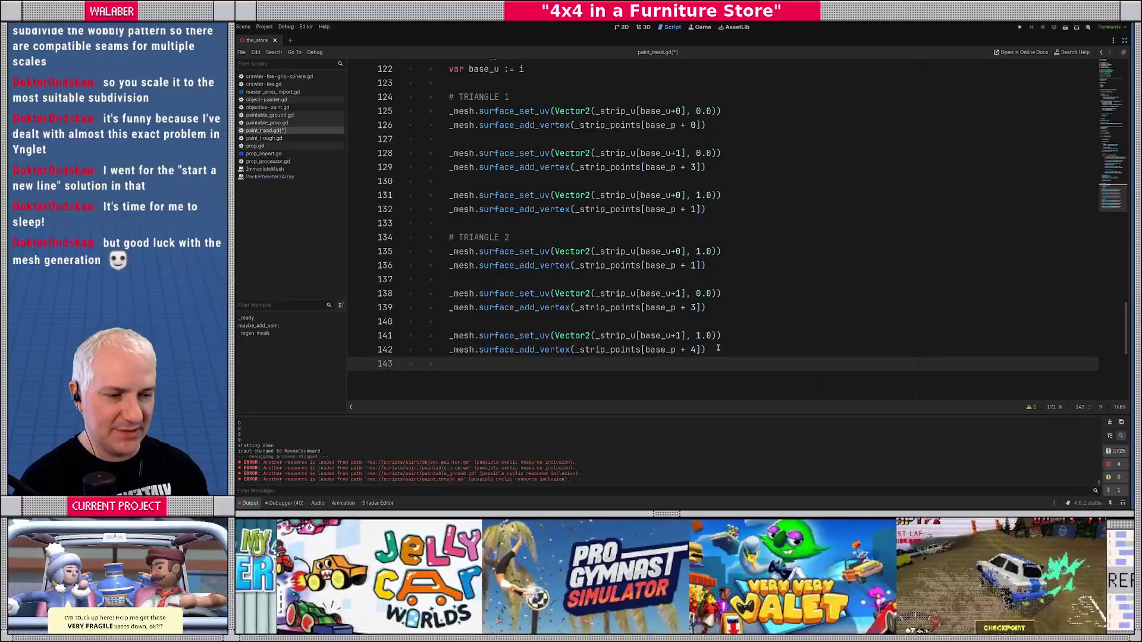
key(ctrl+v)
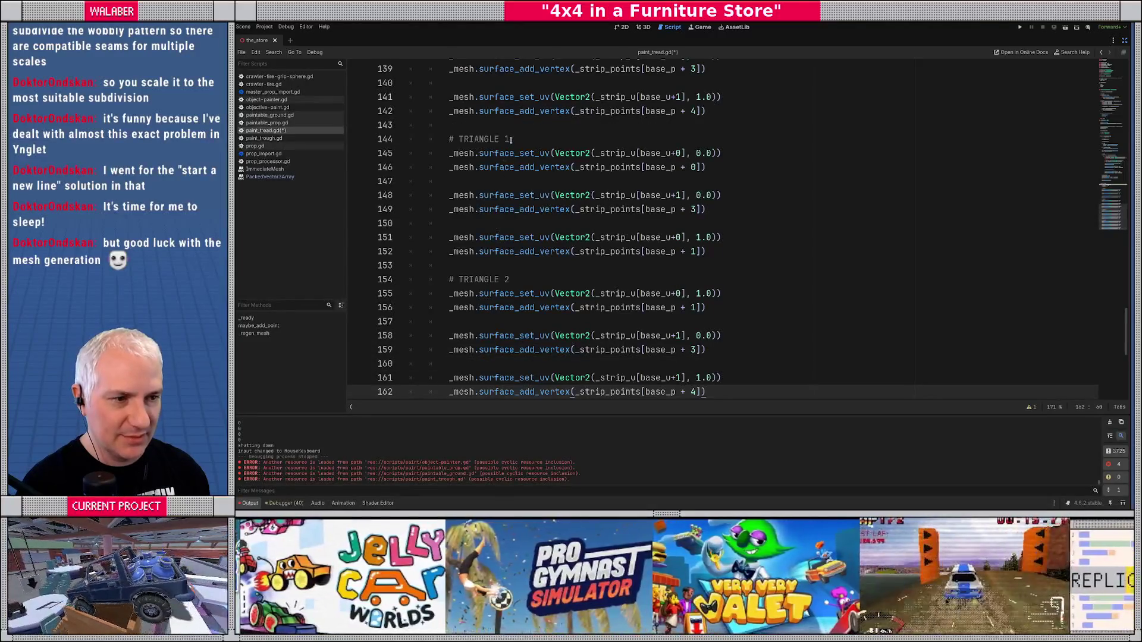
- Relabel the copied triangle headings as TRIANGLE 3 and TRIANGLE 4
click(511, 138)
click(518, 280)
key(BackSpace)
text(4)
- Add a _mesh.surface_end() call after the last vertex block
scroll(465, 324, down, 2)
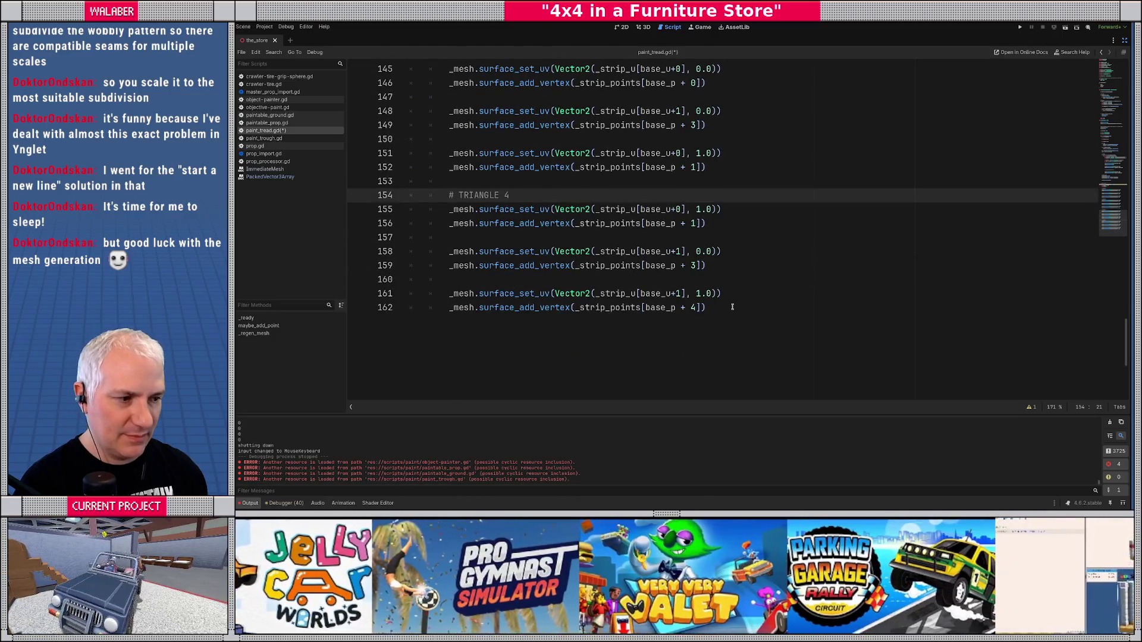
click(733, 307)
key(Return)
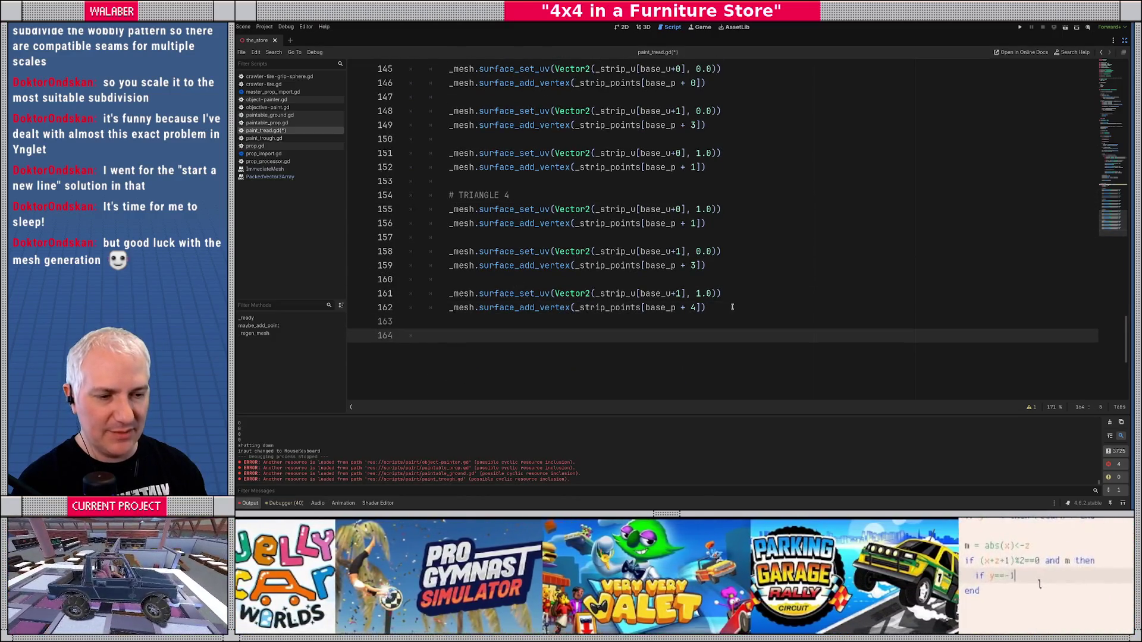
key(ctrl+v)
scroll(416, 214, up, 5)
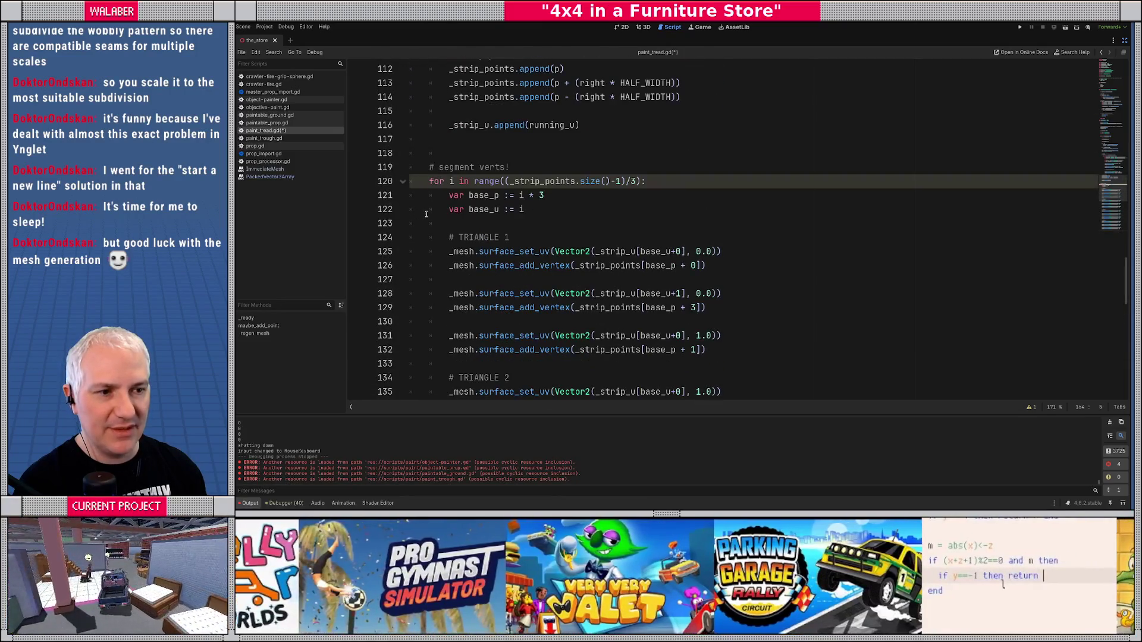
scroll(426, 214, up, 5)
scroll(425, 220, down, 4)
text(_mesh.end)
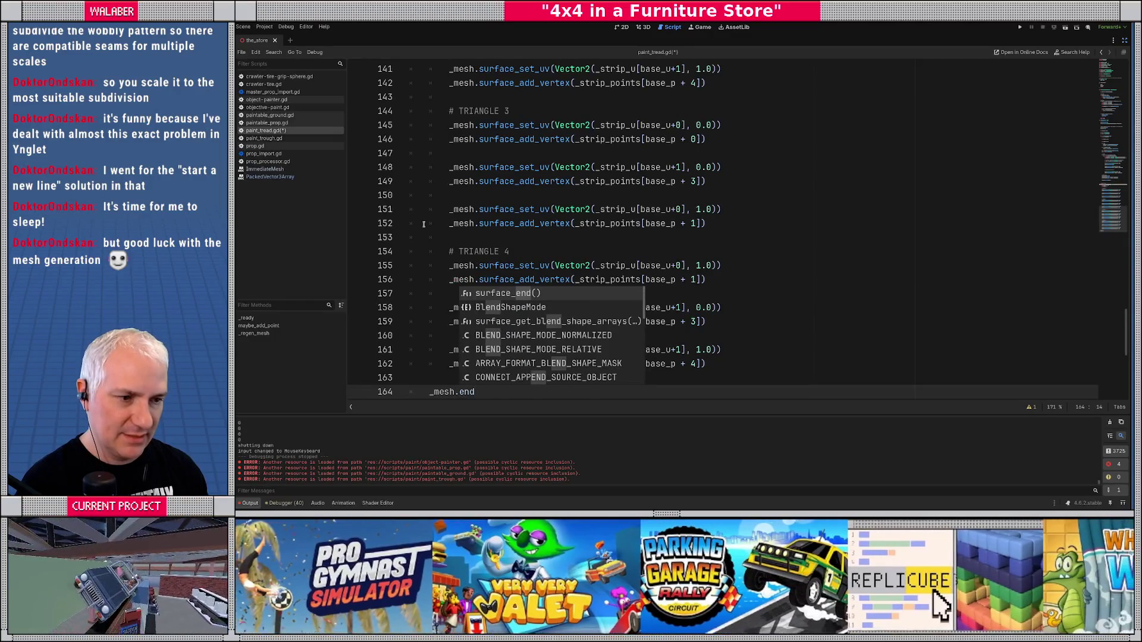
key(Return)
key(Return)
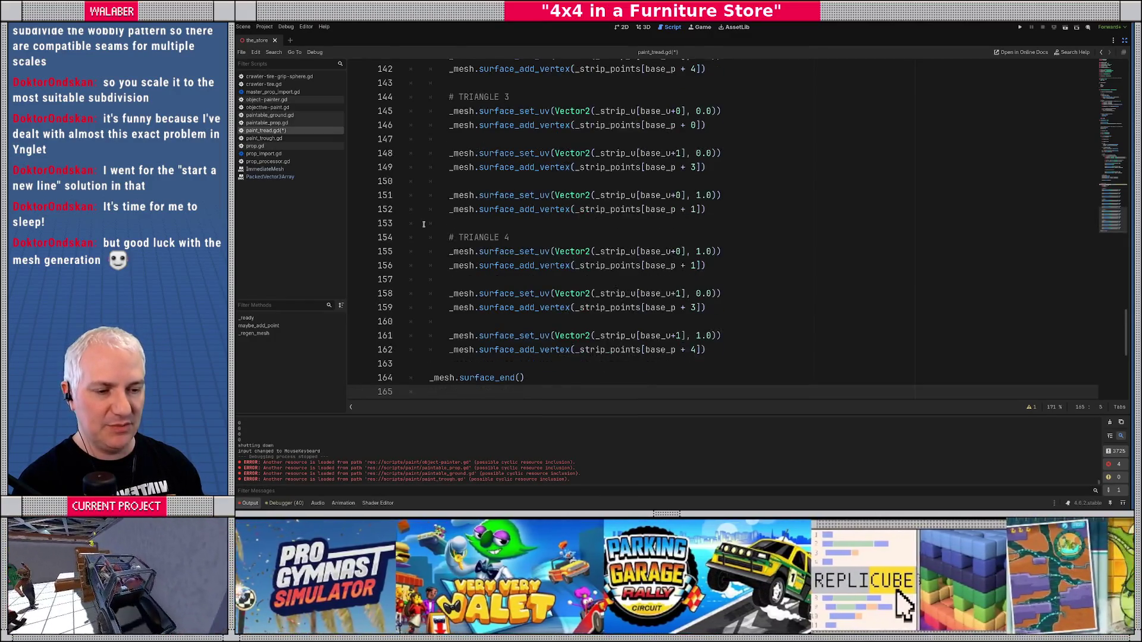
- Trace triangle 3's path from point 0 toward 5 and 3 on the mesh sketch
scroll(565, 190, up, 1)
click(595, 152)
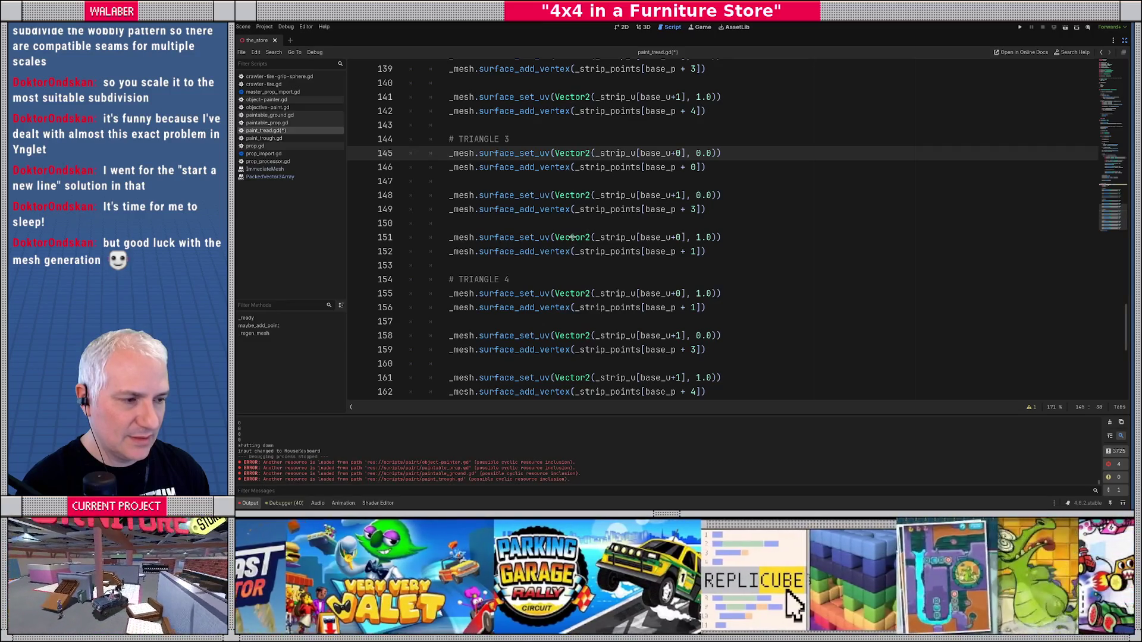
key(alt+Tab)
mouse_move(569, 238)
mouse_down()
mouse_move(727, 182)
mouse_move(724, 233)
mouse_up()
key(alt+Tab)
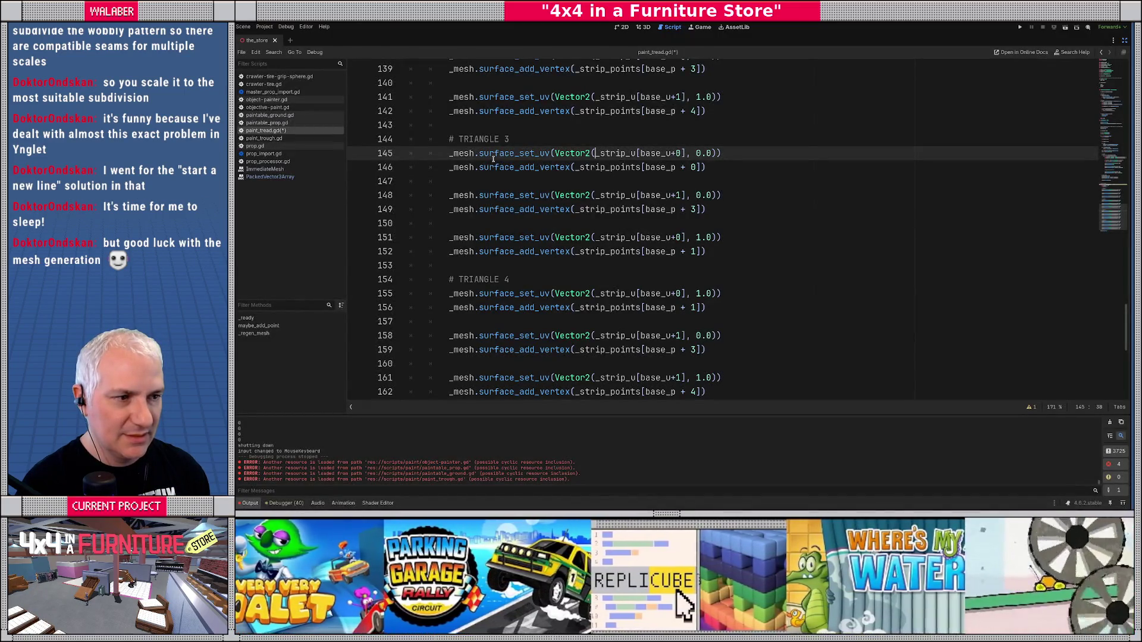
- Edit TRIANGLE 3's UVs and vertex indices so it uses strip points 0, 5 and 3
shift+click(726, 167)
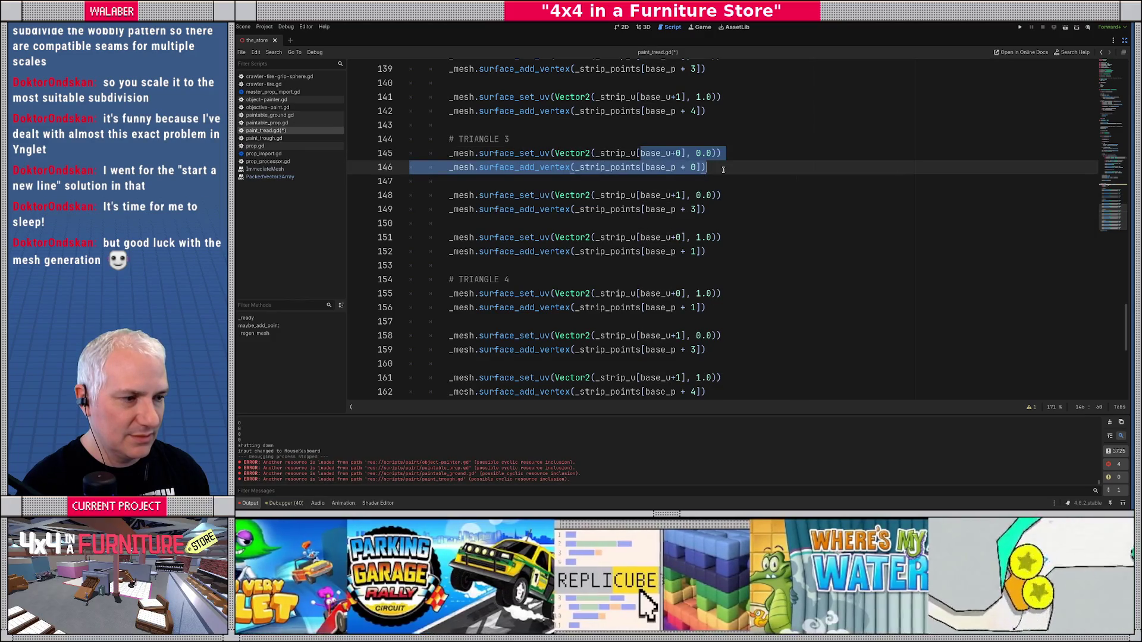
click(697, 195)
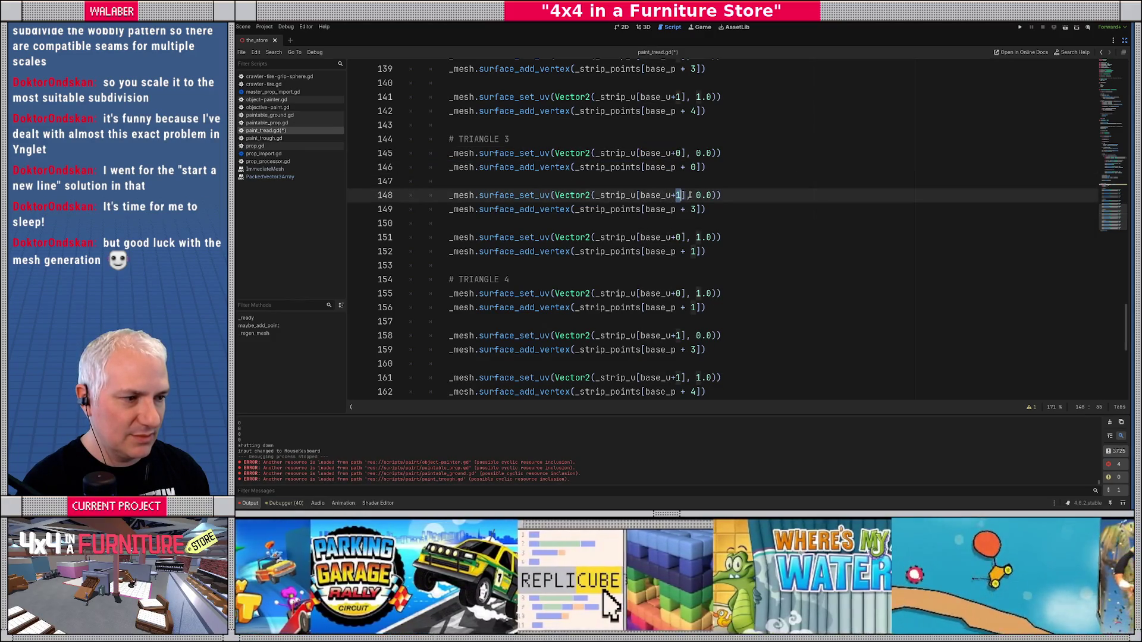
key(shift+Right)
text(1)
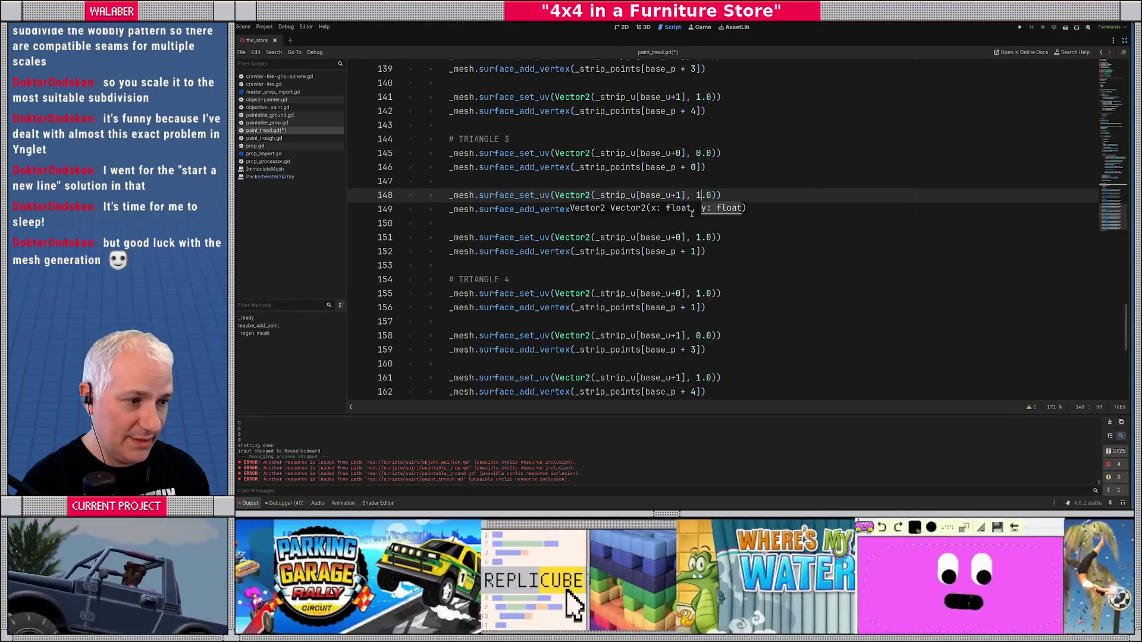
click(691, 212)
key(Delete)
text(5)
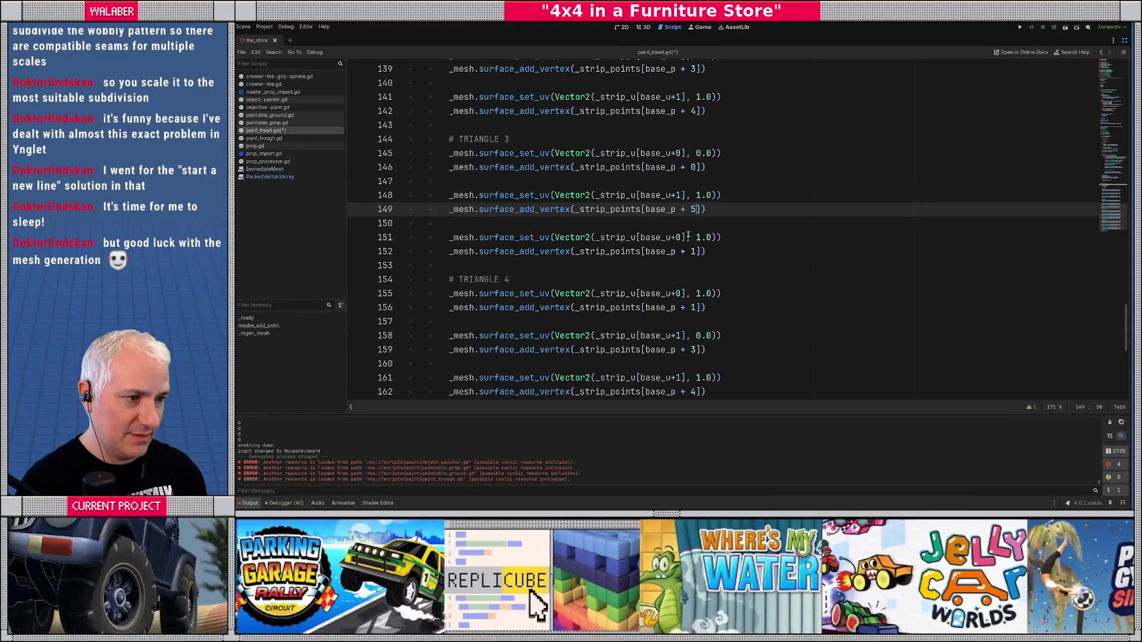
double_click(677, 238)
text(1)
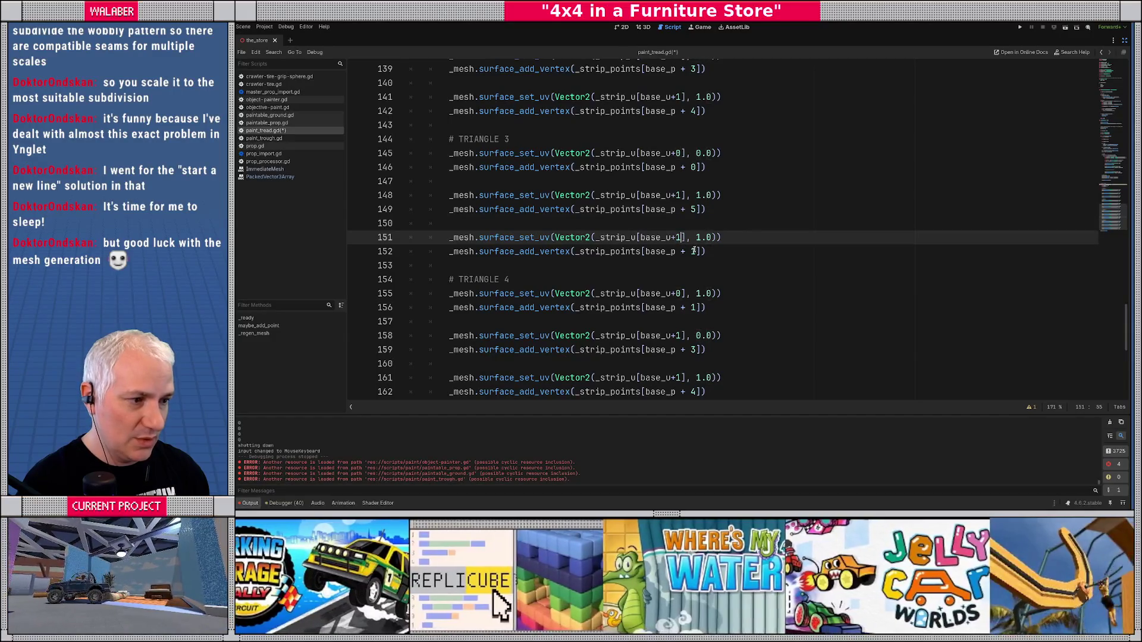
click(692, 252)
key(Delete)
text(3)
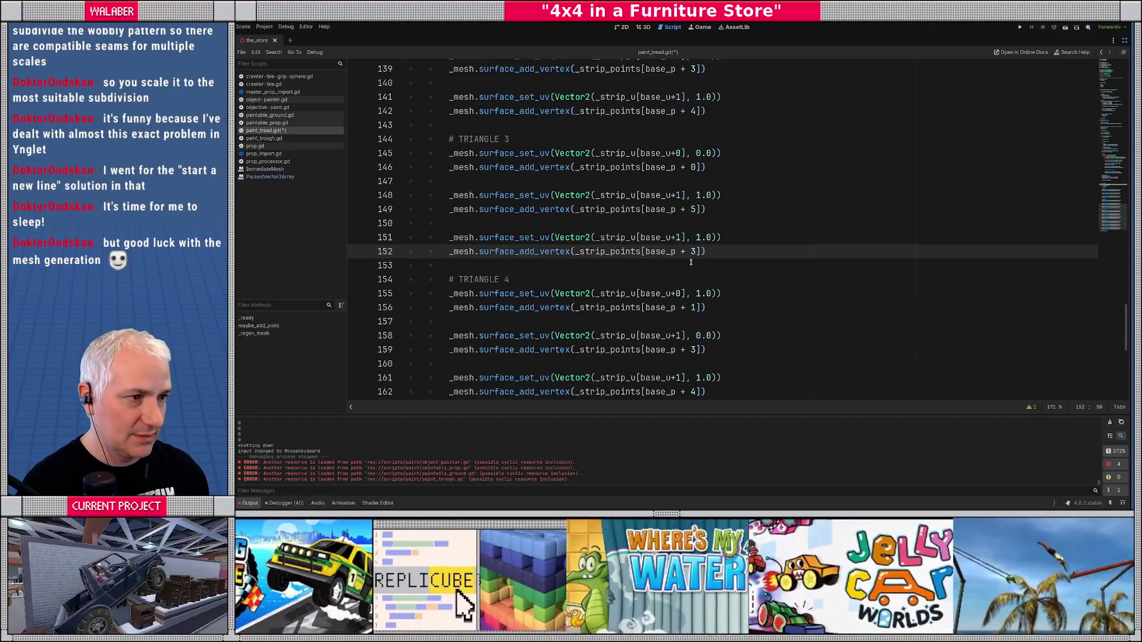
- Review the earlier triangle vertex lines around line 142
scroll(685, 163, up, 1)
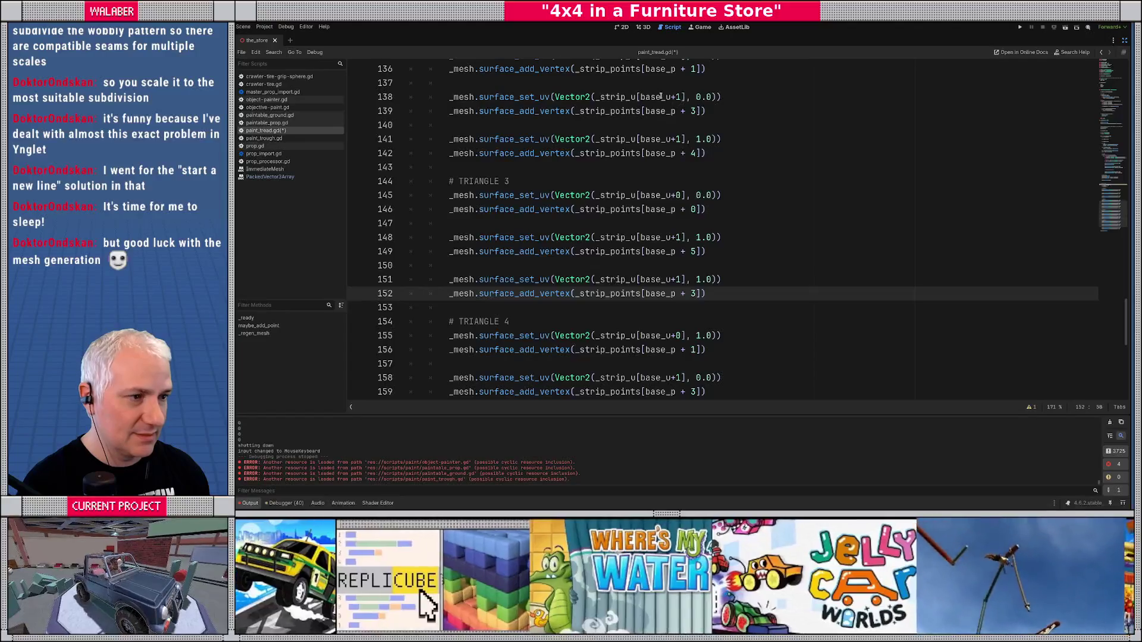
drag(662, 97, 707, 111)
click(708, 153)
scroll(685, 179, down, 3)
key(alt+Tab)
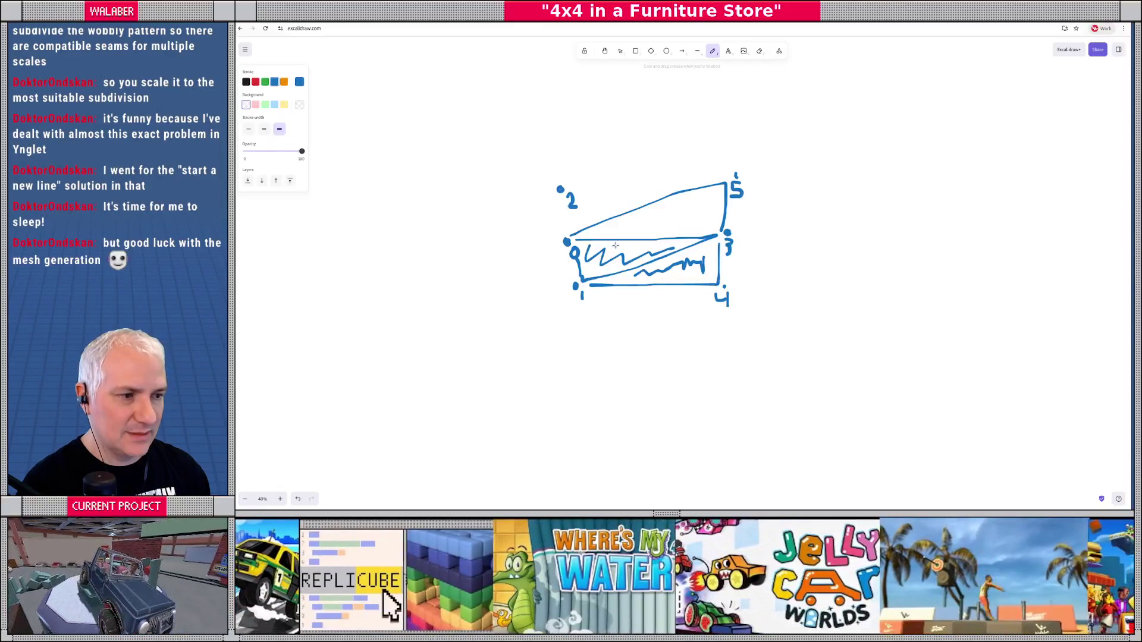
- Draw an edge from the left corner up to point 2 and hatch the upper quad
drag(567, 234, 570, 189)
drag(616, 235, 705, 213)
key(alt+Tab)
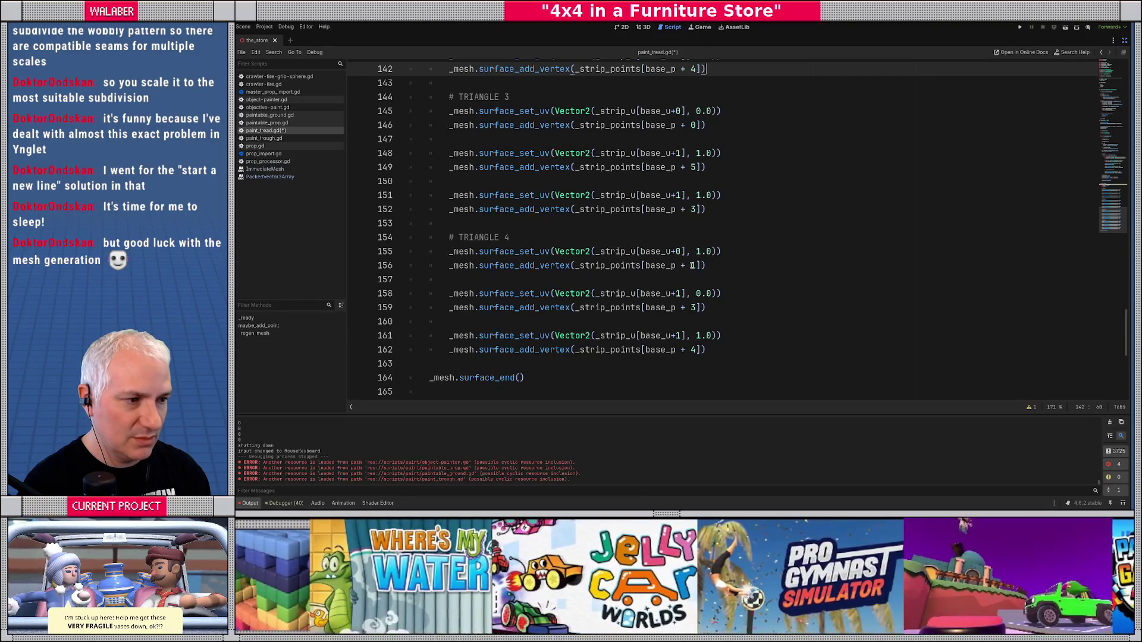
- Set TRIANGLE 4's indices to 0 and 2 and its second UV to base_u+0, 1.0
double_click(691, 265)
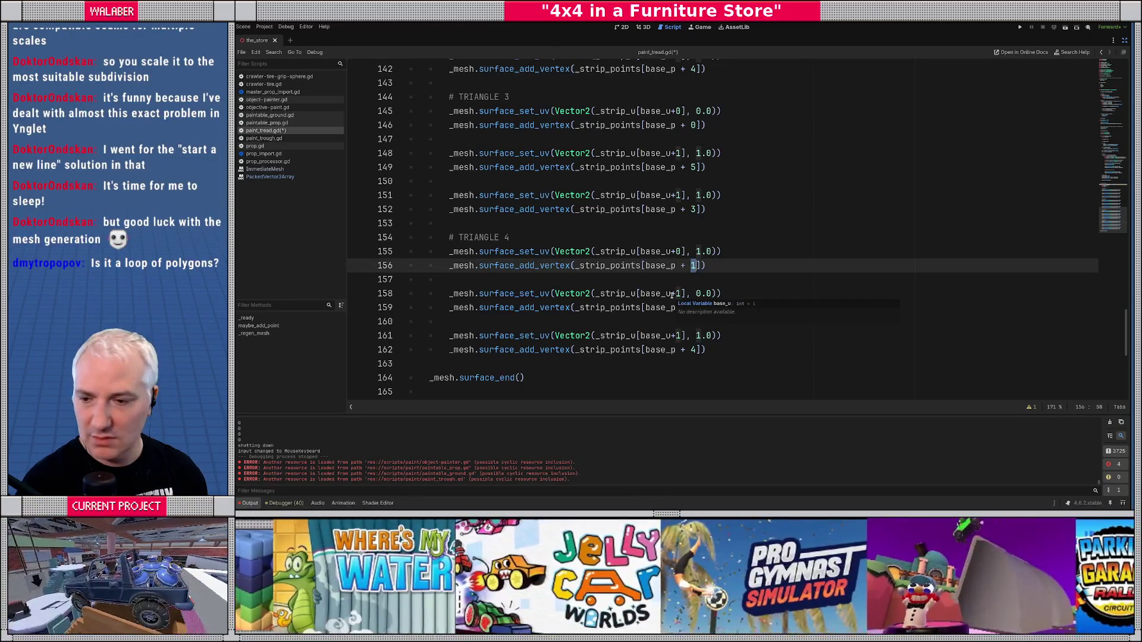
text(0)
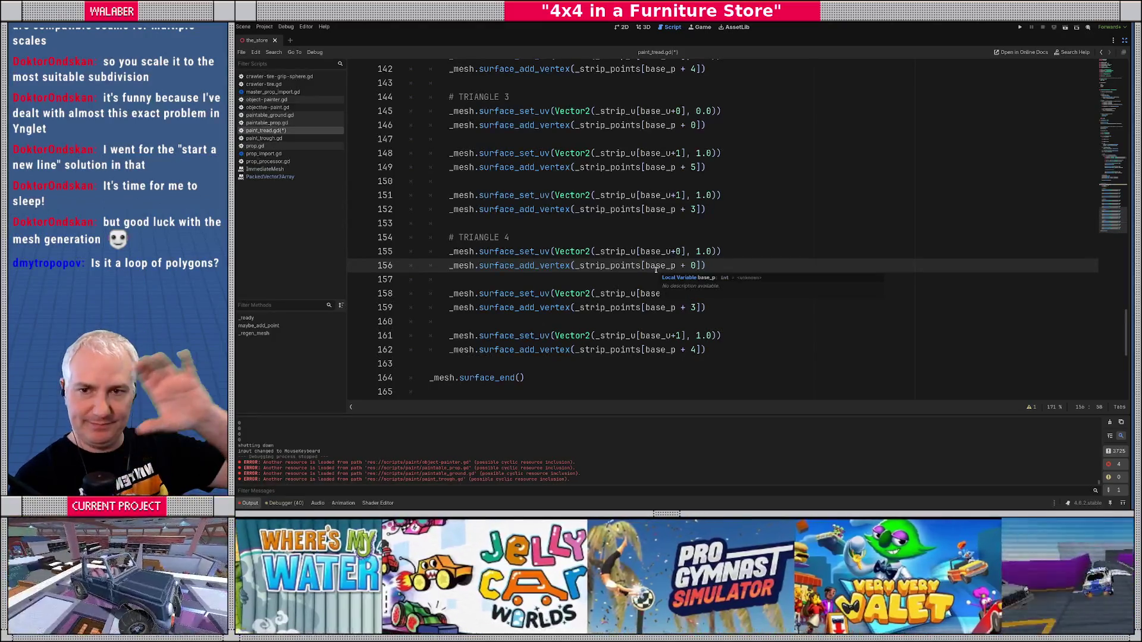
scroll(655, 268, down, 1)
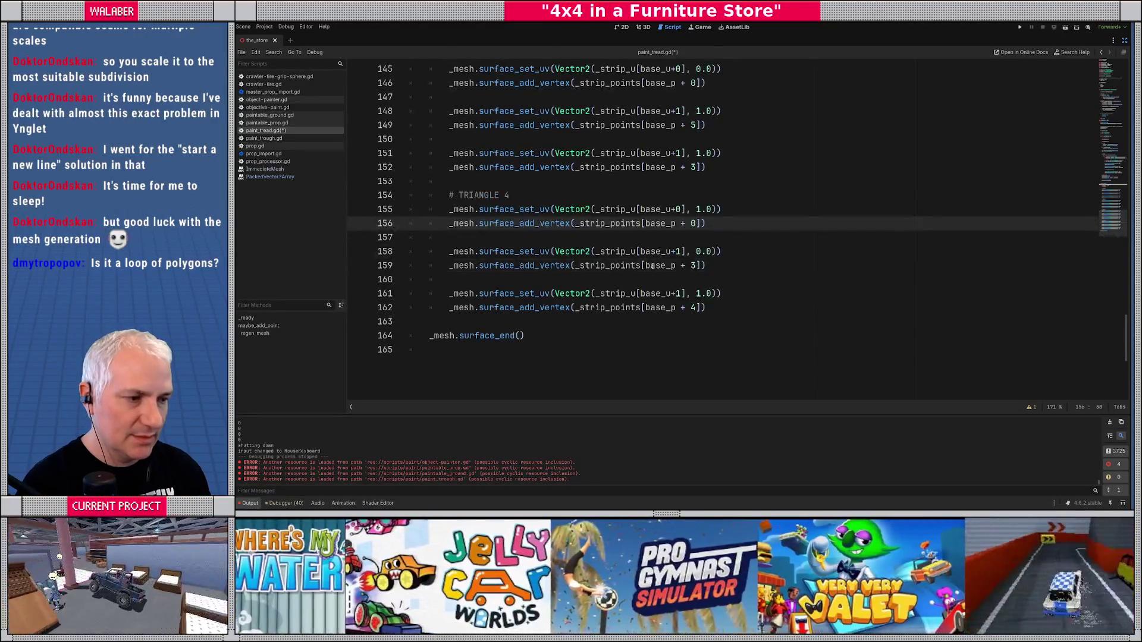
double_click(677, 251)
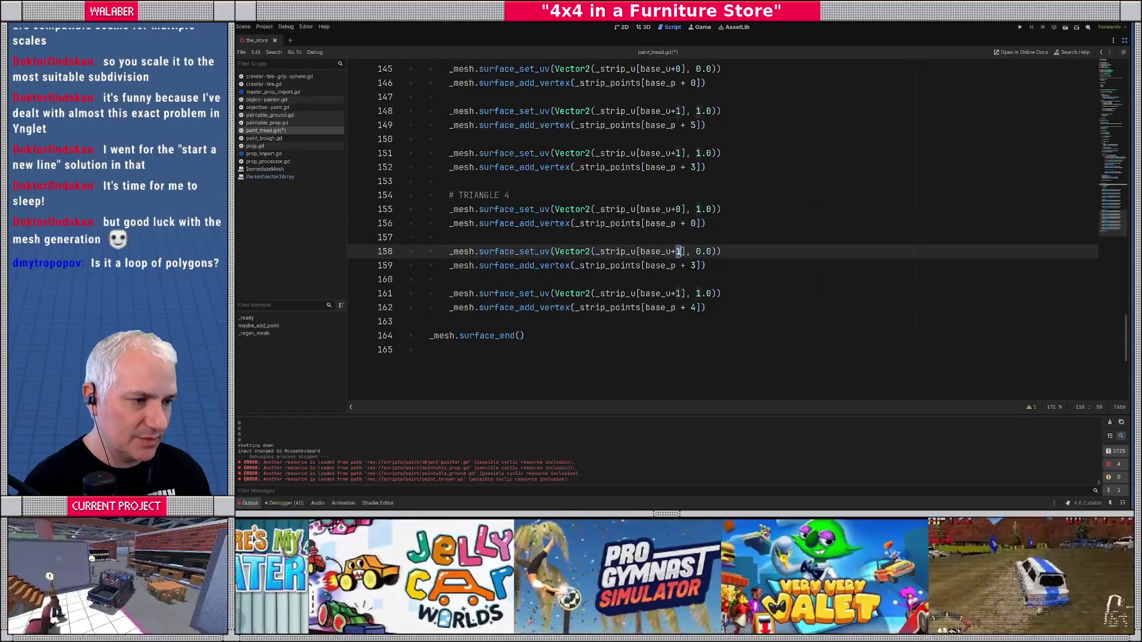
text(0)
key(Right)
key(Right)
key(Right)
key(shift+Right)
text(1)
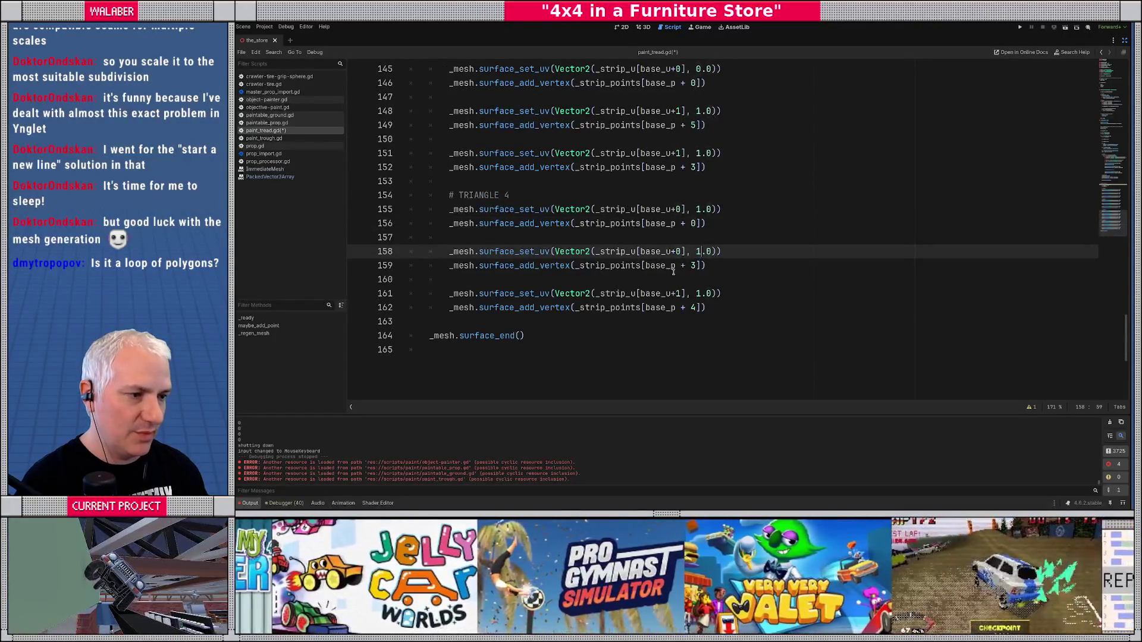
key(Down)
key(BackSpace)
text(3)
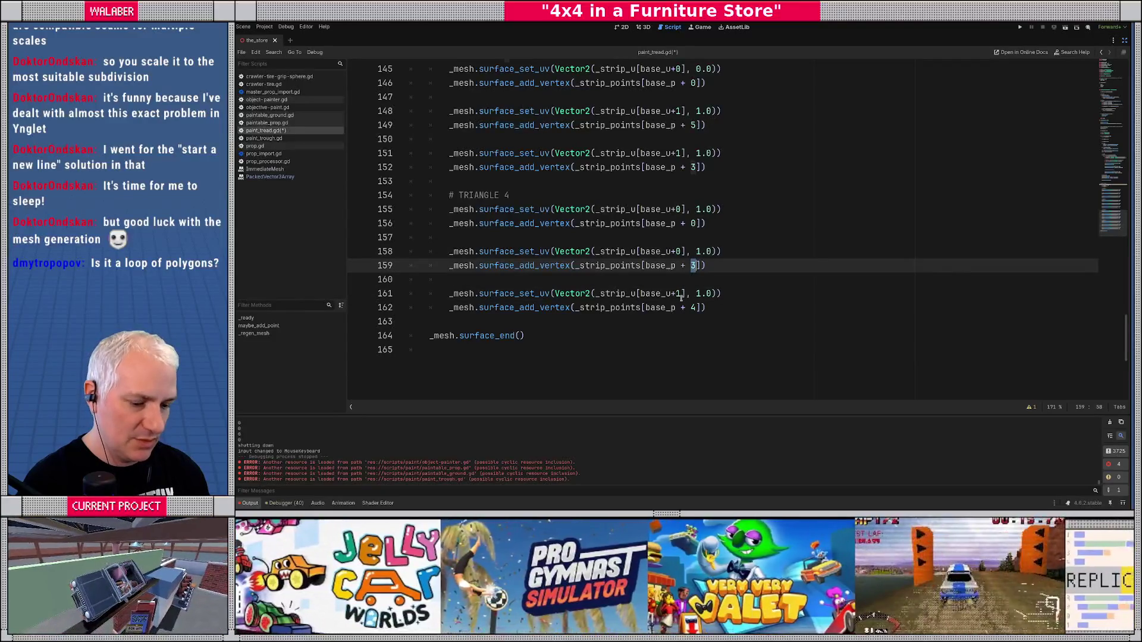
text(2)
click(649, 293)
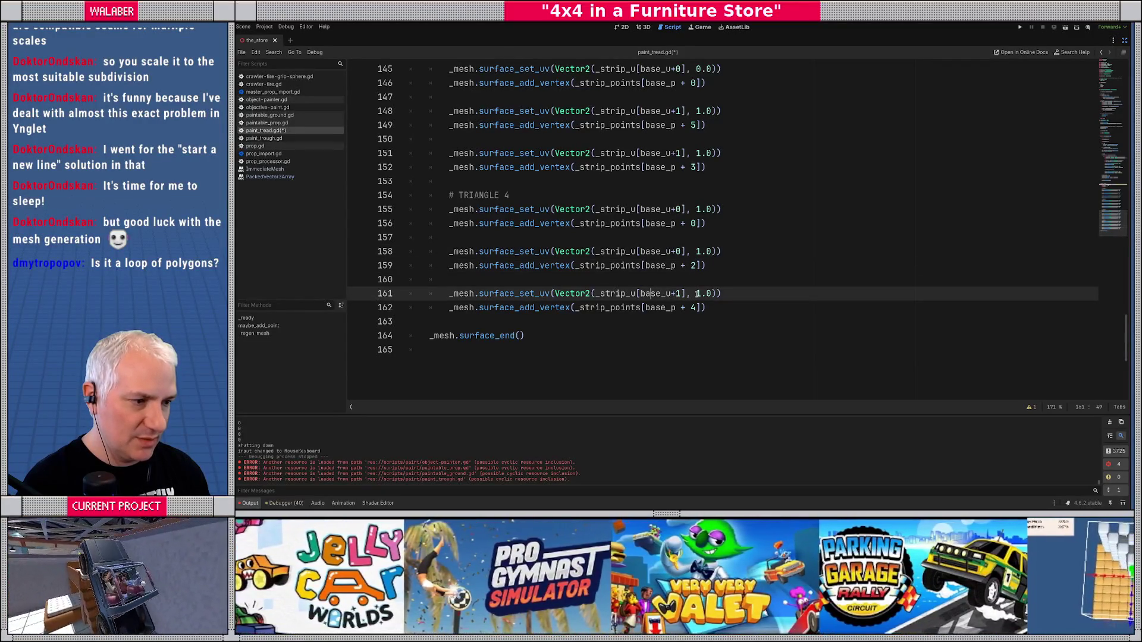
double_click(692, 307)
- Shade the sketch's upper quad and draw three reference lines beside it
key(alt+Tab)
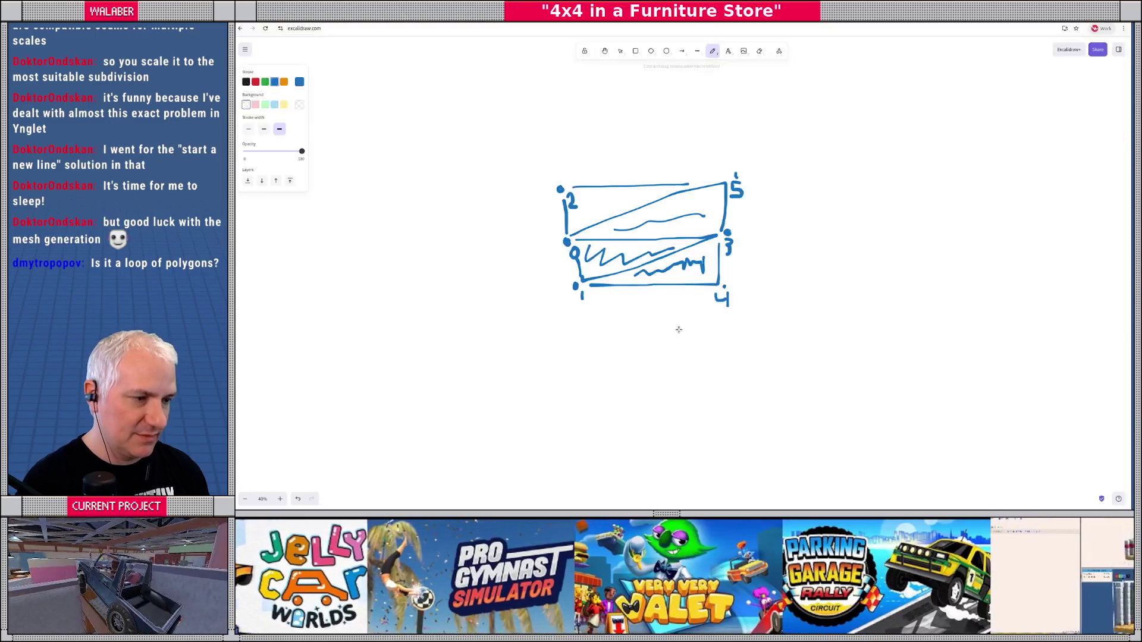
drag(588, 209, 641, 200)
drag(761, 185, 880, 190)
drag(748, 230, 799, 238)
drag(734, 288, 915, 300)
key(alt+Tab)
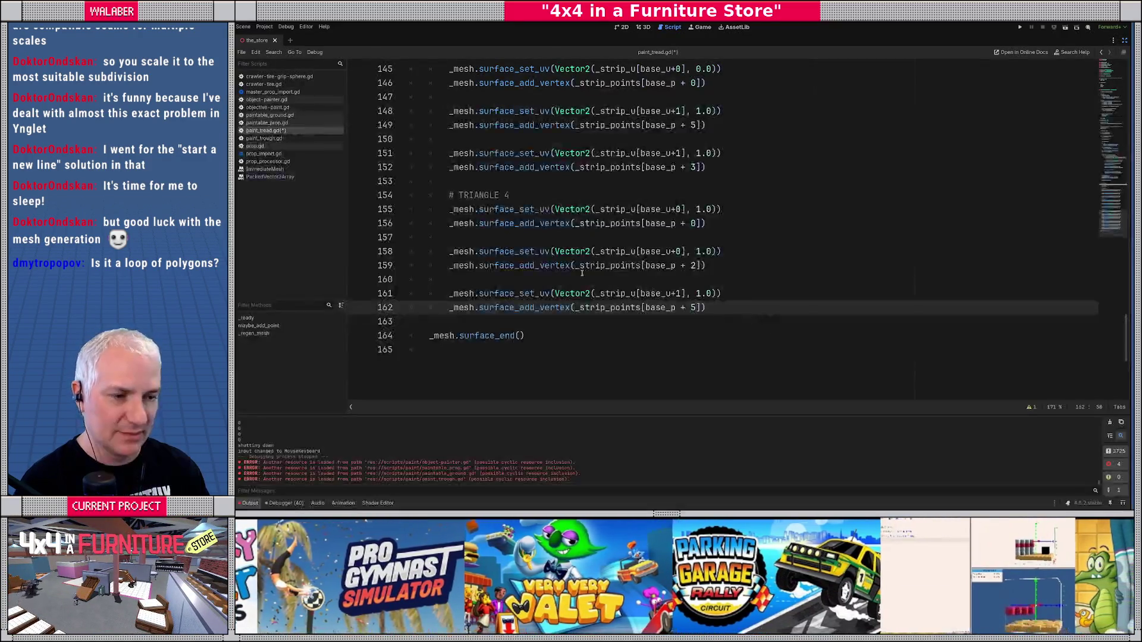
- Replace the loop's (_strip_points.size()-1)/3 count with _points.size()-1 on line 120
key(Up)
key(Up)
key(Up)
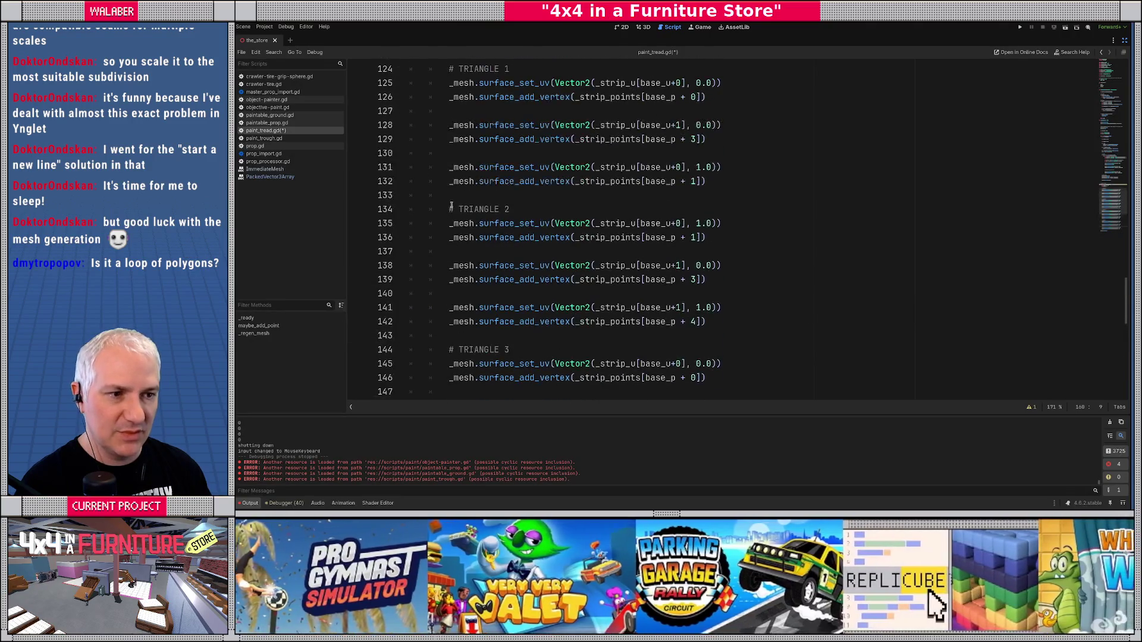
scroll(445, 178, up, 1)
triple_click(428, 141)
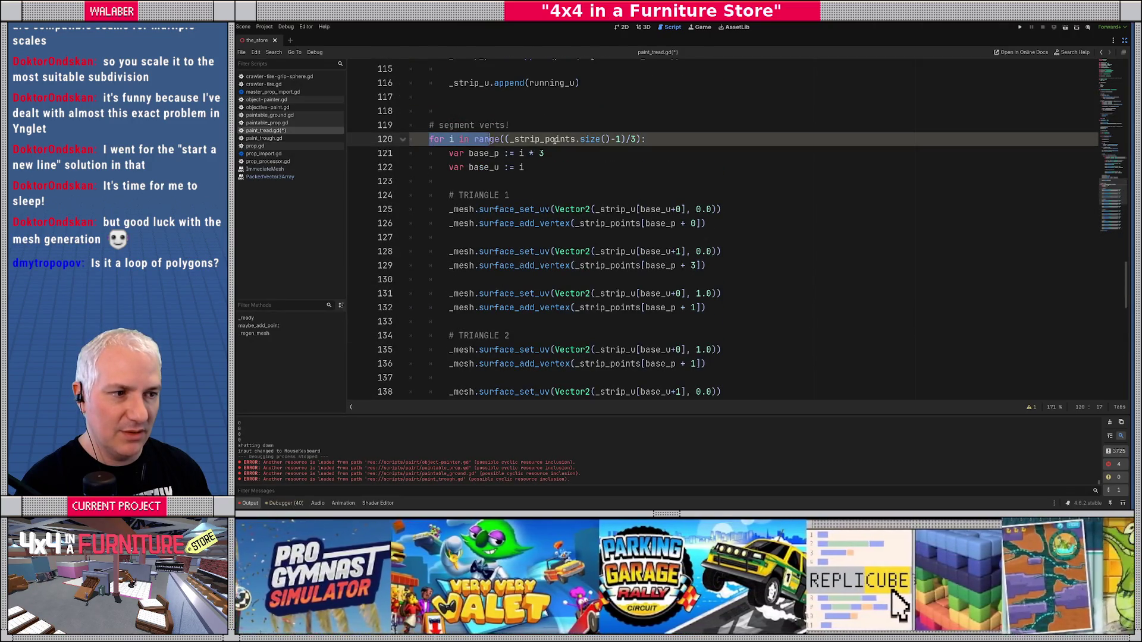
double_click(618, 139)
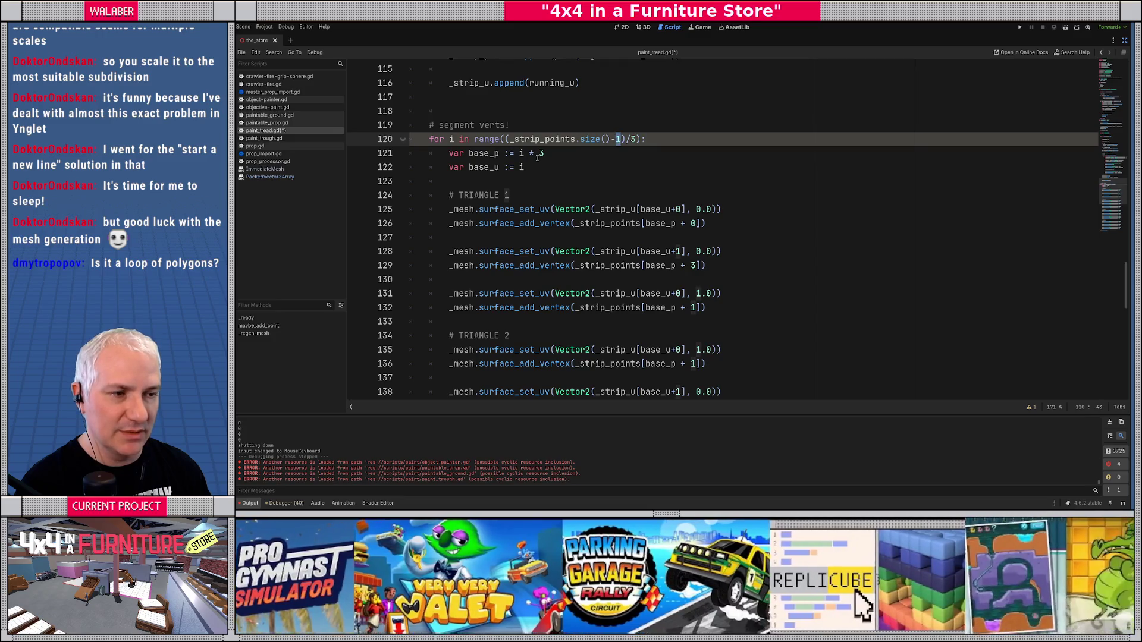
drag(506, 139, 636, 139)
text(_points.)
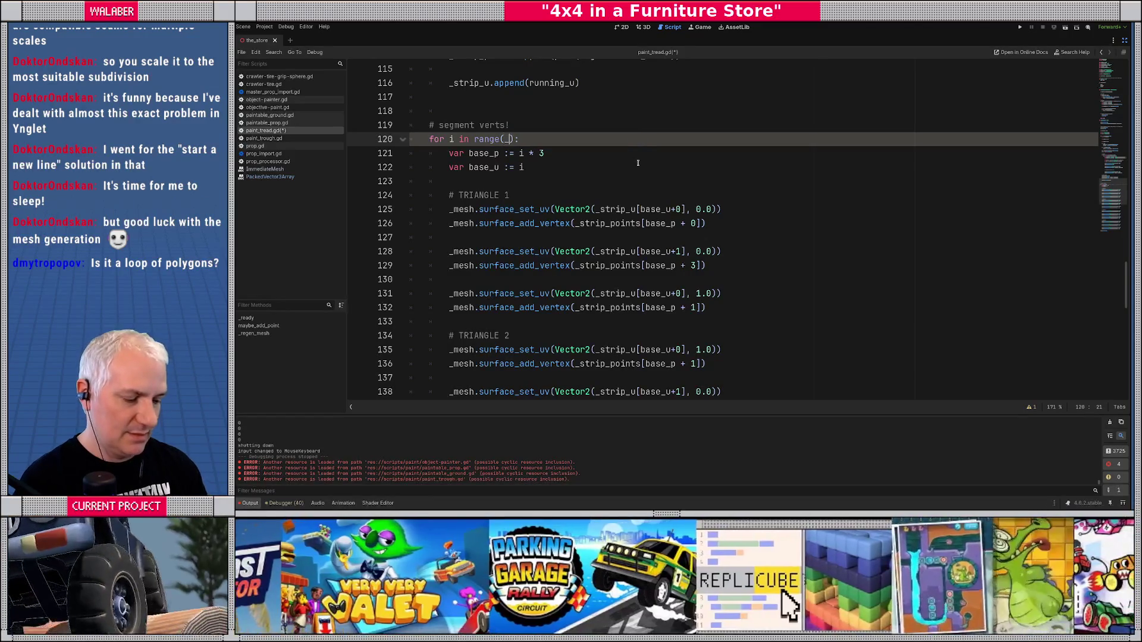
text(size()-1)
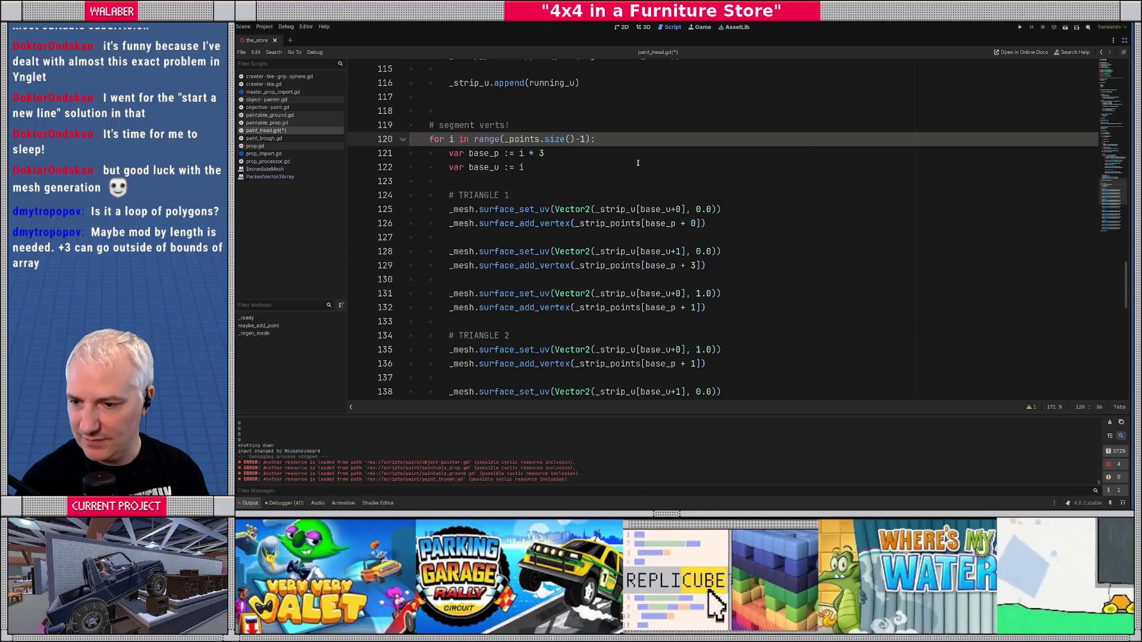
- Review the points size expression and the three strip-point append lines above
scroll(638, 163, up, 1)
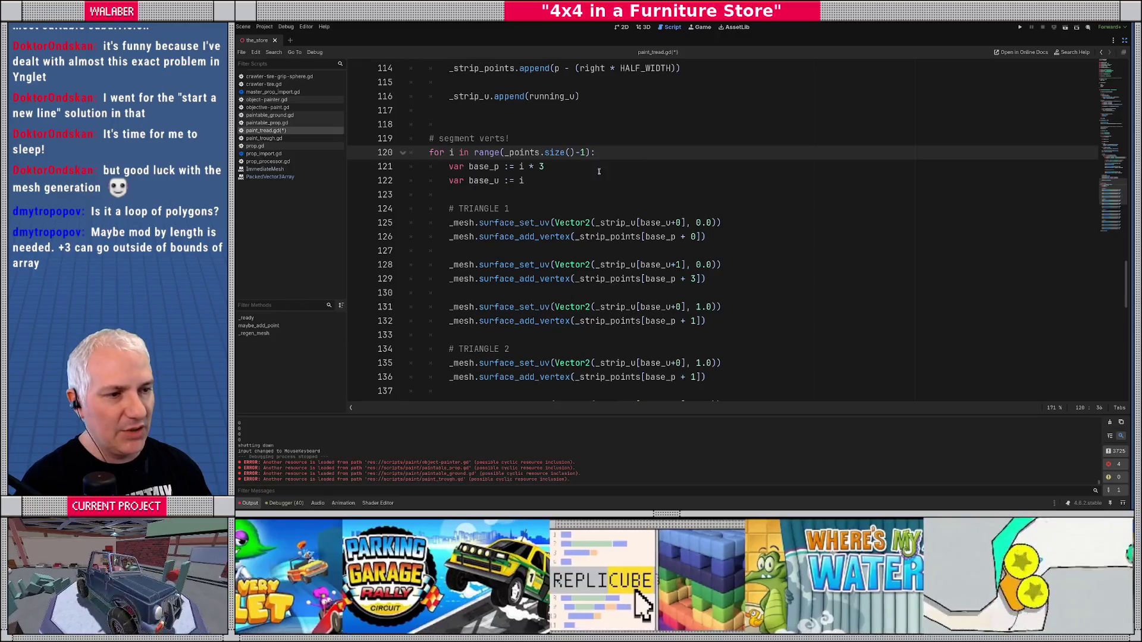
drag(523, 152, 588, 152)
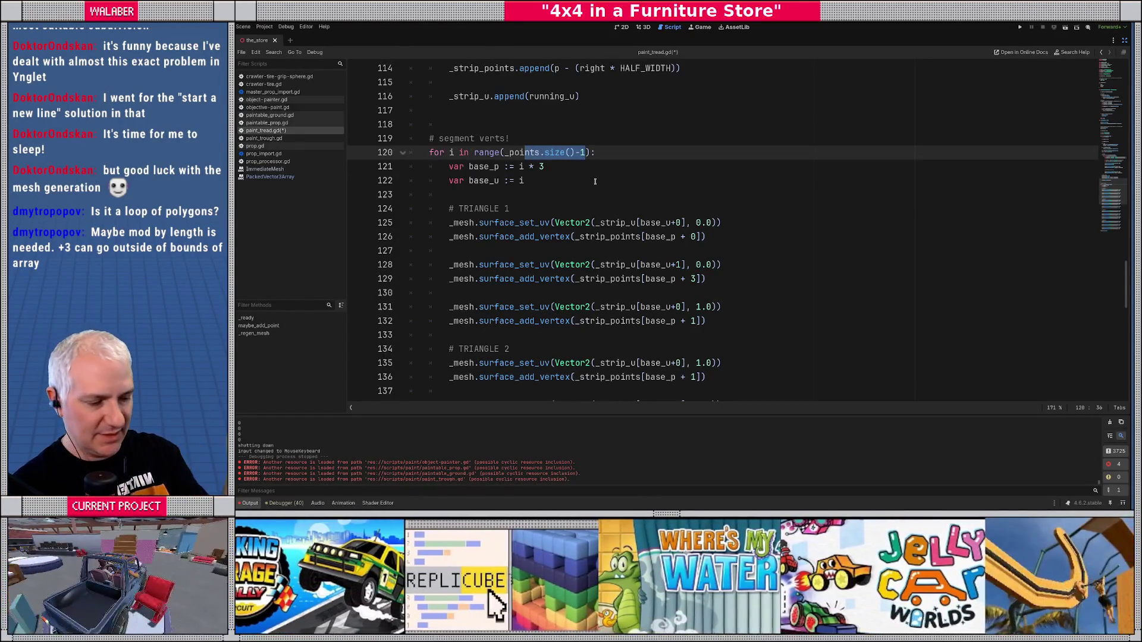
scroll(607, 180, up, 3)
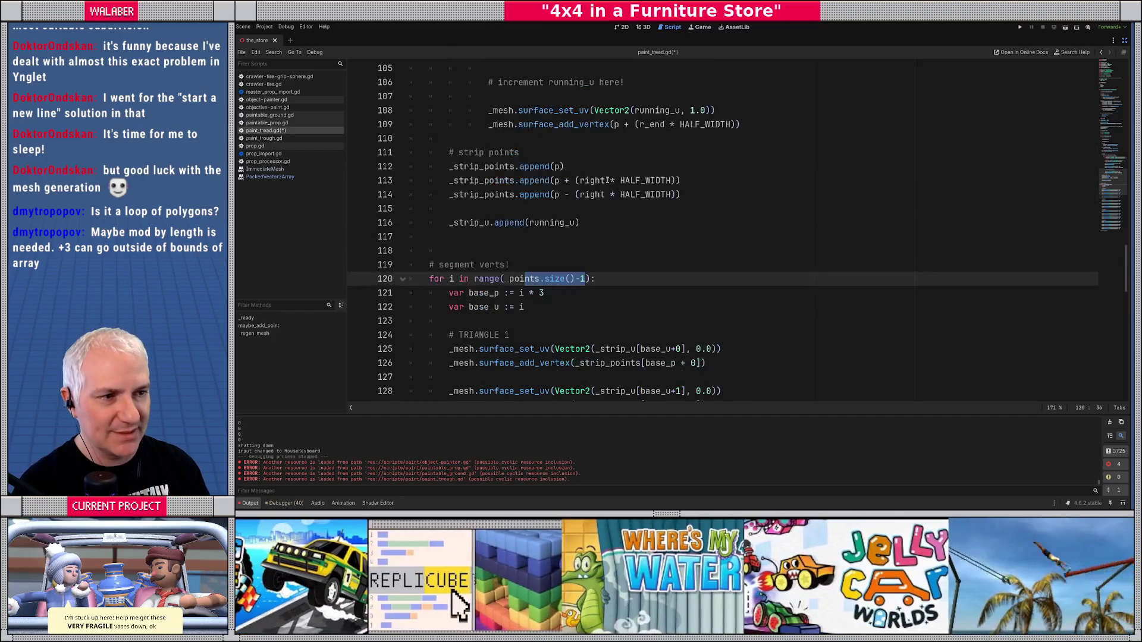
mouse_move(438, 164)
mouse_down()
mouse_move(564, 167)
mouse_move(751, 195)
mouse_up()
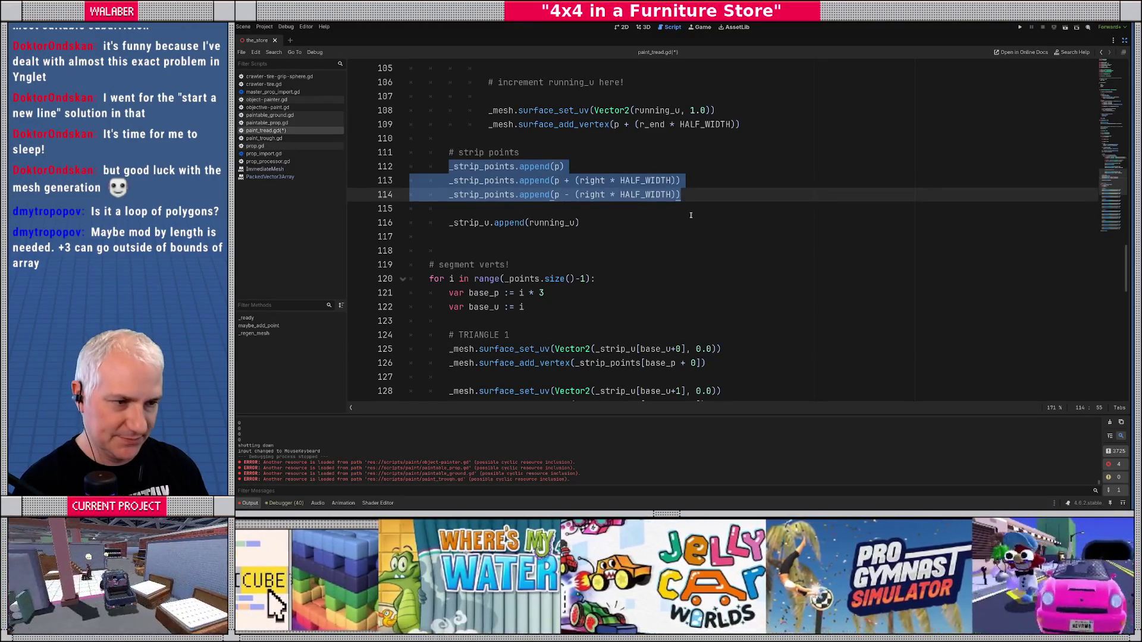
drag(528, 167, 580, 165)
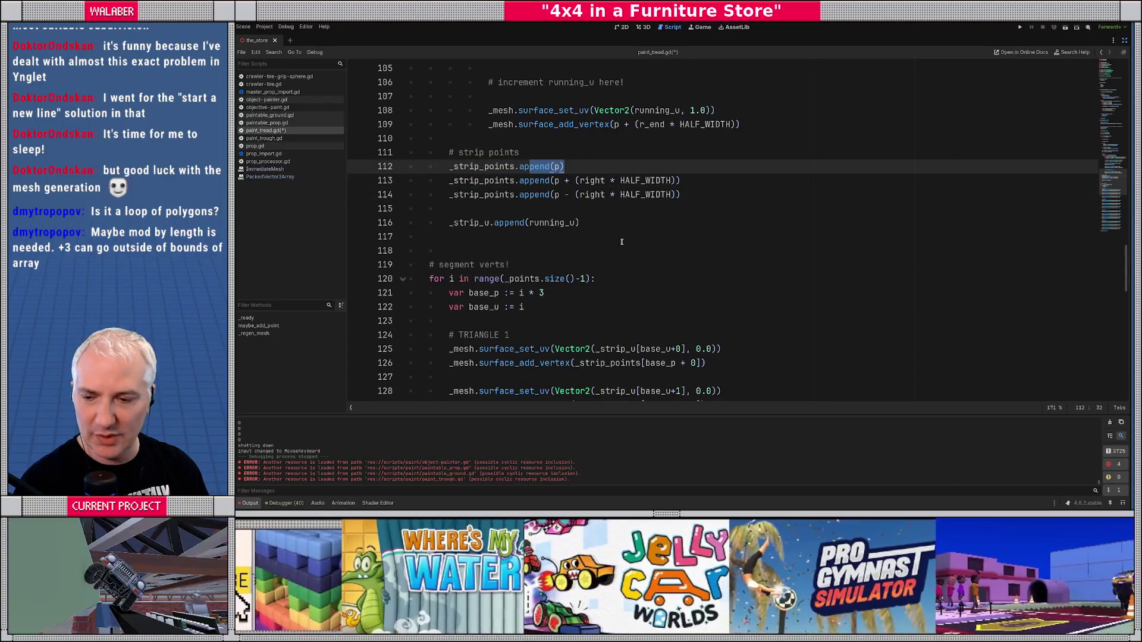
- Save paint_tread.gd and scroll through the triangle vertex code
scroll(668, 324, down, 5)
click(513, 237)
key(ctrl+s)
scroll(514, 241, down, 2)
scroll(476, 258, down, 5)
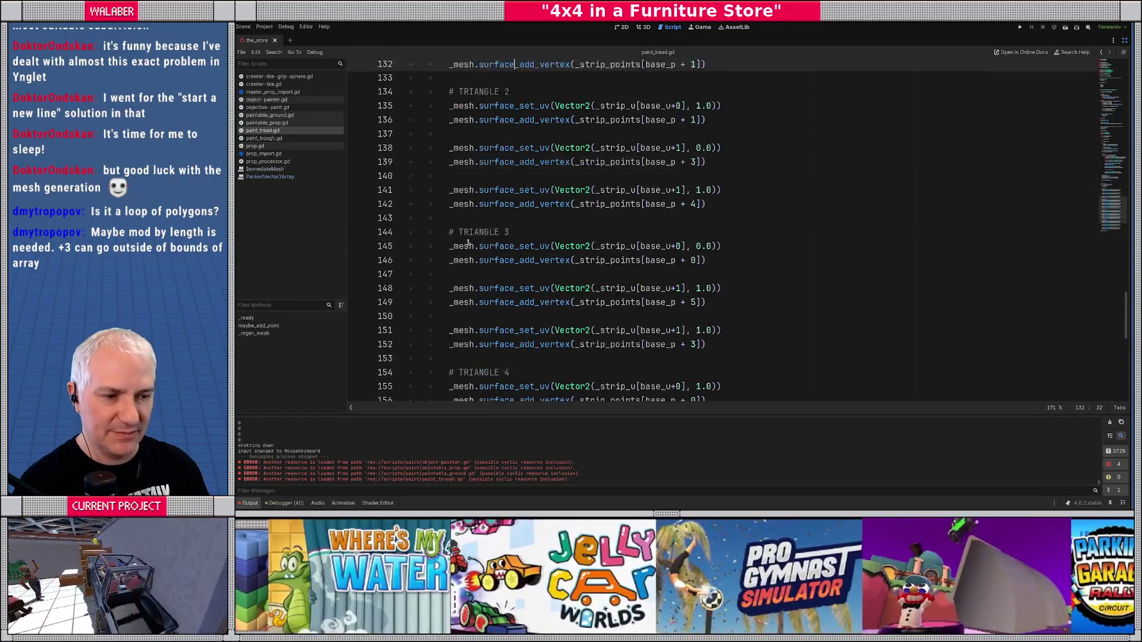
scroll(476, 258, down, 2)
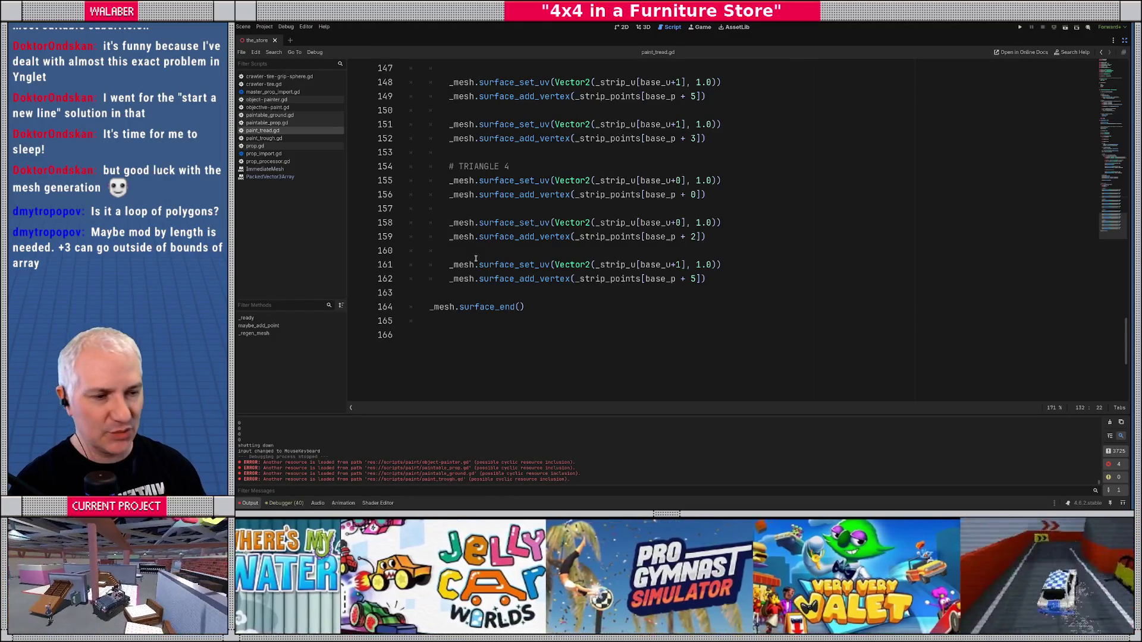
- Look back over _regen_mesh and maybe_add_point, then switch to paintable_prop.gd
click(484, 257)
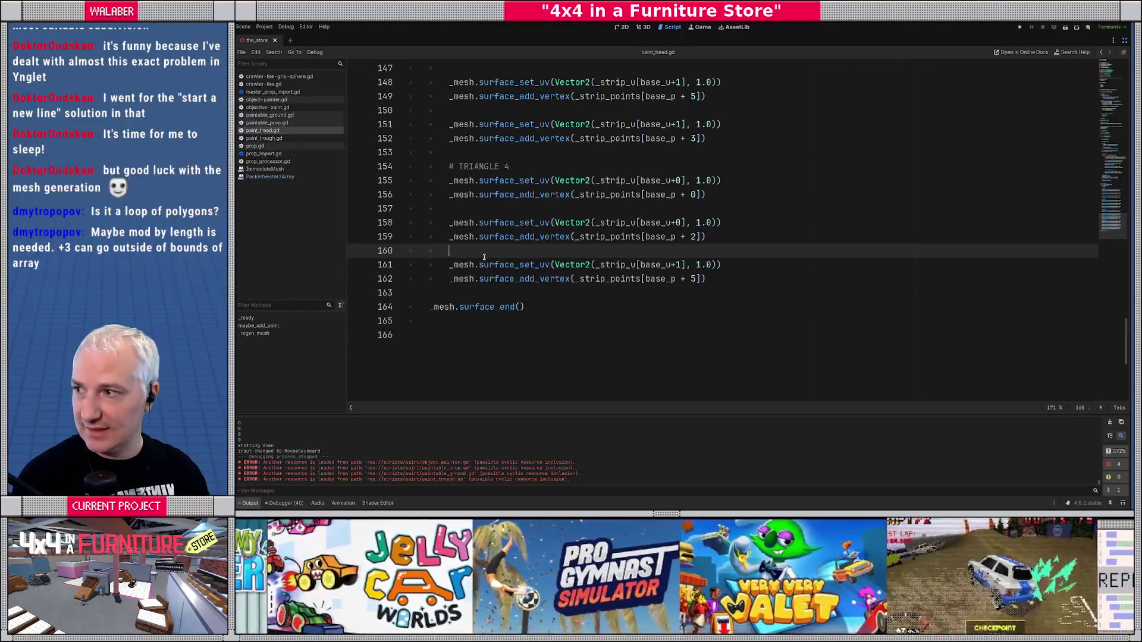
click(502, 209)
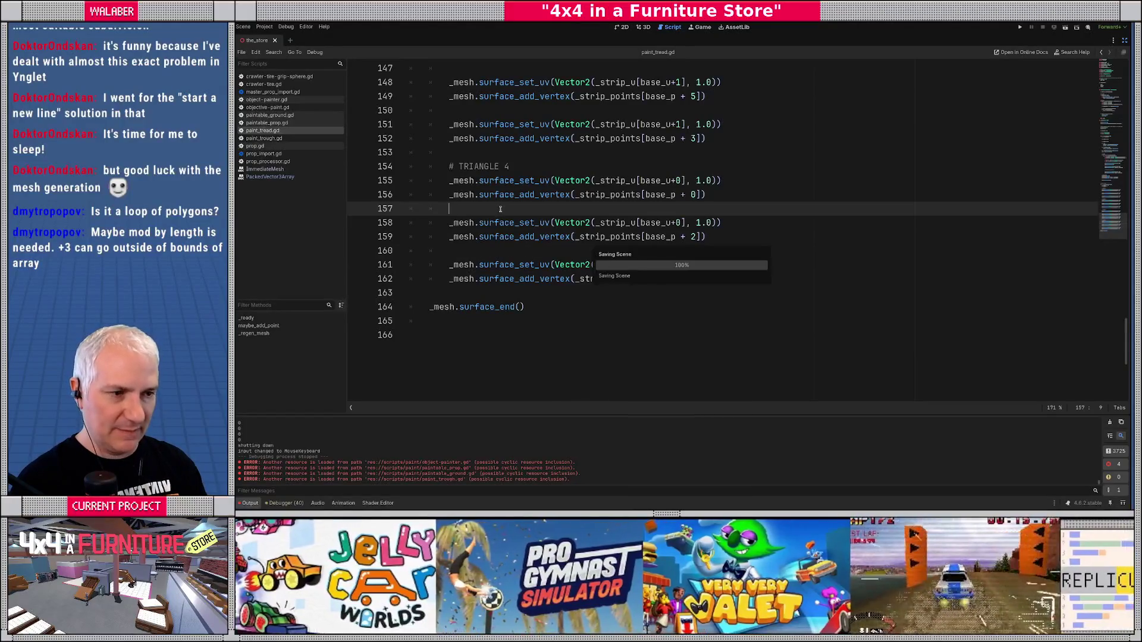
scroll(482, 182, up, 5)
scroll(481, 182, up, 20)
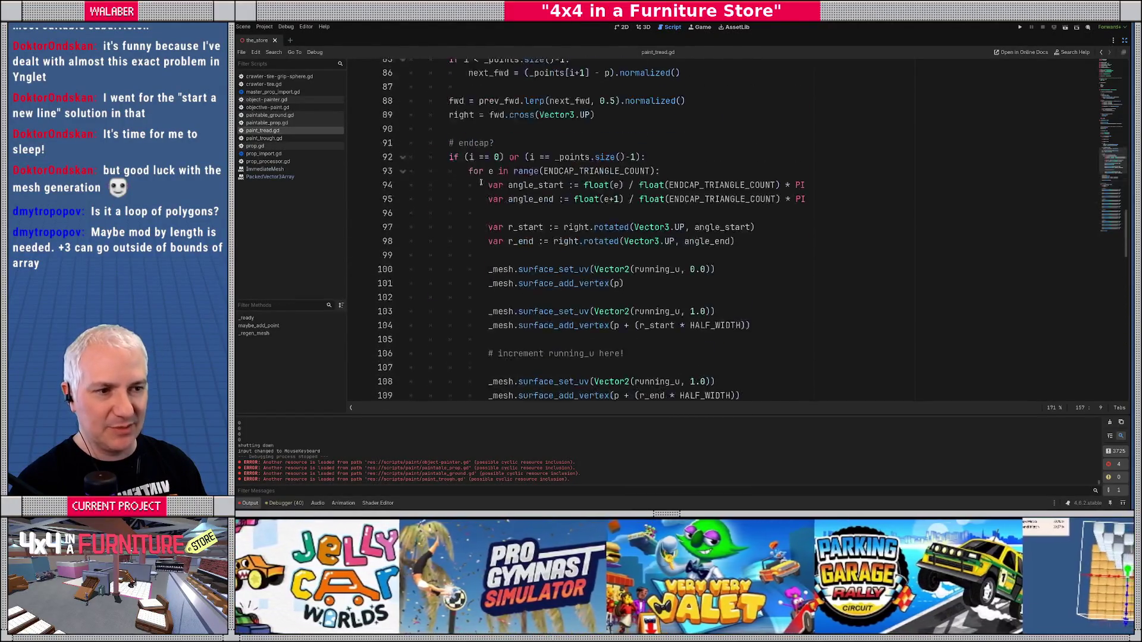
click(476, 158)
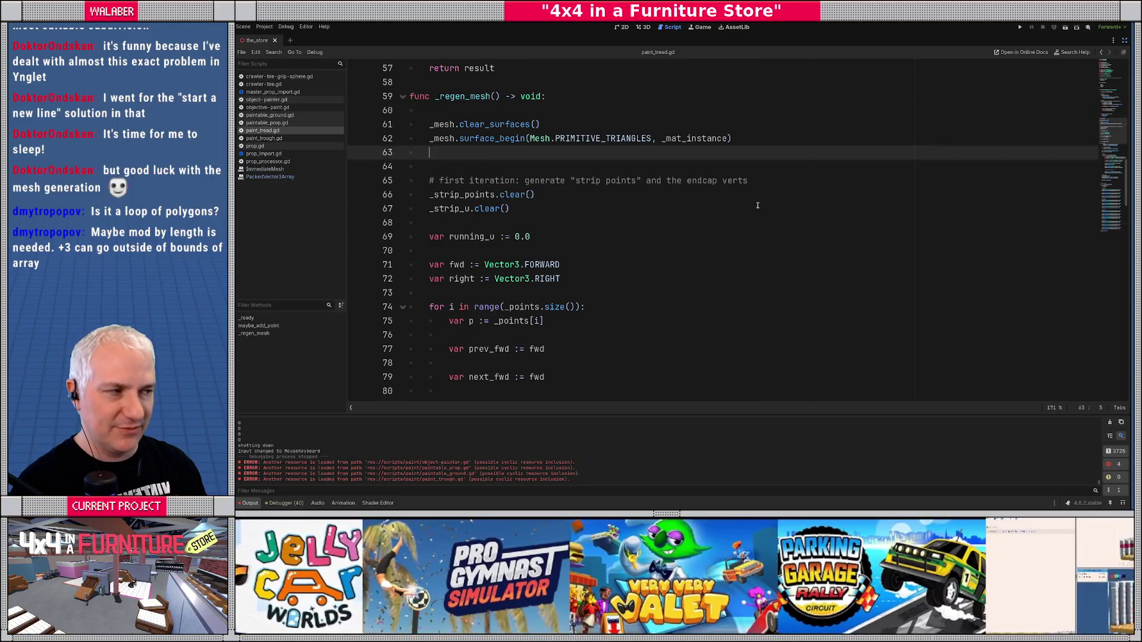
scroll(413, 149, up, 10)
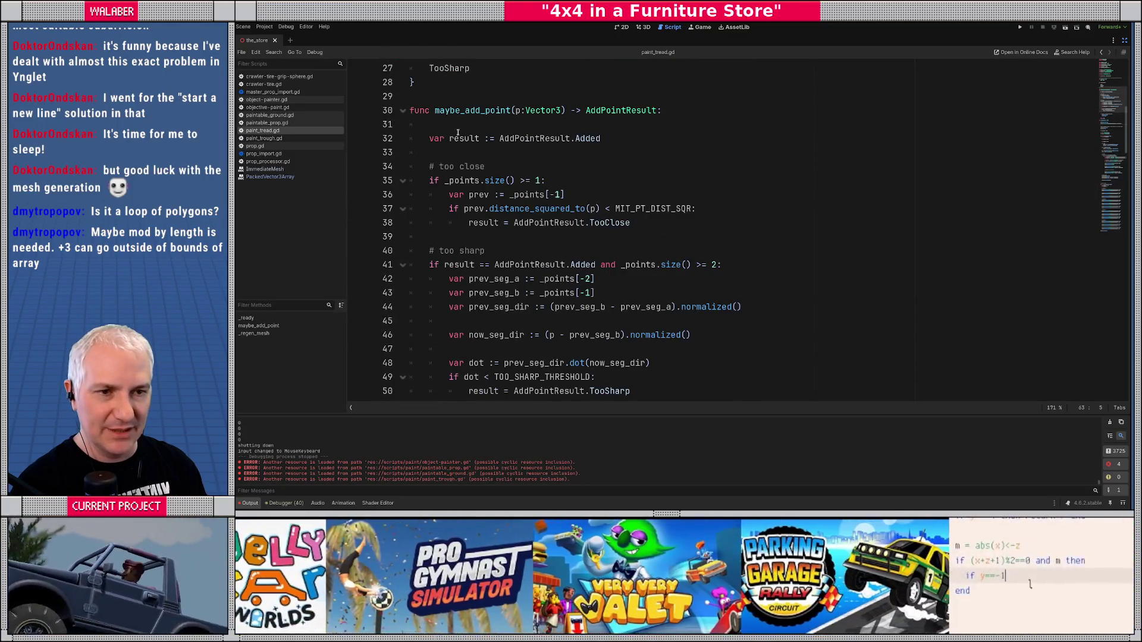
click(444, 154)
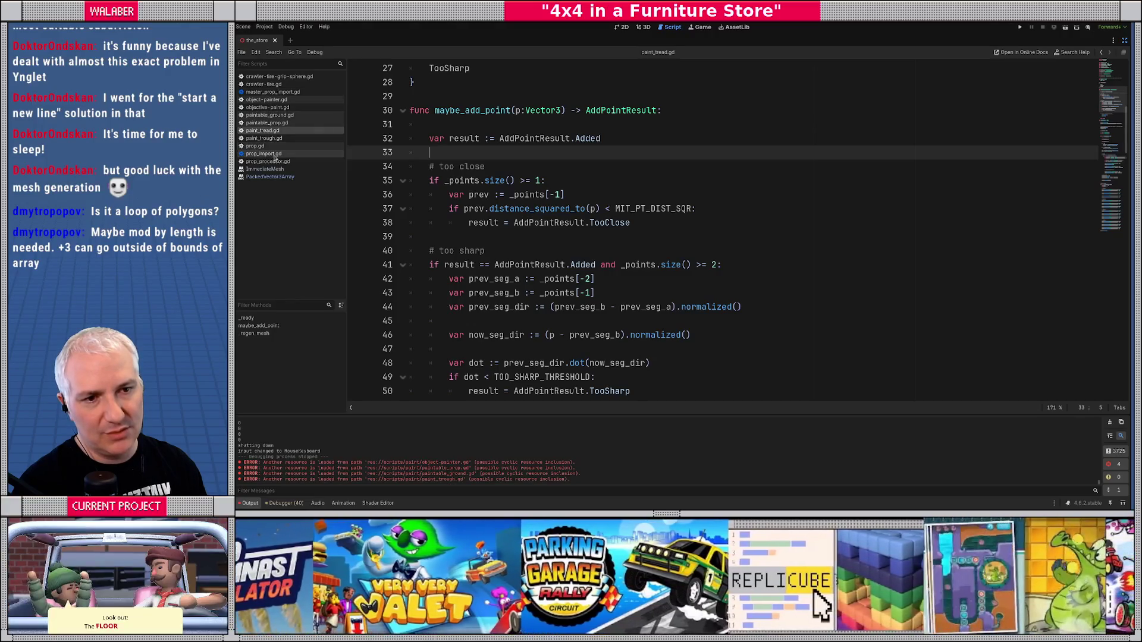
click(287, 122)
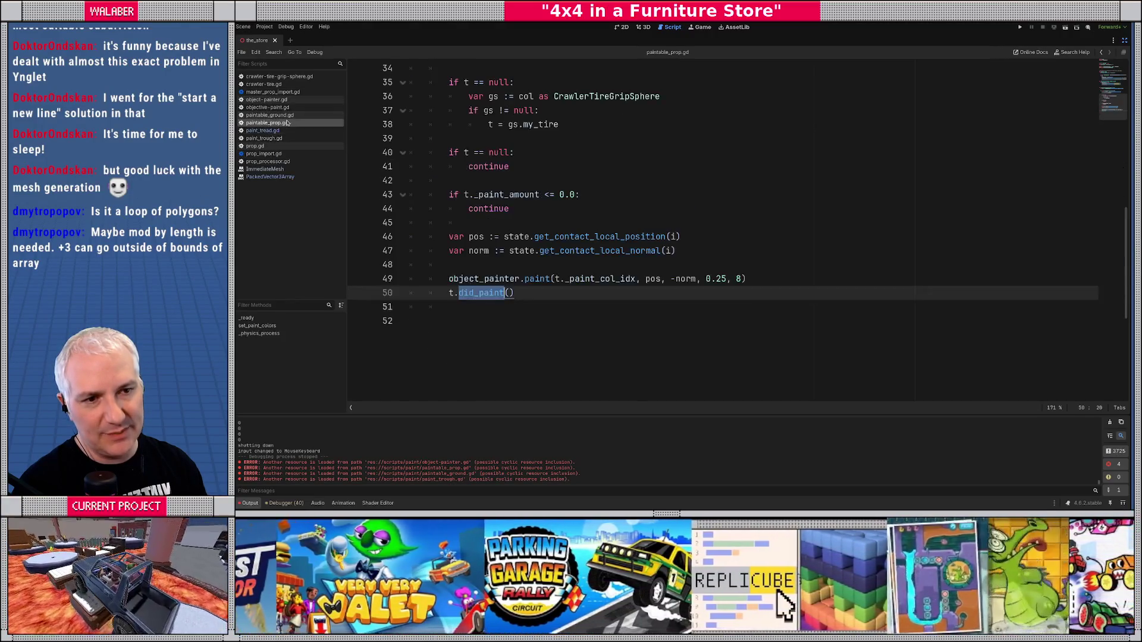
- Declare var _active_treads : Dictionary[CrawlerTire, PaintTread] initialized to {} in paintable_ground.gd
key(Up)
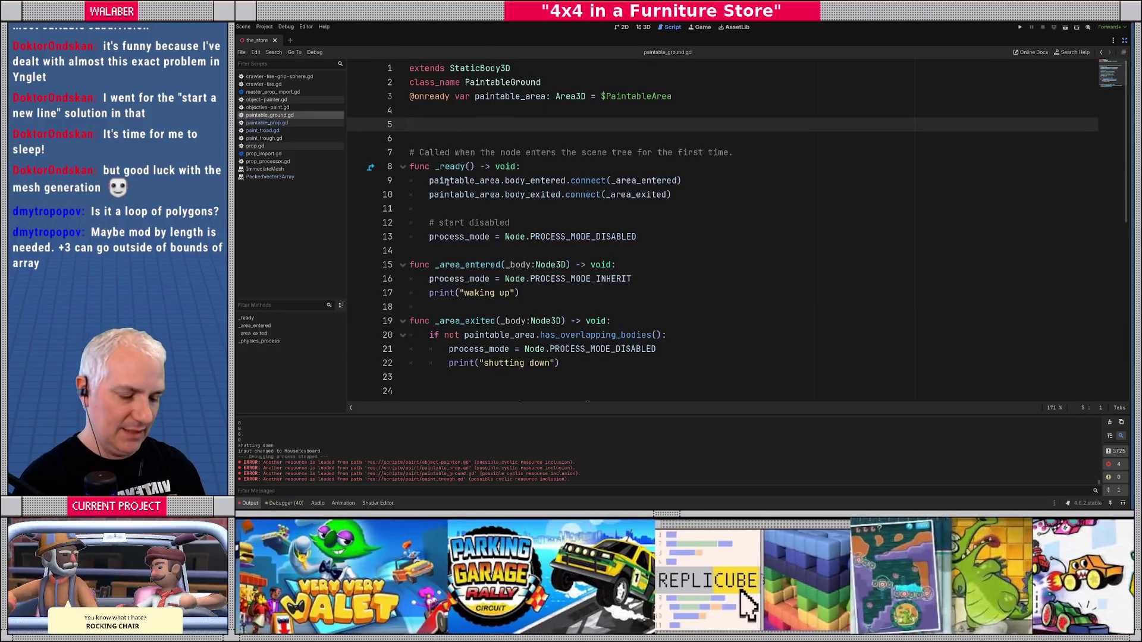
key(Return)
text(var _active_)
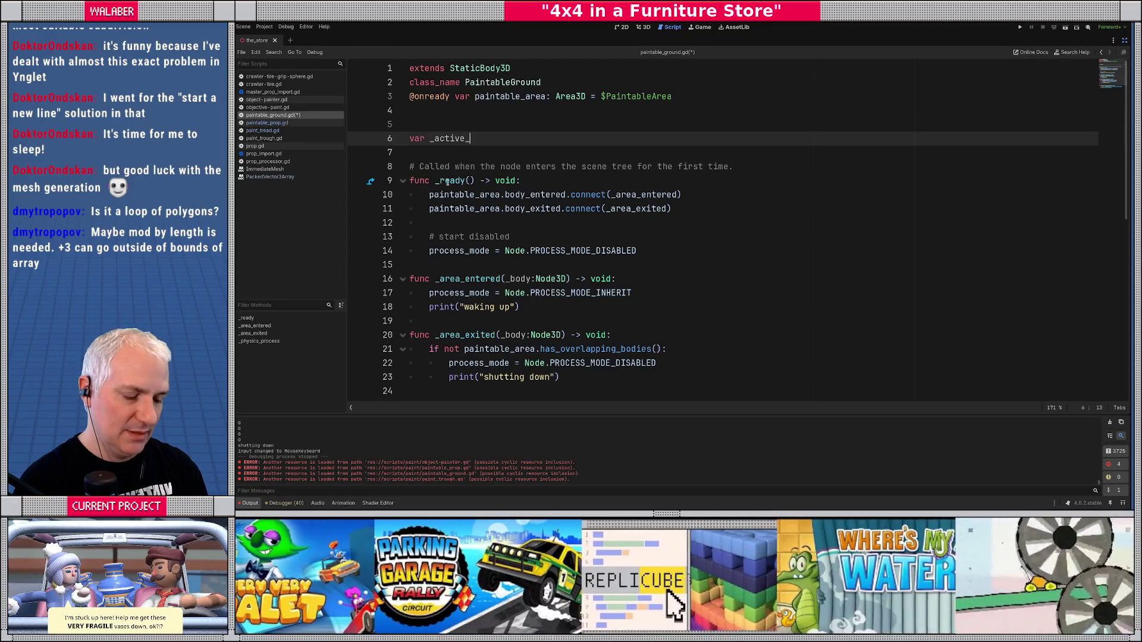
text(treads : Di)
key(Return)
text([)
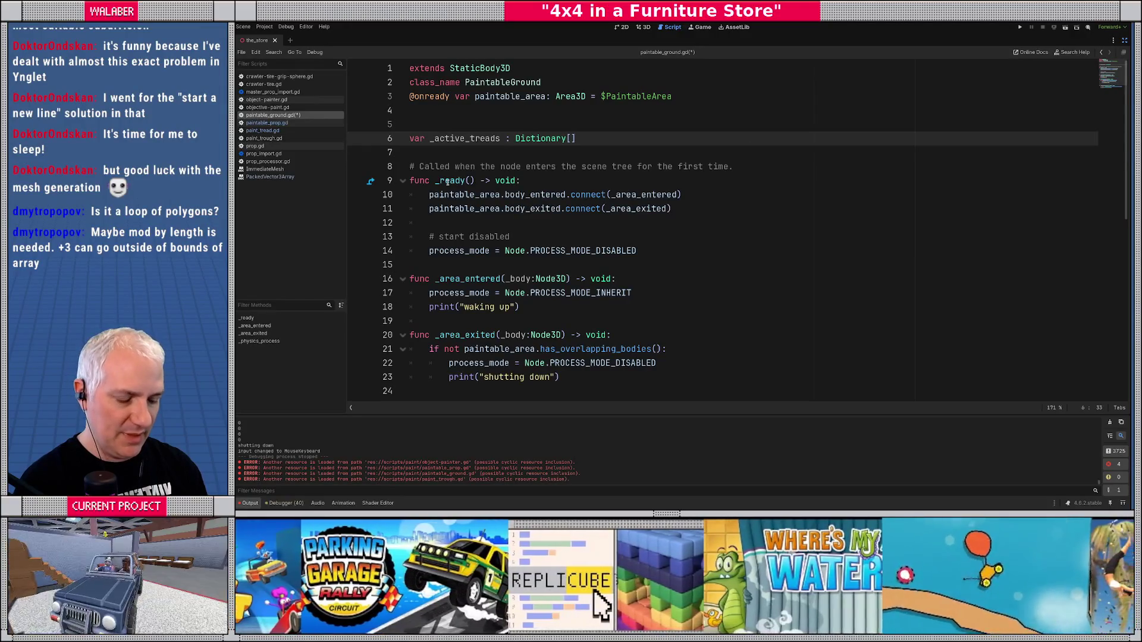
text(Crawker)
key(BackSpace)
key(BackSpace)
key(BackSpace)
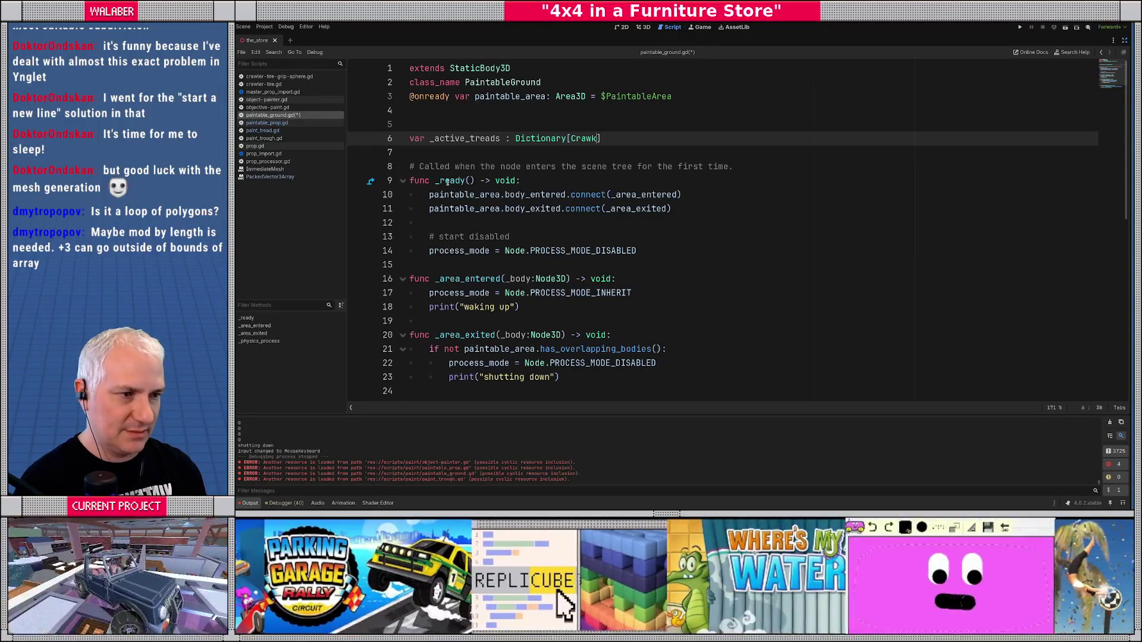
text(lerT)
key(Return)
text(,)
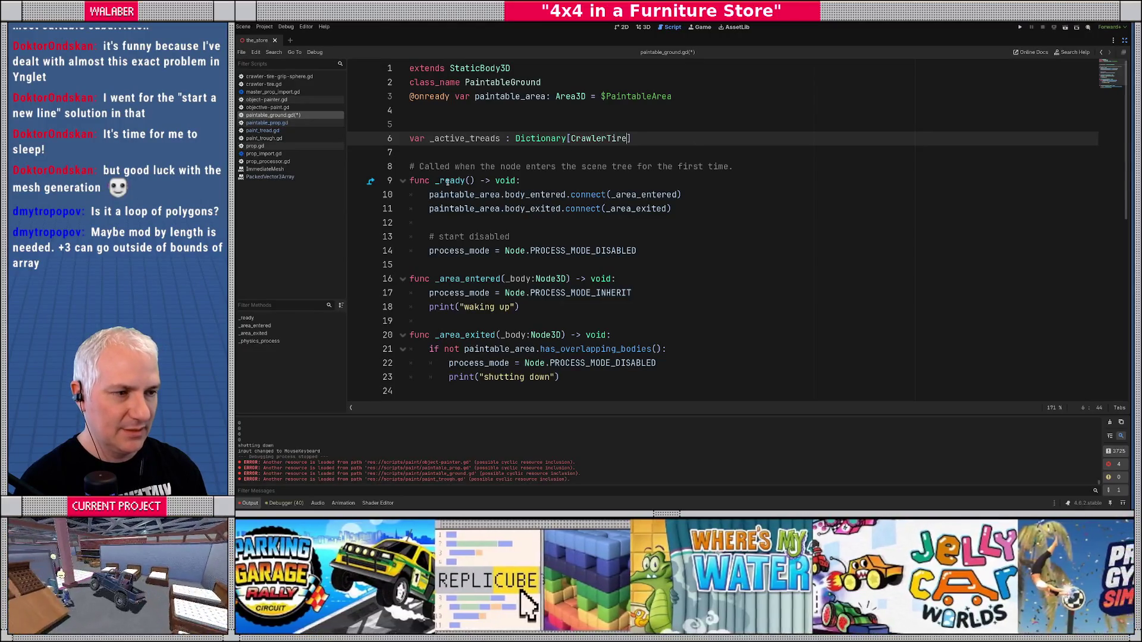
text( PaintTre)
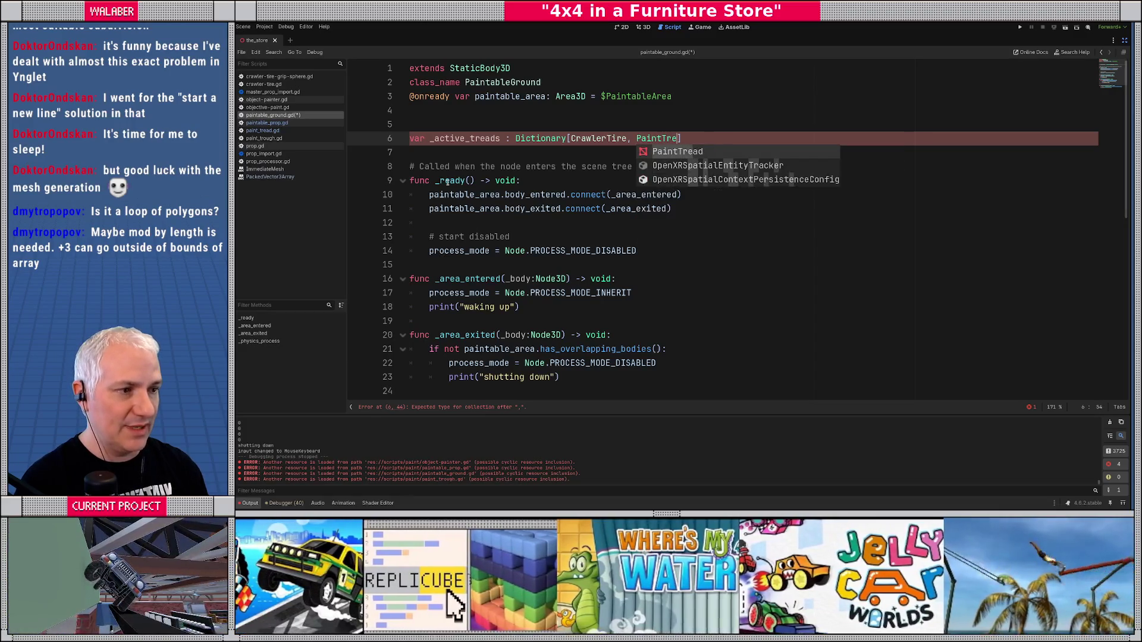
key(Return)
text({})
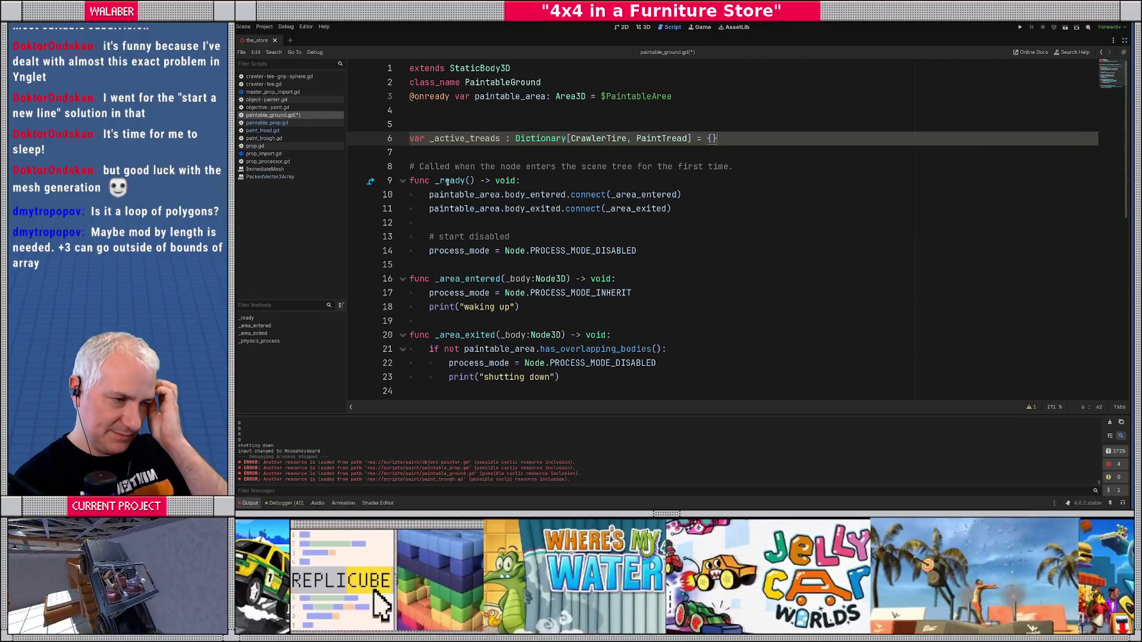
- Replace the contact-count print with a for i in range(state.get_contact_count()) loop
scroll(470, 238, down, 5)
click(458, 249)
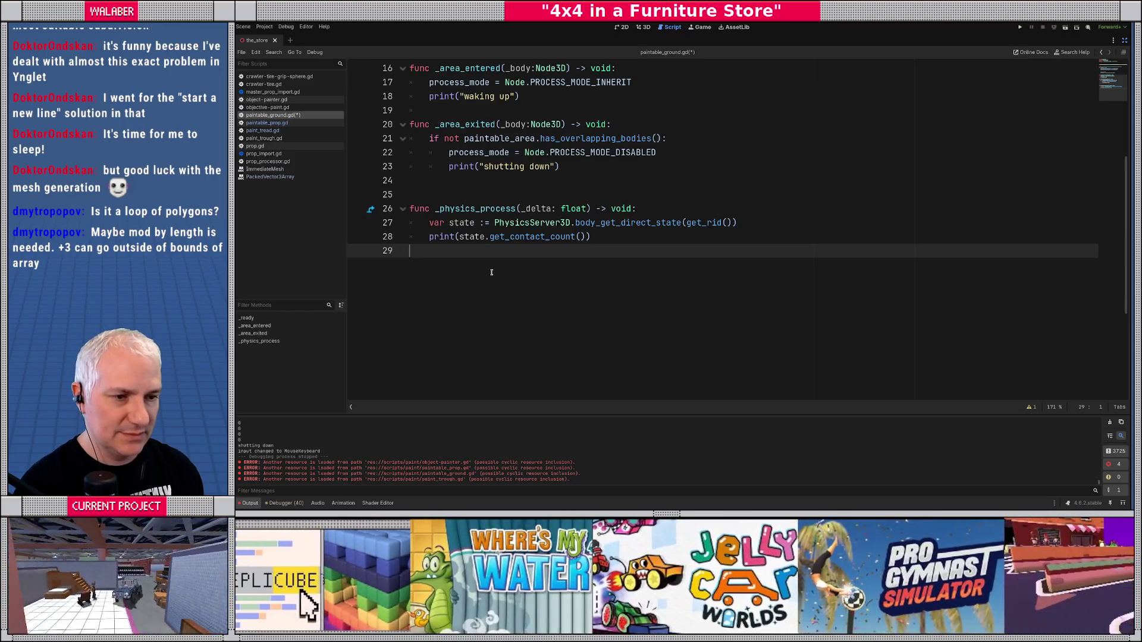
key(Up)
key(shift+End)
key(BackSpace)
text(for i in range()
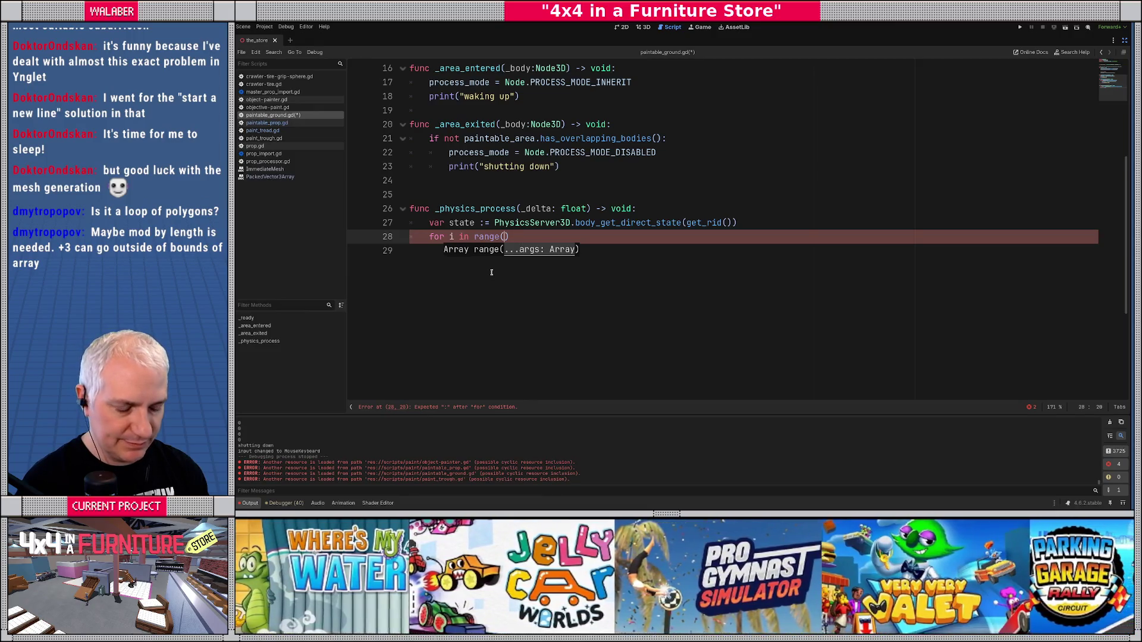
text(state.get_contac)
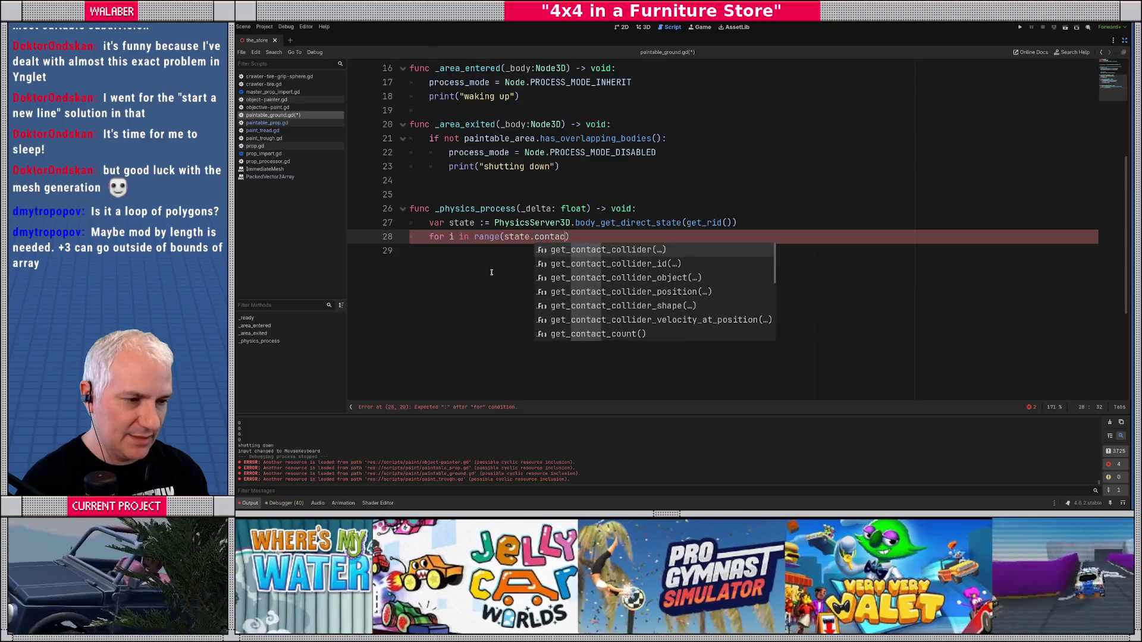
text(t_cou)
key(Return)
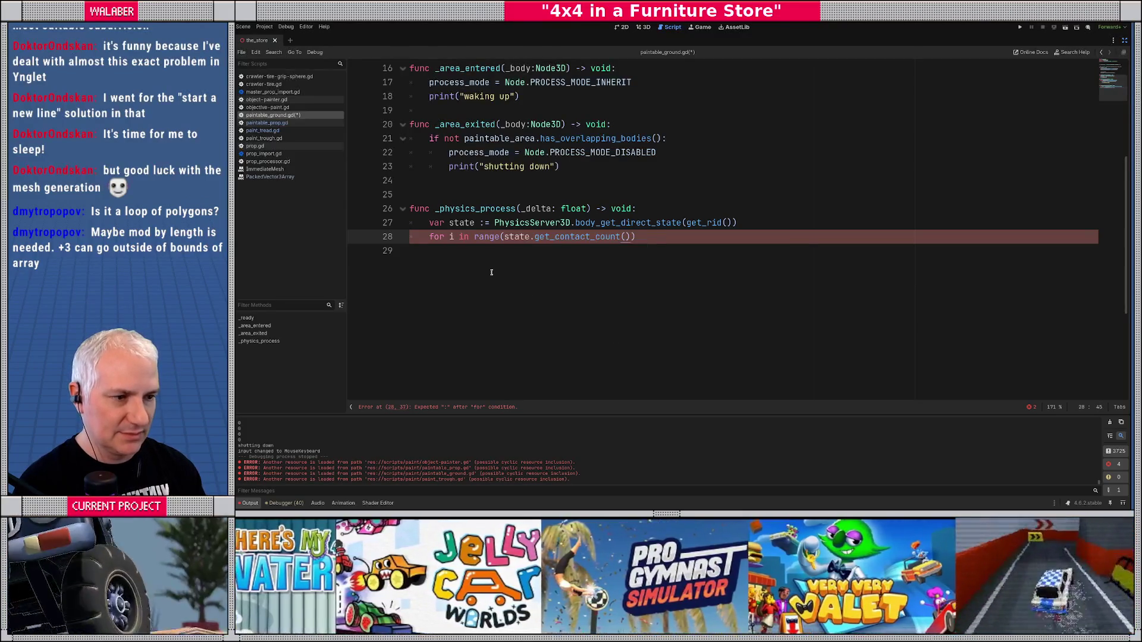
key(End)
text(:)
key(Return)
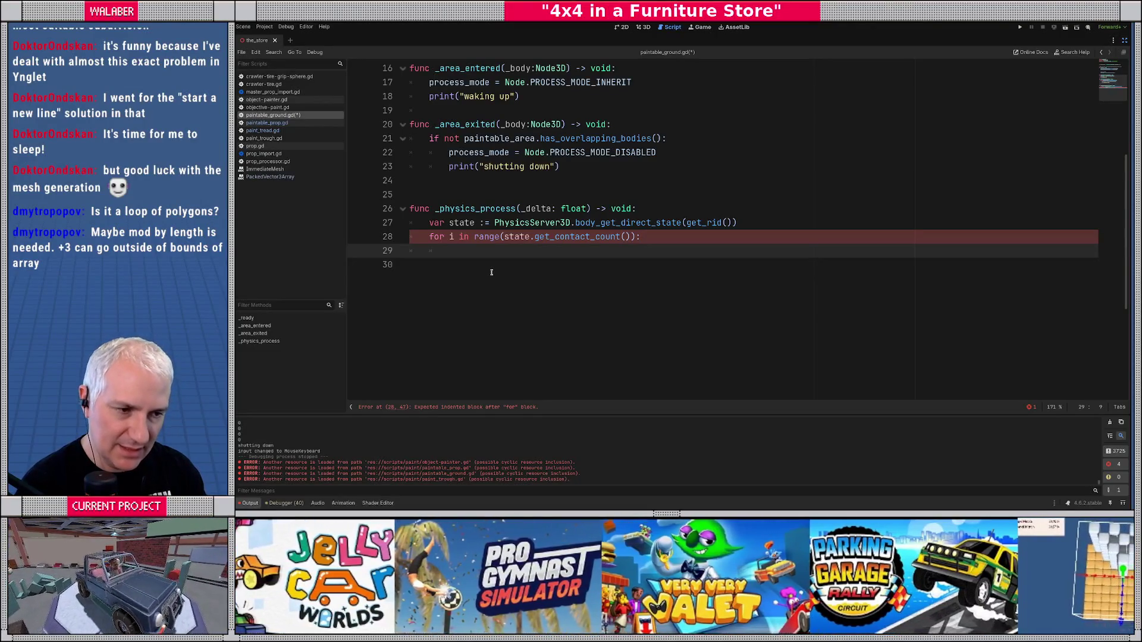
- Set var n : Node3D = state.get_contact_collider_object(i) in the loop body
text(state.get_)
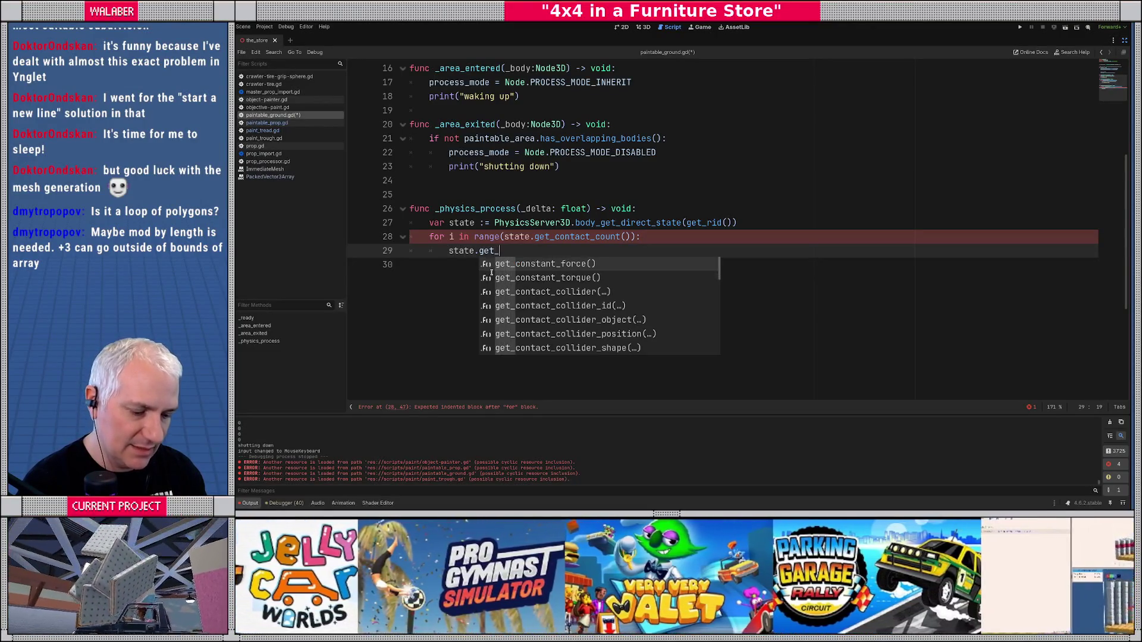
text(contact_)
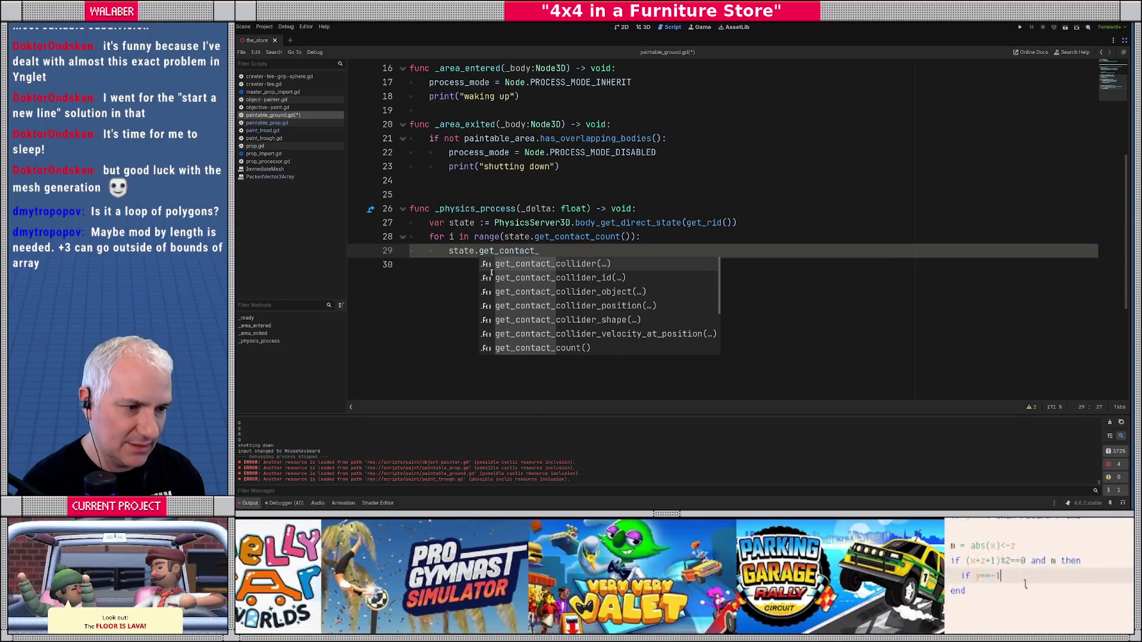
key(Return)
text(ider_object(i)
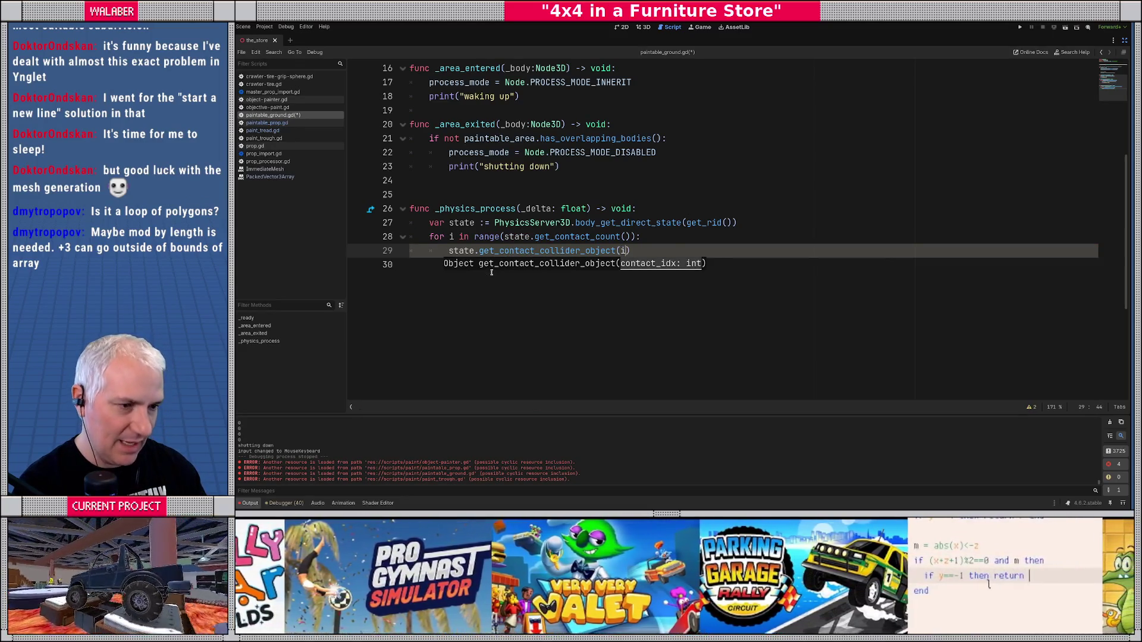
key(Home)
text(var)
text( n : Node3)
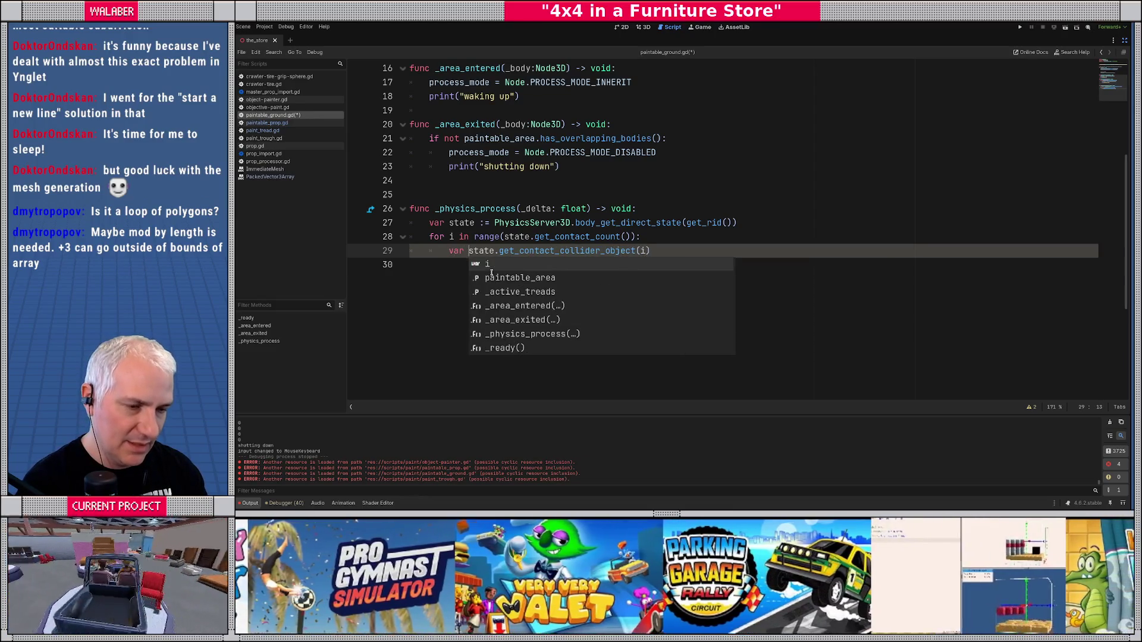
text(D =)
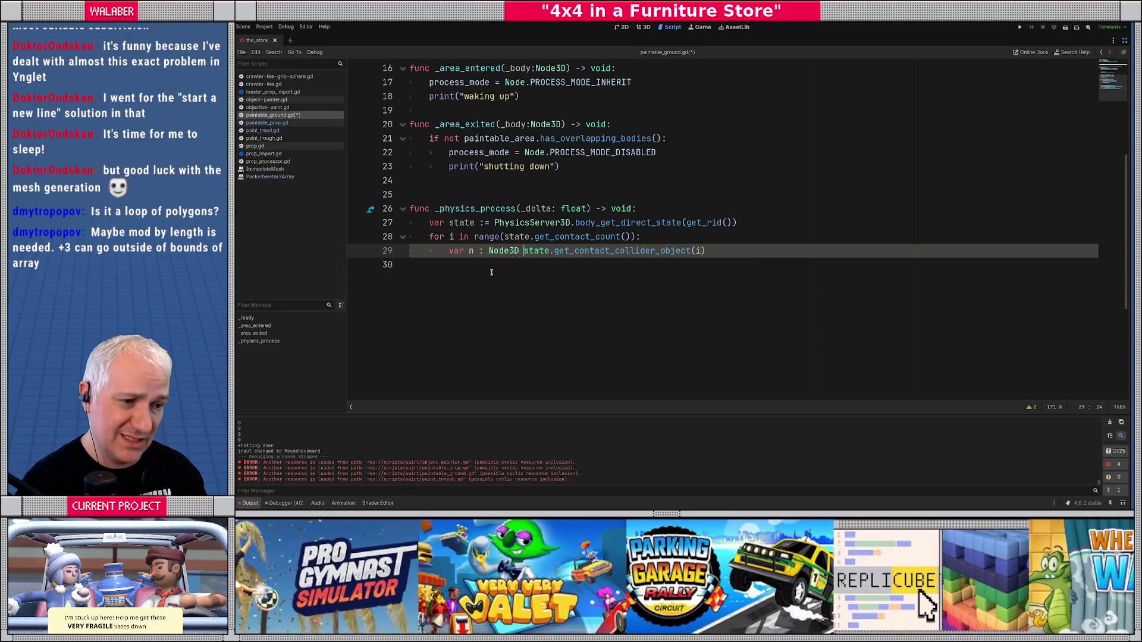
click(719, 250)
- Cast n to CrawlerTire as t and add an if t == null check
key(Return)
text(var t :)
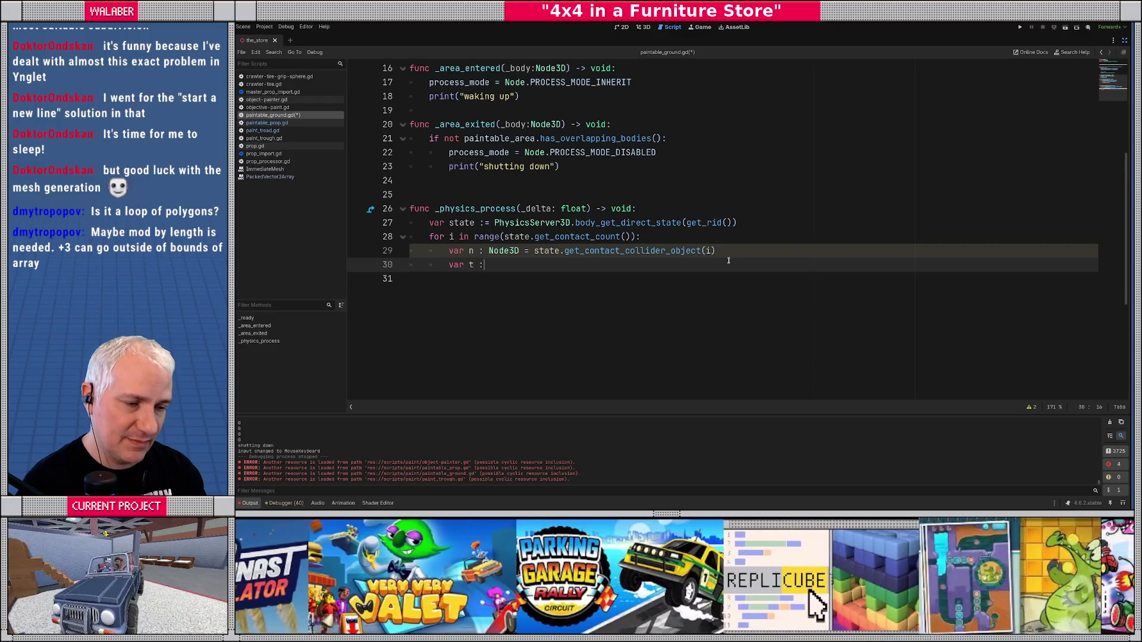
text(= n as)
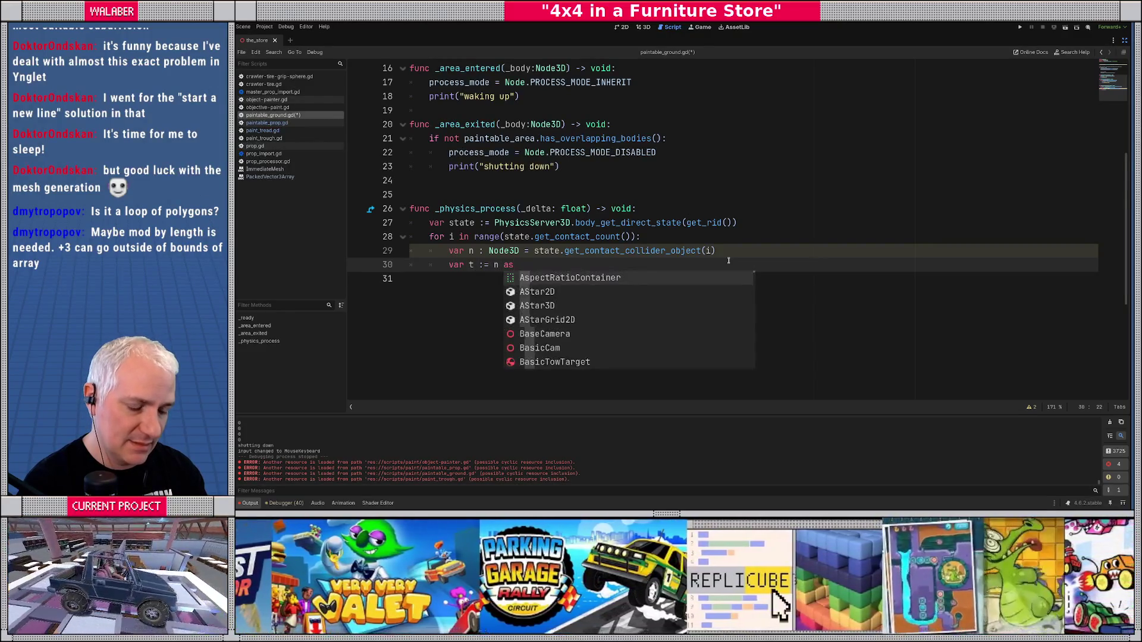
text( crawlert)
key(Return)
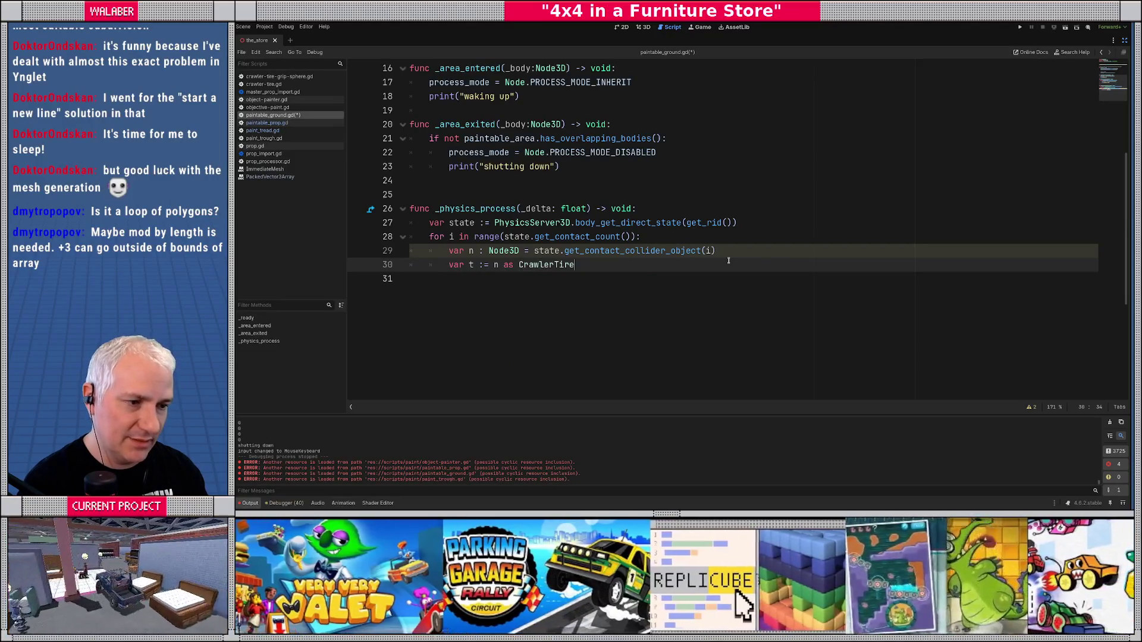
key(Return)
text(if t == null:)
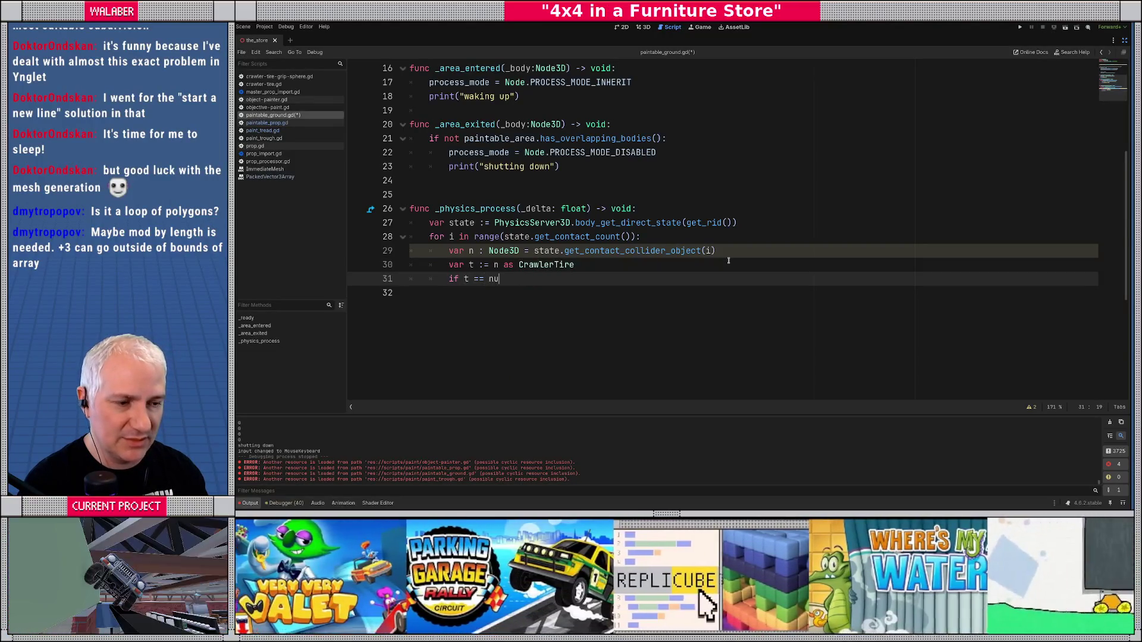
key(Return)
- Fall back to a CrawlerTireGripSphere's my_tire for t, then begin an if t != null block
text(var gs := n as grips)
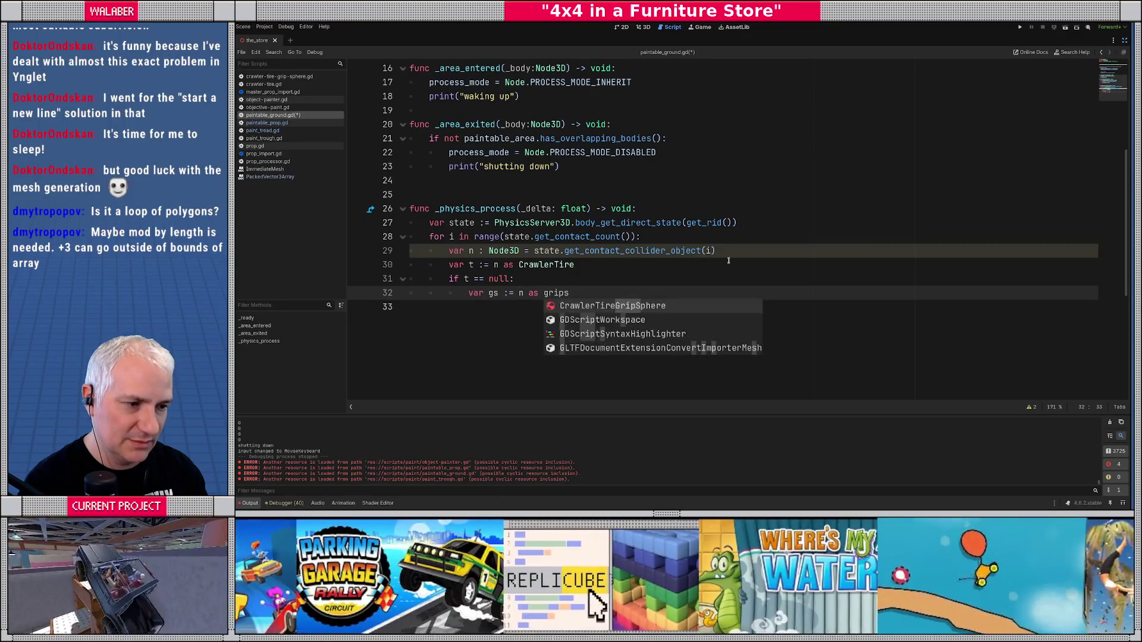
key(Return)
key(Return)
text(if gs:)
key(Return)
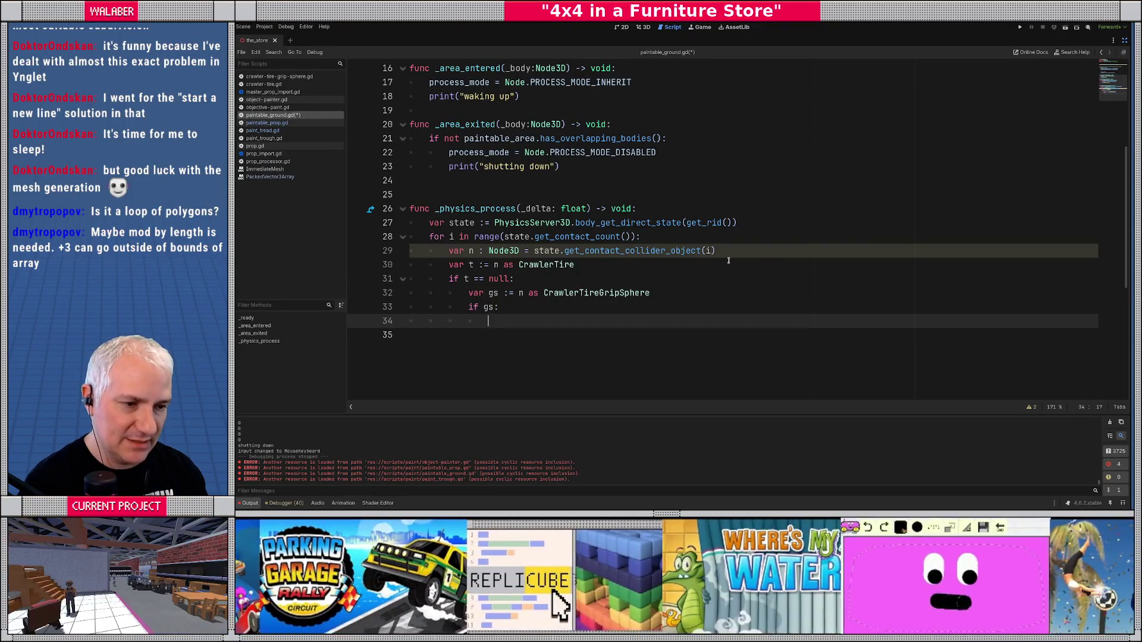
text(t- gs.my)
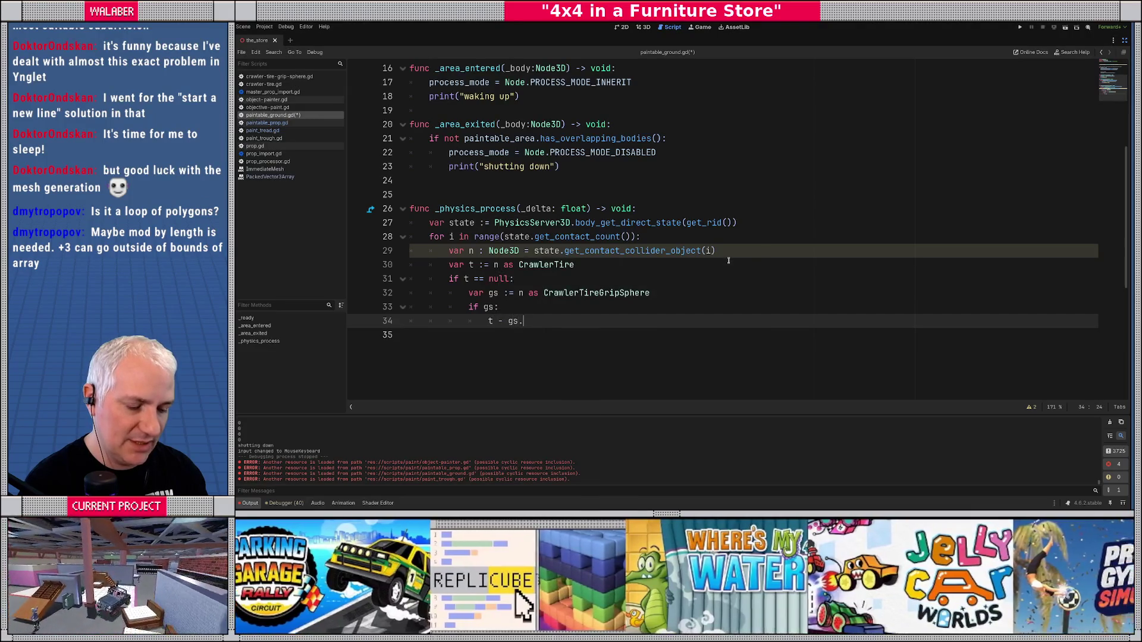
key(Return)
key(Return)
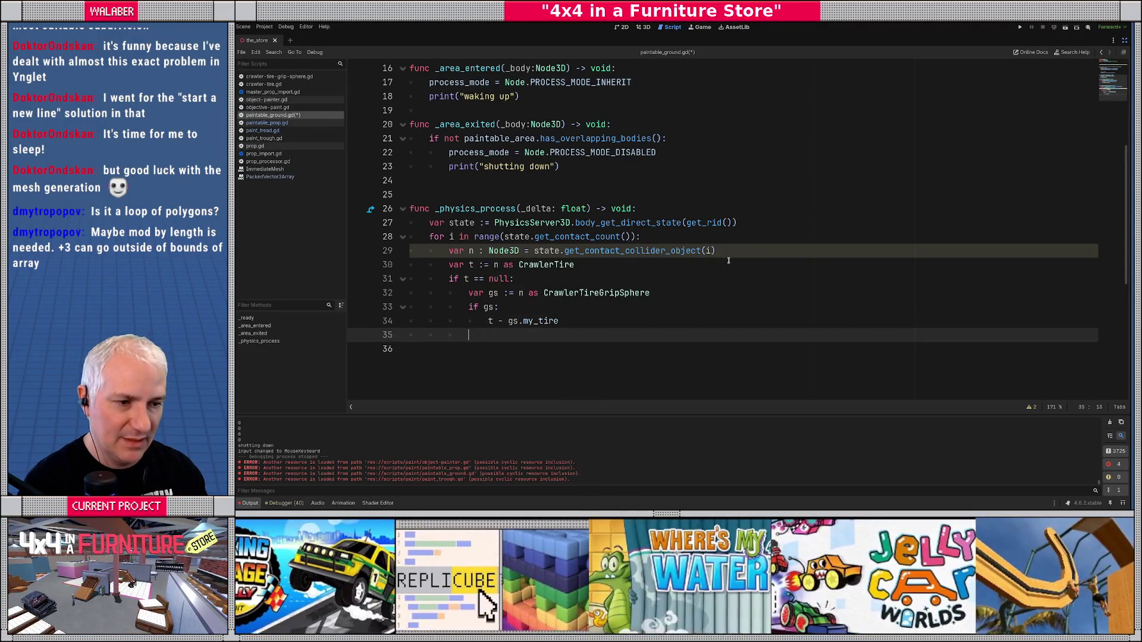
key(Return)
text(if t != )
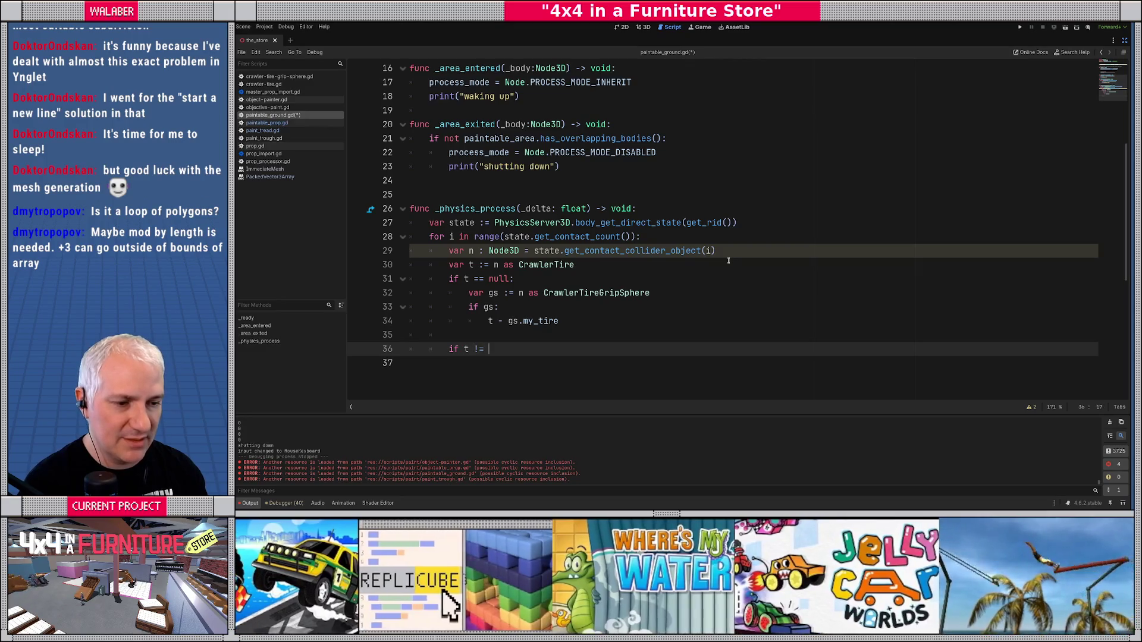
text(null:)
key(Return)
- Look up the tire's tread with var tread: PaintTread = _active_treads.get(t, null)
scroll(728, 261, down, 1)
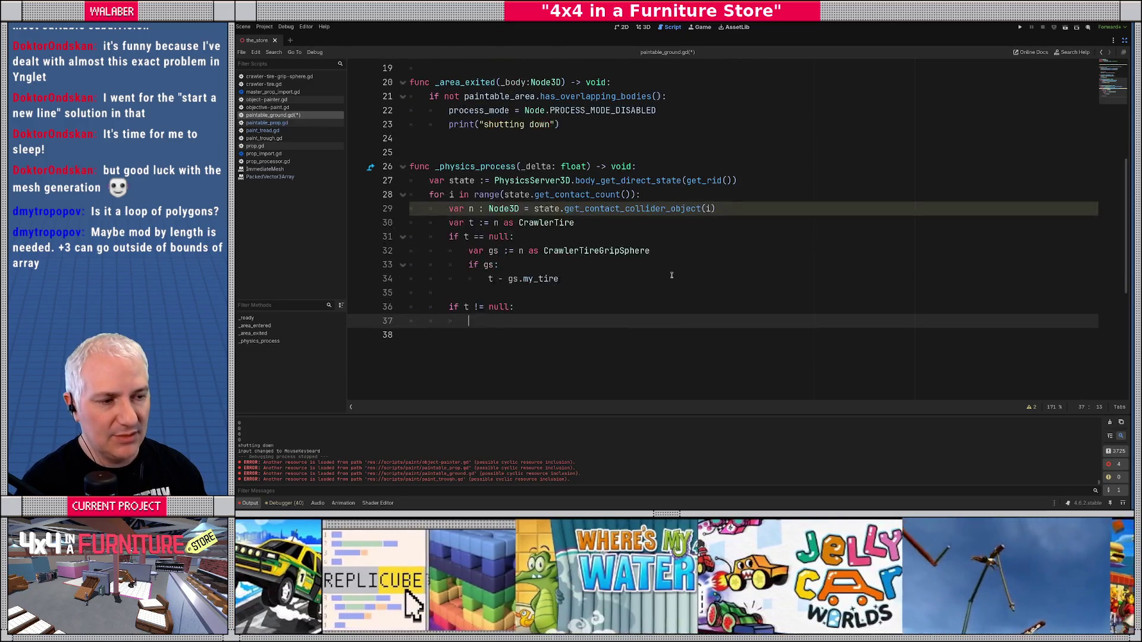
text(var)
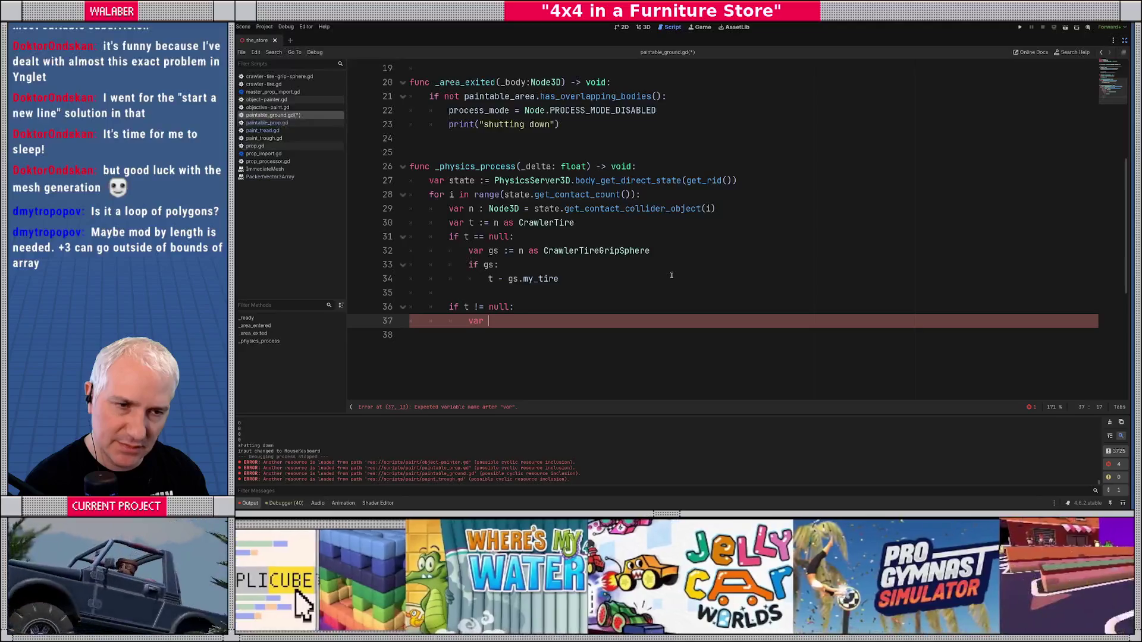
text(tread : Pa)
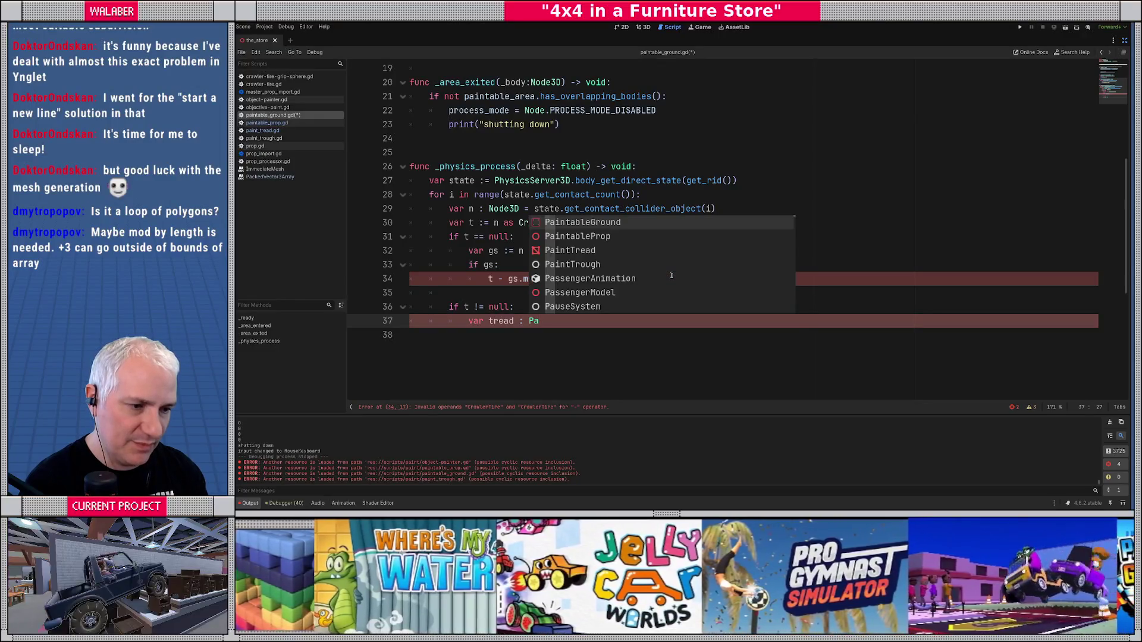
key(Escape)
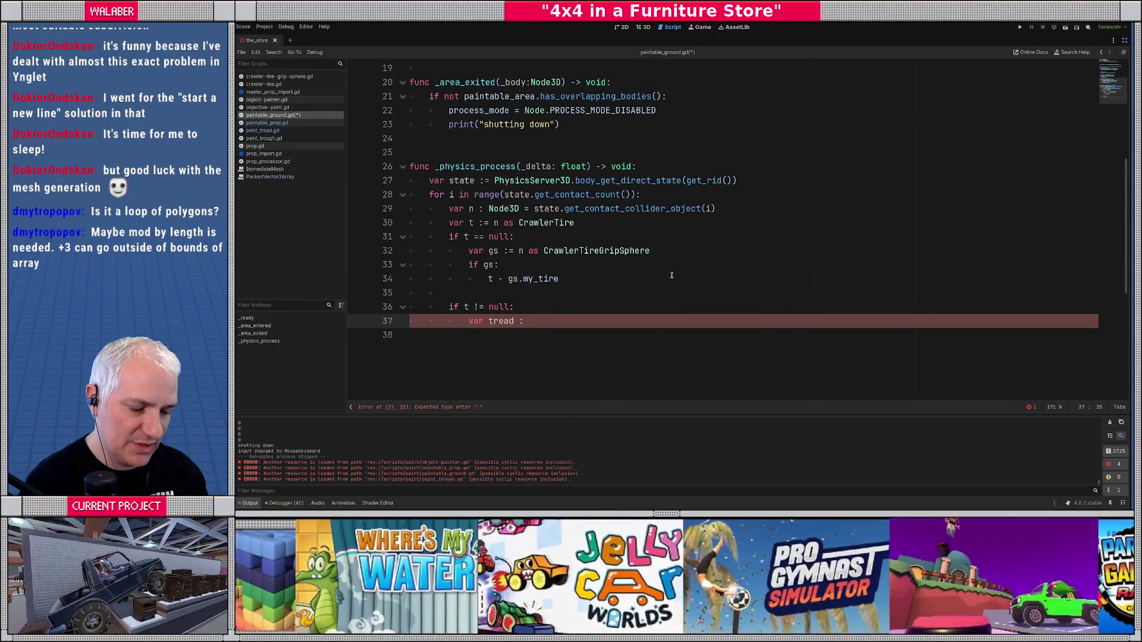
text(PaintT)
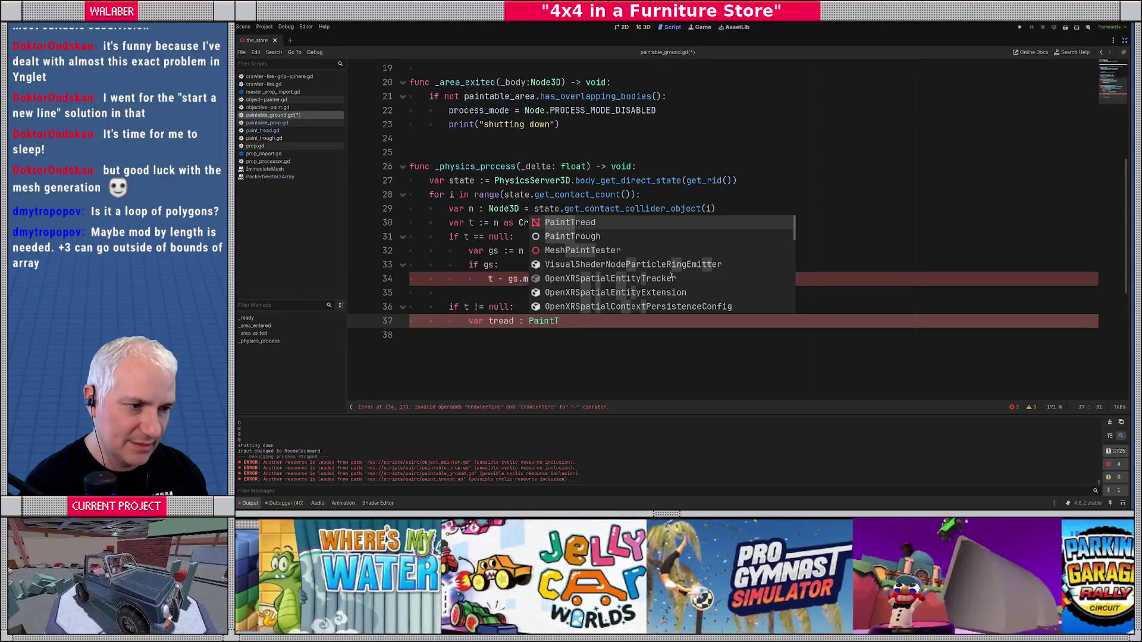
key(Return)
text(= _act)
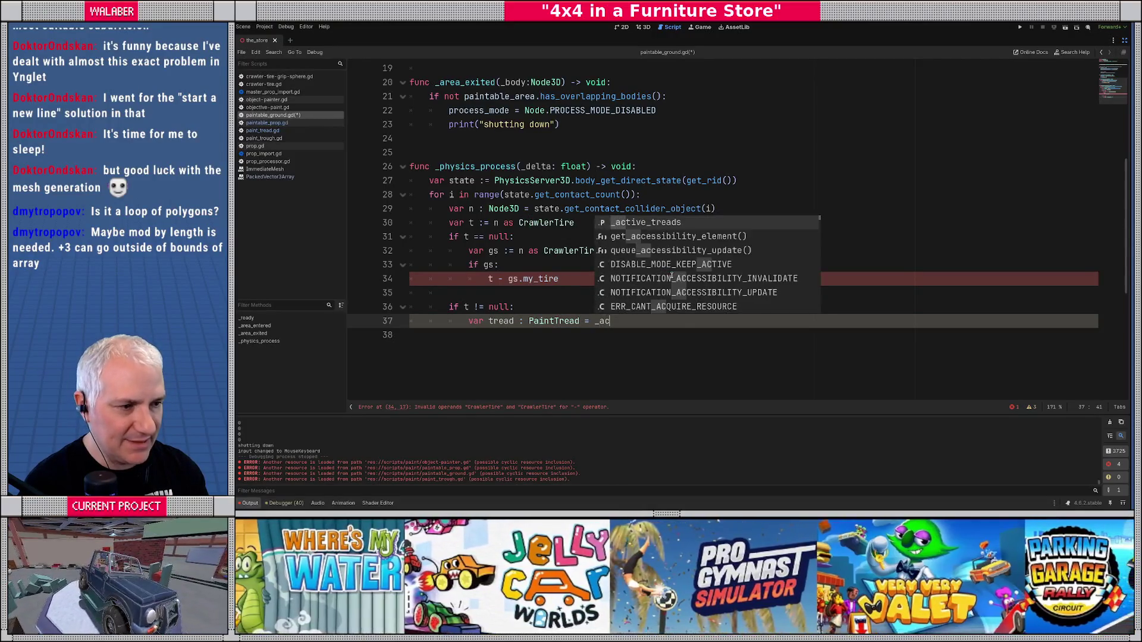
key(Return)
text(.get(t, )
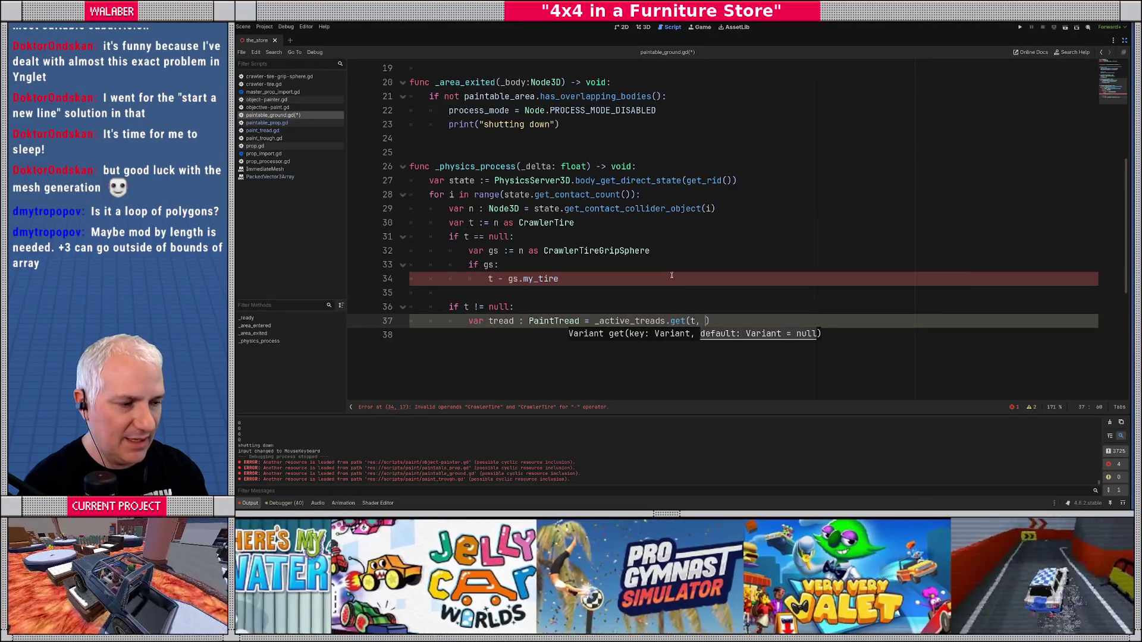
text(null))
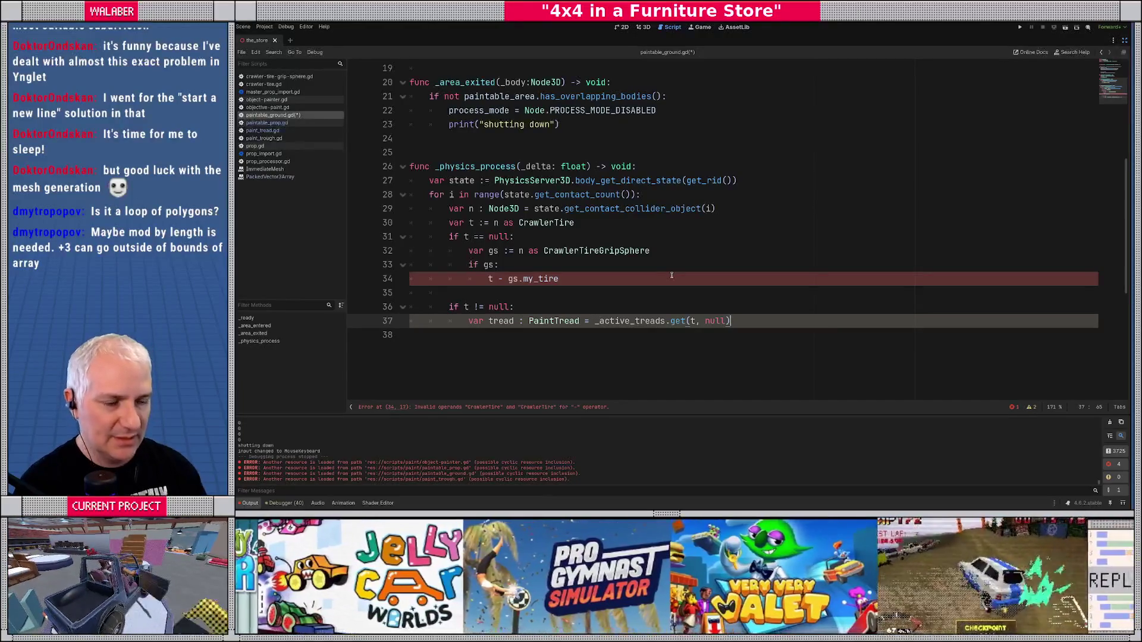
key(Return)
- When tread is null, create it with PaintTread.new() and add_child(tread)
text(if tr)
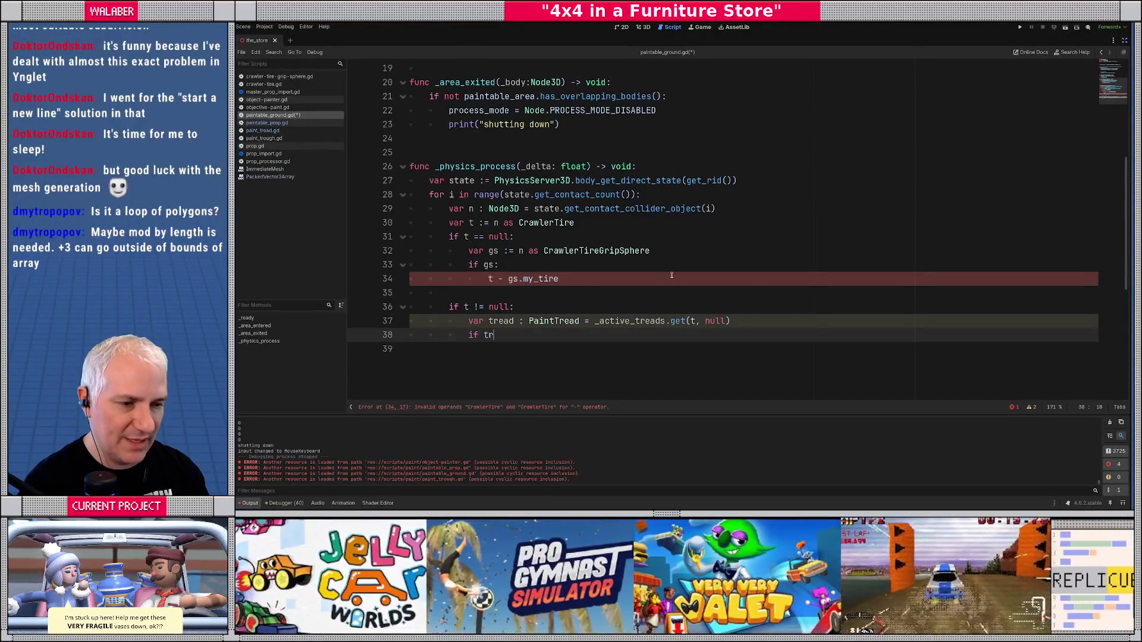
text(ead ==)
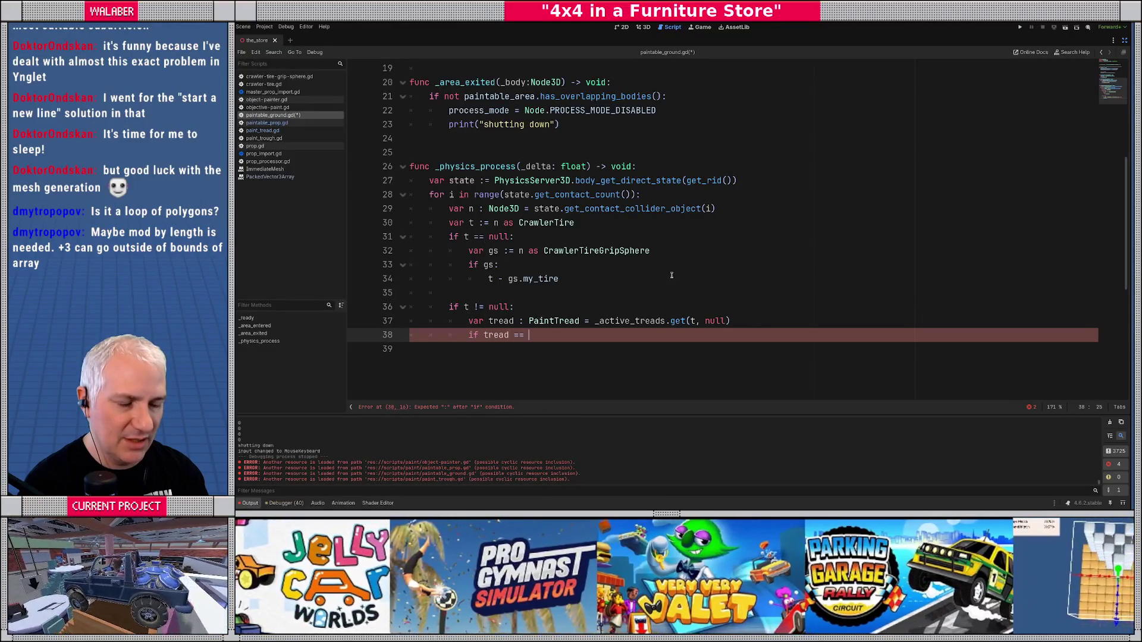
text(null:)
key(Return)
text(t)
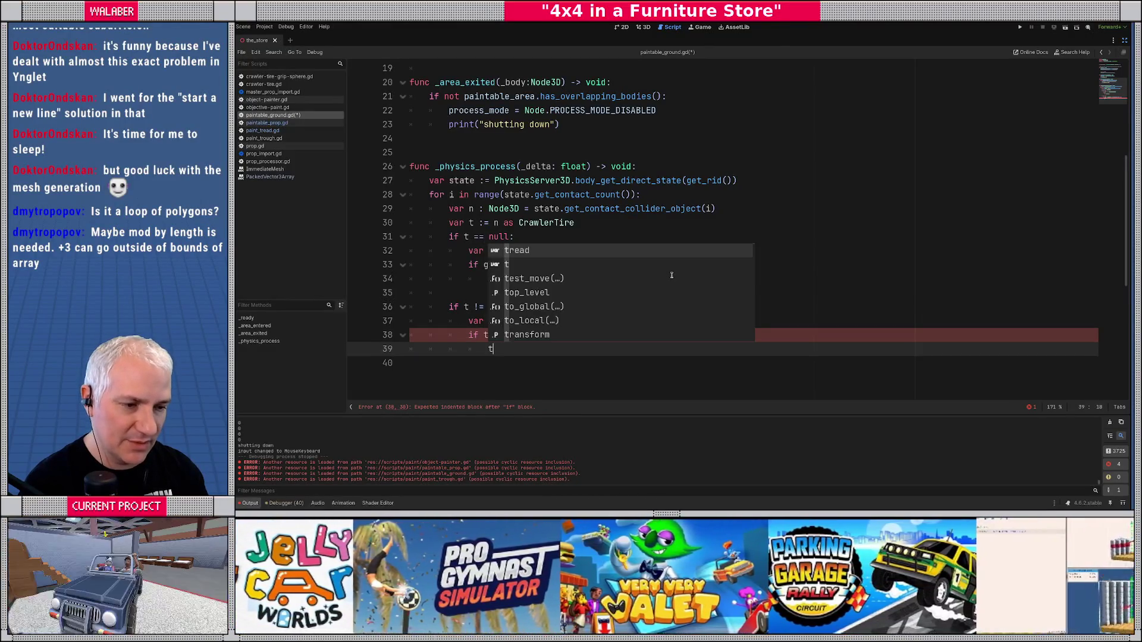
text(read = )
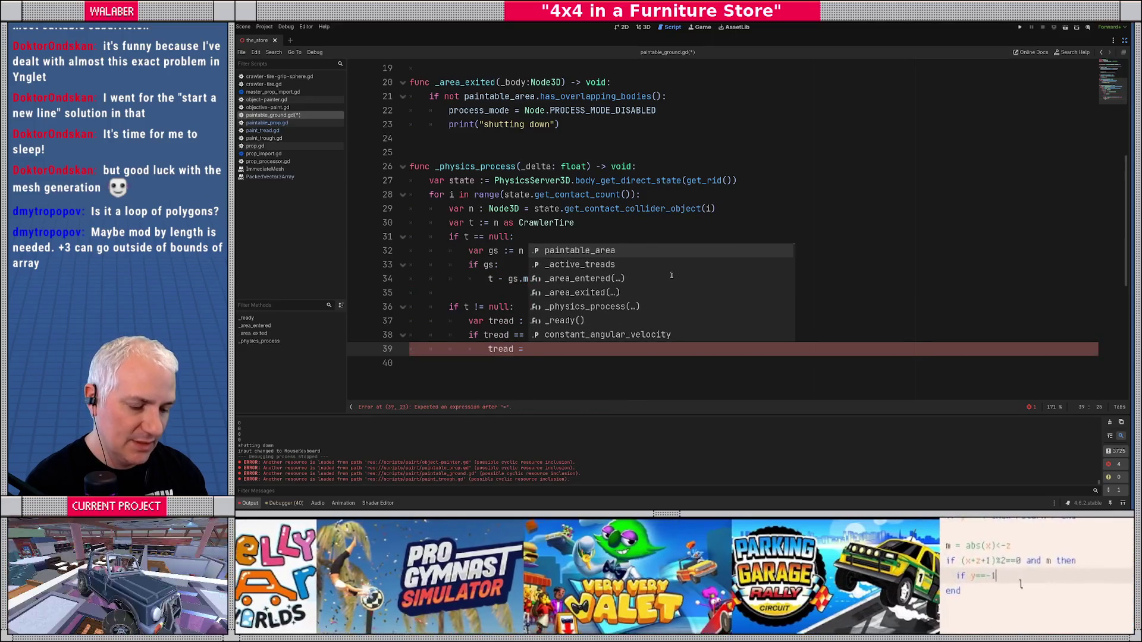
text(Pain)
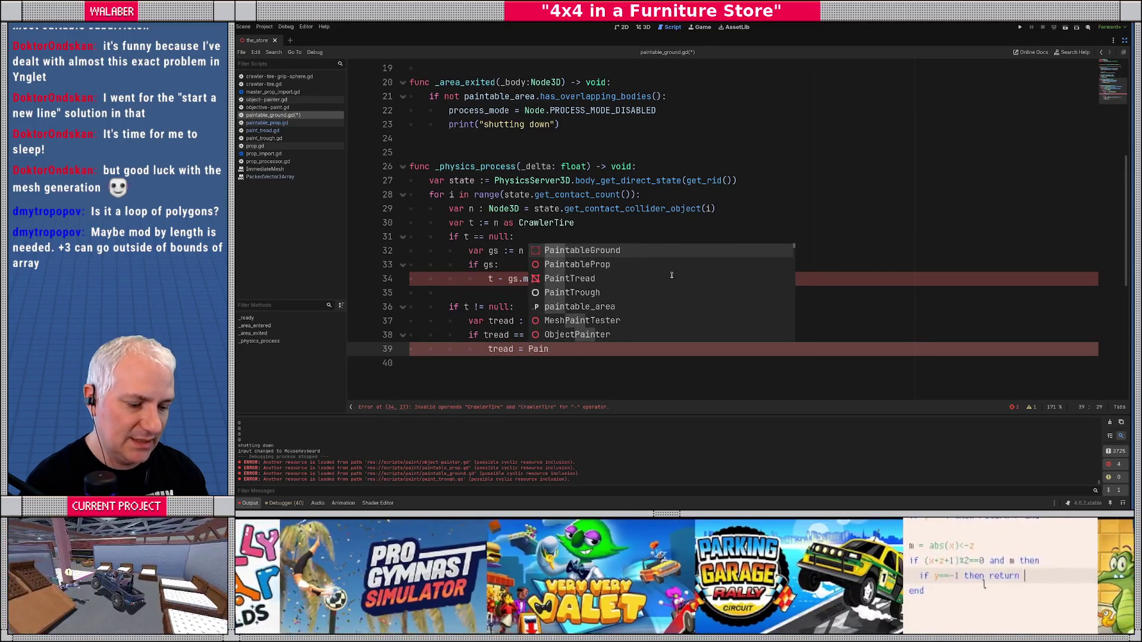
text(tt)
key(Return)
text(.new())
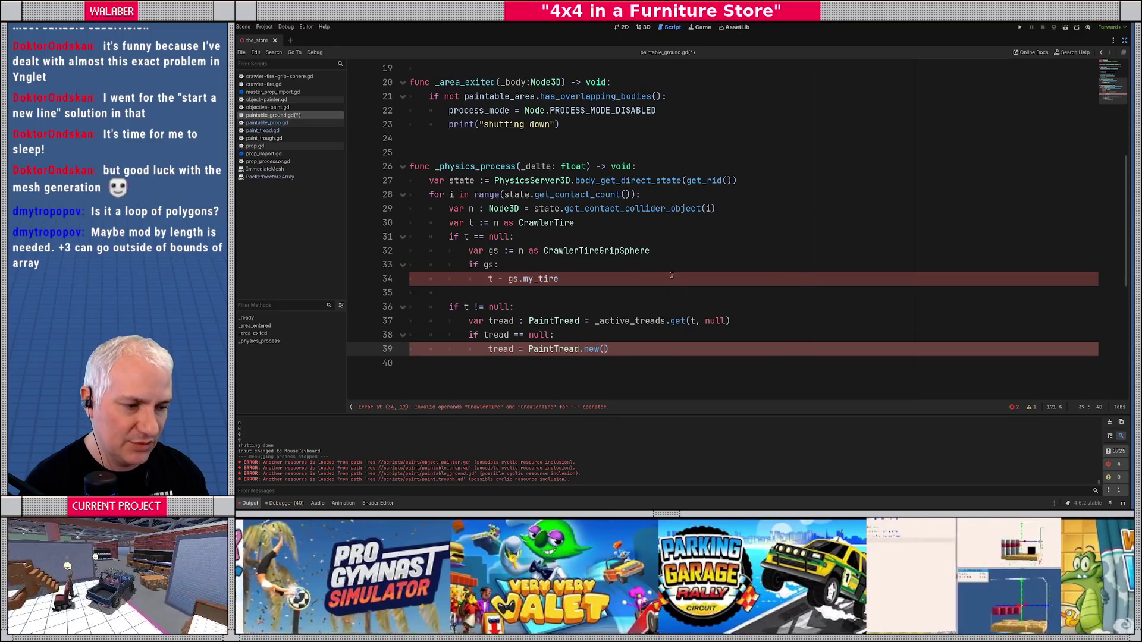
key(Return)
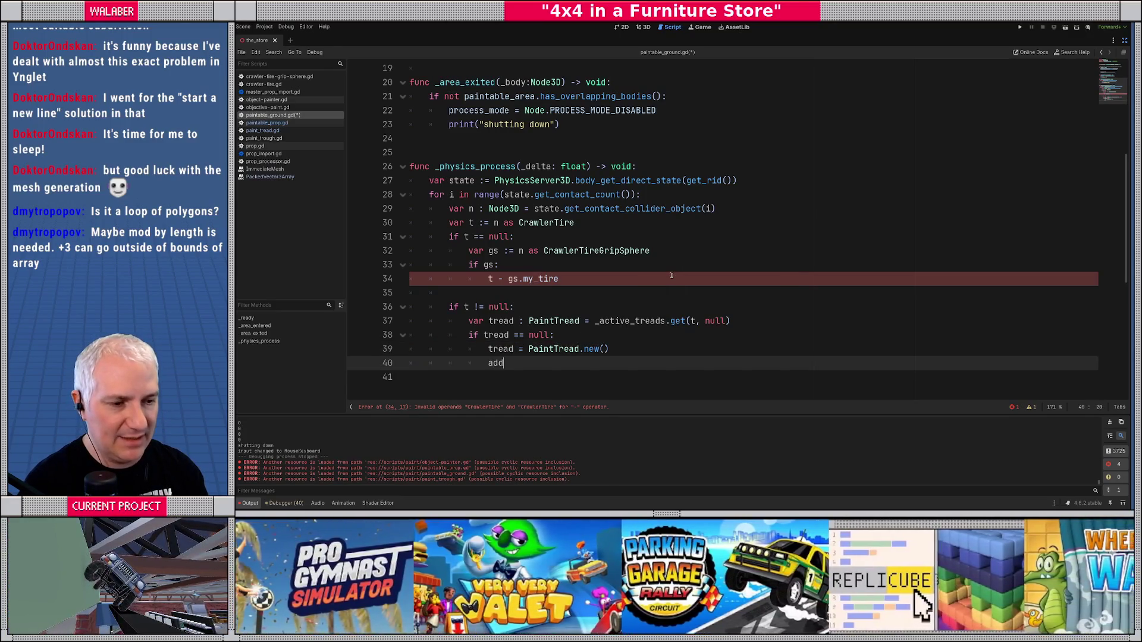
text(_ch)
key(Return)
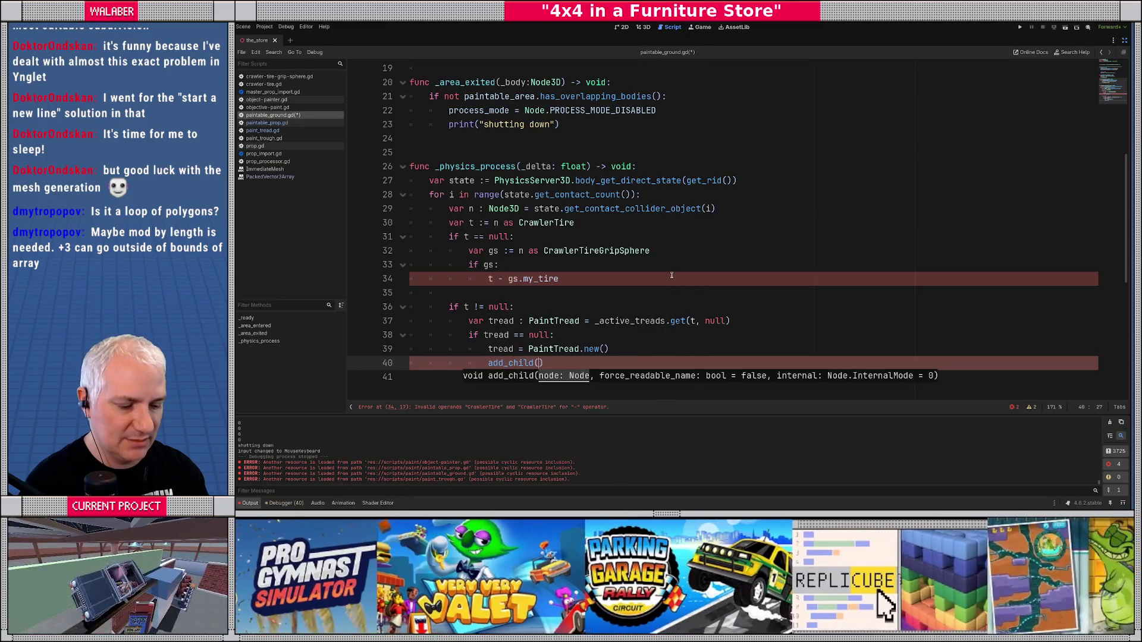
text(tread))
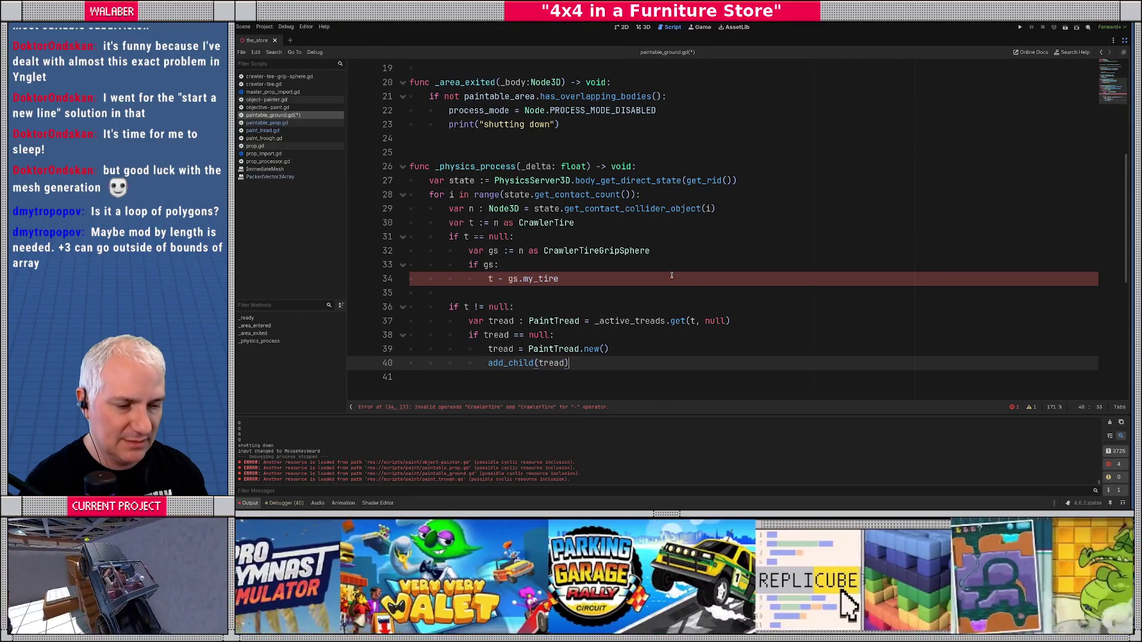
- Switch the editor to the paint_tread.gd script
key(Return)
key(Return)
scroll(672, 275, down, 1)
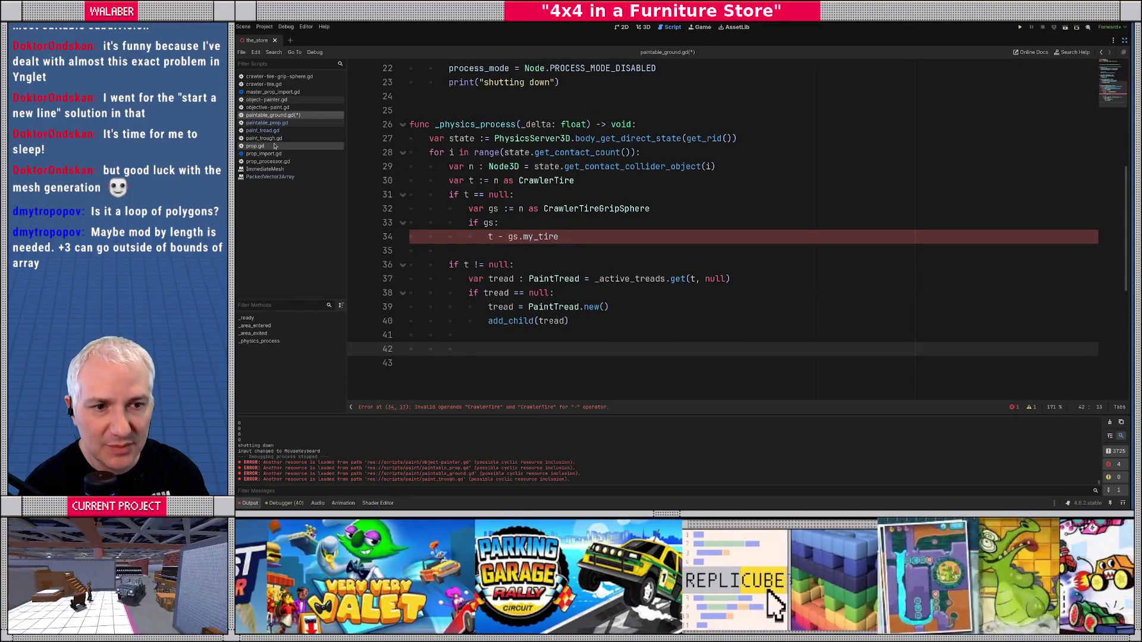
click(265, 131)
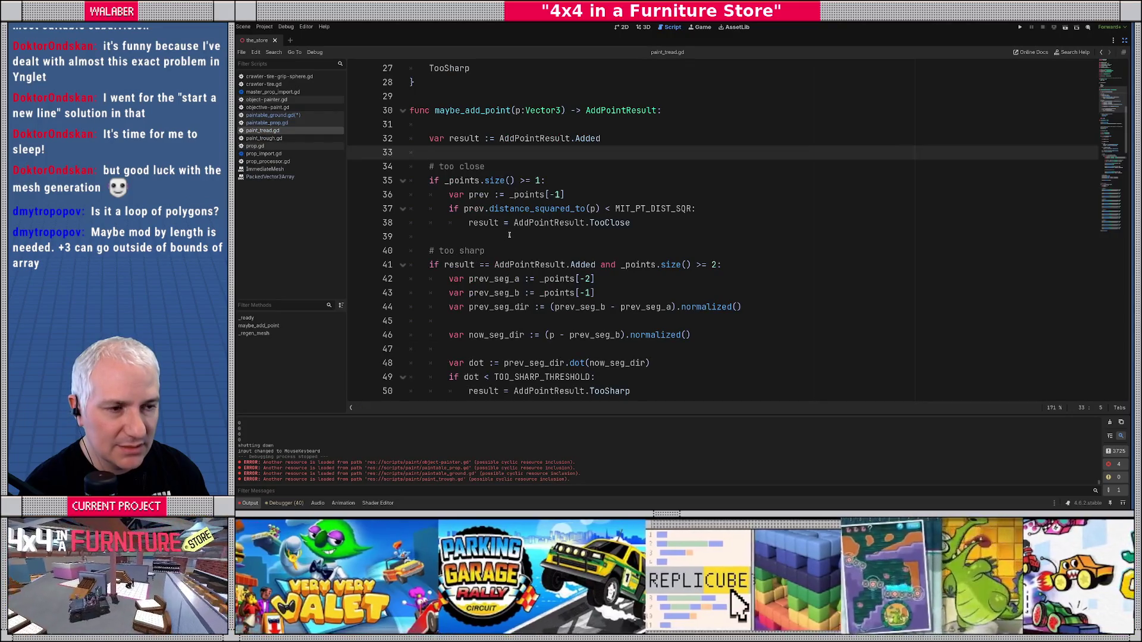
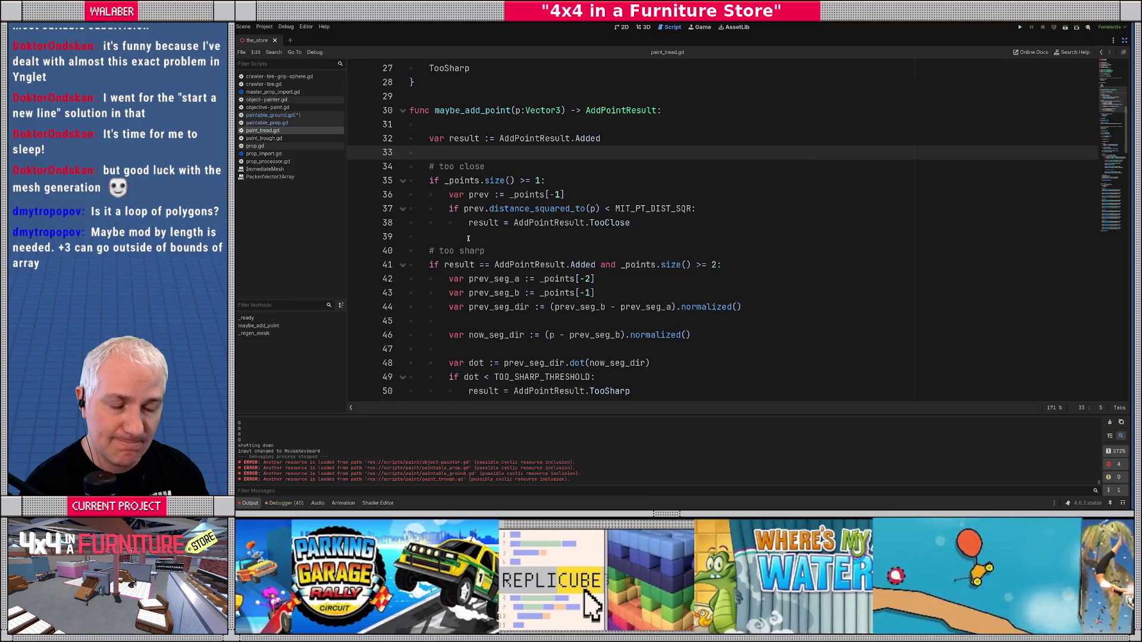
- Add an 'if _points.size() ==' check on a new line after _points.append(p)
scroll(468, 238, up, 3)
scroll(464, 241, down, 5)
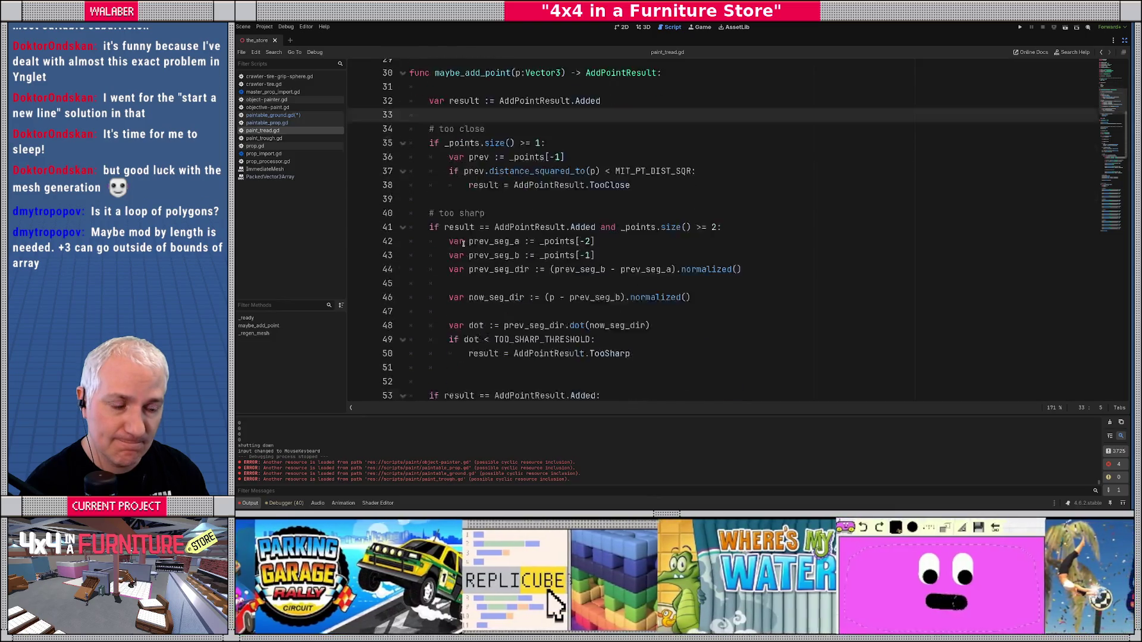
scroll(463, 243, down, 3)
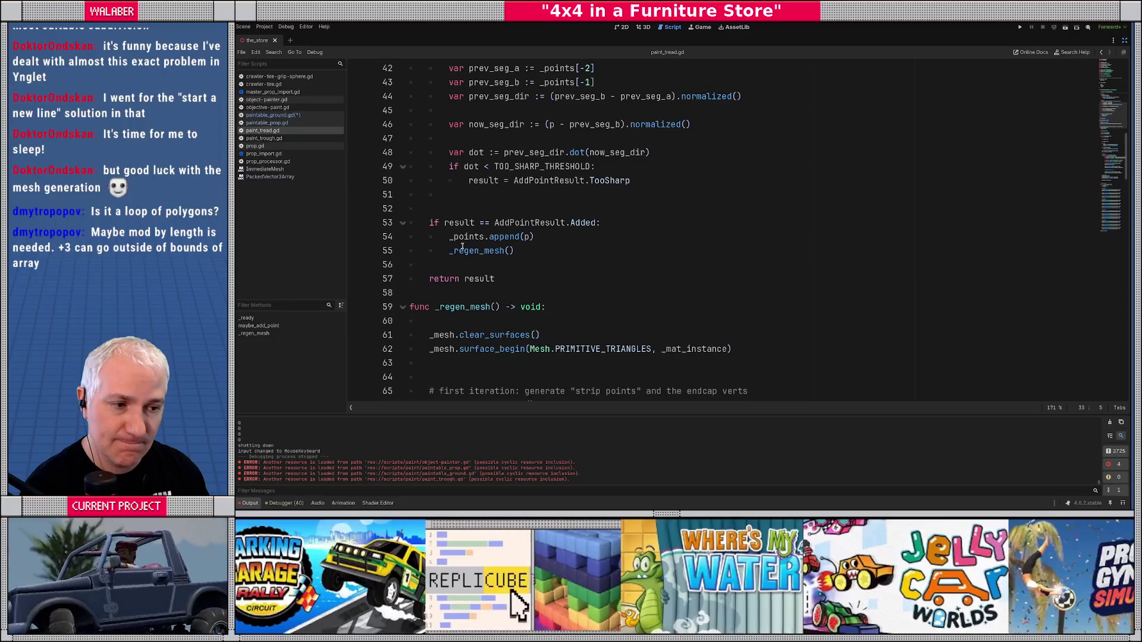
click(570, 241)
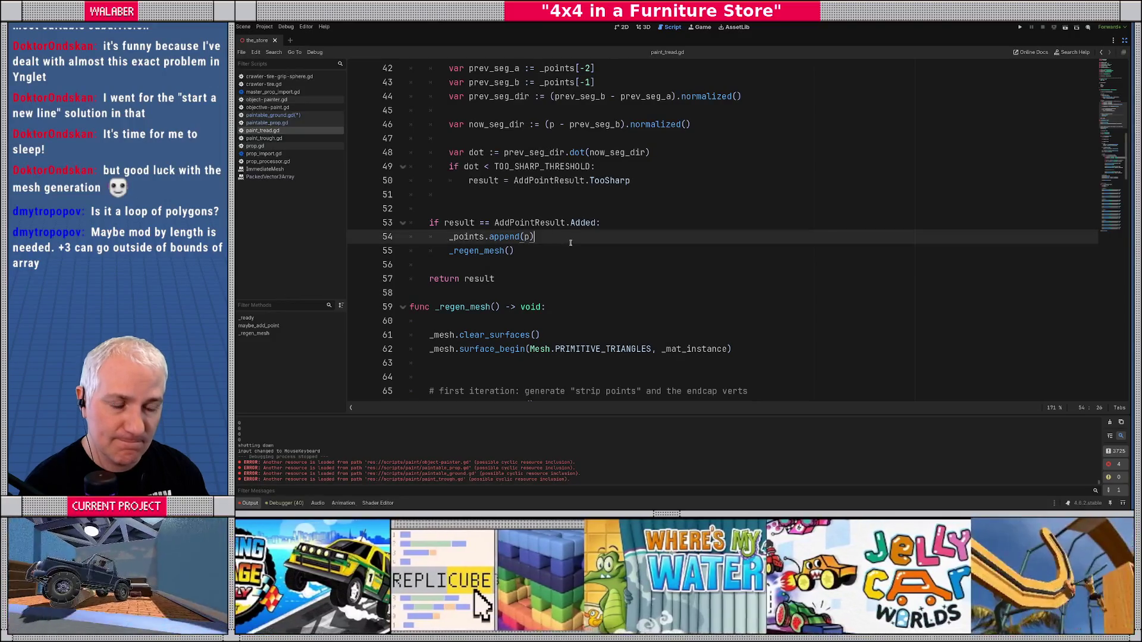
key(Return)
text(if _po)
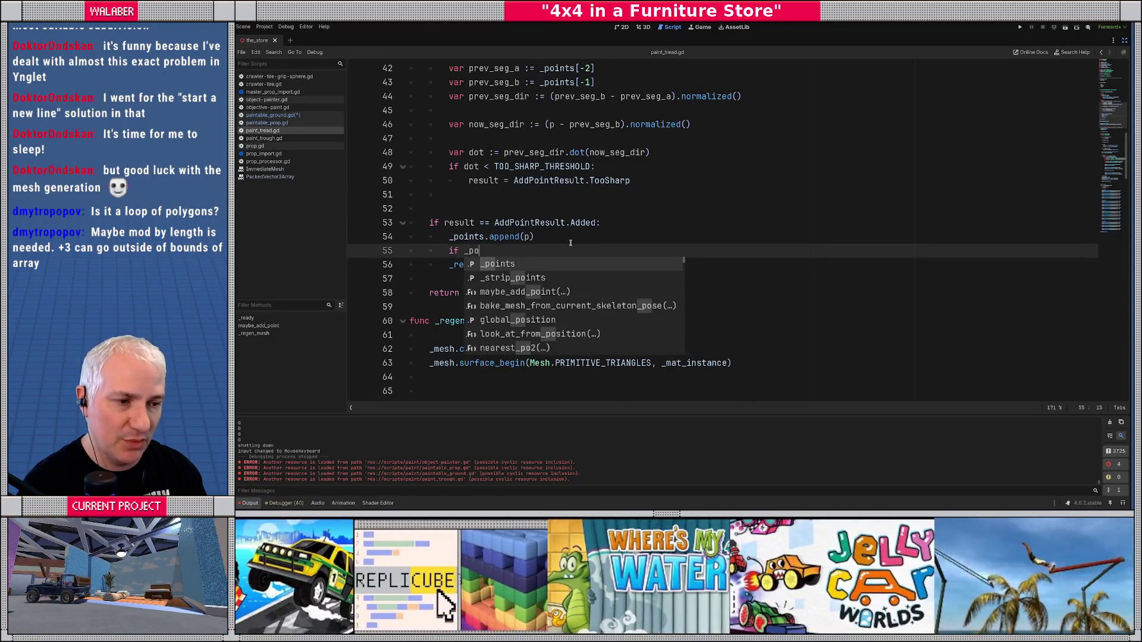
key(Return)
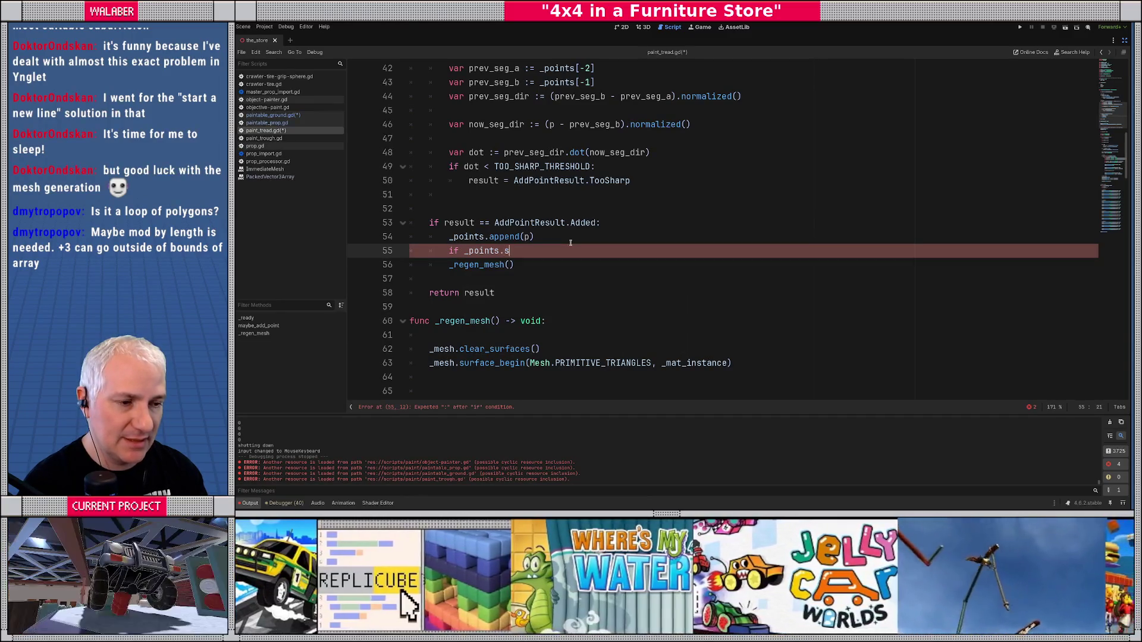
text(.siz)
key(Return)
text(== 1:)
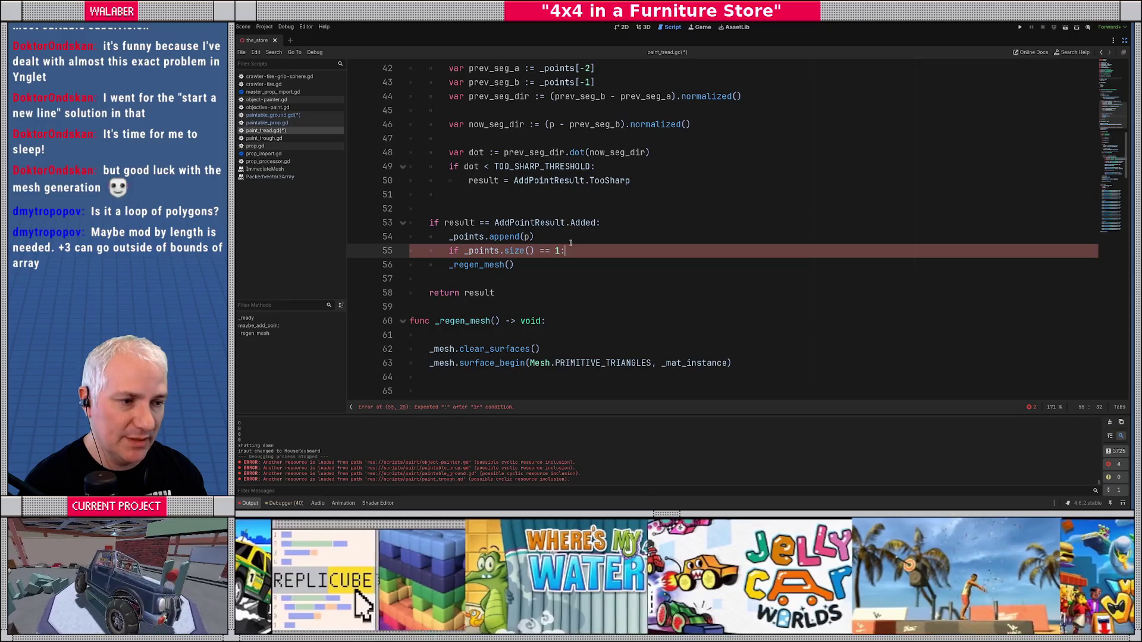
key(Return)
- Set global_position = p inside the check, add spacing lines, and save paint_tread.gd
text(global_)
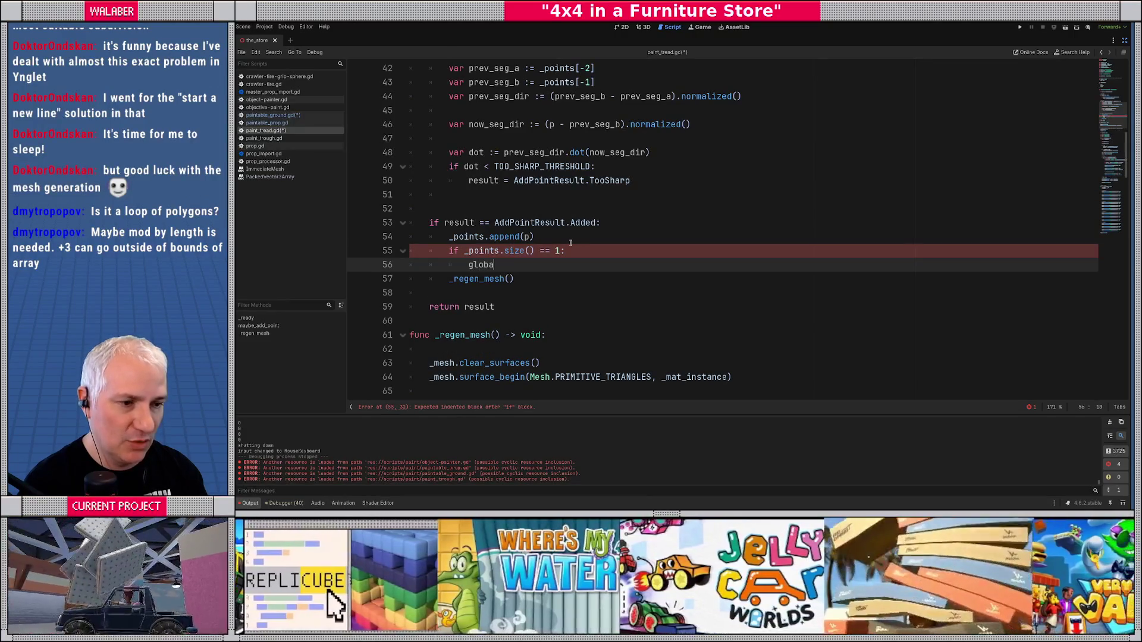
text(po)
key(Return)
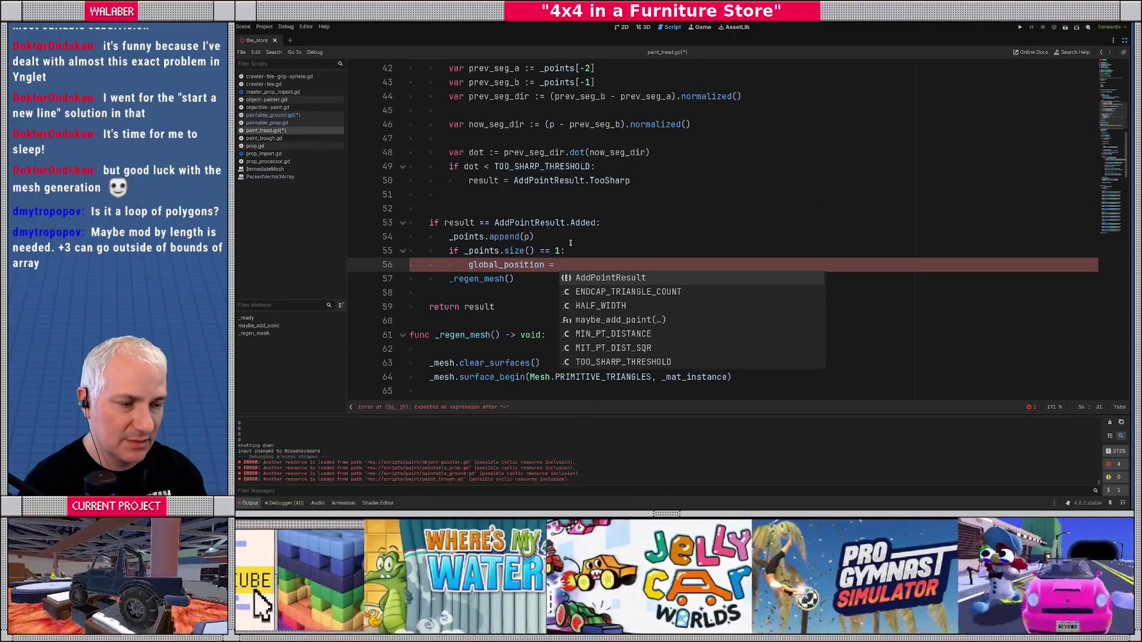
text(p)
key(Escape)
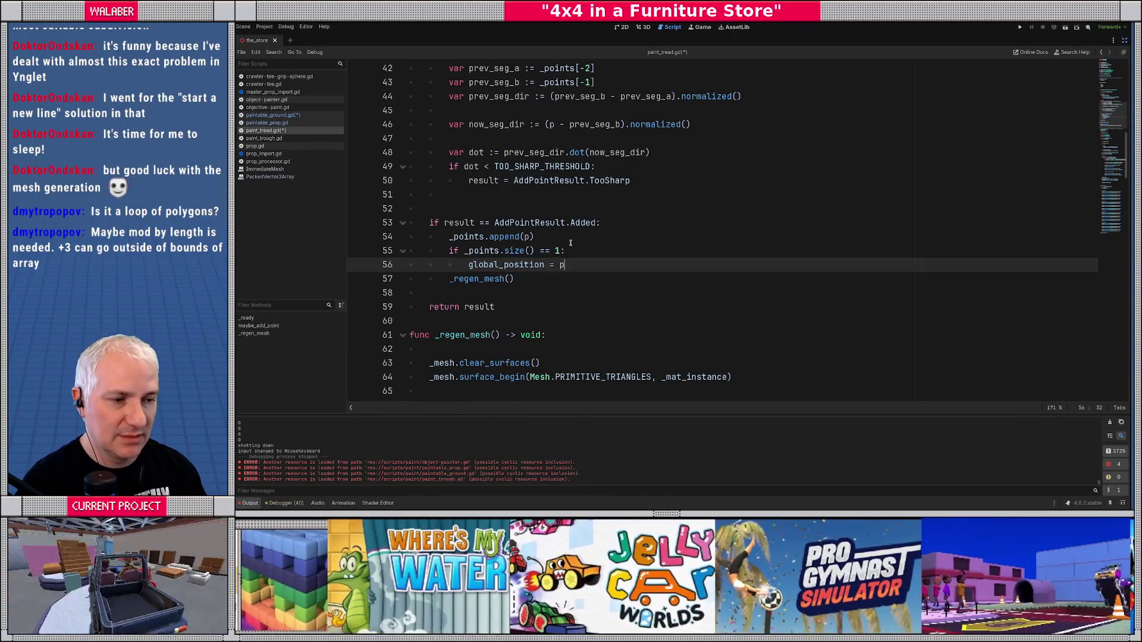
key(Return)
key(Up)
key(Up)
key(Up)
key(End)
key(Return)
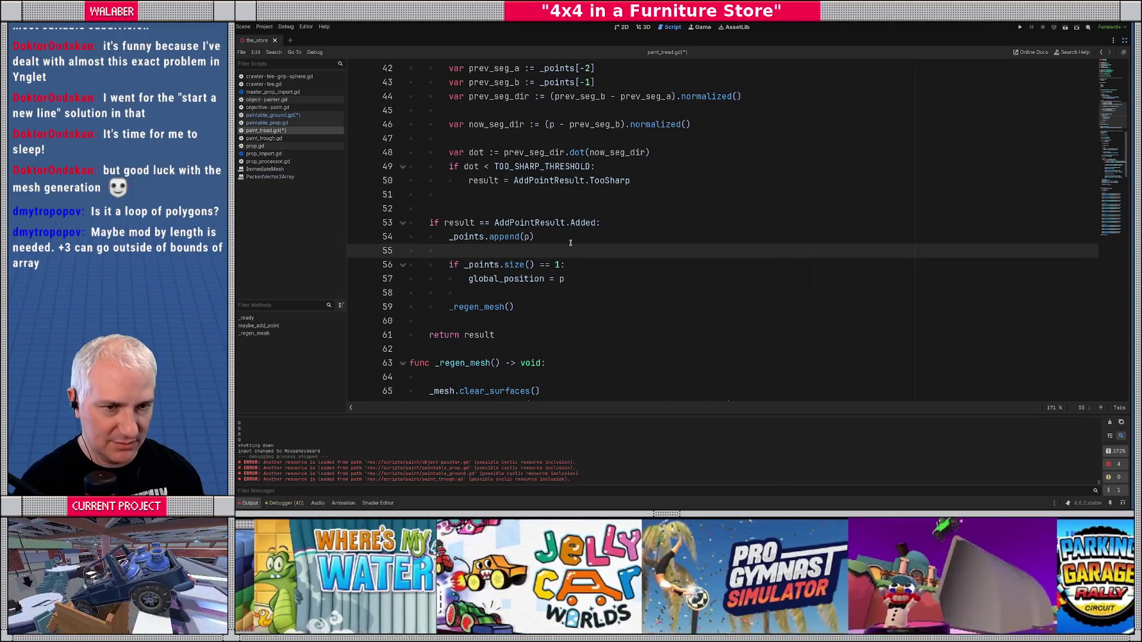
key(ctrl+s)
scroll(457, 260, down, 7)
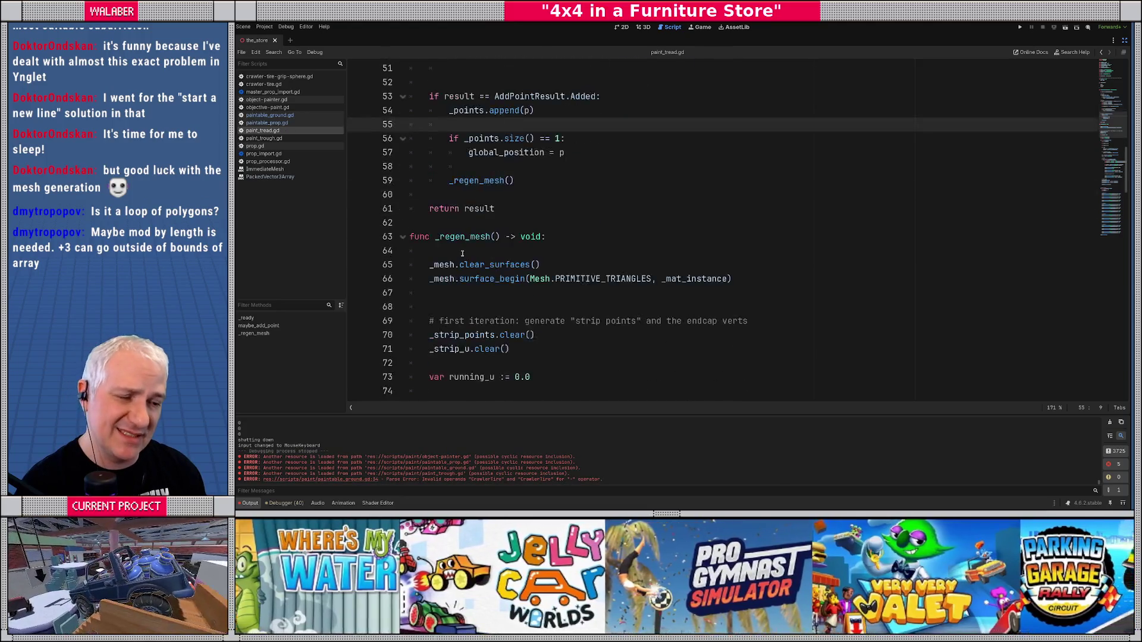
- Declare var origin = _points[0] as the first line of _regen_mesh
scroll(457, 260, down, 4)
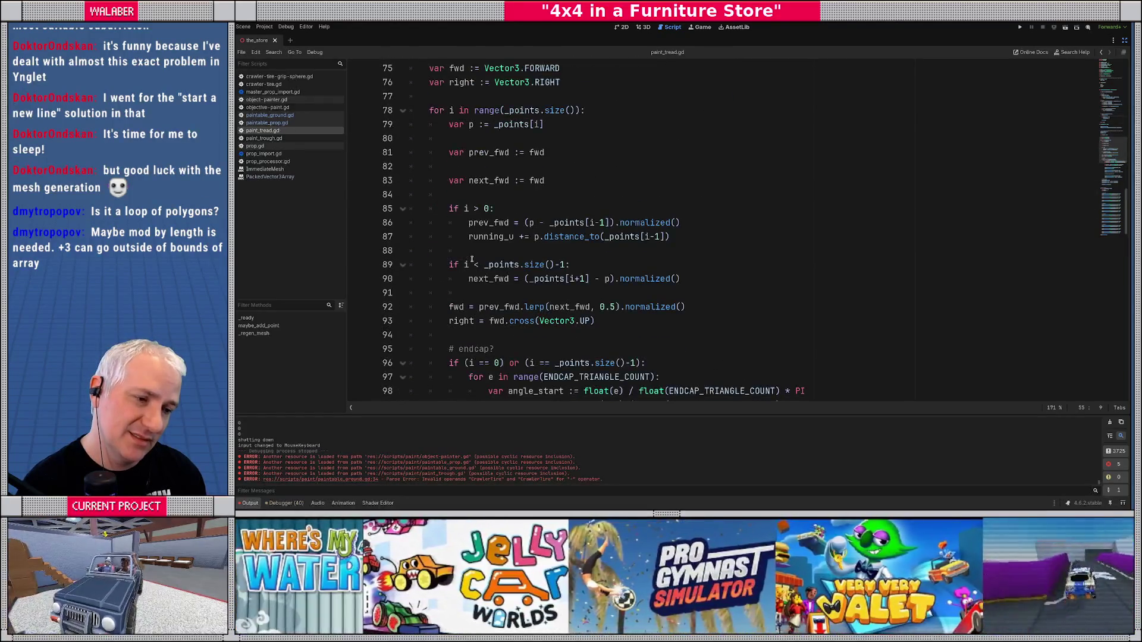
scroll(470, 257, up, 5)
scroll(473, 257, up, 2)
click(540, 210)
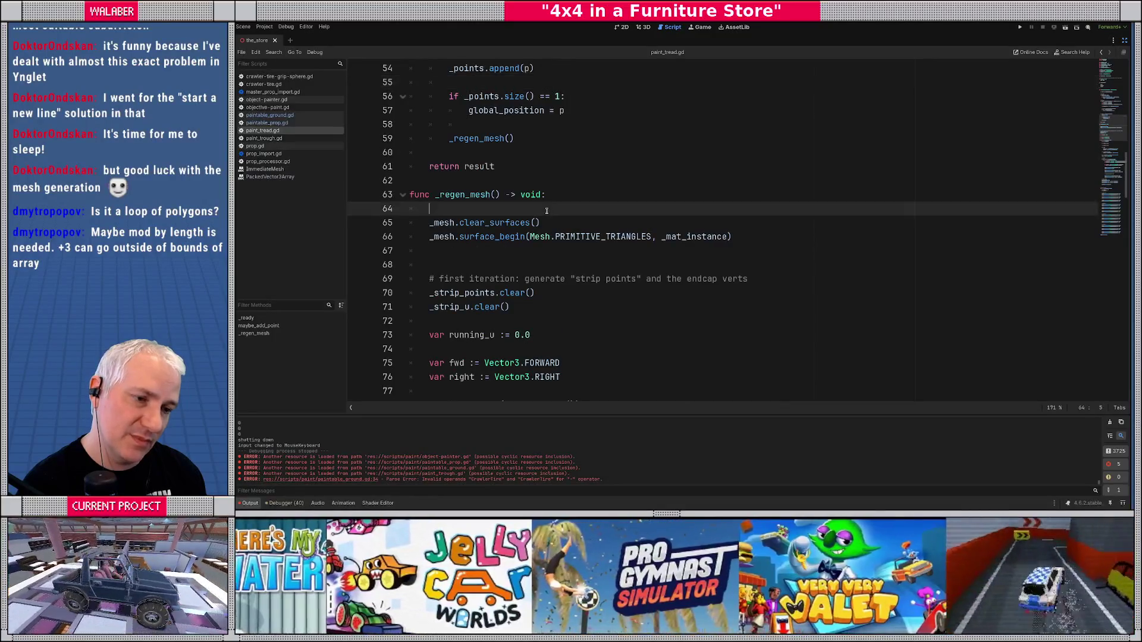
key(Return)
text(var orign)
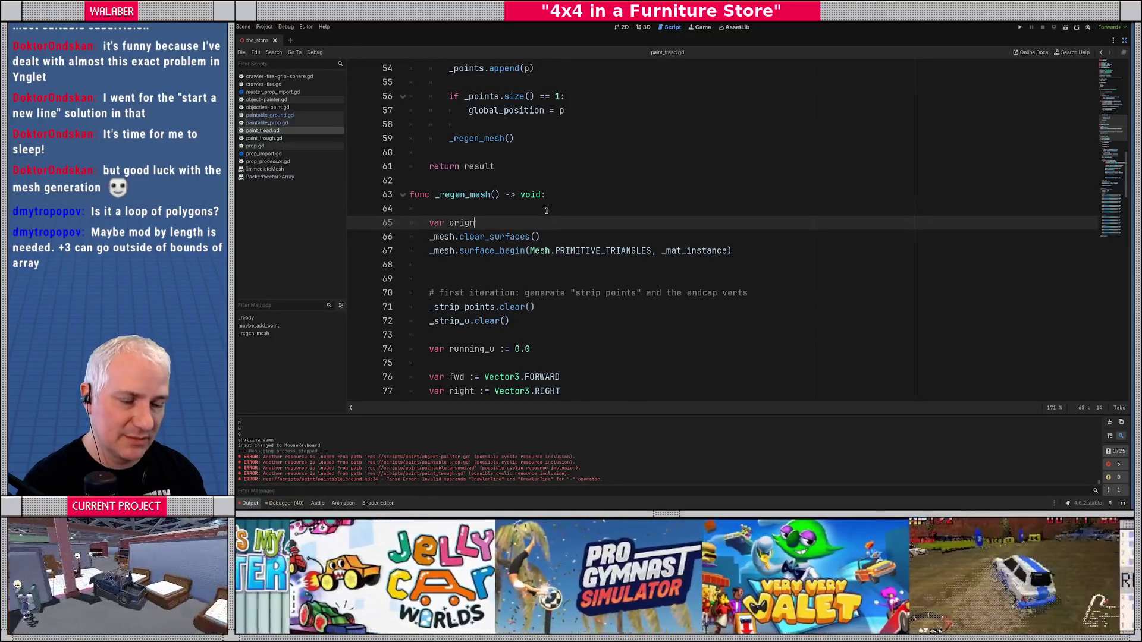
key(BackSpace)
text(in :)
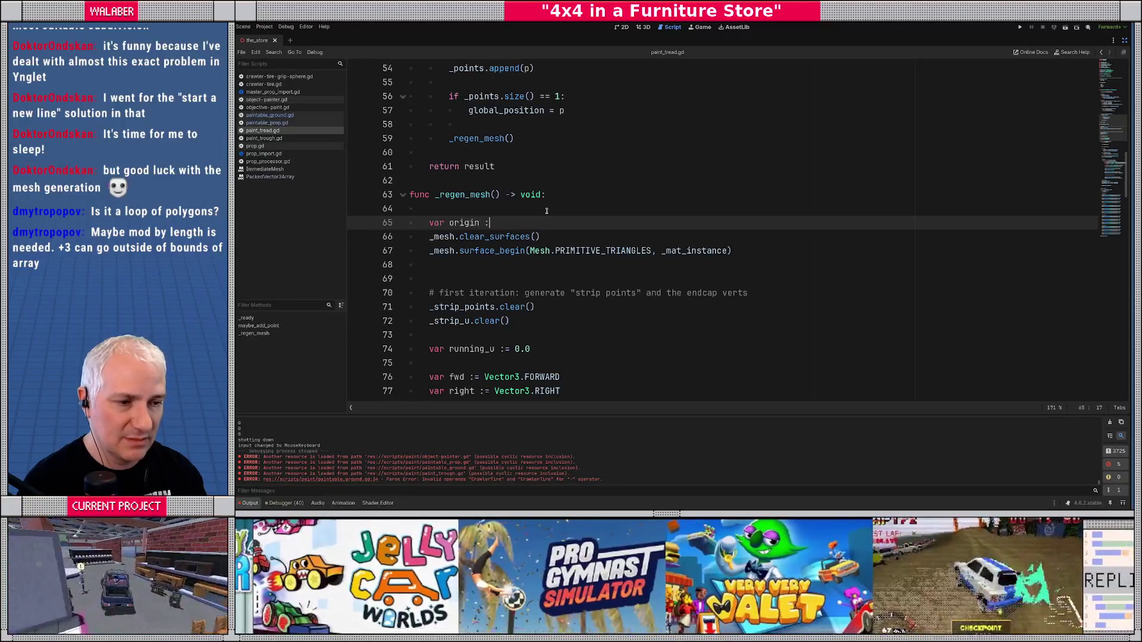
text(= )
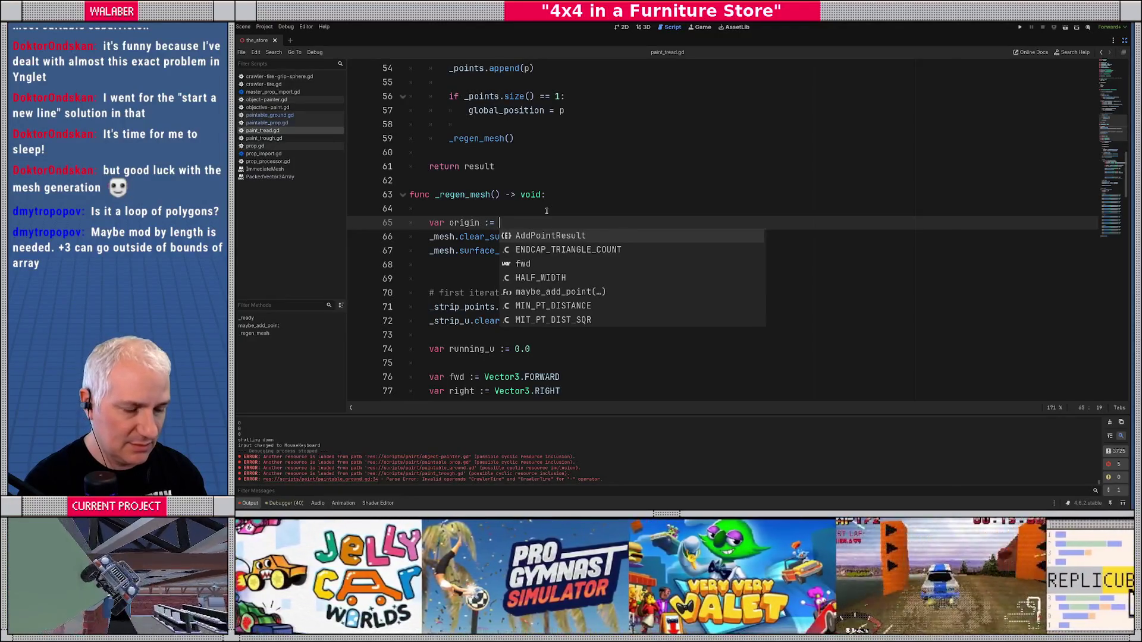
text(_points[0])
key(Return)
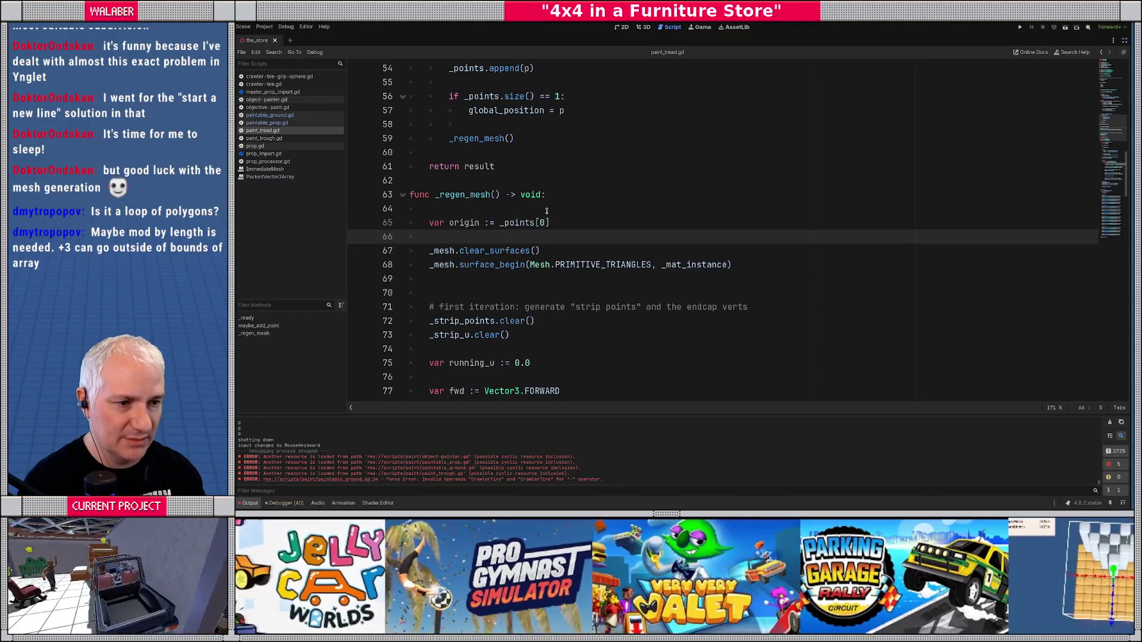
double_click(476, 223)
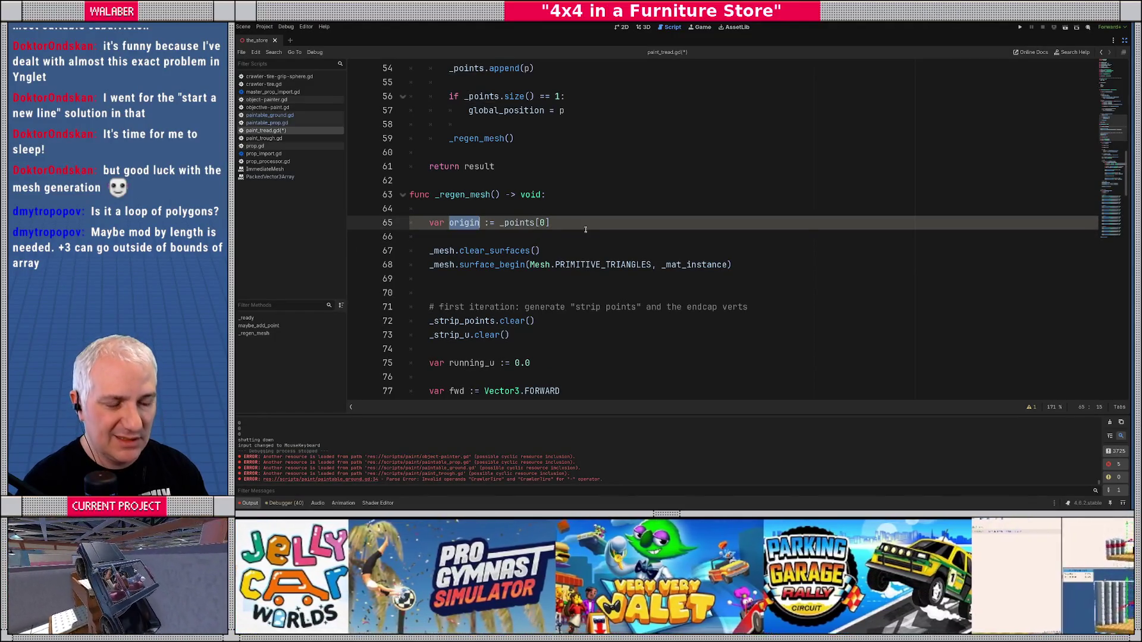
scroll(582, 228, down, 6)
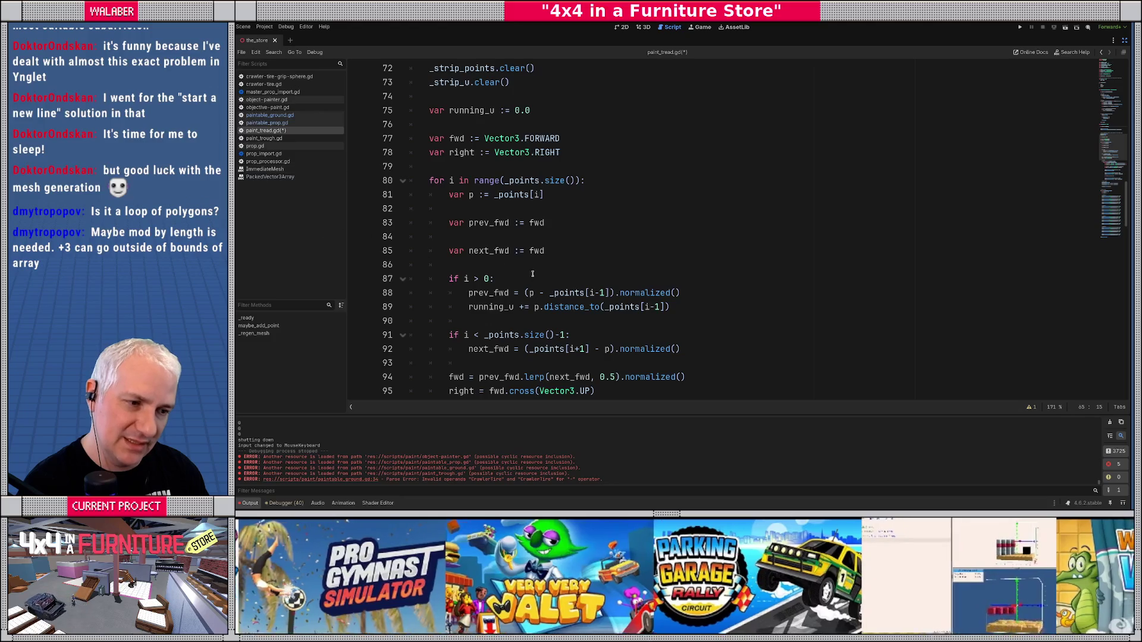
scroll(565, 265, down, 10)
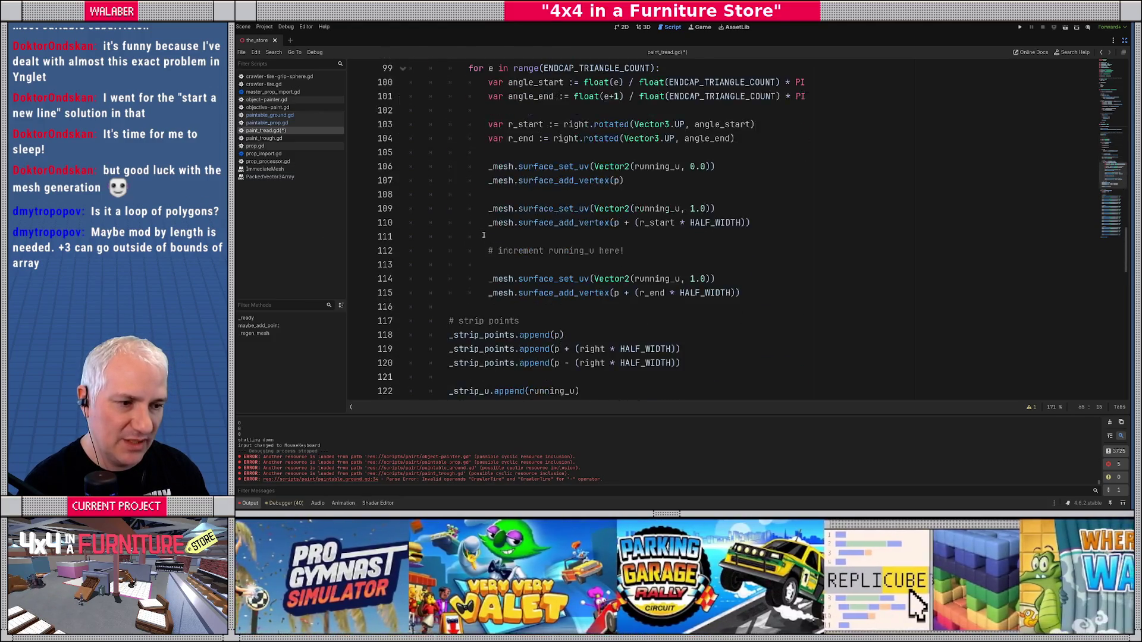
scroll(494, 273, down, 2)
click(564, 208)
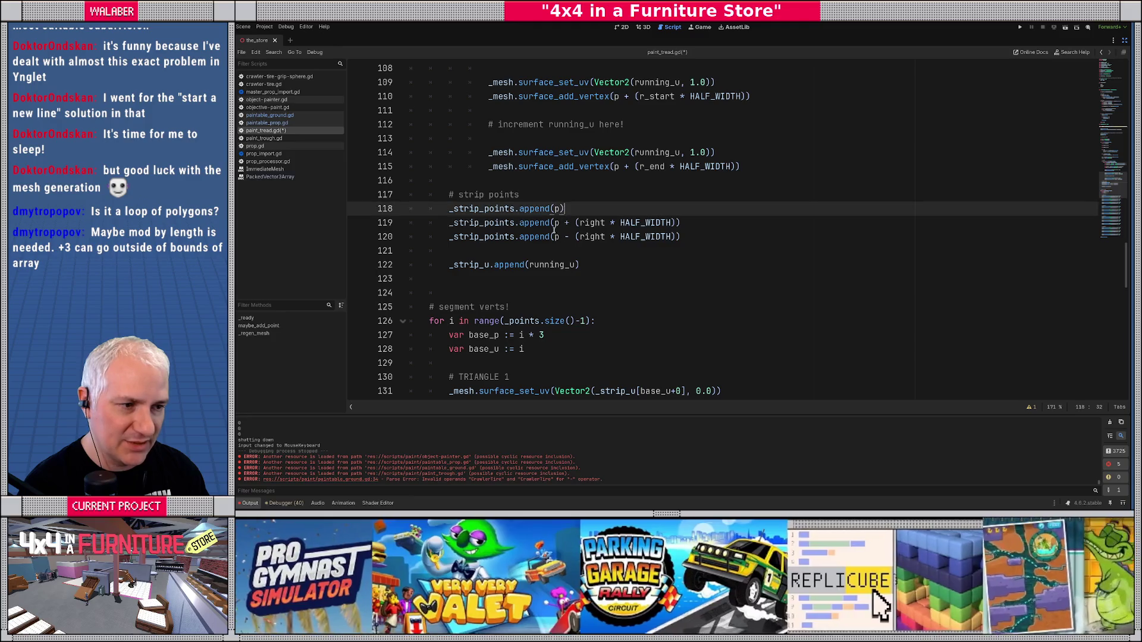
- Subtract origin from the three _strip_points appends on lines 118–120
text(- origin)
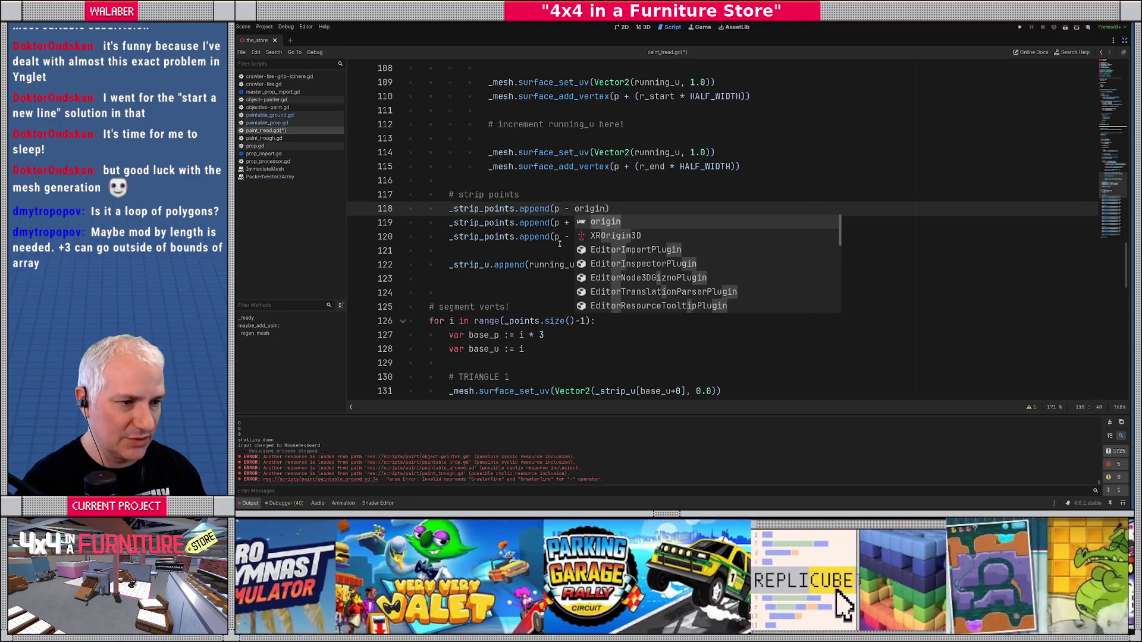
key(Escape)
key(Down)
key(Left)
key(Left)
key(Left)
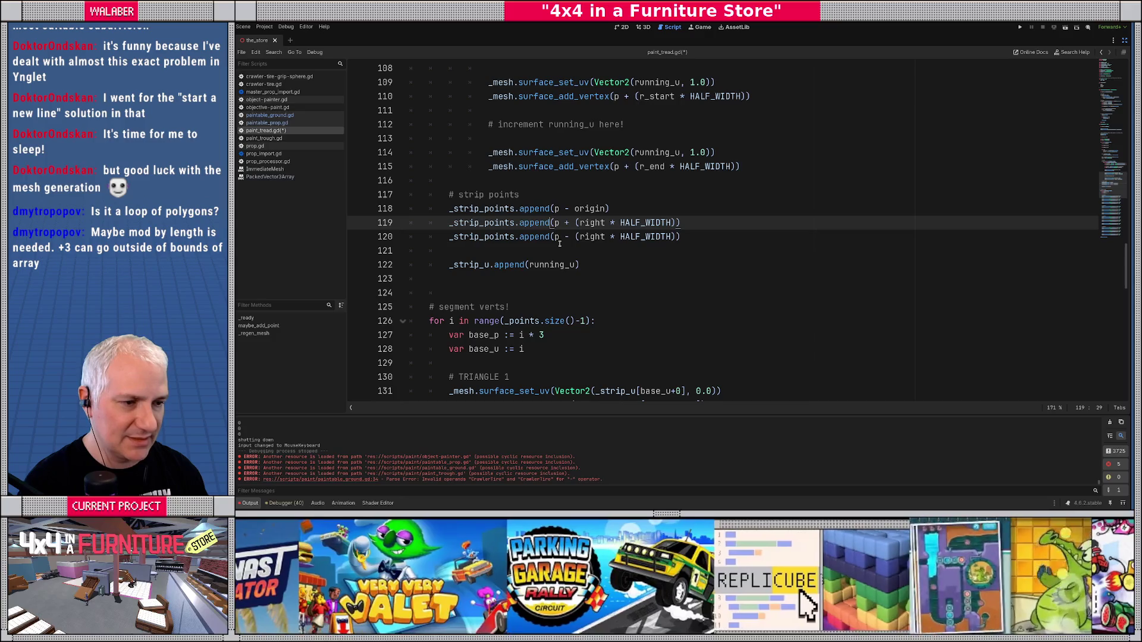
text(()
key(Down)
key(Down)
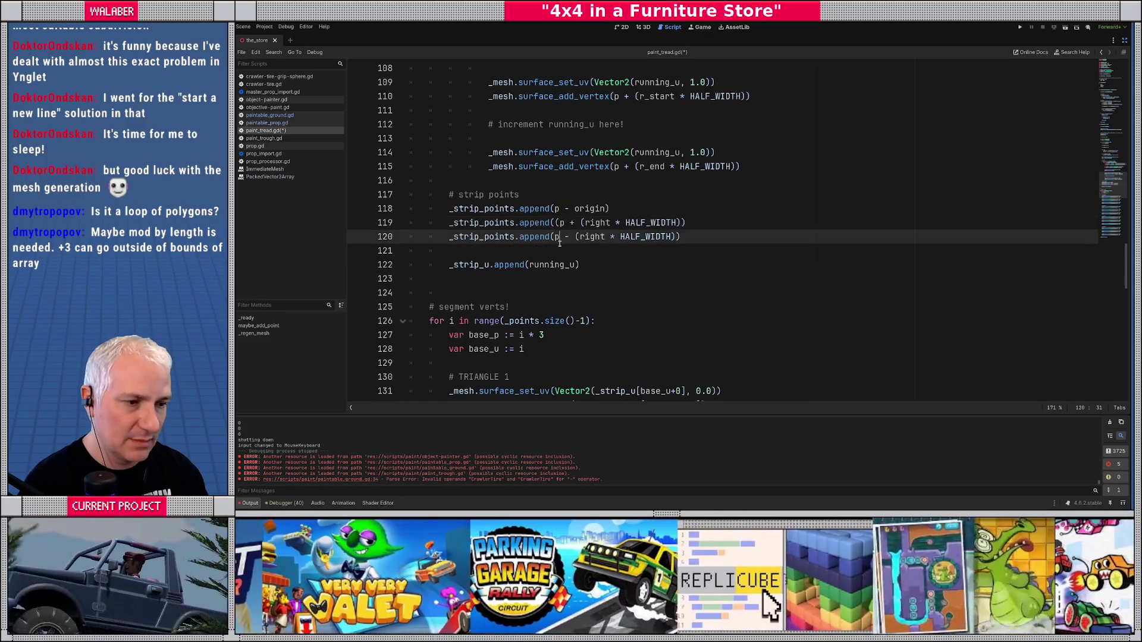
click(557, 240)
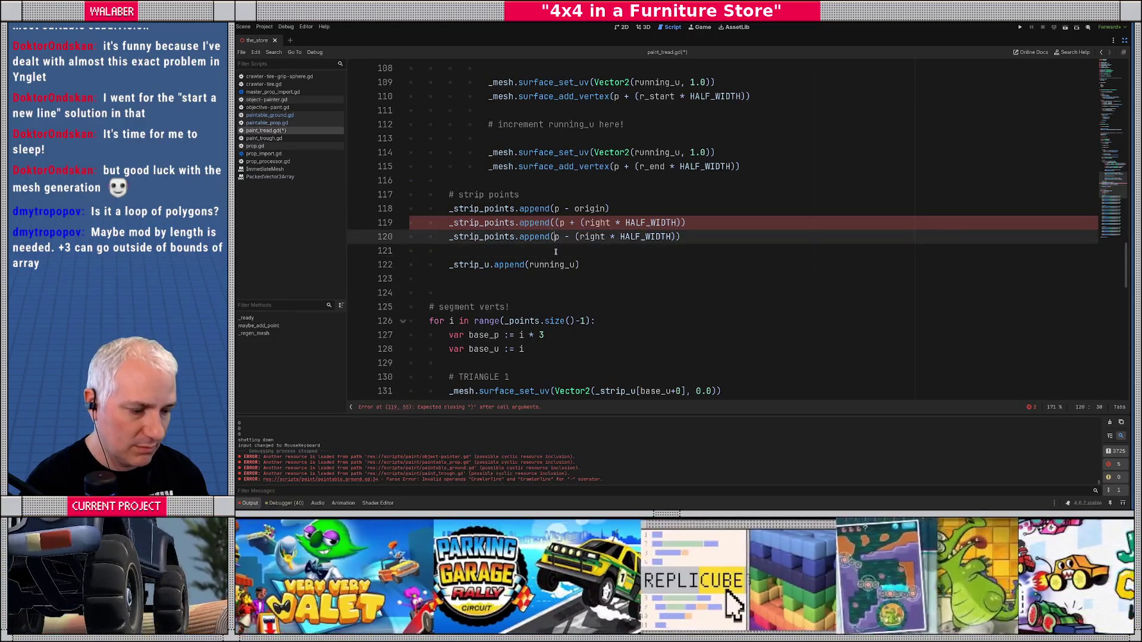
text(()
key(Up)
key(End)
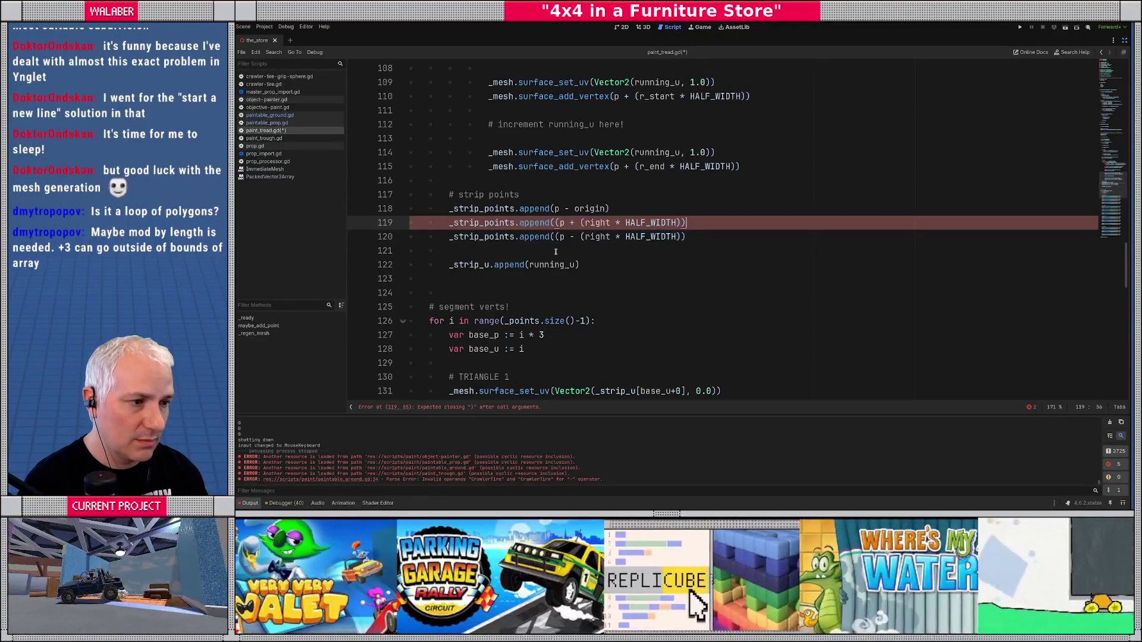
text( - origin)
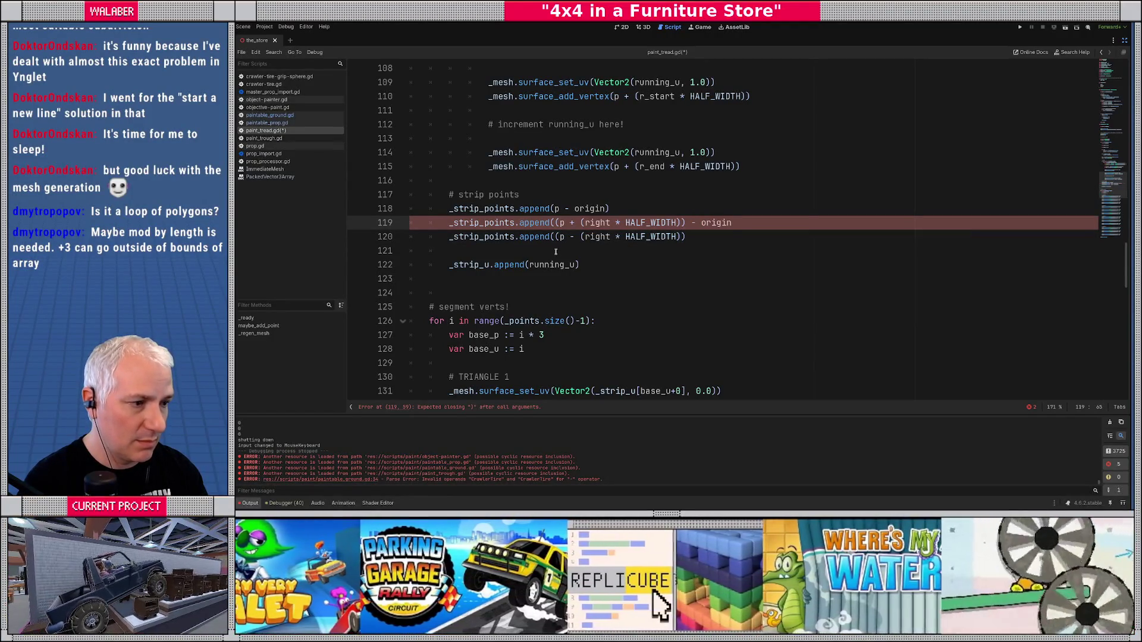
key(Down)
text(origin)
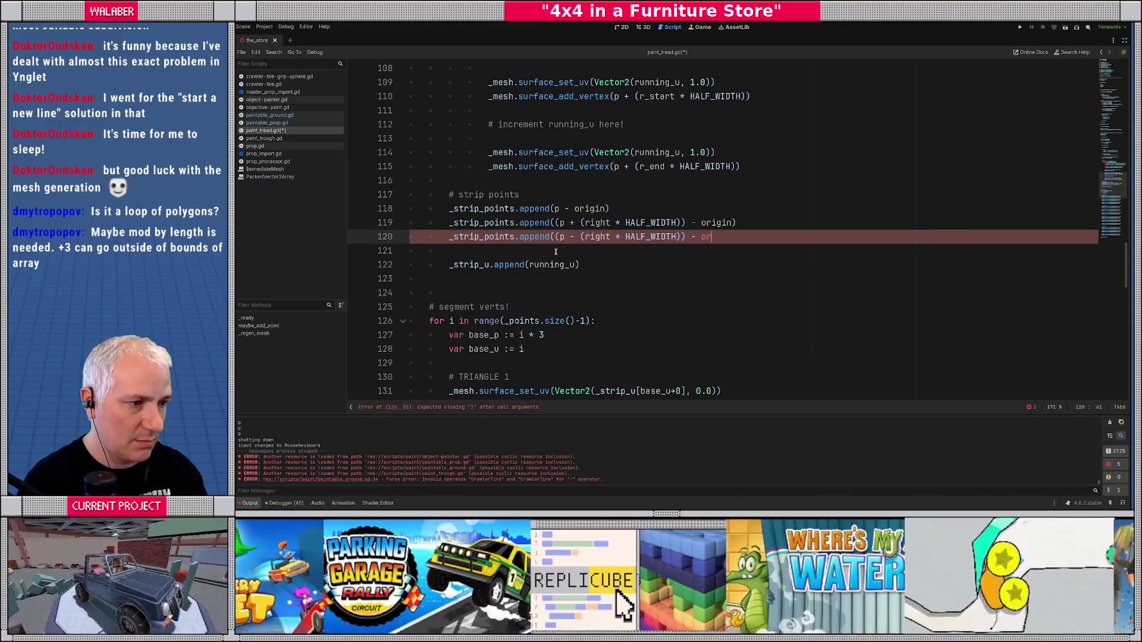
- Wrap the vertices on lines 132, 135 and 138 as (… - origin)
scroll(556, 252, down, 3)
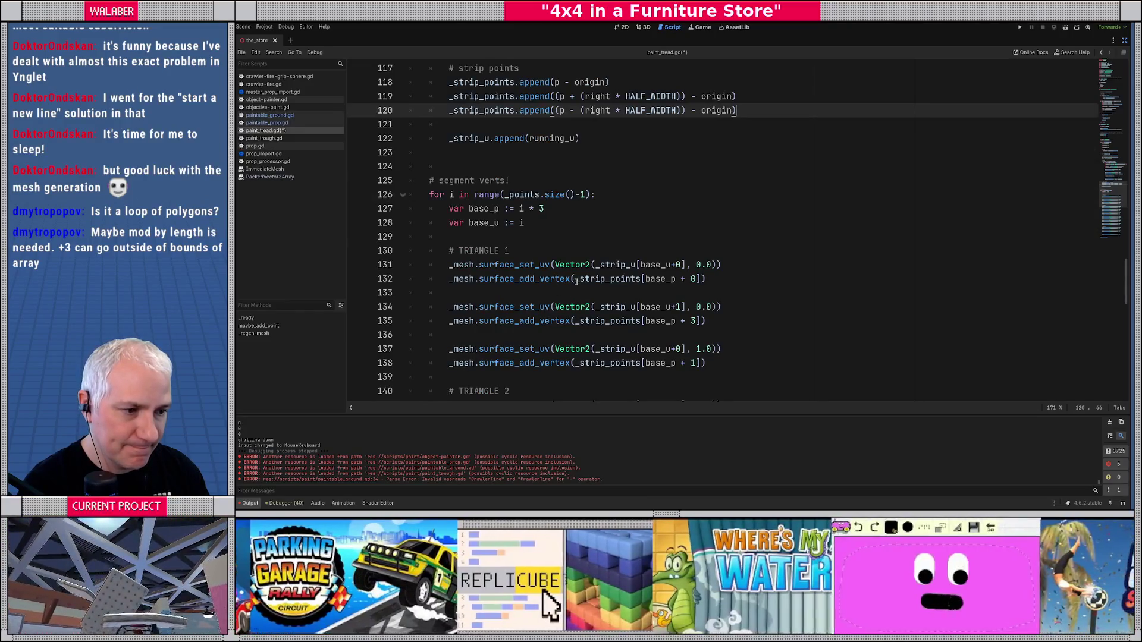
click(575, 279)
text(()
key(End)
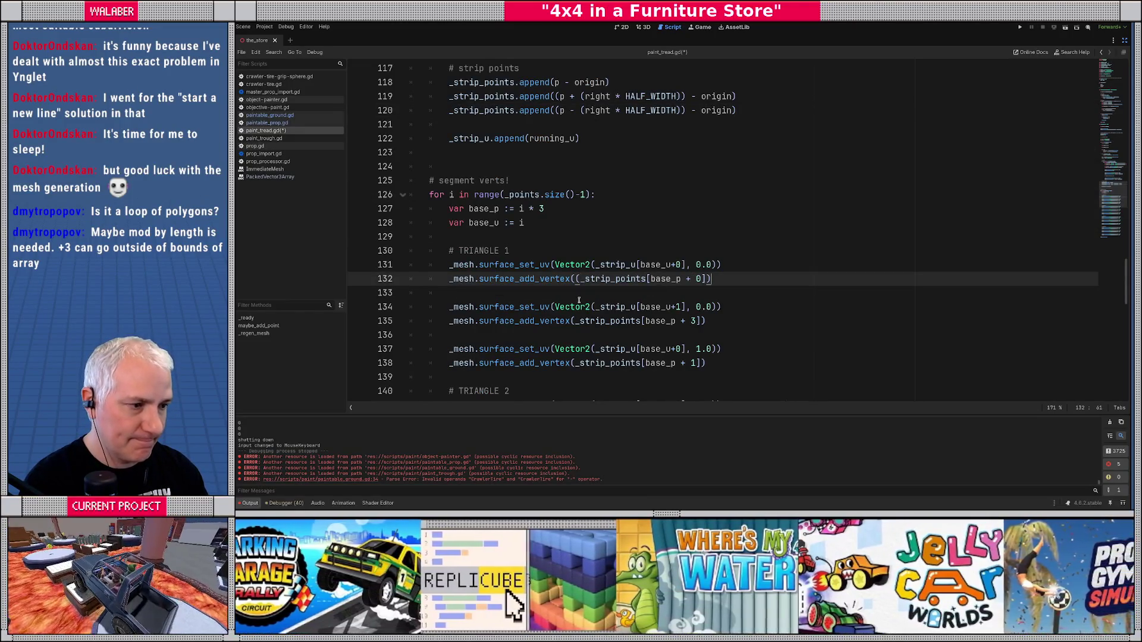
text(origin)
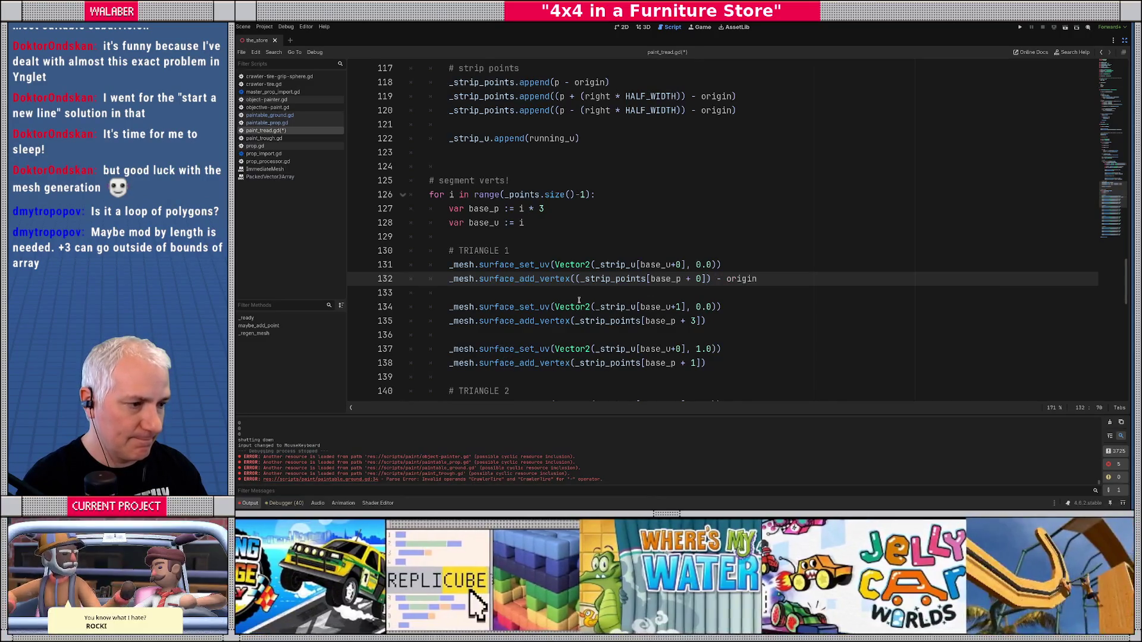
click(575, 321)
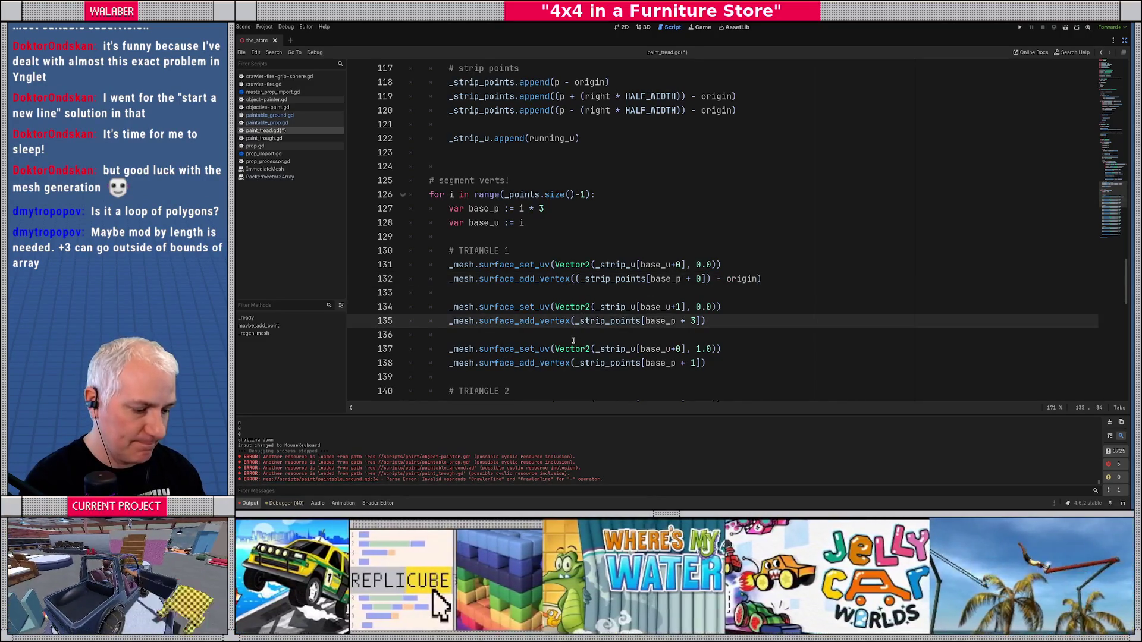
text(()
key(End)
text(- or)
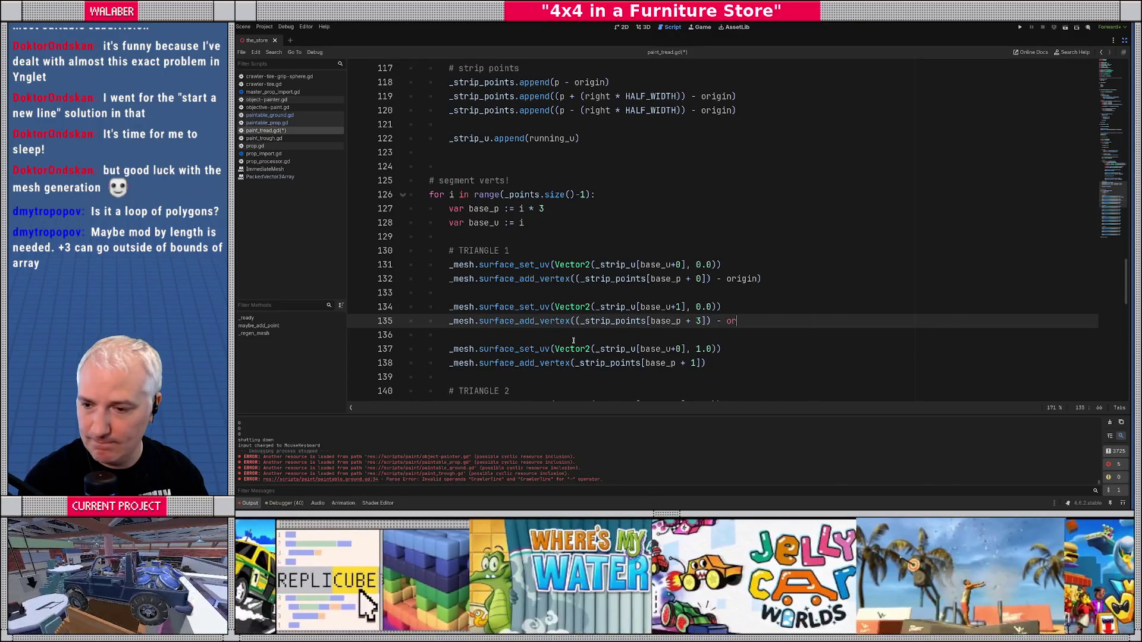
key(Return)
text())
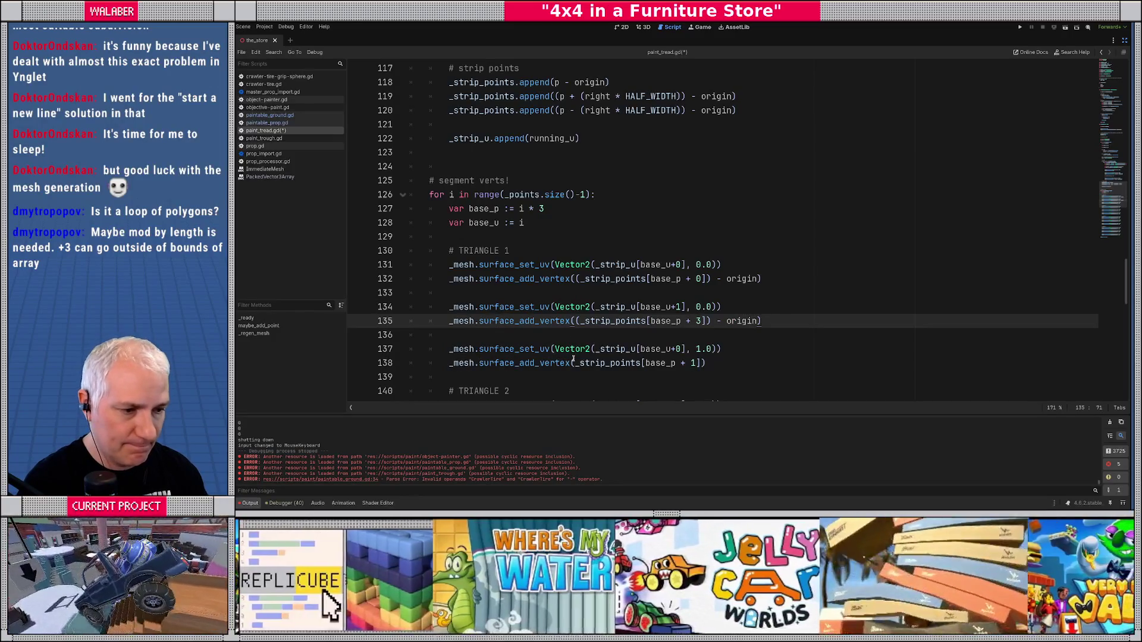
click(573, 359)
text(()
key(End)
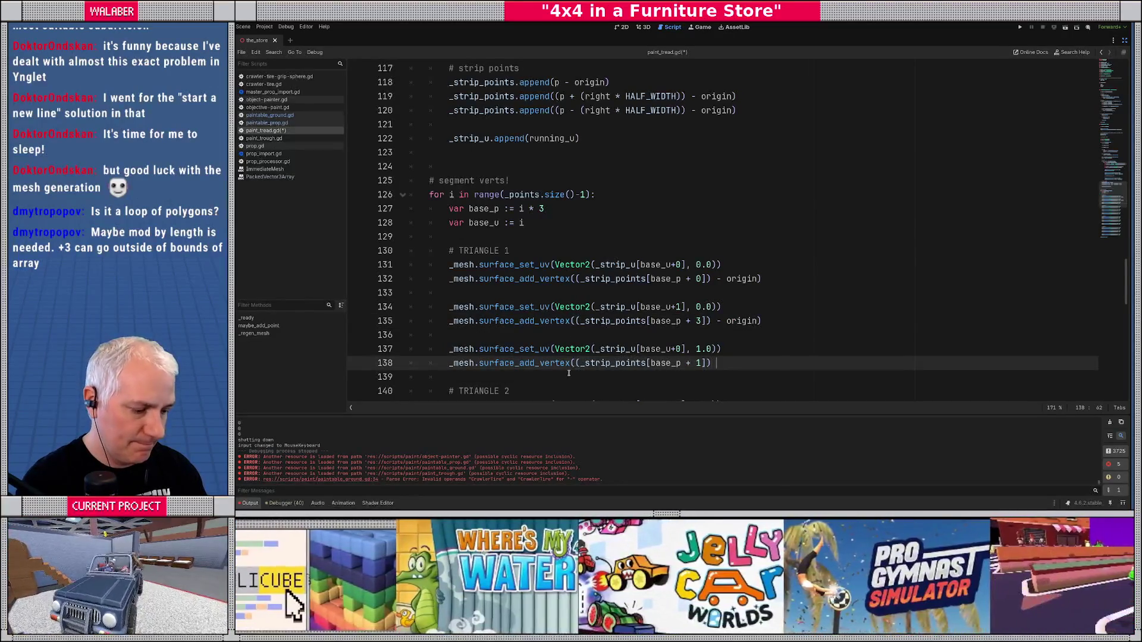
text(- or)
key(Return)
text())
- Wrap the vertices on lines 142, 145 and 148 as (… - origin)
scroll(575, 338, down, 2)
click(576, 336)
text(()
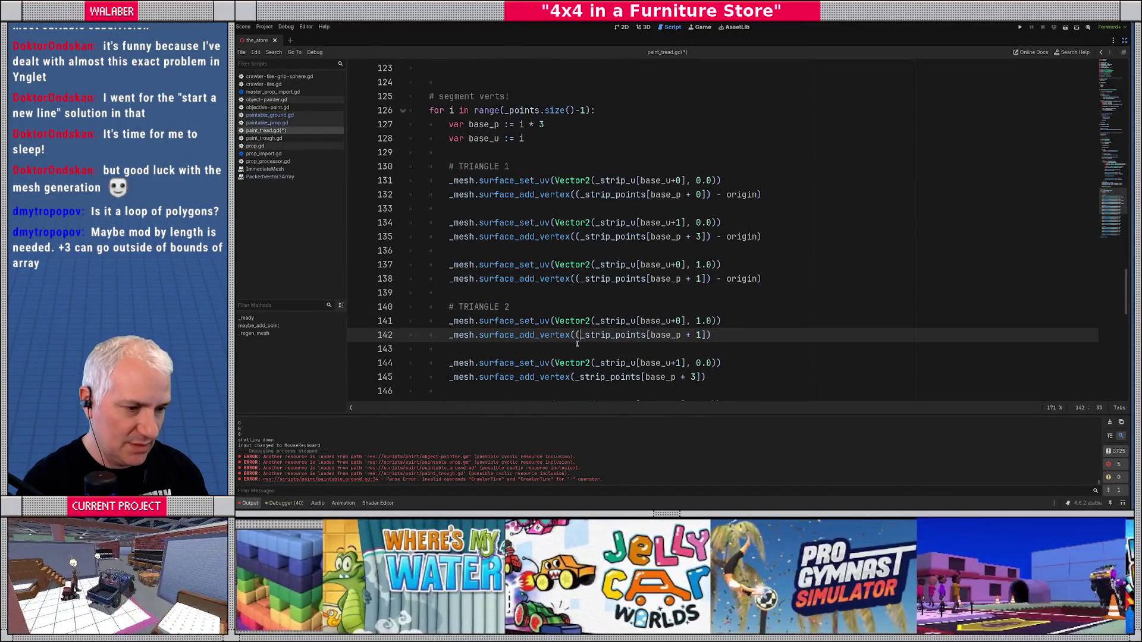
key(End)
text(- or)
key(Return)
text())
scroll(576, 343, down, 2)
click(576, 293)
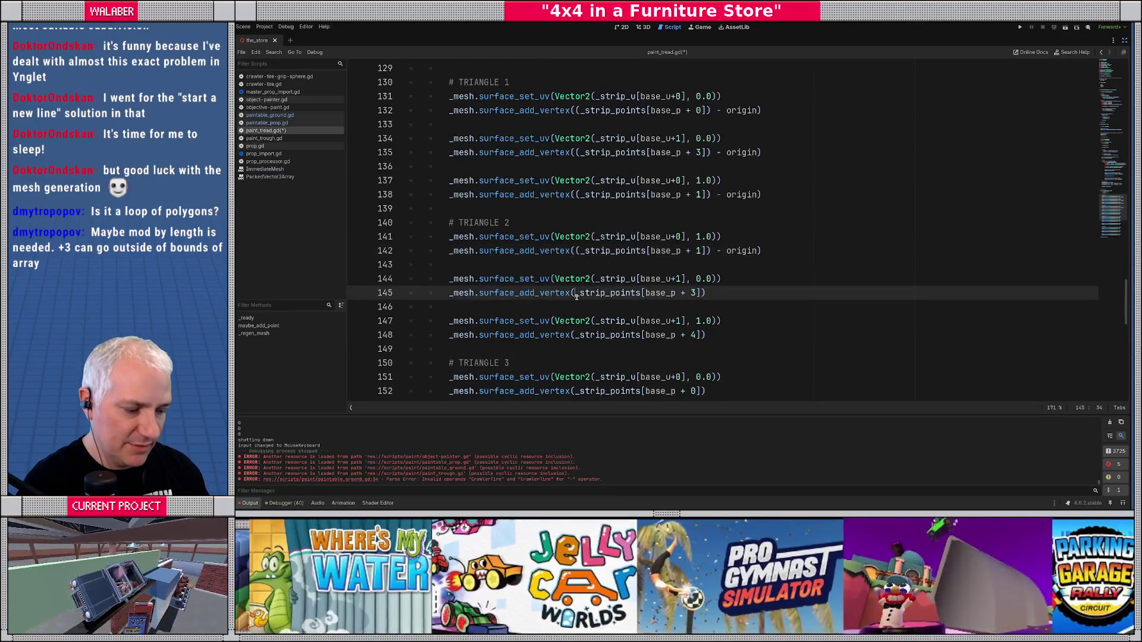
text(()
key(End)
text(- or)
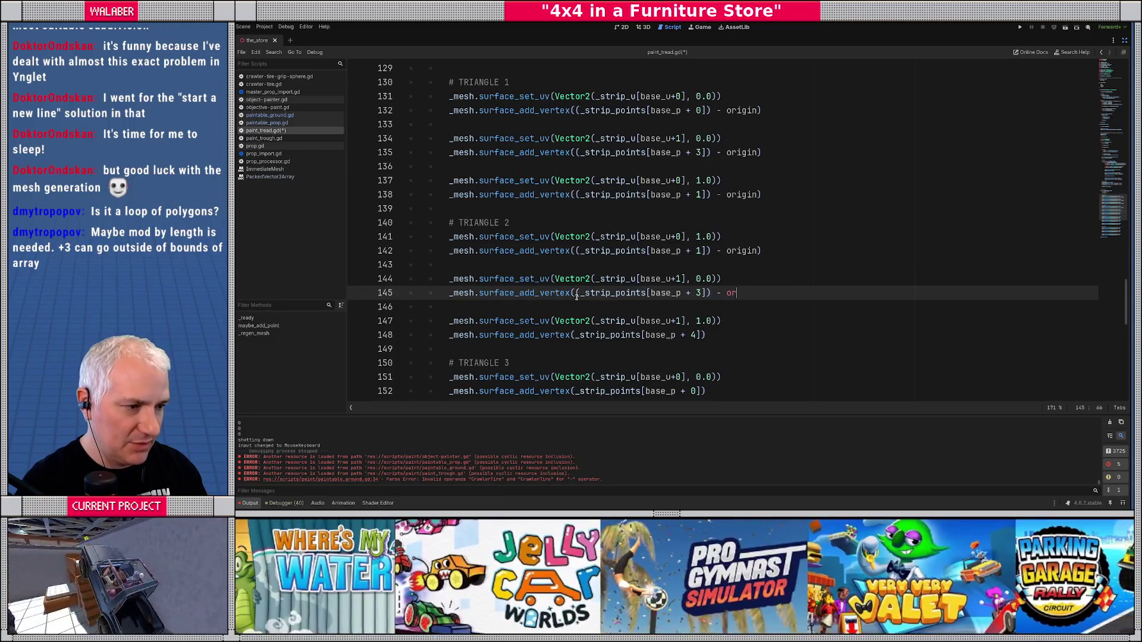
key(Return)
text())
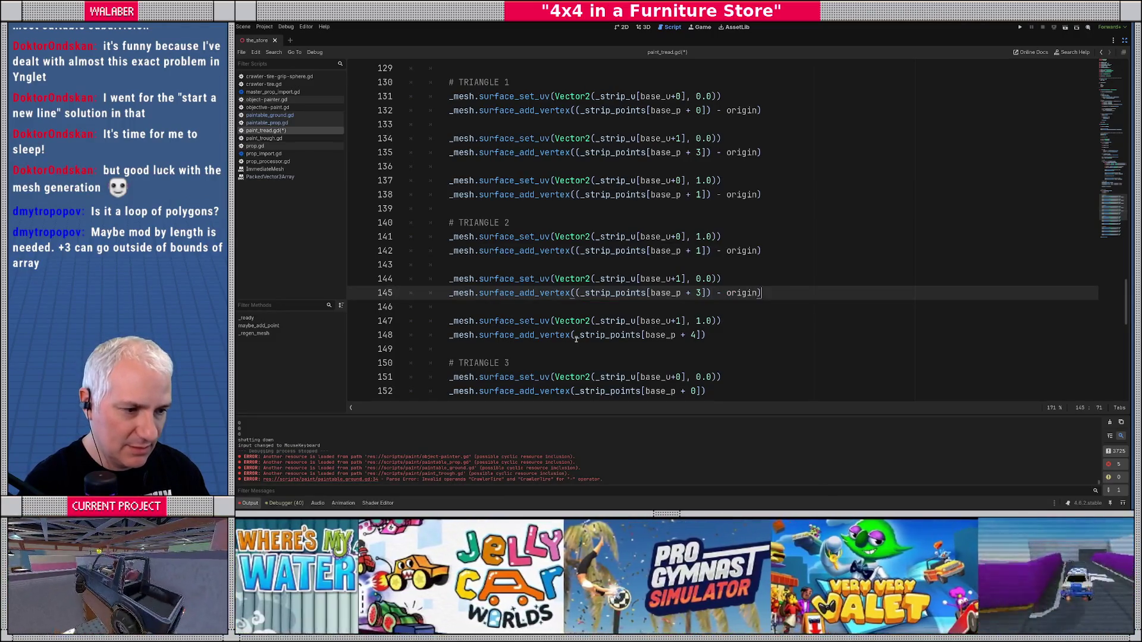
click(576, 335)
text(()
key(End)
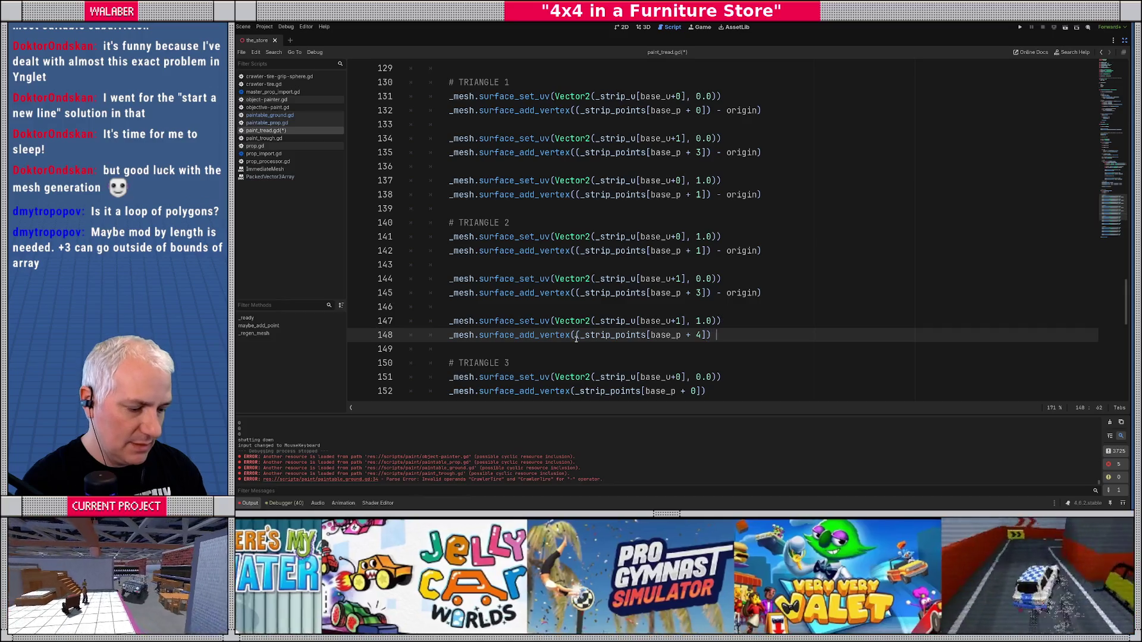
text(- or)
key(Return)
text())
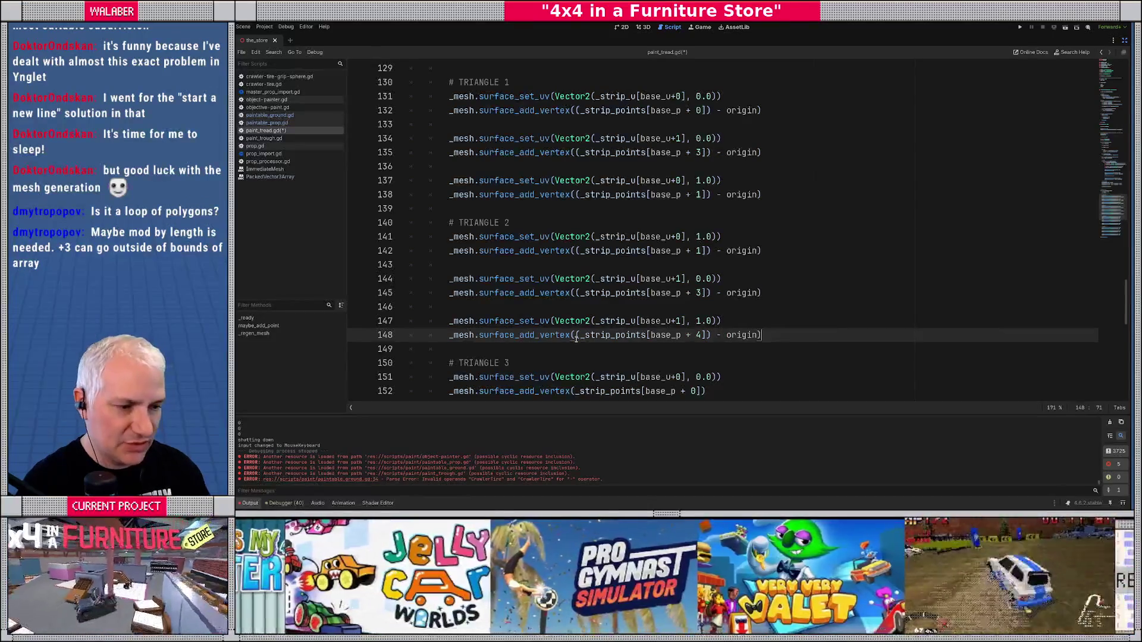
- Subtract origin from the vertices on lines 152 and 155
scroll(576, 338, down, 2)
click(573, 307)
text(()
key(End)
text(- or)
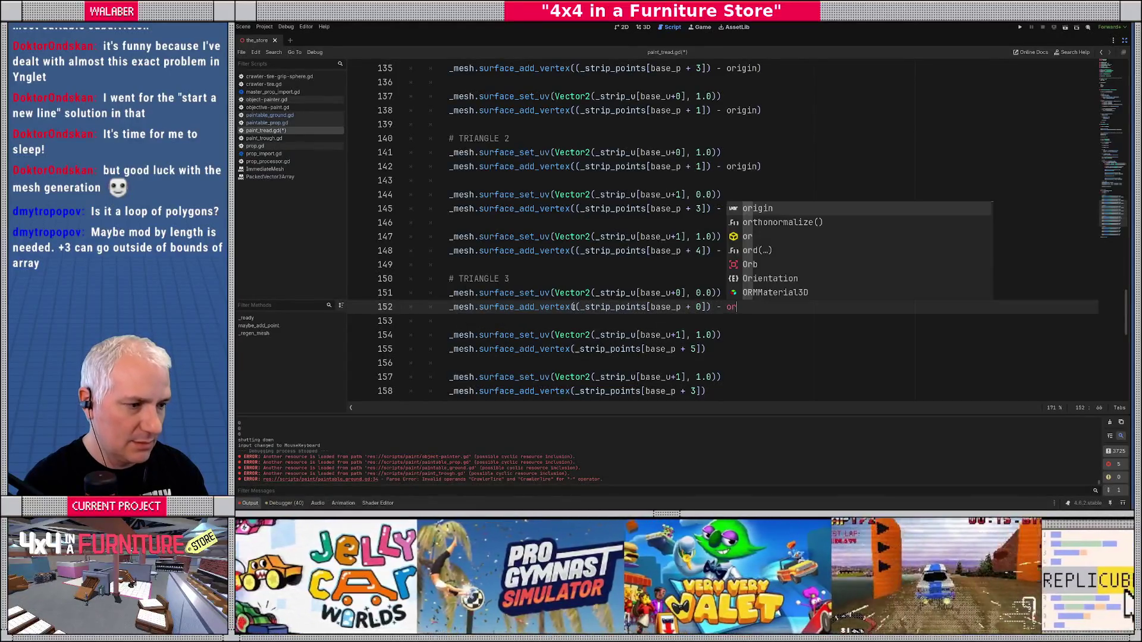
key(Return)
text())
click(577, 351)
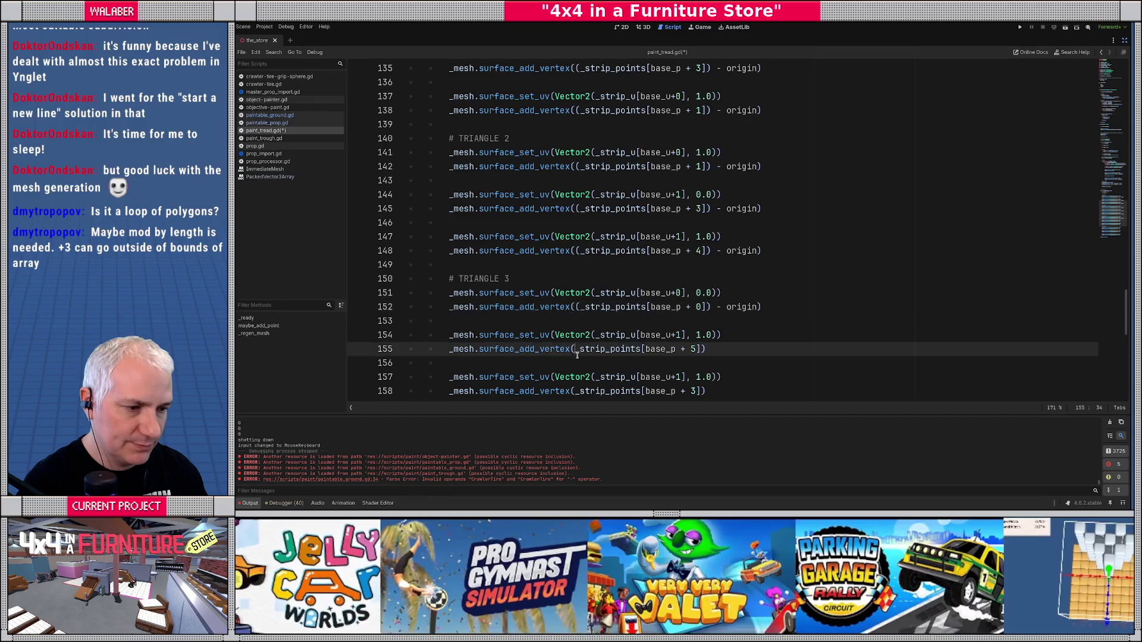
text(()
text( pr)
key(BackSpace)
key(BackSpace)
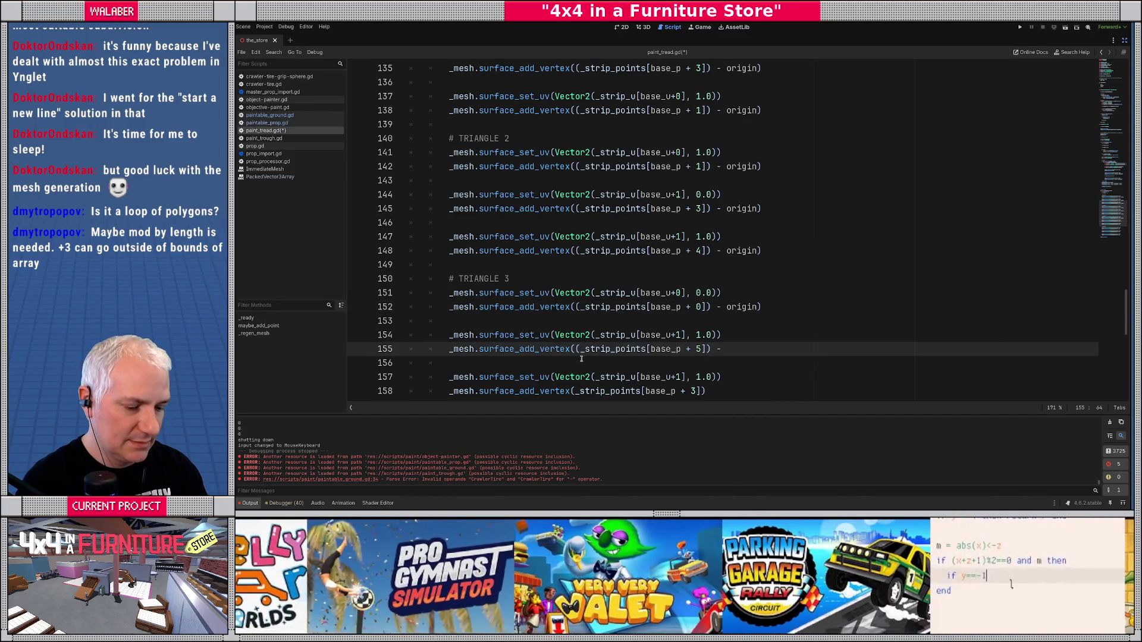
text(origin)
scroll(581, 359, up, 7)
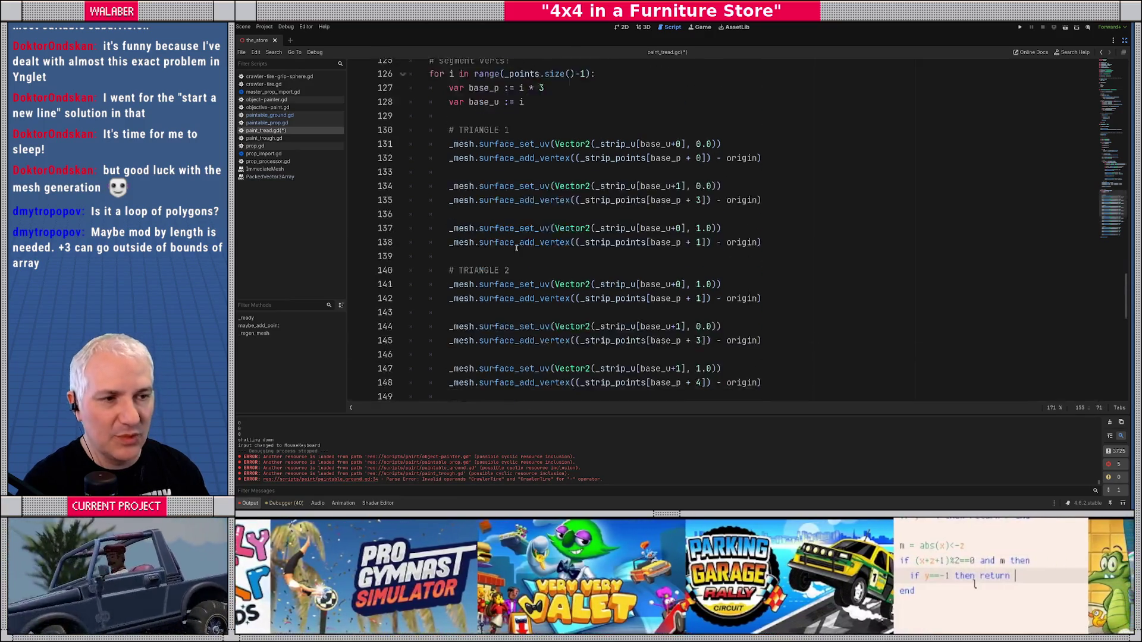
- Undo the origin subtraction edits to the segment triangle vertices
drag(459, 124, 736, 152)
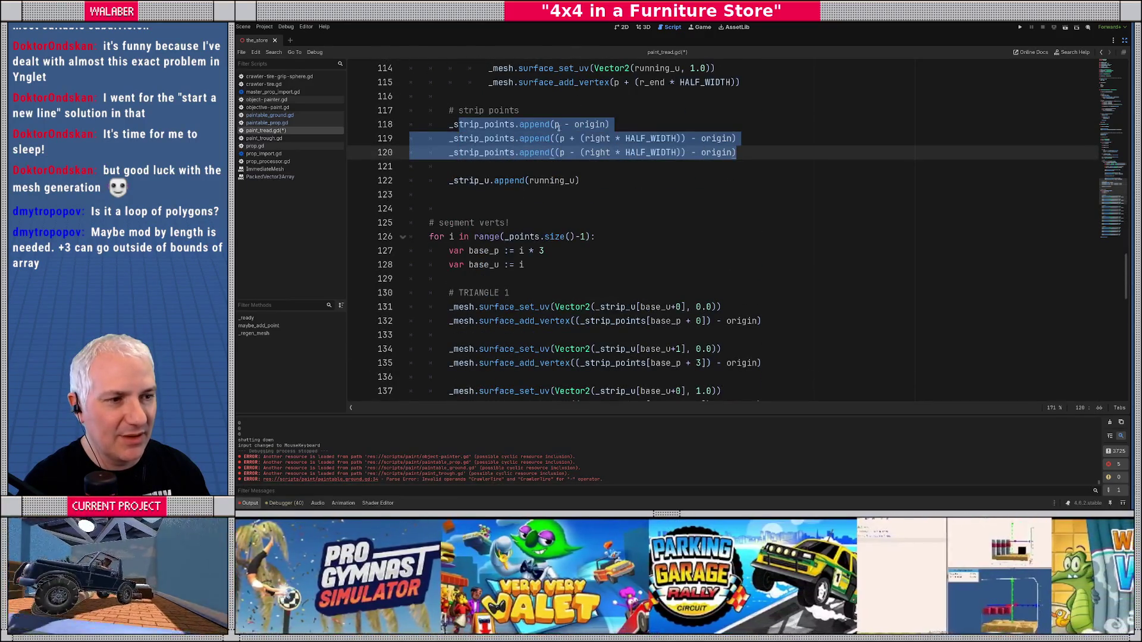
click(564, 130)
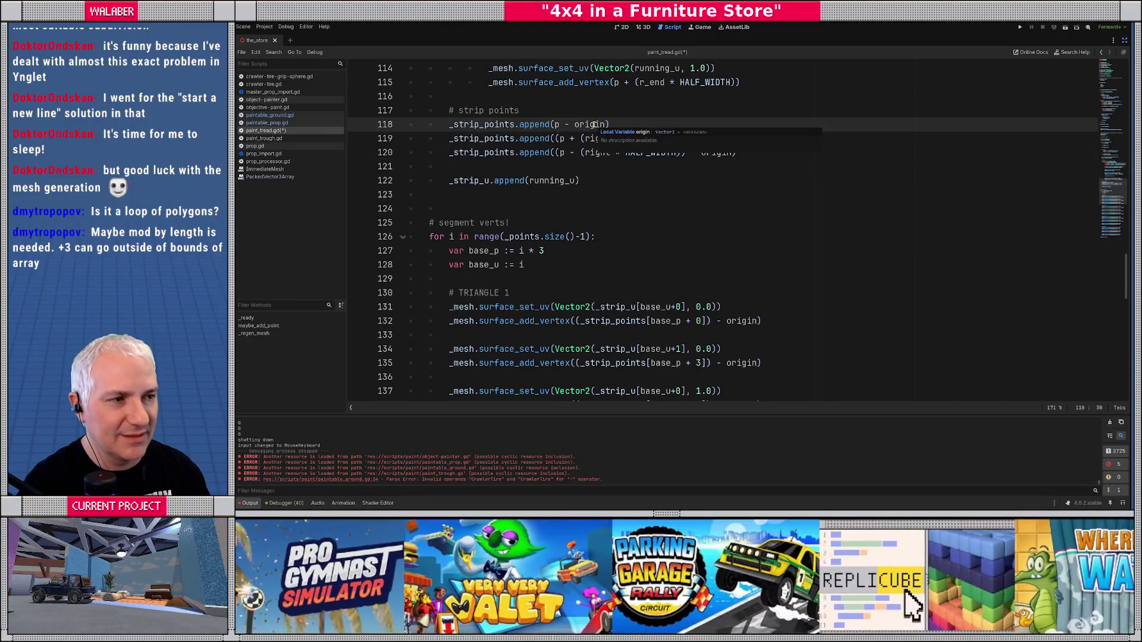
scroll(719, 233, down, 2)
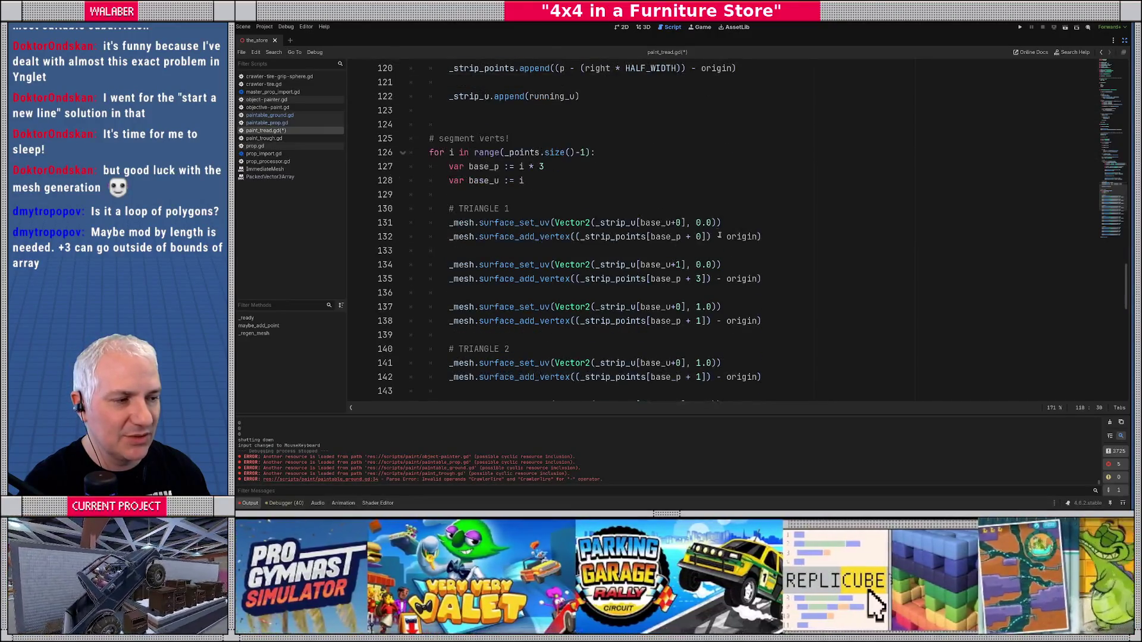
scroll(723, 248, down, 4)
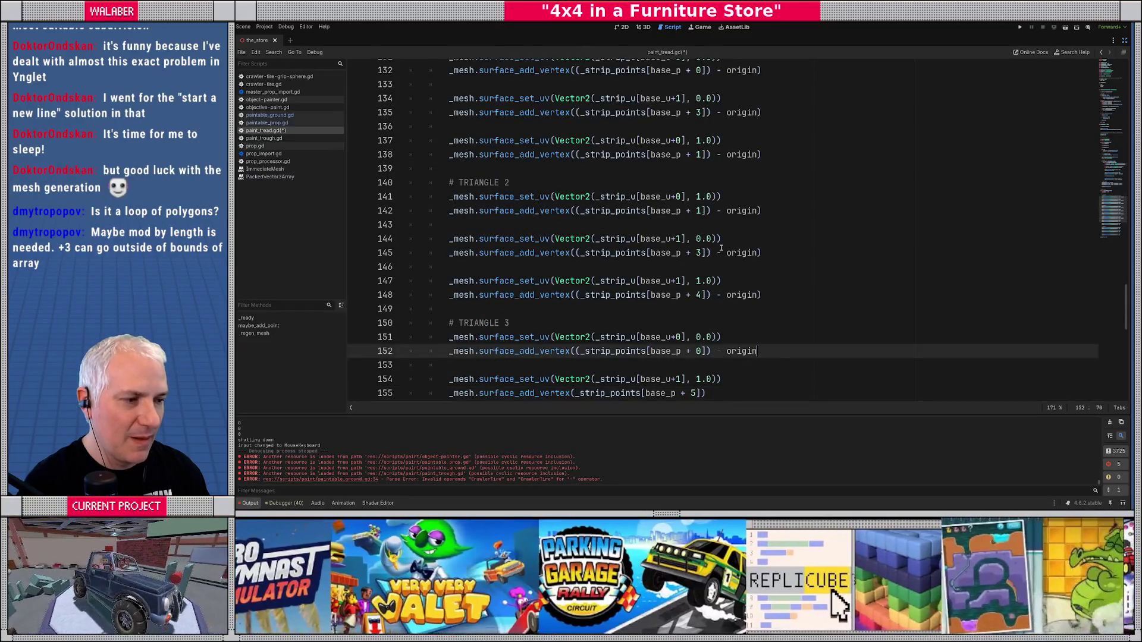
key(ctrl+z)
key(ctrl+z)
key(ctrl+z)
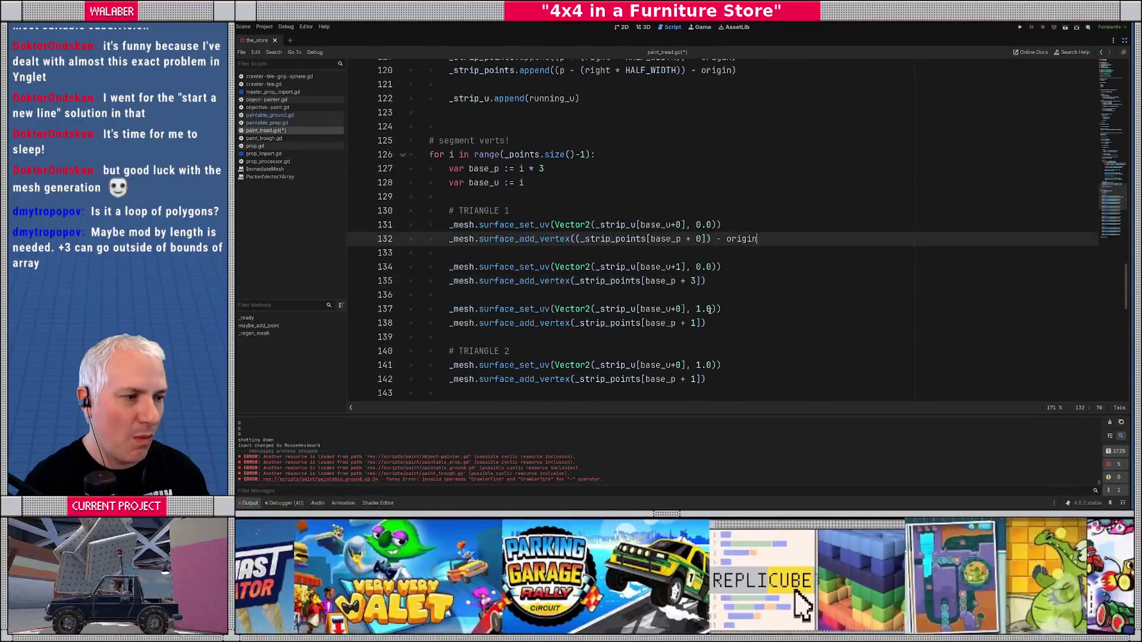
- Subtract origin from the end-cap vertices on lines 107, 110 and 115
scroll(654, 256, up, 4)
drag(449, 209, 737, 239)
scroll(636, 211, up, 3)
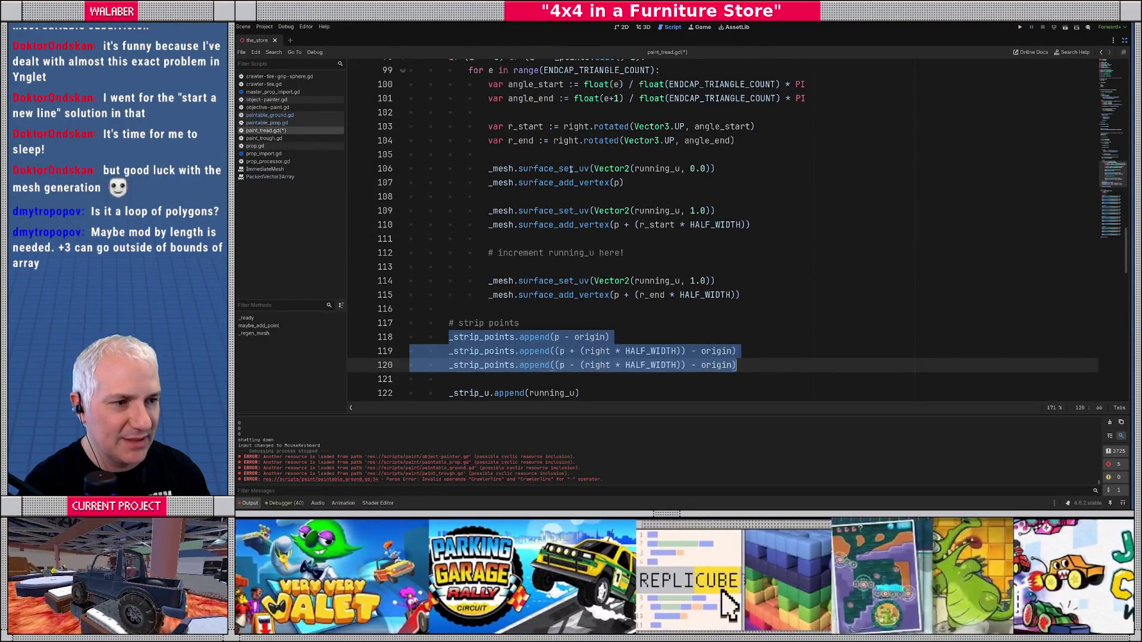
click(619, 183)
text(- ori)
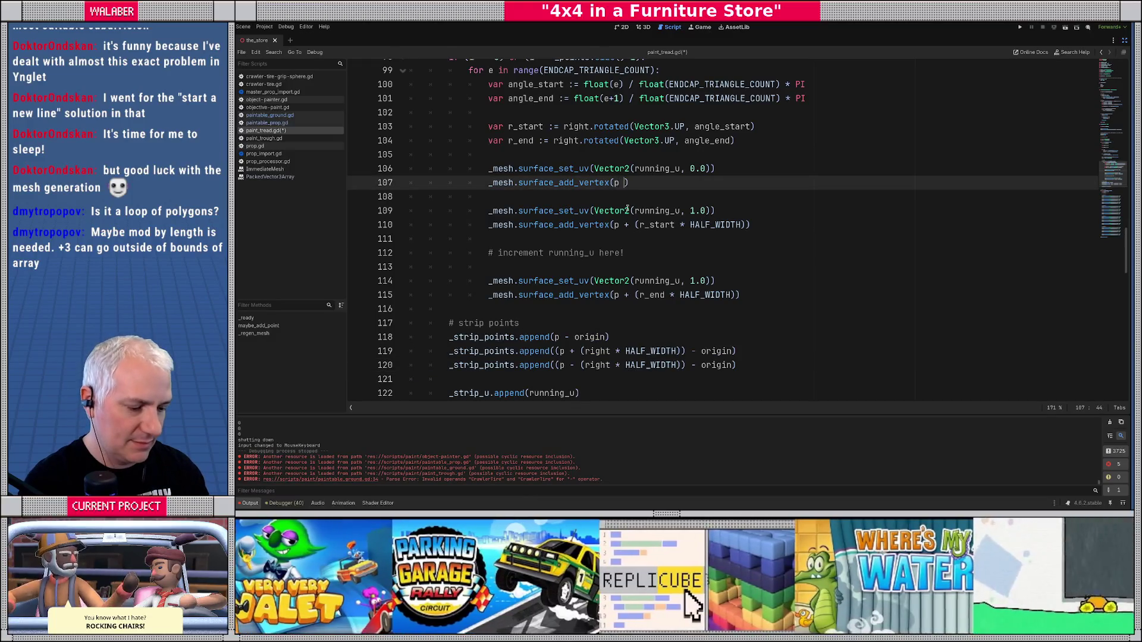
key(Return)
key(Down)
key(Down)
key(Down)
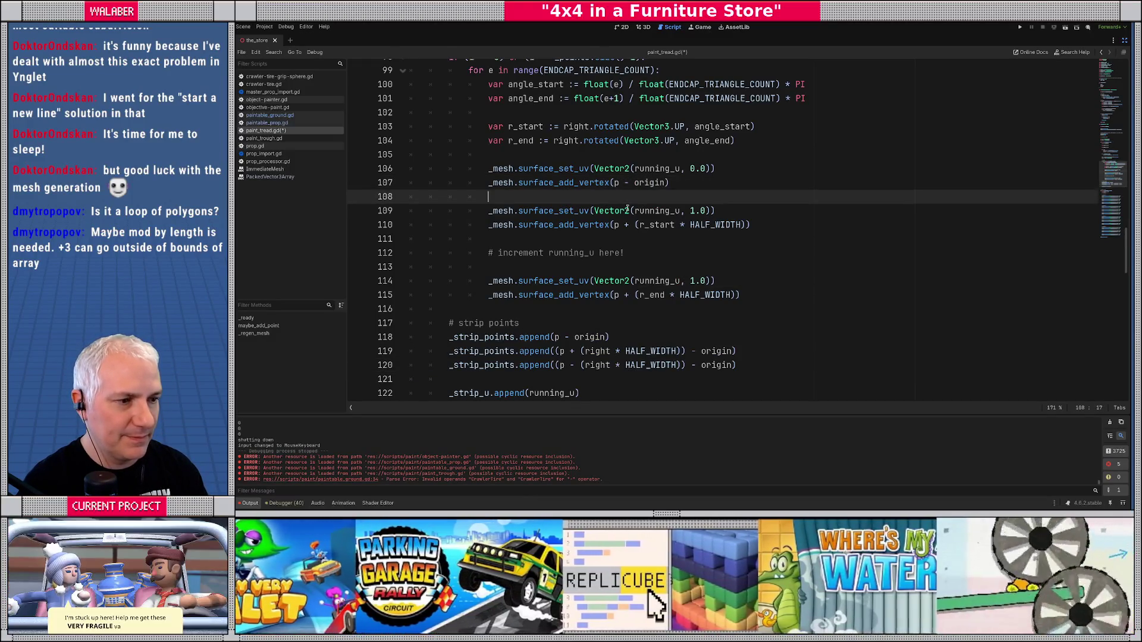
text(()
text(- origin))
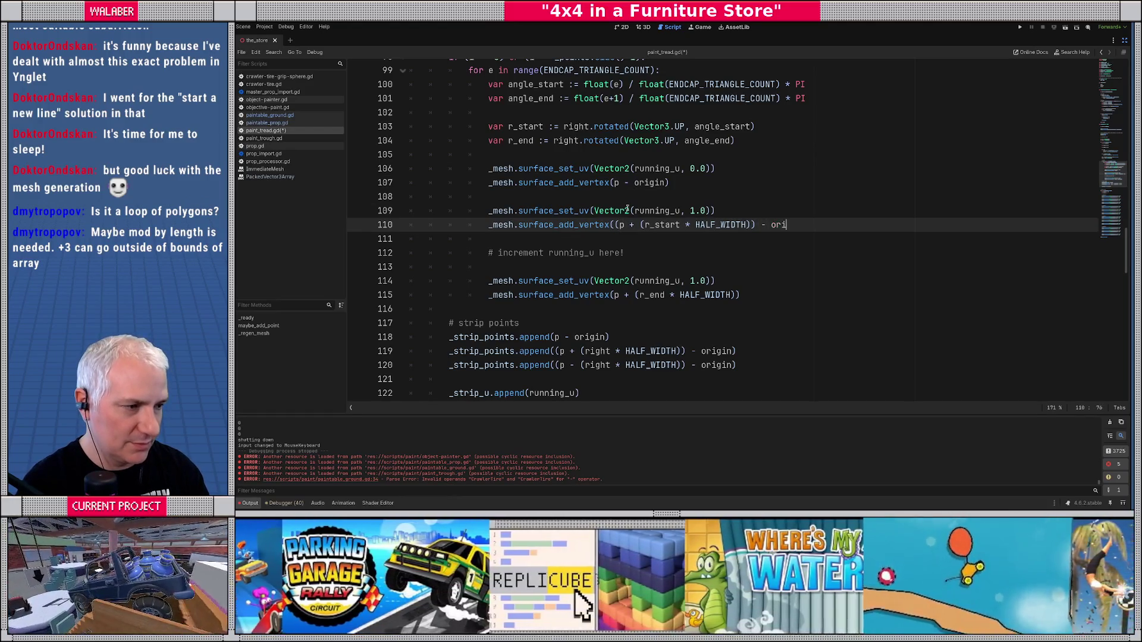
click(616, 296)
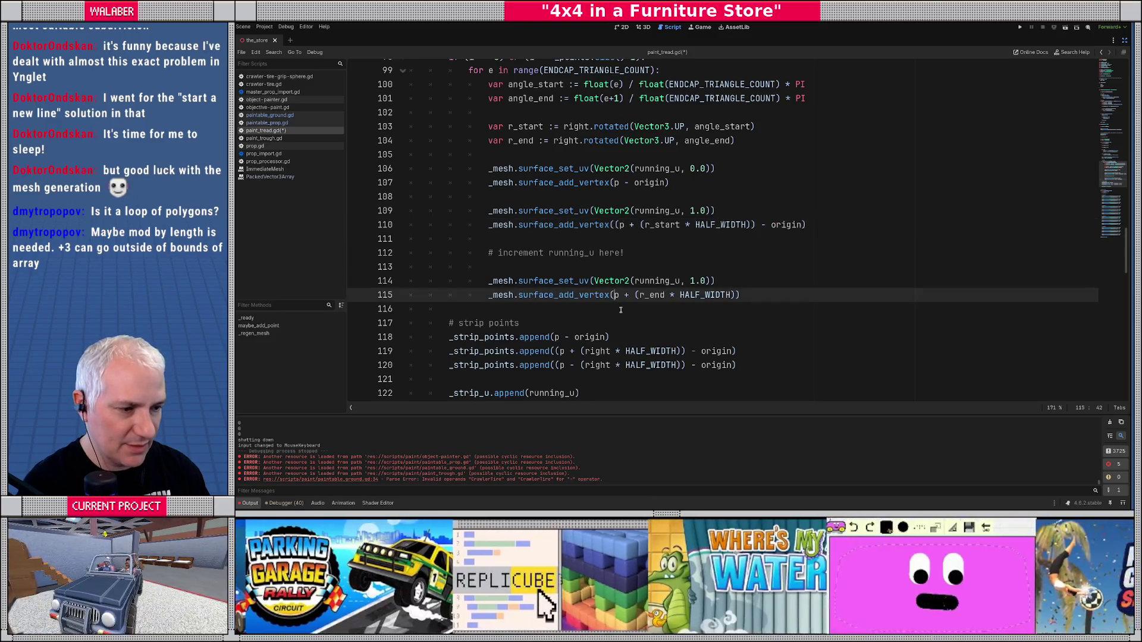
text(()
key(End)
text(- por)
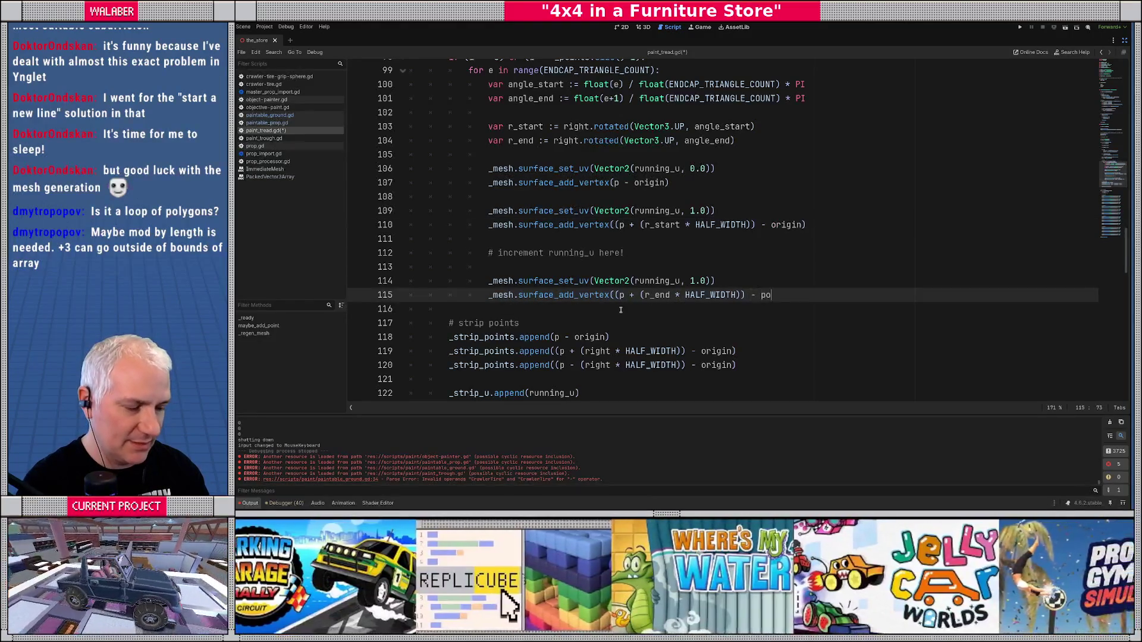
key(BackSpace)
key(BackSpace)
key(BackSpace)
text(origin))
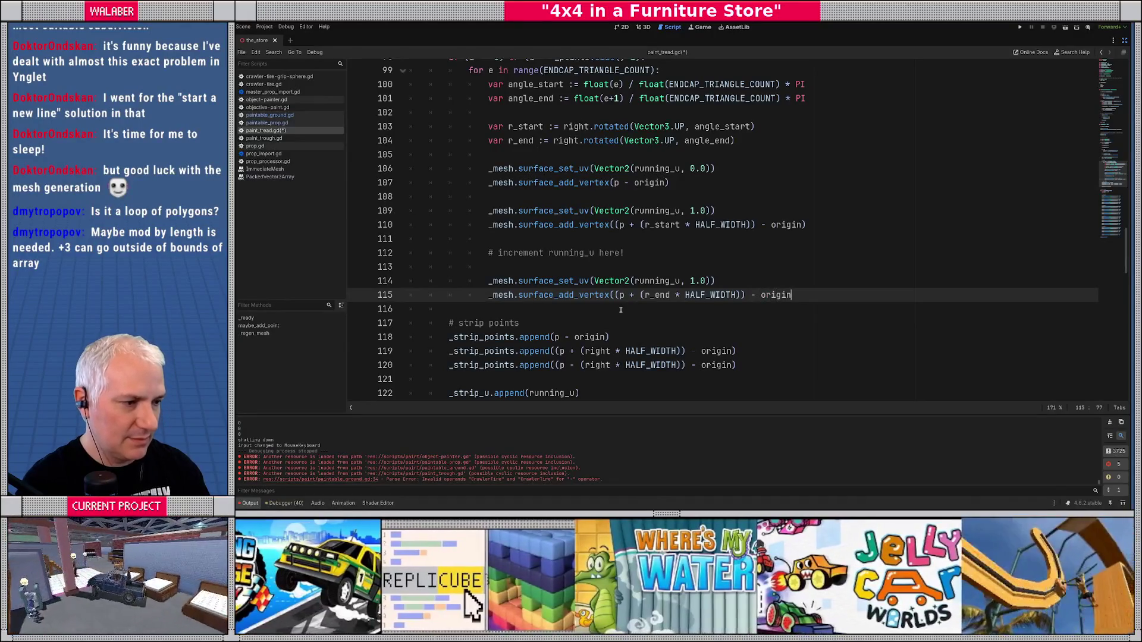
- Save paint_tread.gd and switch to the paintable_ground.gd script
key(ctrl+s)
click(535, 266)
scroll(533, 254, down, 10)
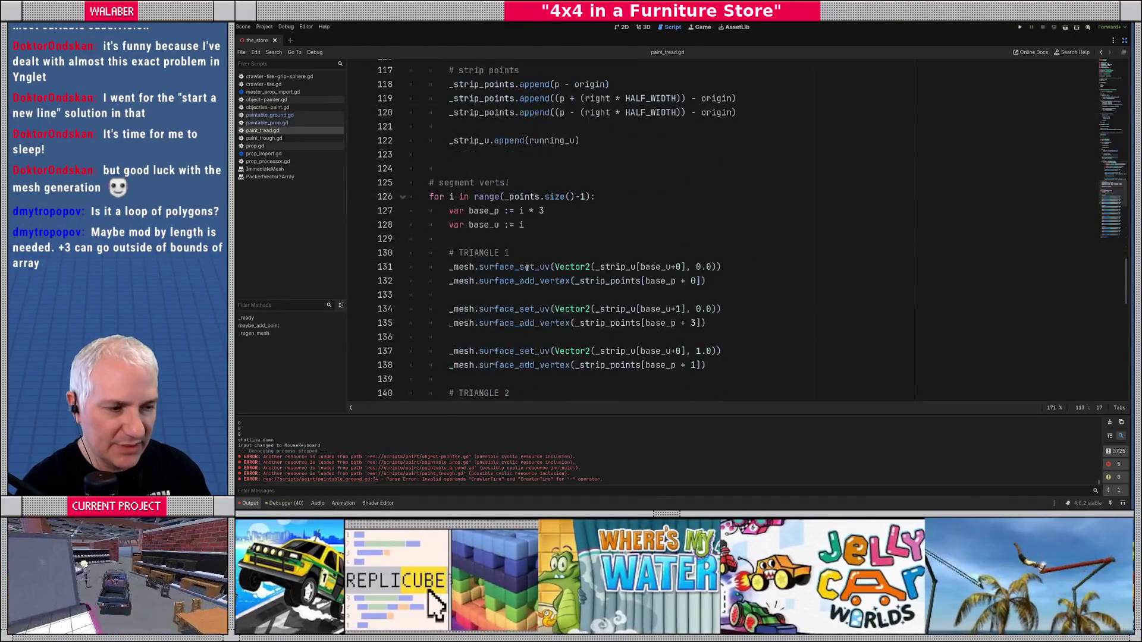
scroll(533, 255, down, 10)
scroll(518, 221, up, 10)
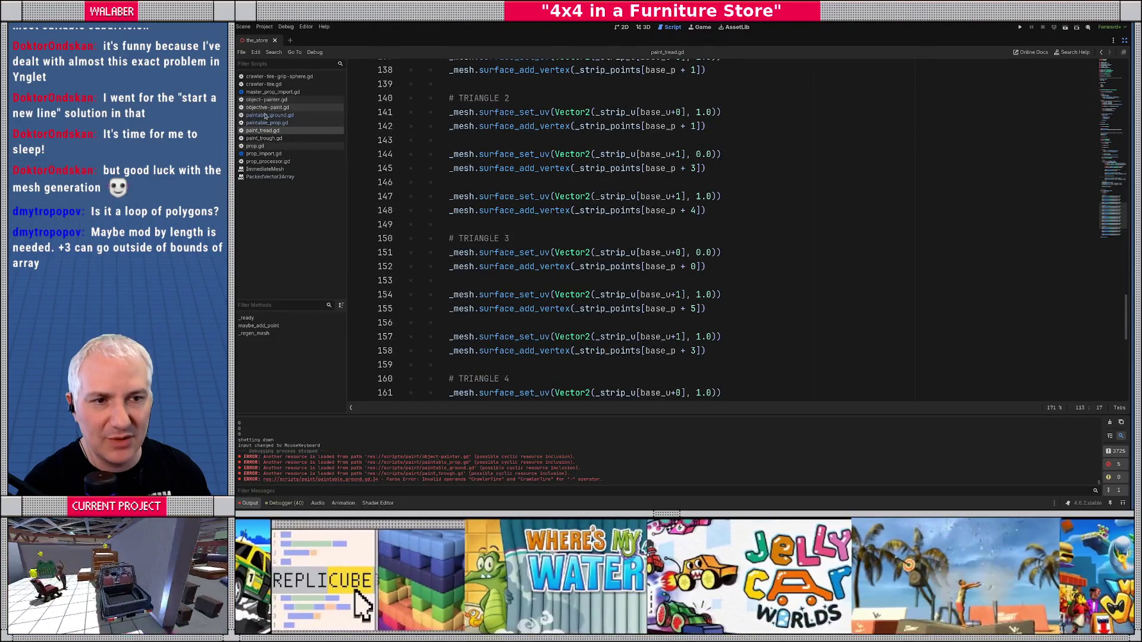
click(269, 115)
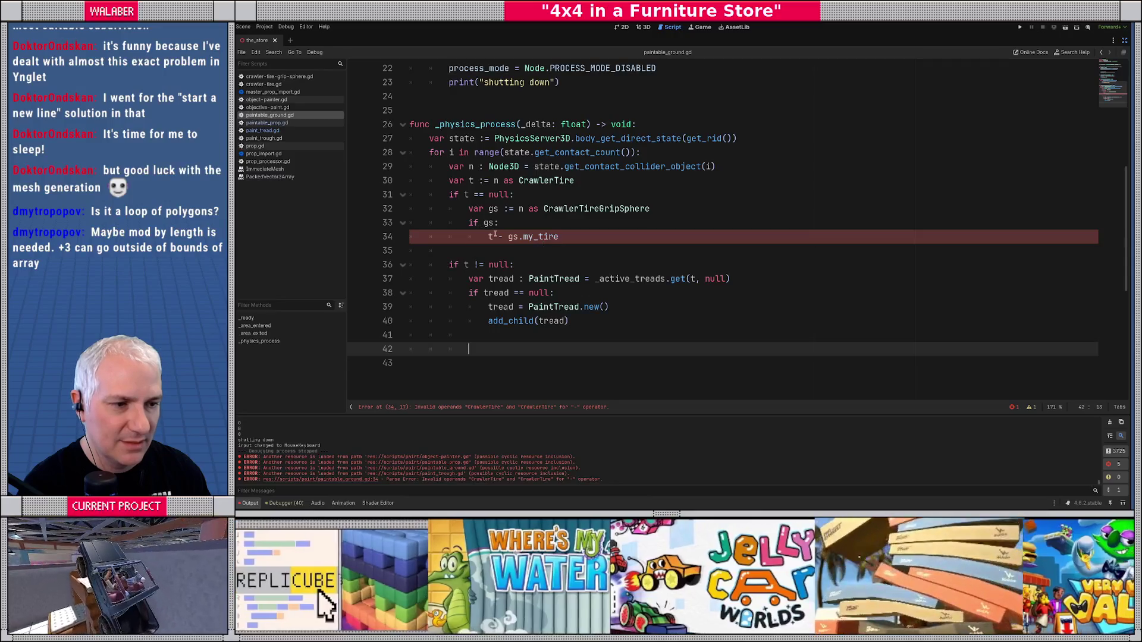
- Fix the stray minus on line 34 so it becomes an = assignment
click(503, 237)
key(BackSpace)
text(=)
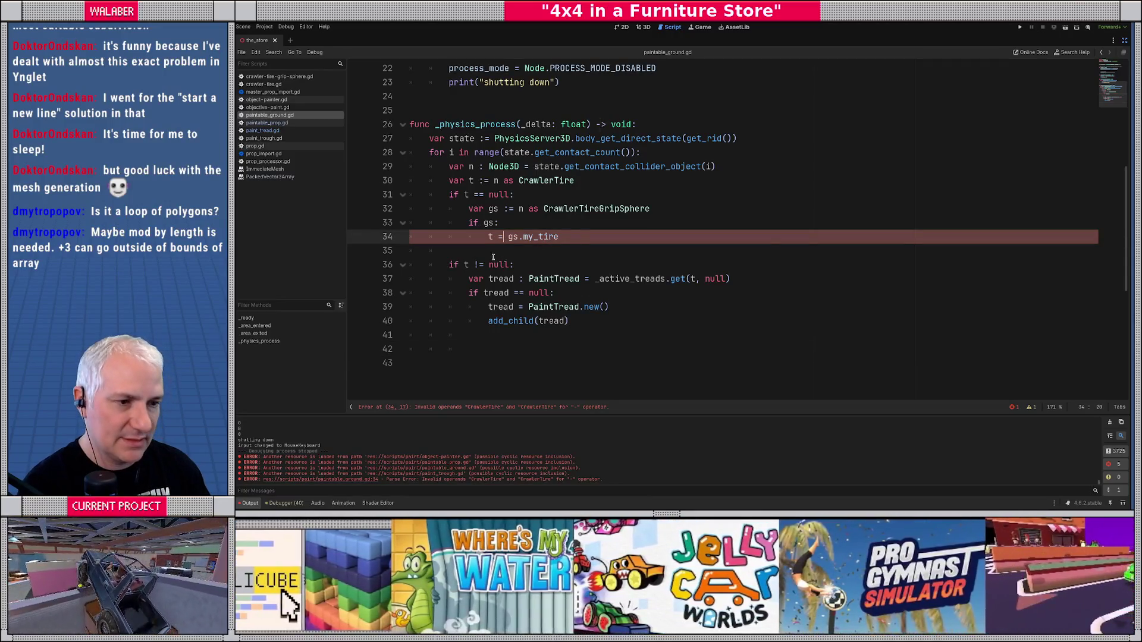
key(Down)
- Add var result := tread.maybe_add_point(state.get_contact_local_position(i)) below the tread setup
scroll(539, 283, down, 1)
click(575, 279)
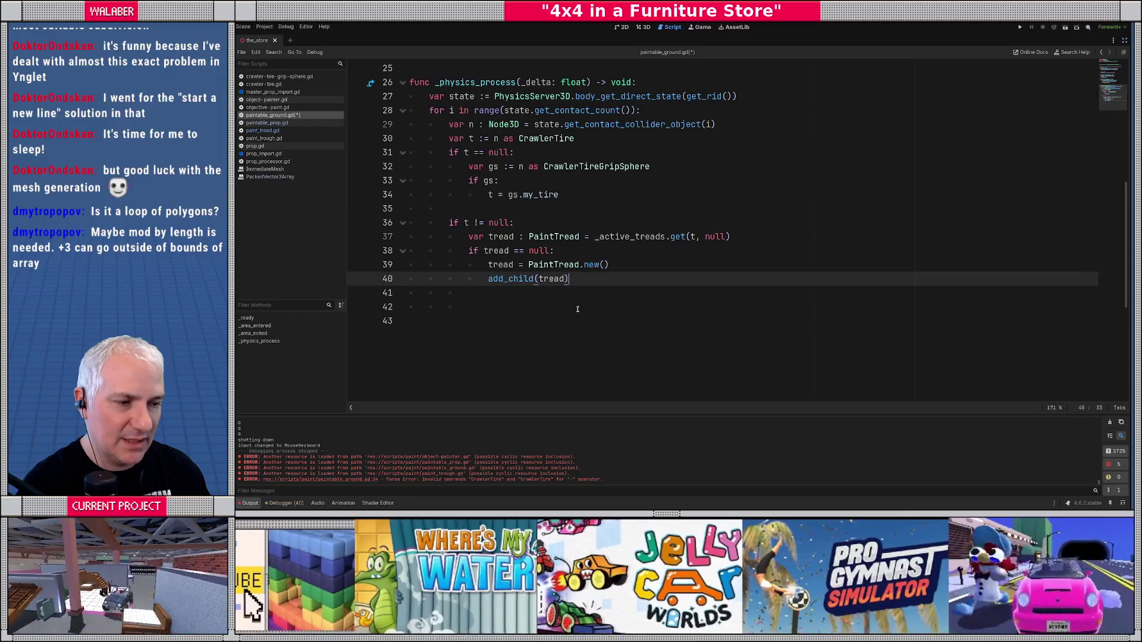
key(Return)
text(tread.may)
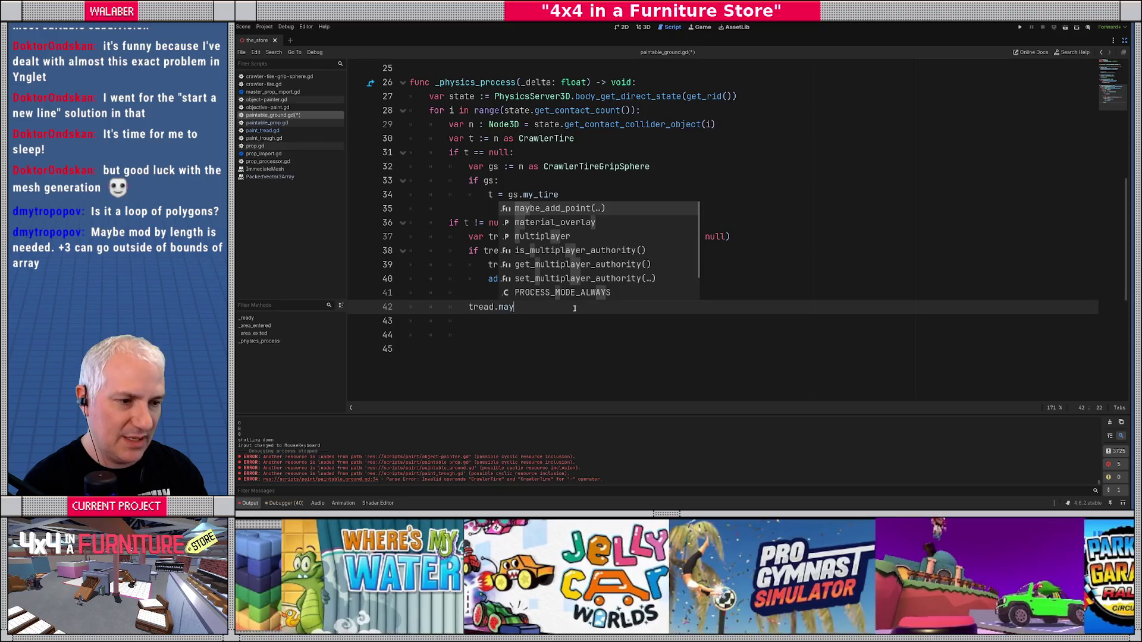
key(Return)
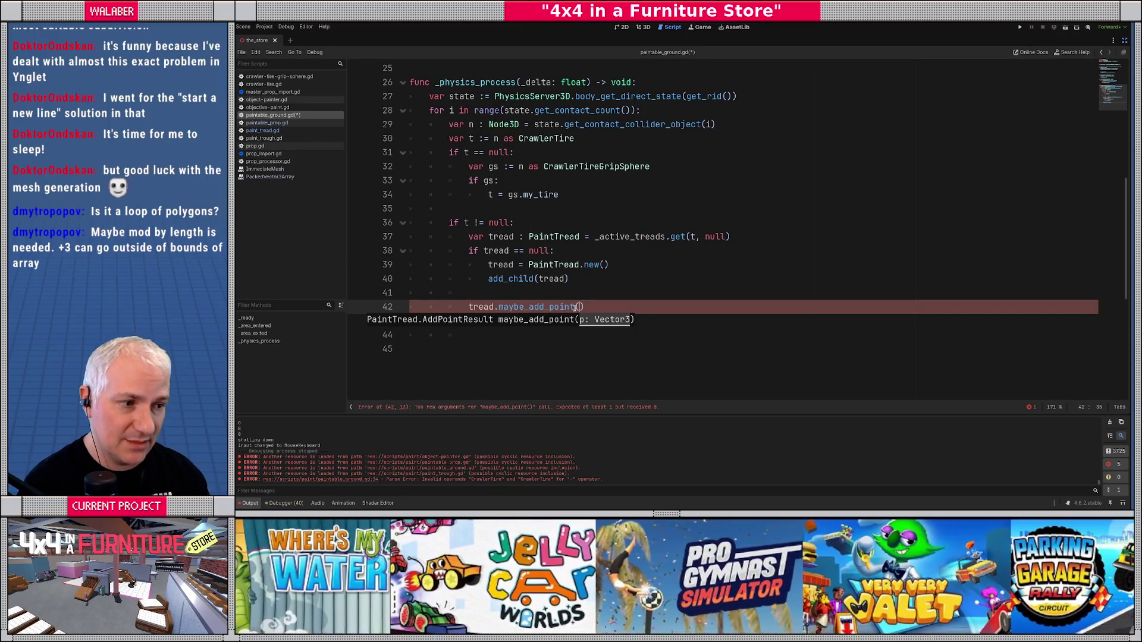
text(state.get_contact_loc)
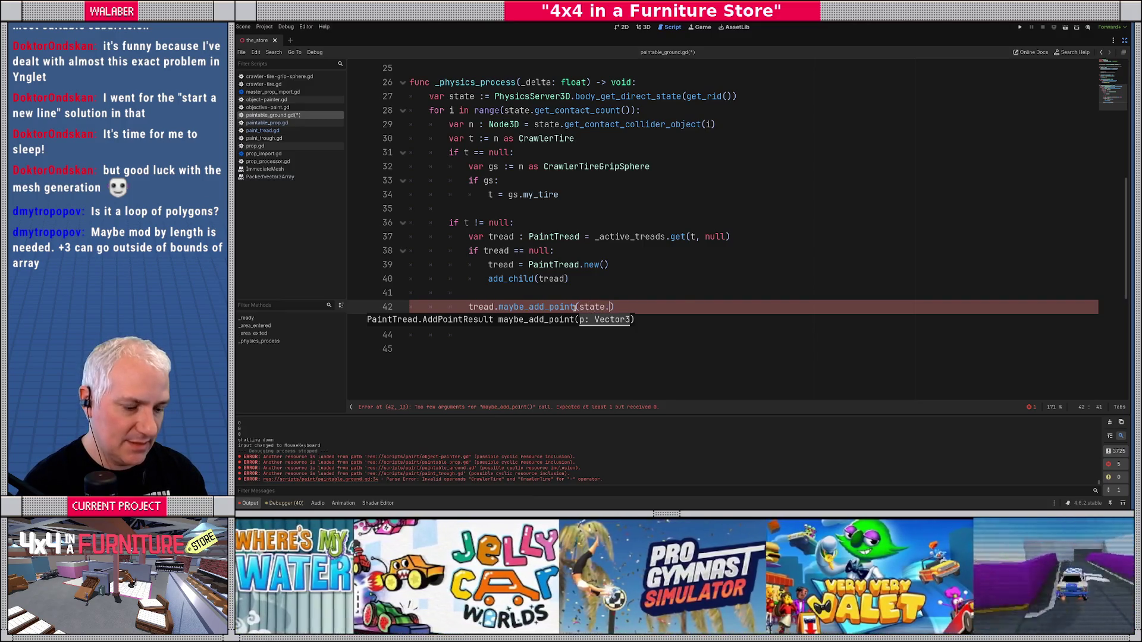
text(al_pos)
key(Return)
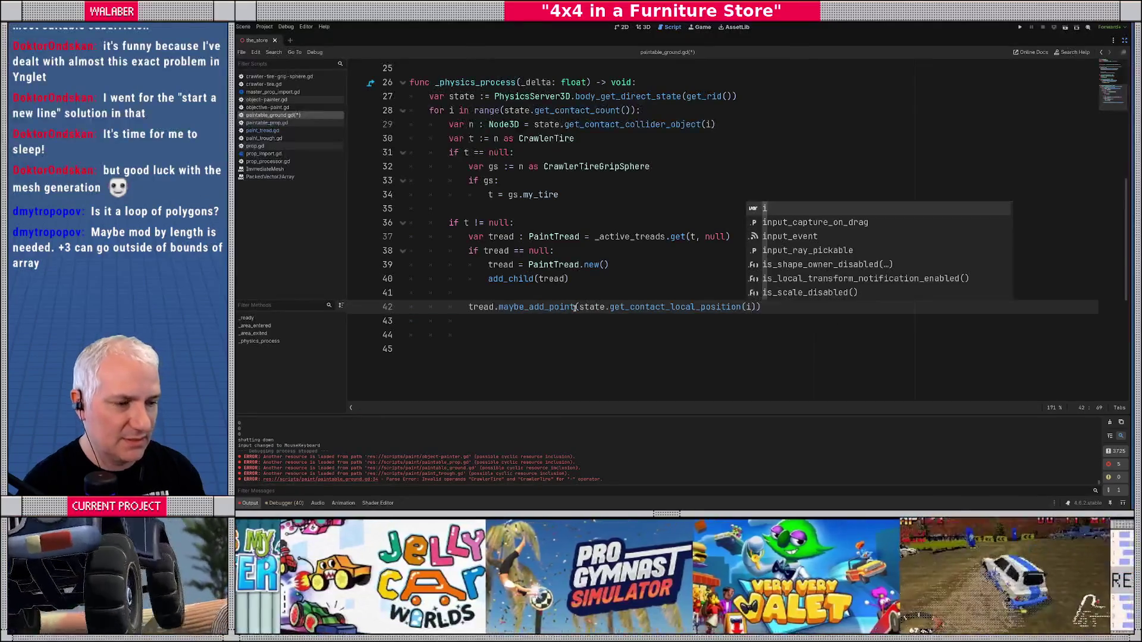
key(End)
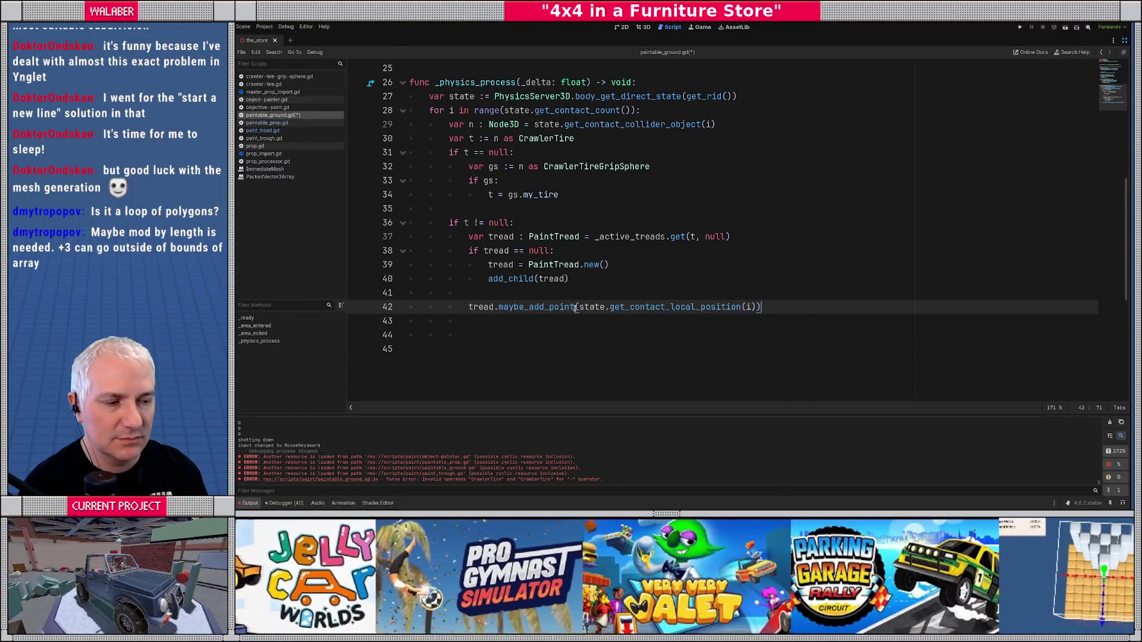
text(var result :=)
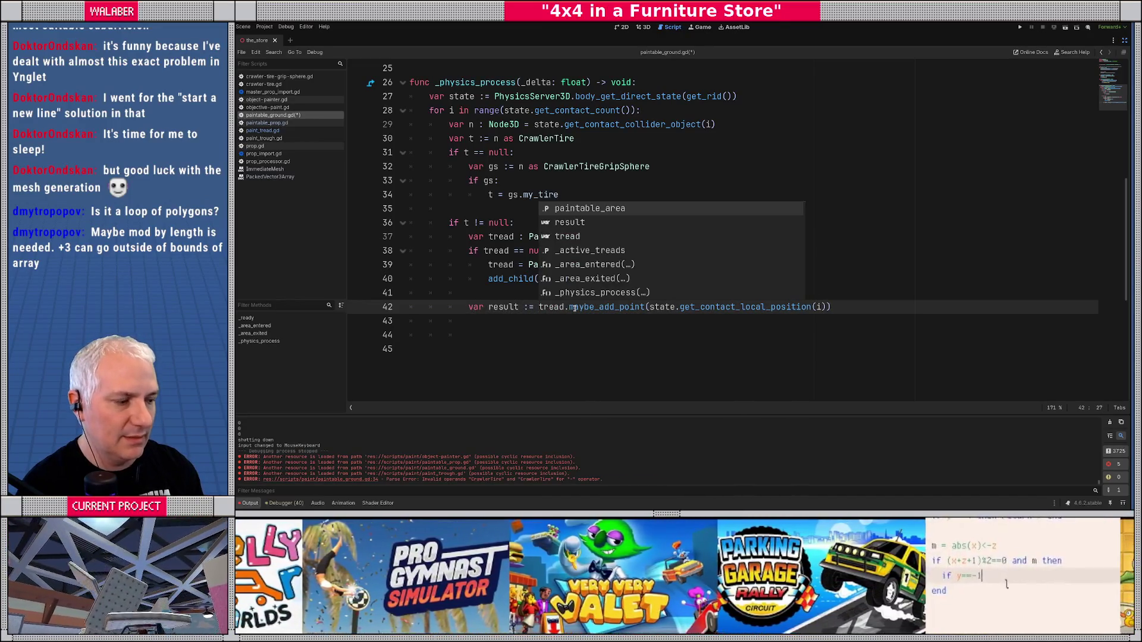
key(End)
key(Return)
key(Return)
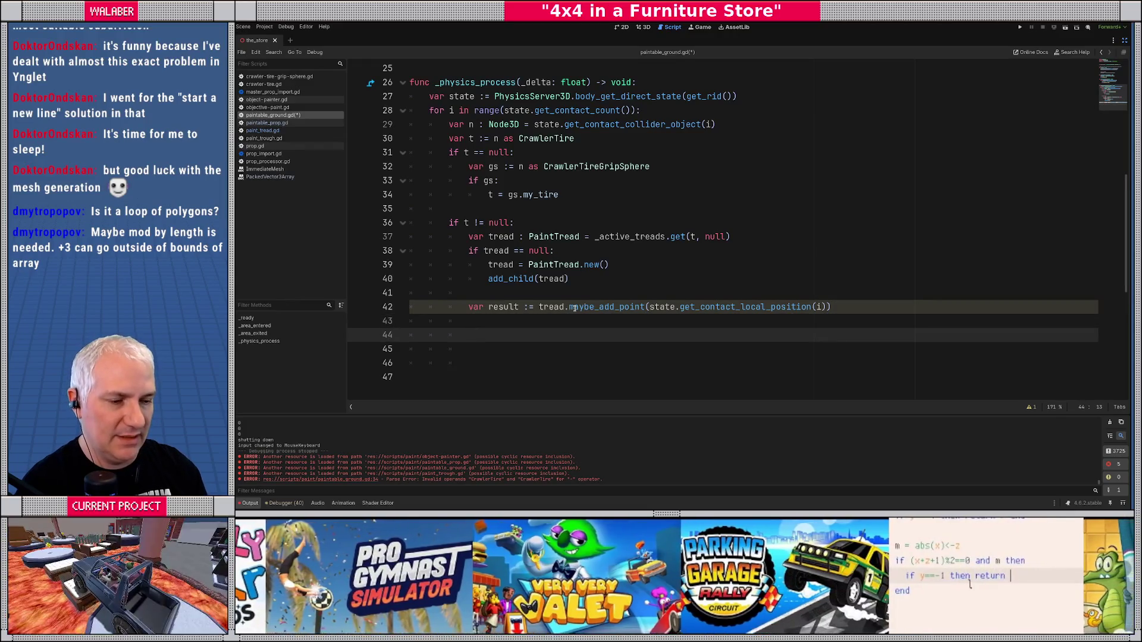
- Add a branch checking result == PaintTread.AddPointResult.TooClose
text(r)
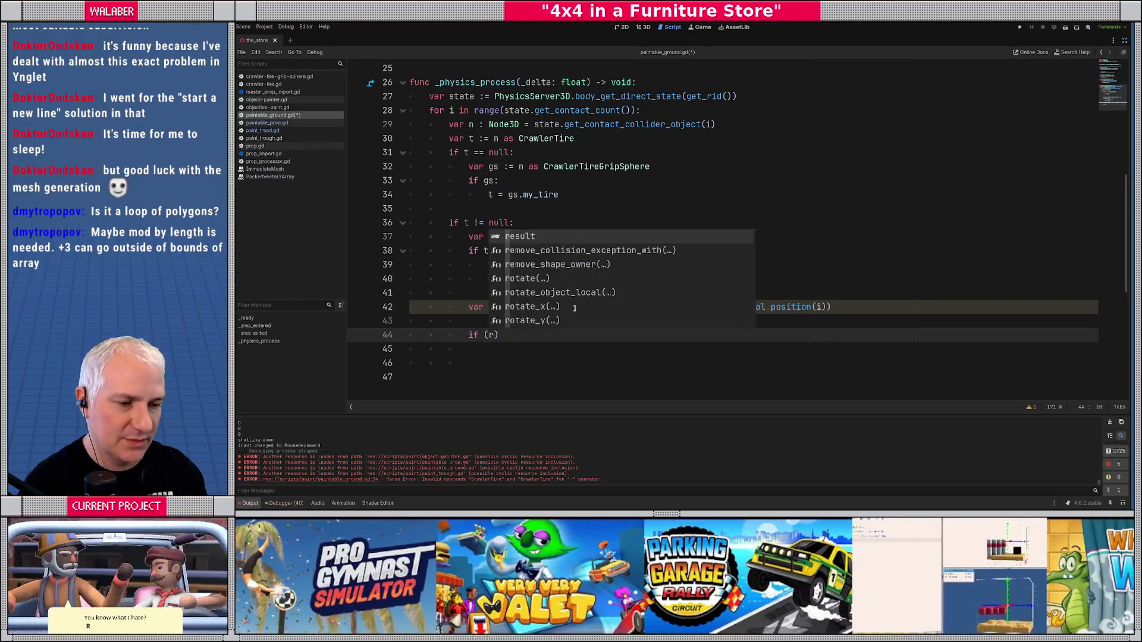
text(esult == )
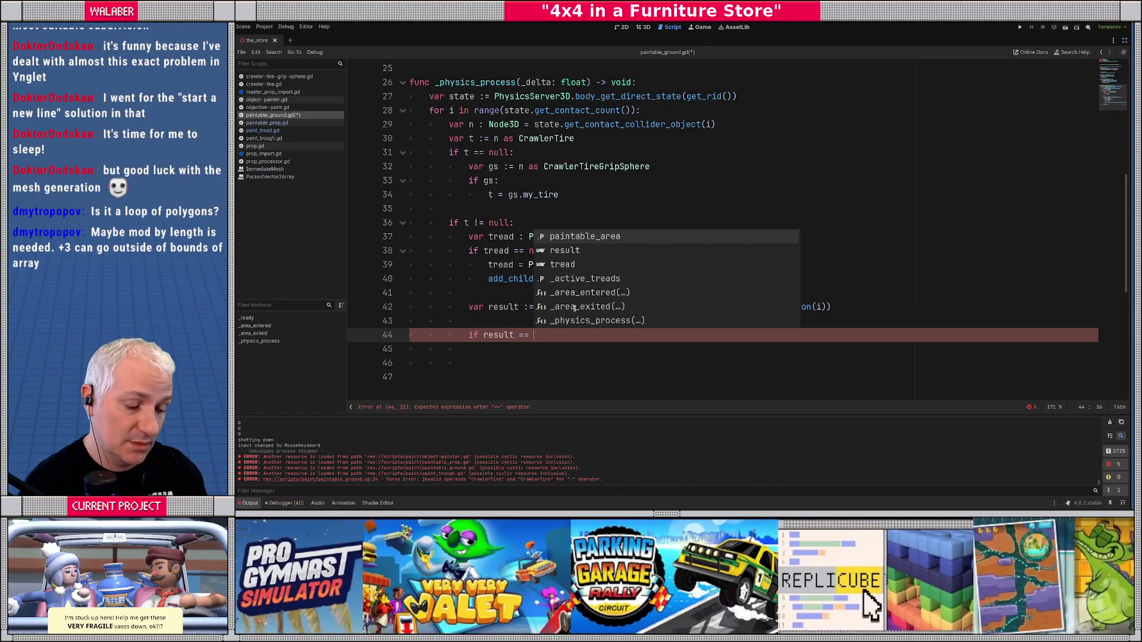
text(PaintT)
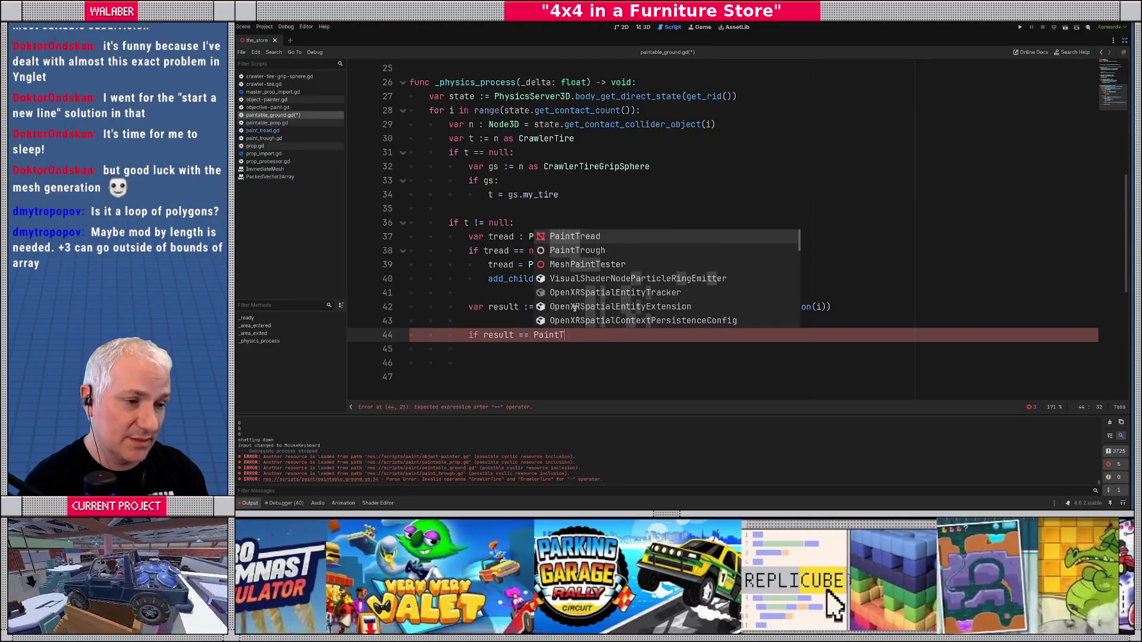
text(read.re)
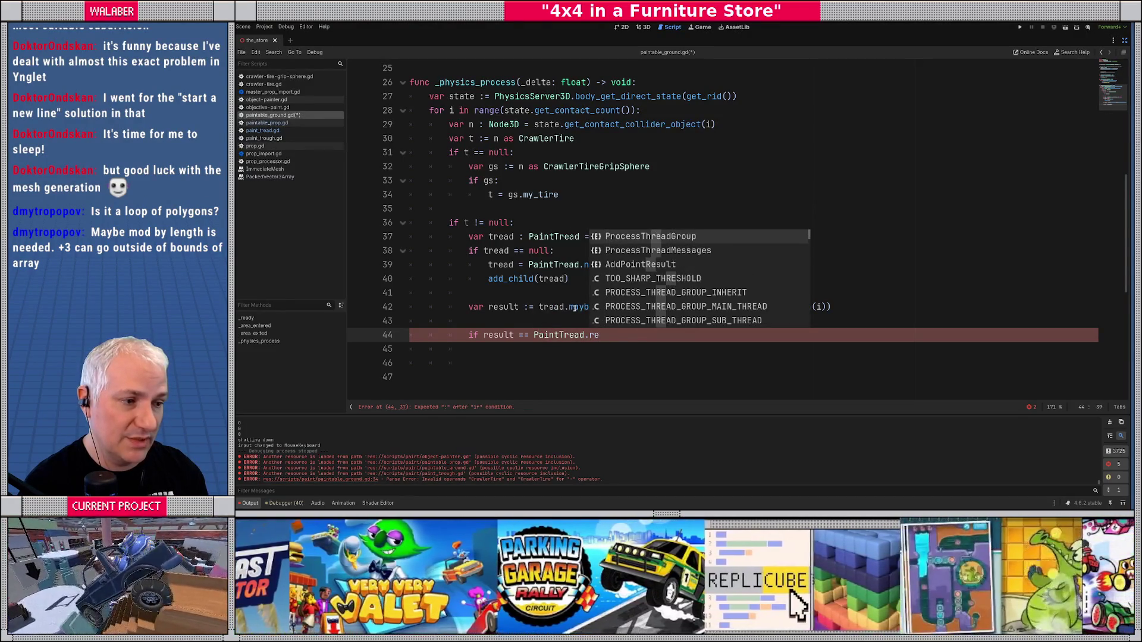
key(Down)
key(Down)
key(Return)
text(.too)
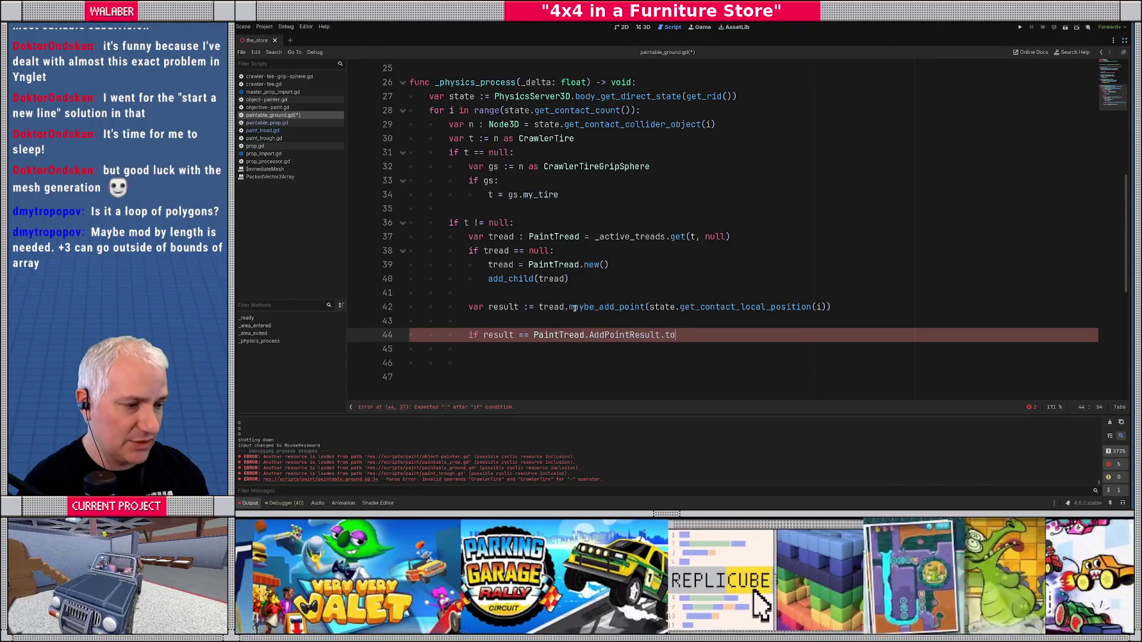
key(Return)
text(:)
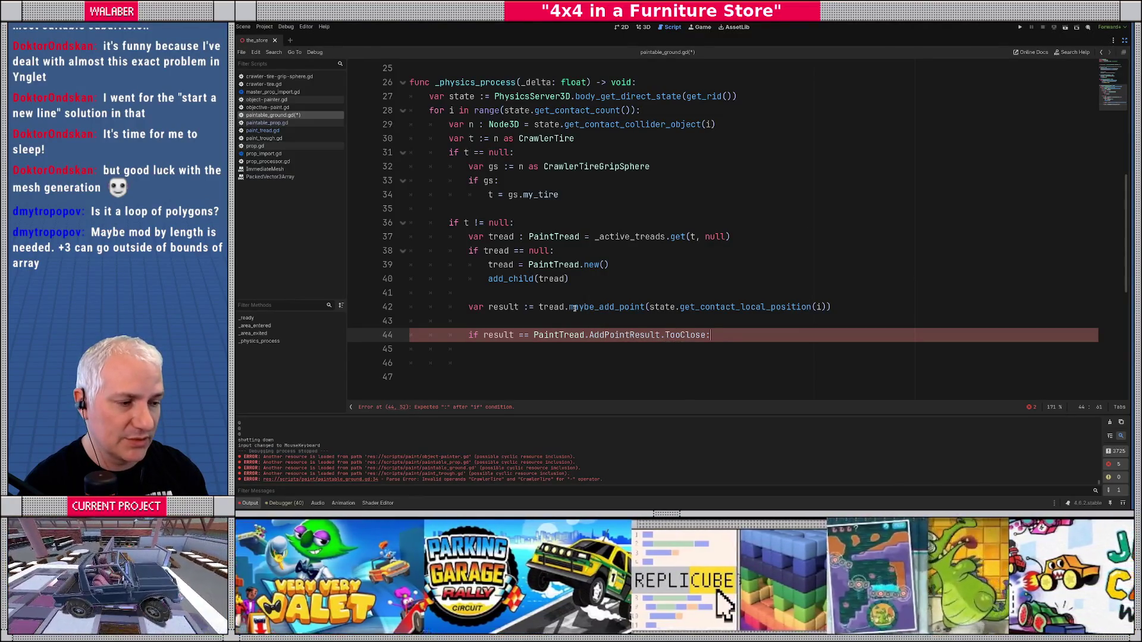
key(Return)
scroll(680, 305, down, 1)
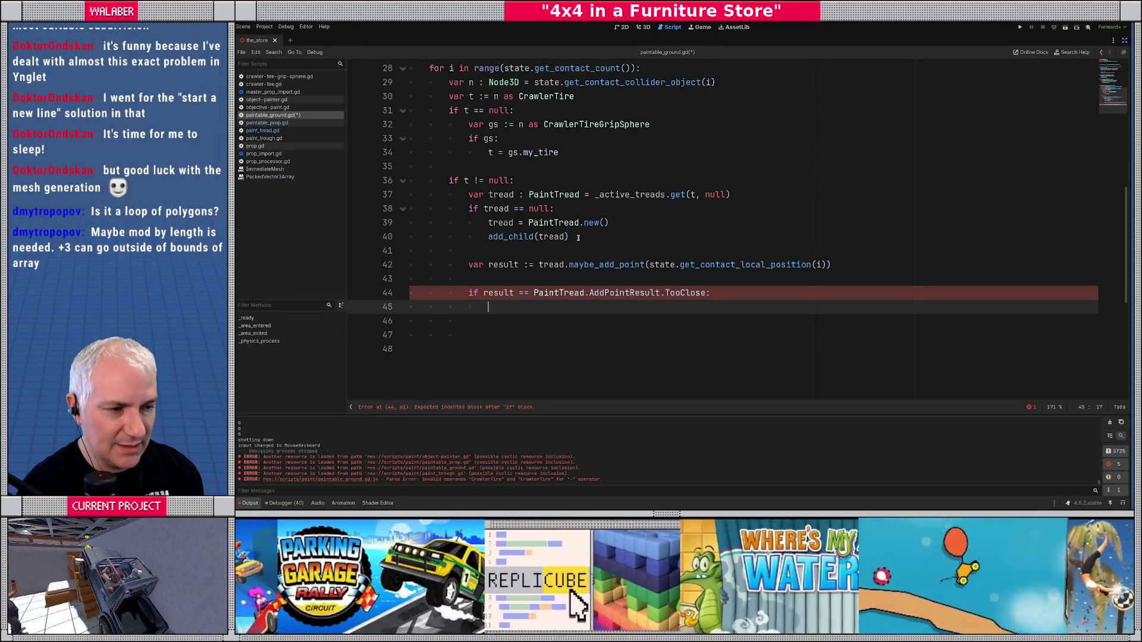
- Register each new tread with _active_treads[t] = tread after add_child(tread)
click(577, 237)
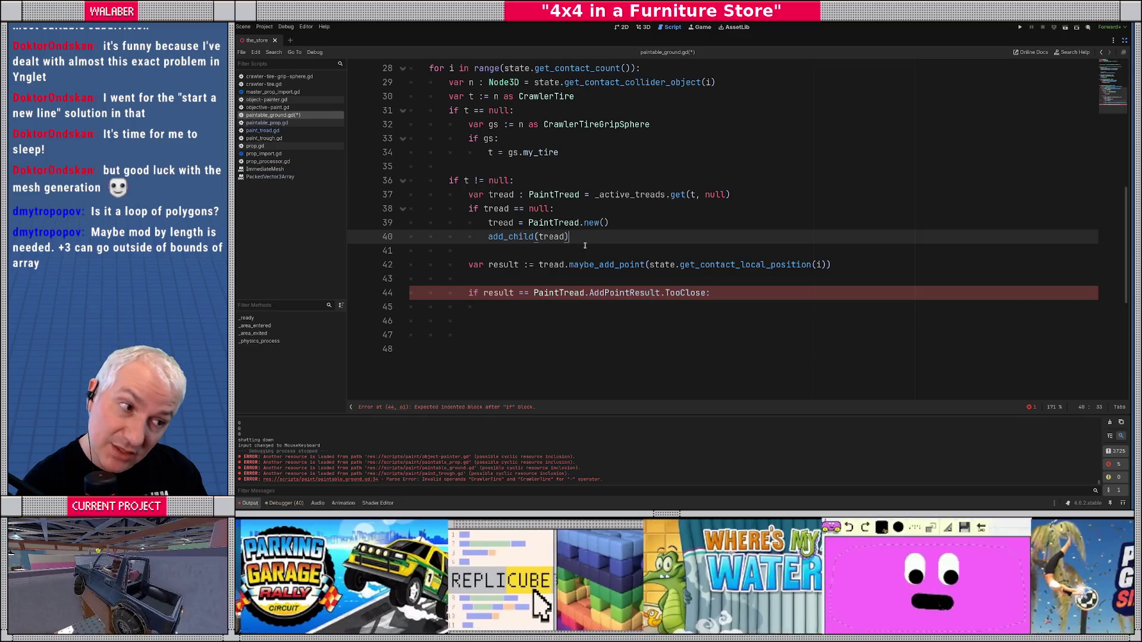
key(Return)
text(+a)
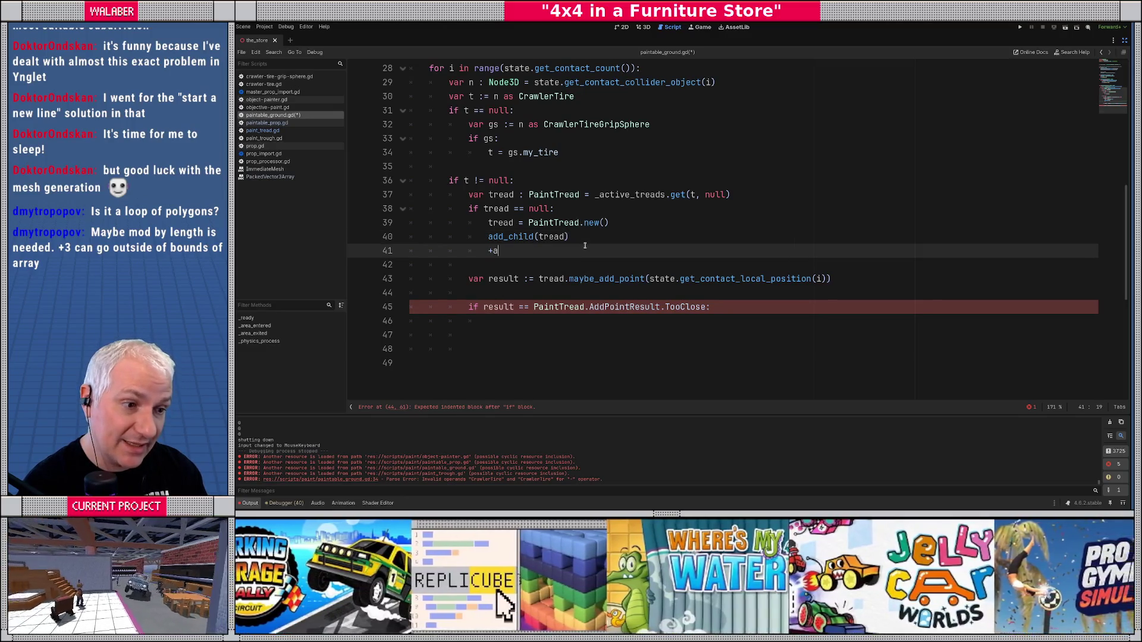
text(_ac)
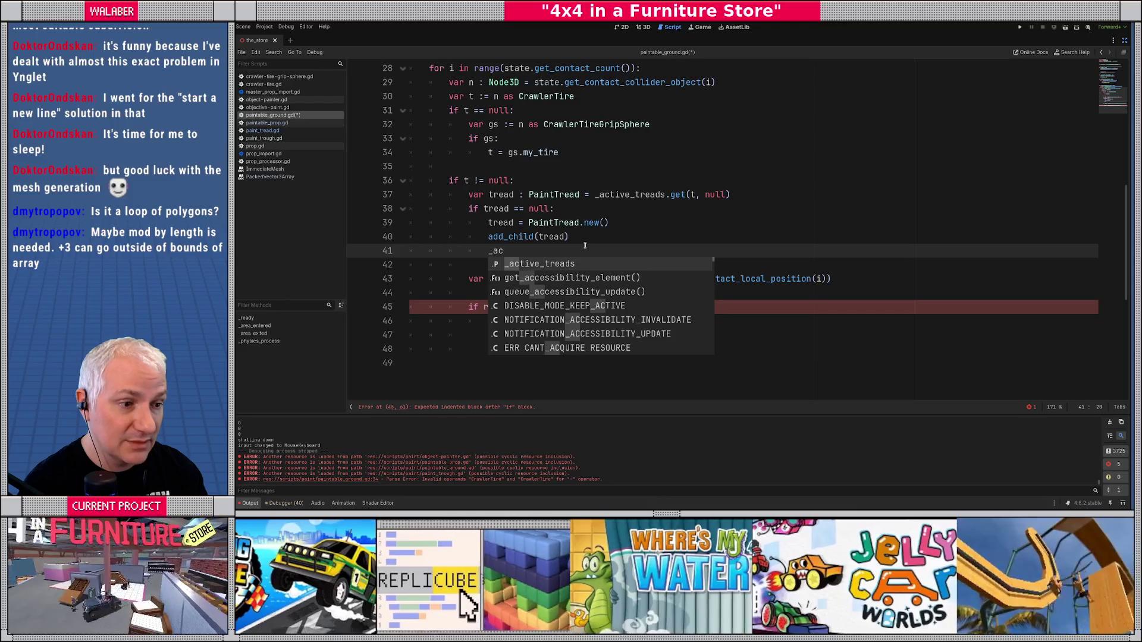
key(Return)
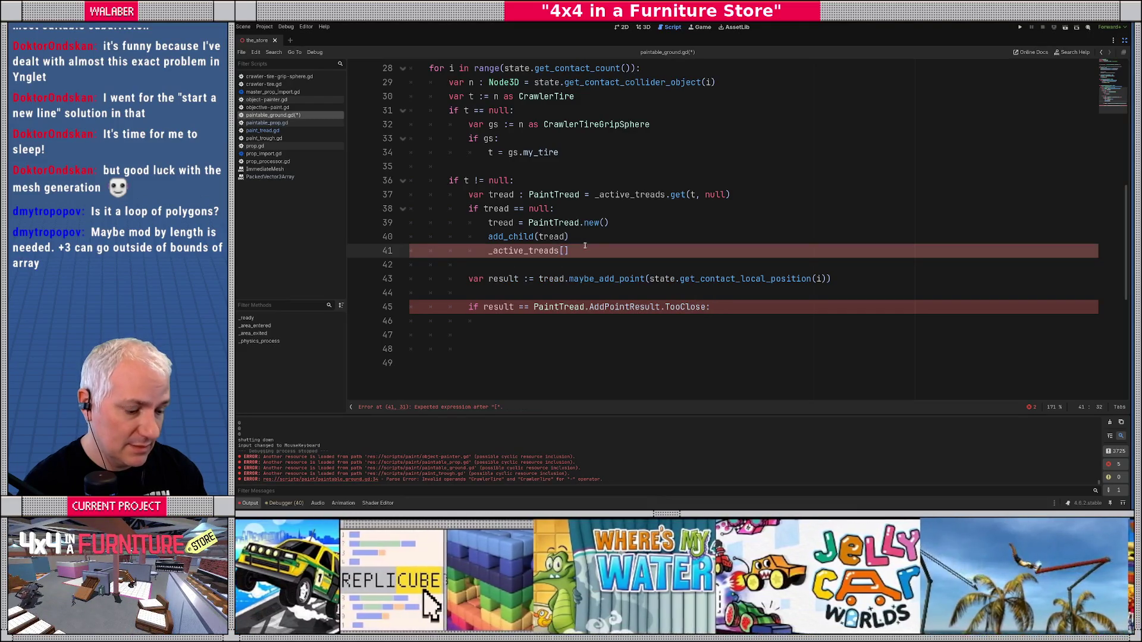
text(t] = )
text(tread)
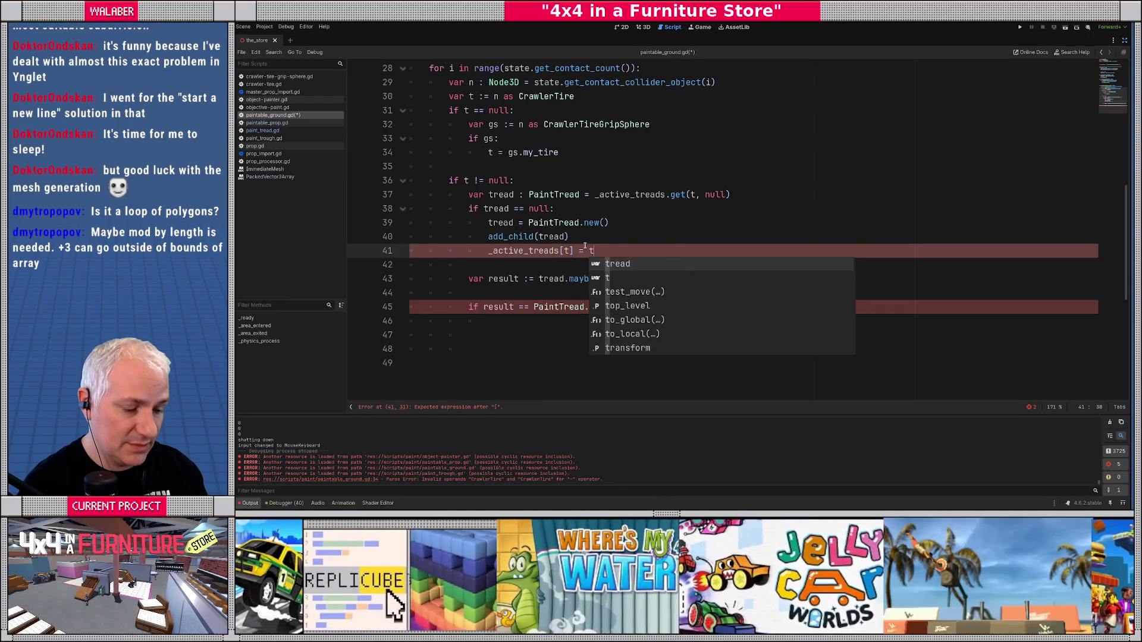
key(Escape)
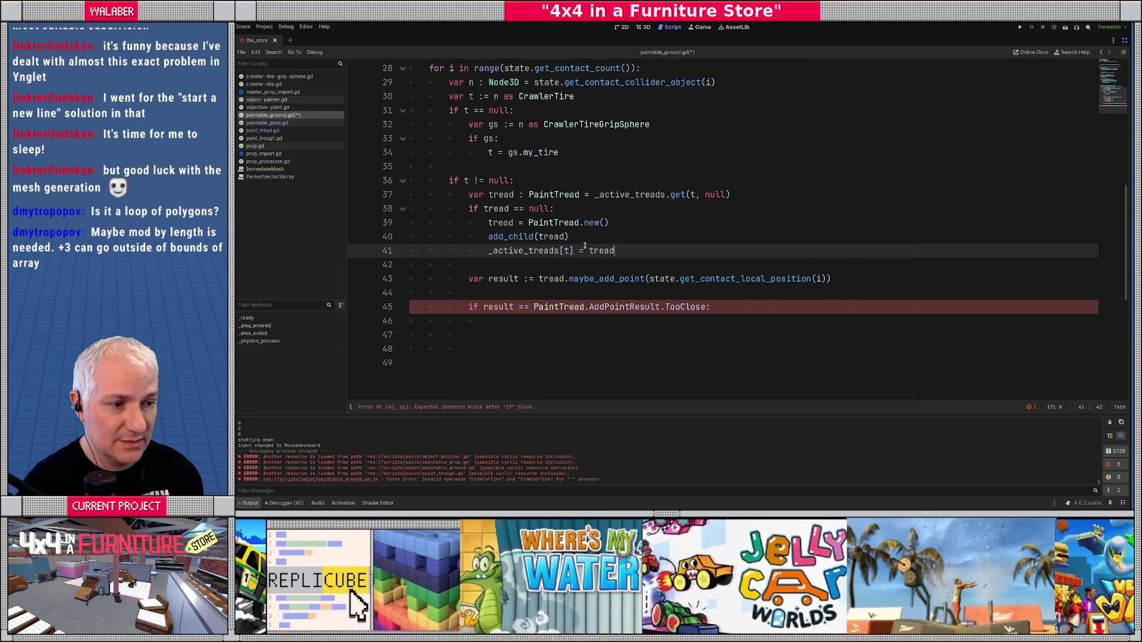
scroll(585, 245, down, 1)
click(501, 281)
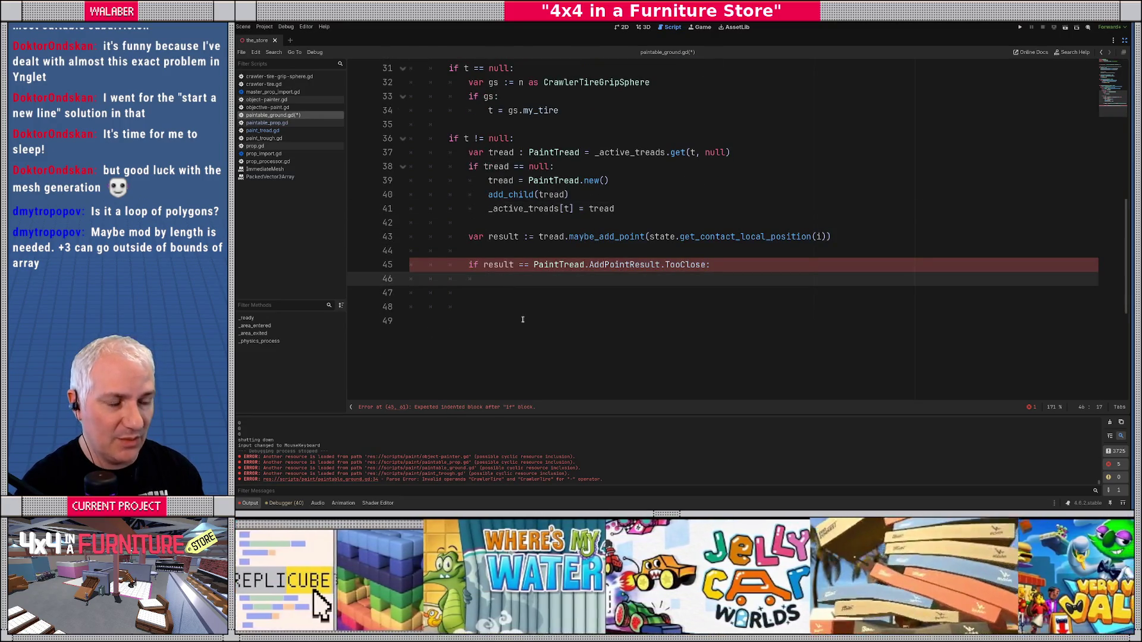
- Try a tread._points.size() condition in the TooClose branch, then delete it
text(var last_pt)
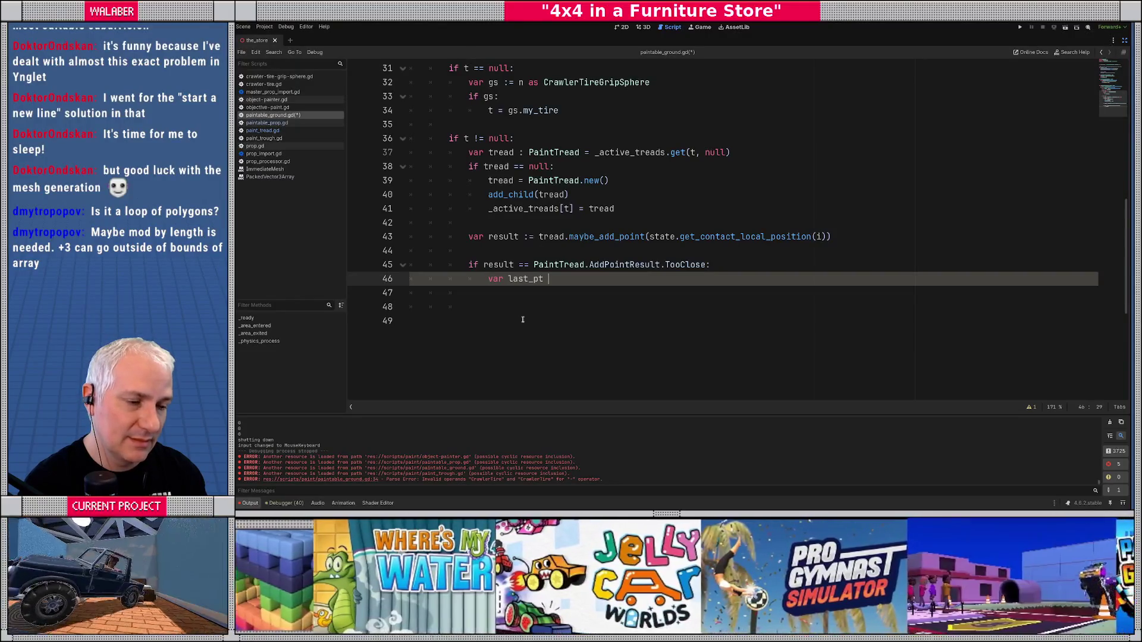
key(ctrl+BackSpace)
key(ctrl+BackSpace)
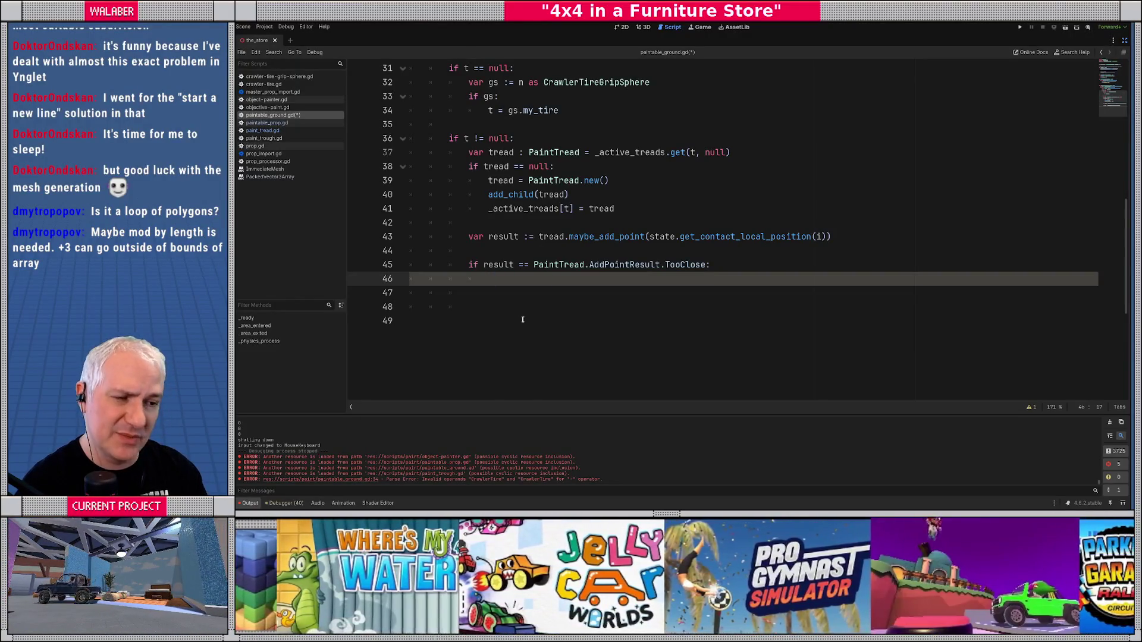
text(iftread)
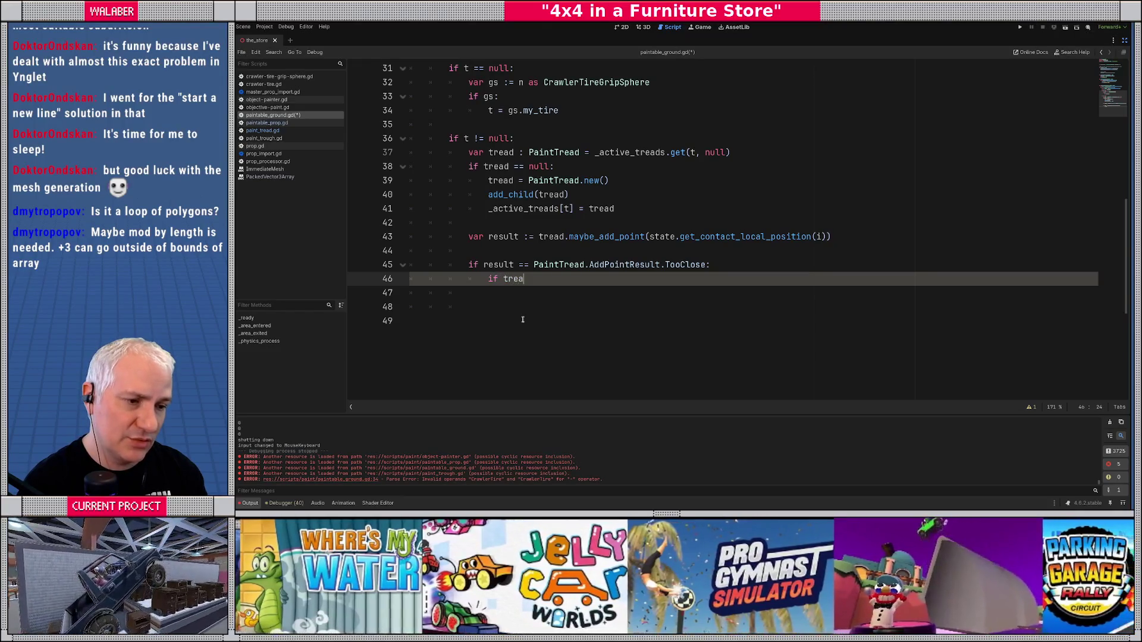
text(.po)
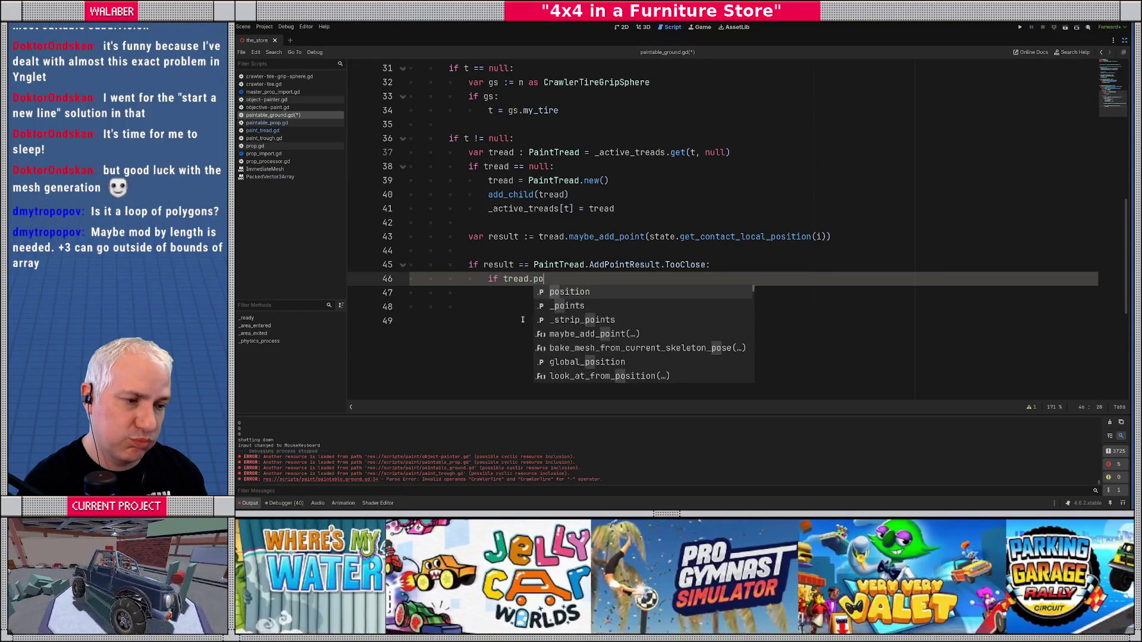
key(Down)
key(Return)
key(BackSpace)
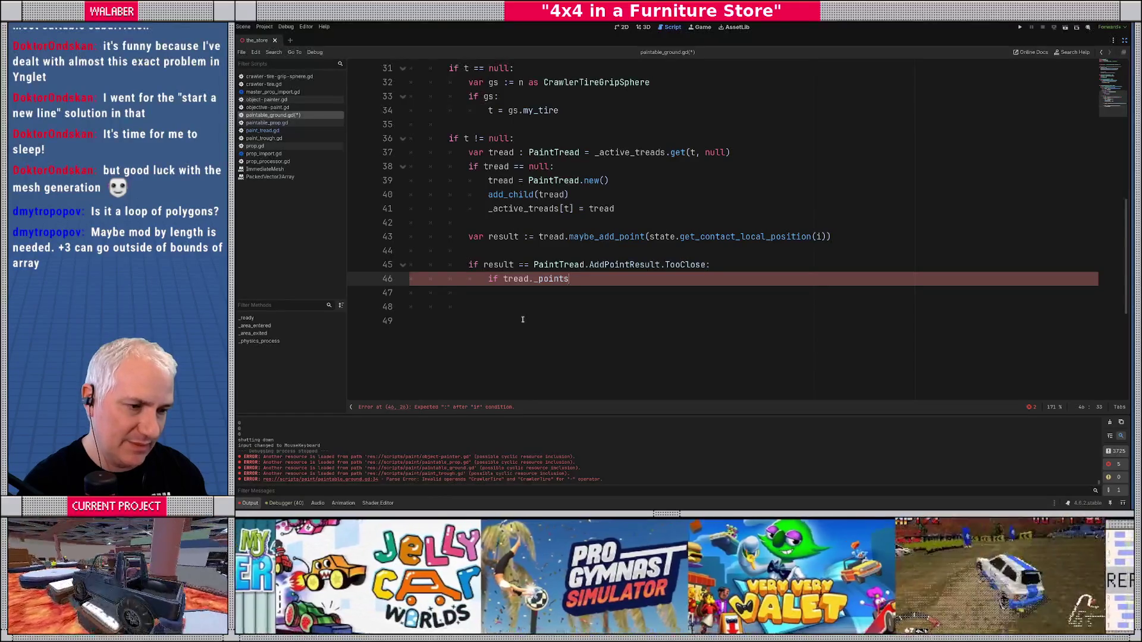
text(.)
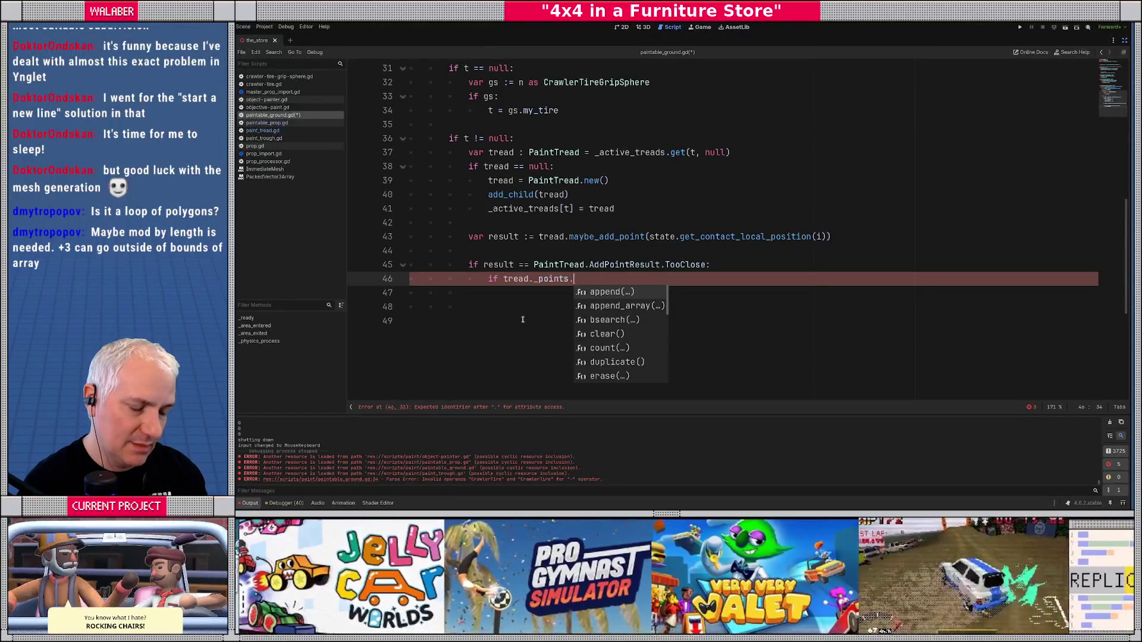
text(si)
key(Return)
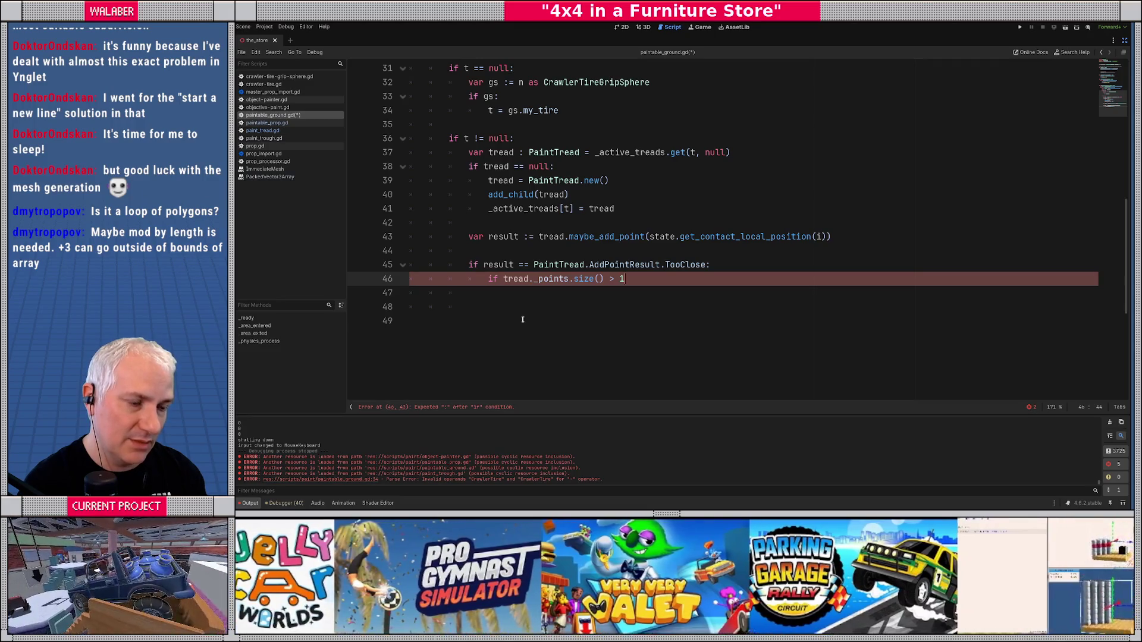
key(shift+Home)
key(BackSpace)
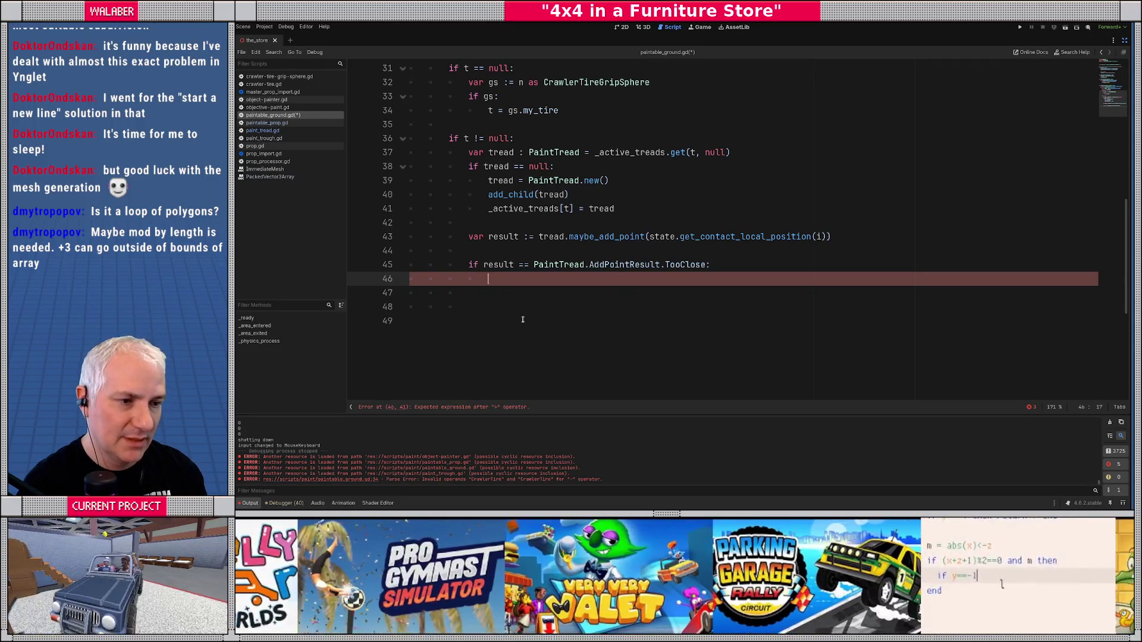
- Replace the unfinished prev_pt line with a '# forget about it' comment and switch to 3D view
text(tread)
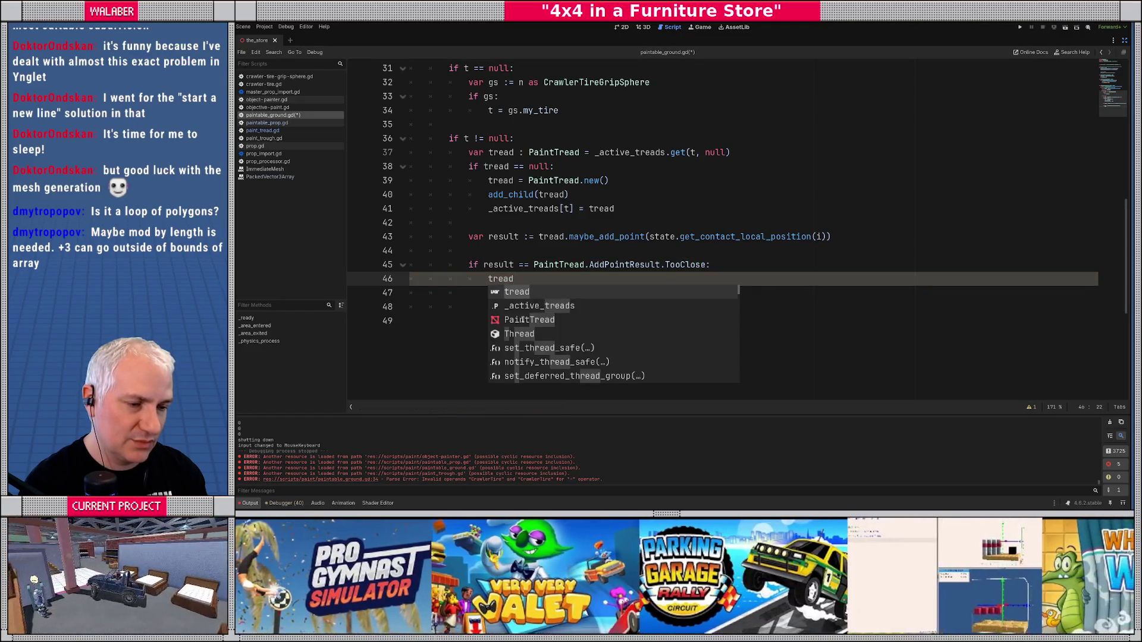
key(BackSpace)
key(BackSpace)
key(BackSpace)
text(var p)
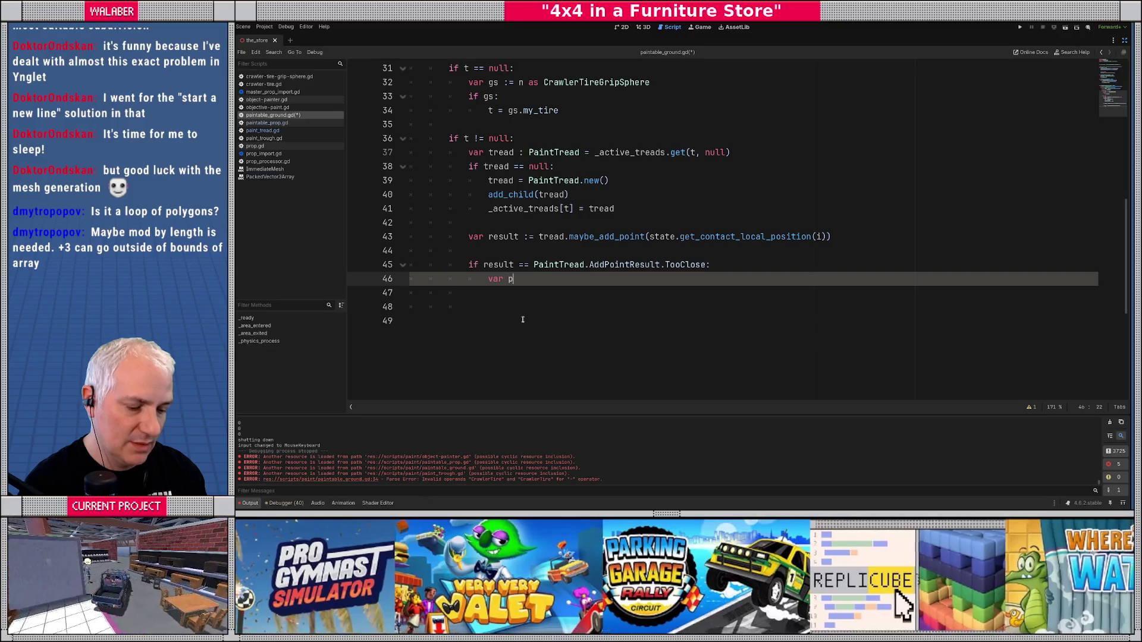
text(rev_pt :=)
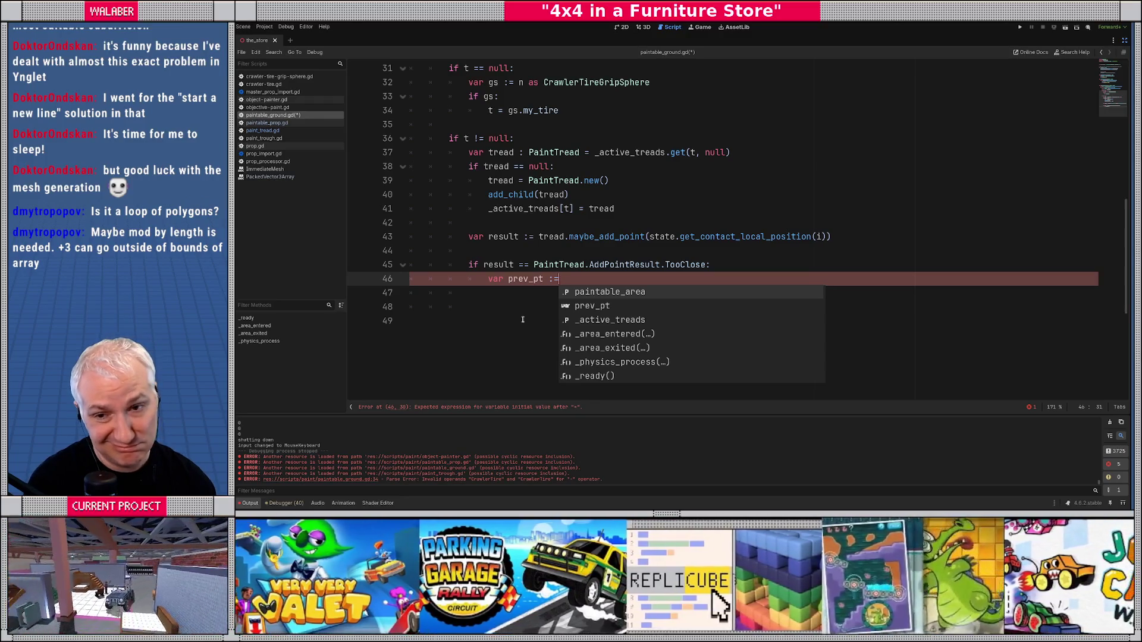
key(shift+Home)
key(BackSpace)
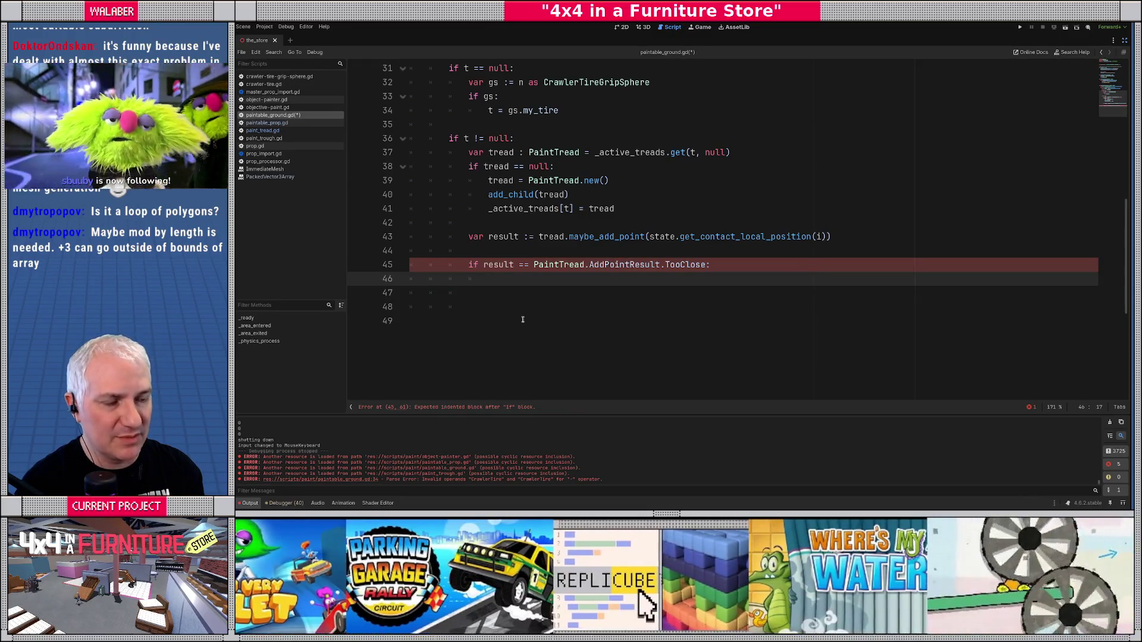
text(# for)
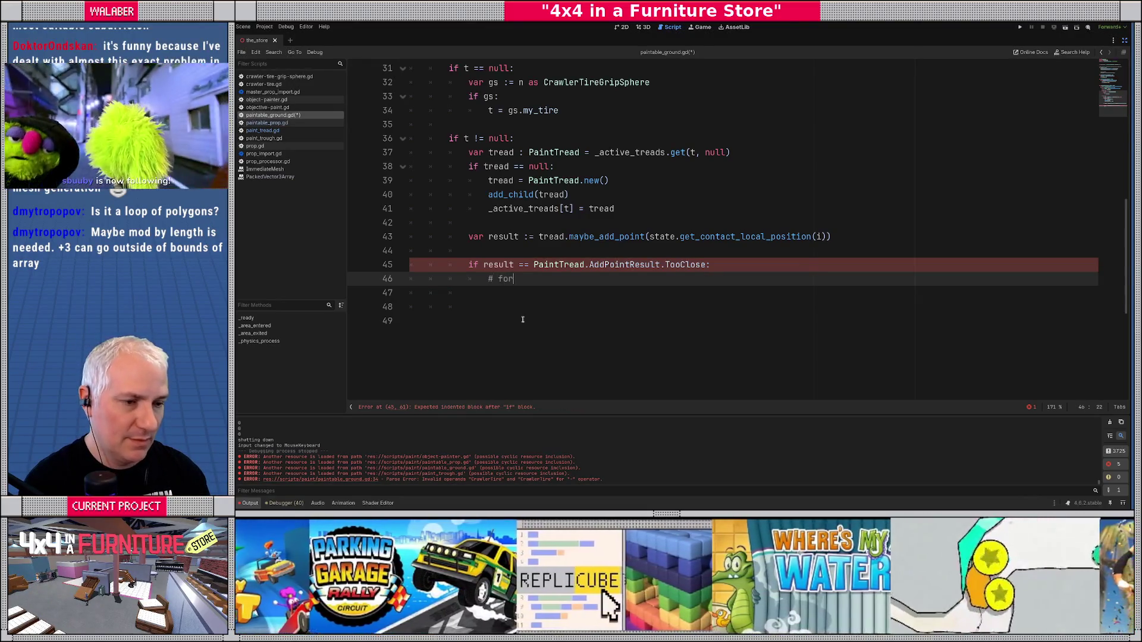
text(get about it)
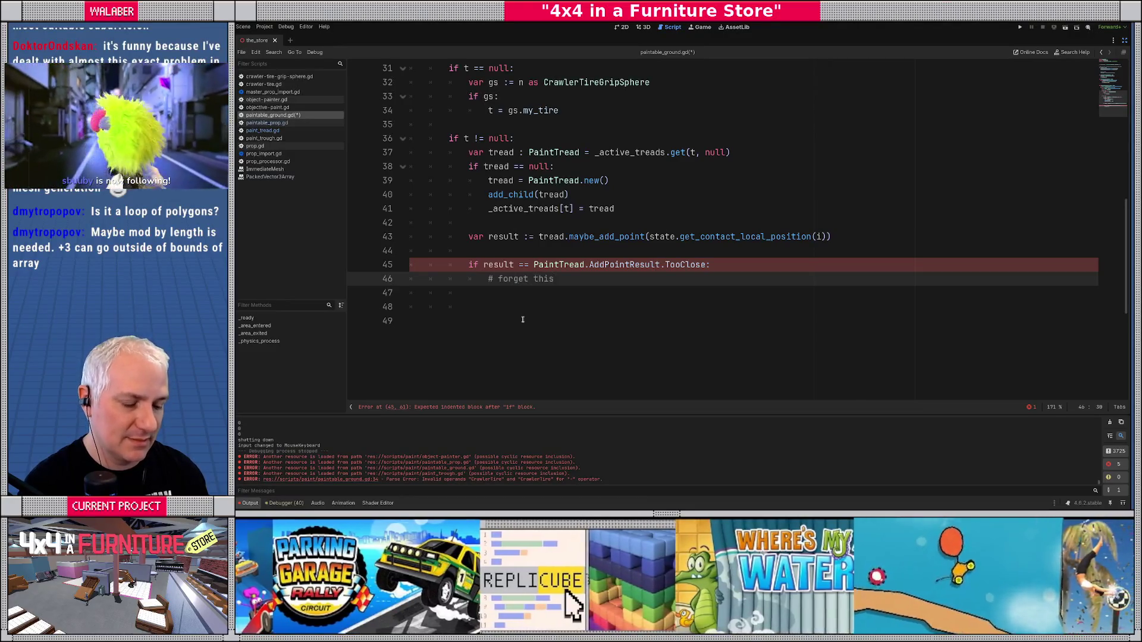
key(ctrl+F2)
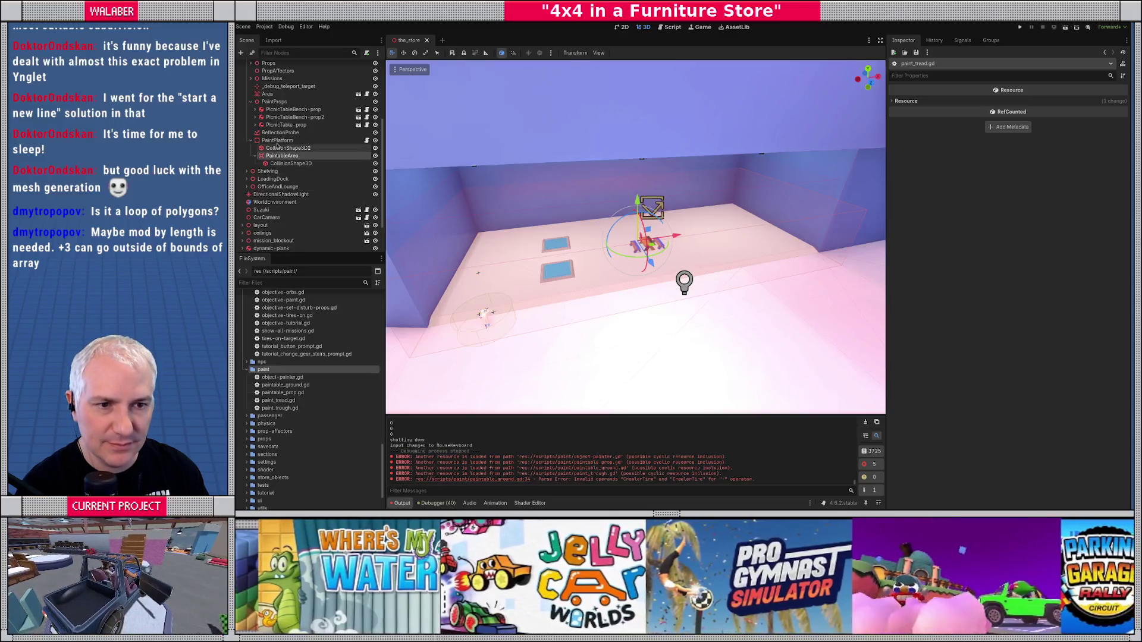
- Select the PaintPlatform node in the Scene dock and run the project
click(277, 140)
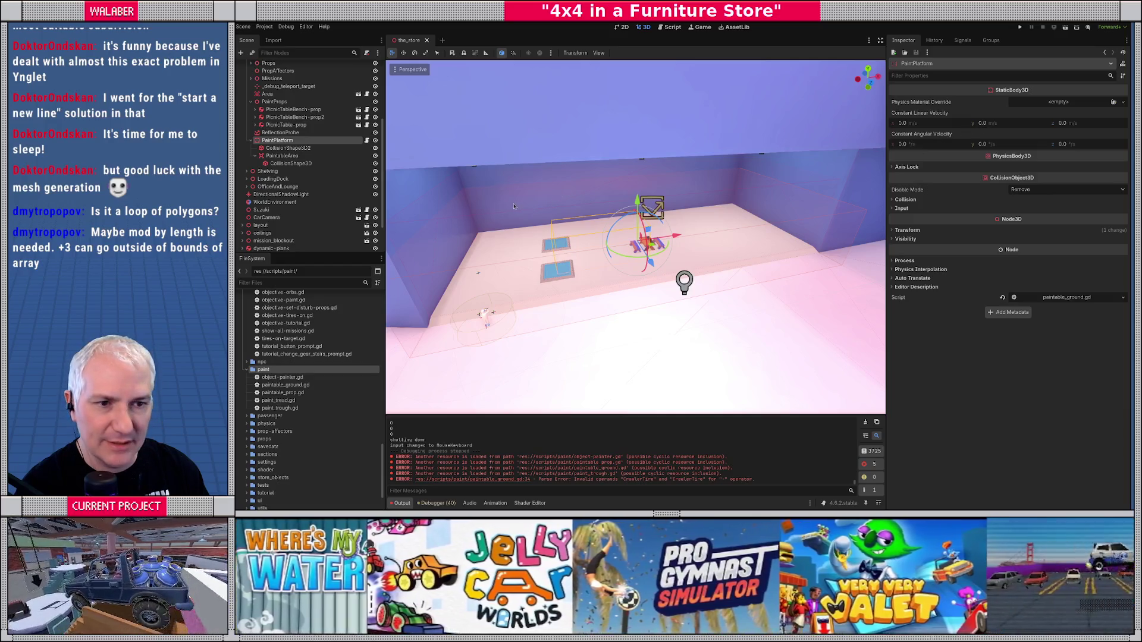
drag(572, 254, 530, 258)
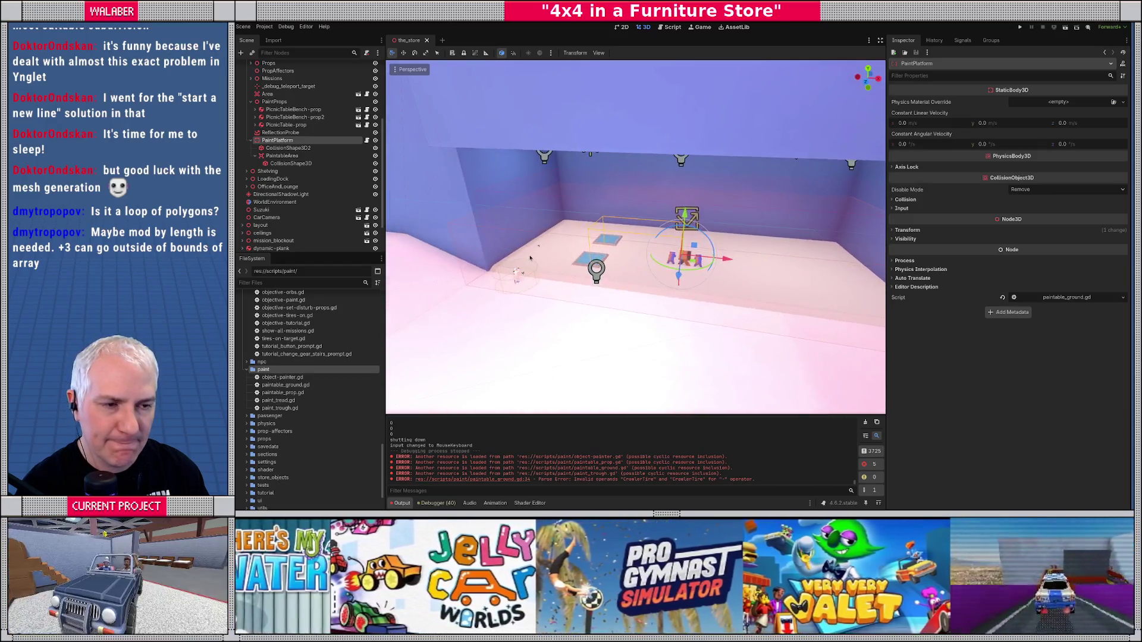
key(F5)
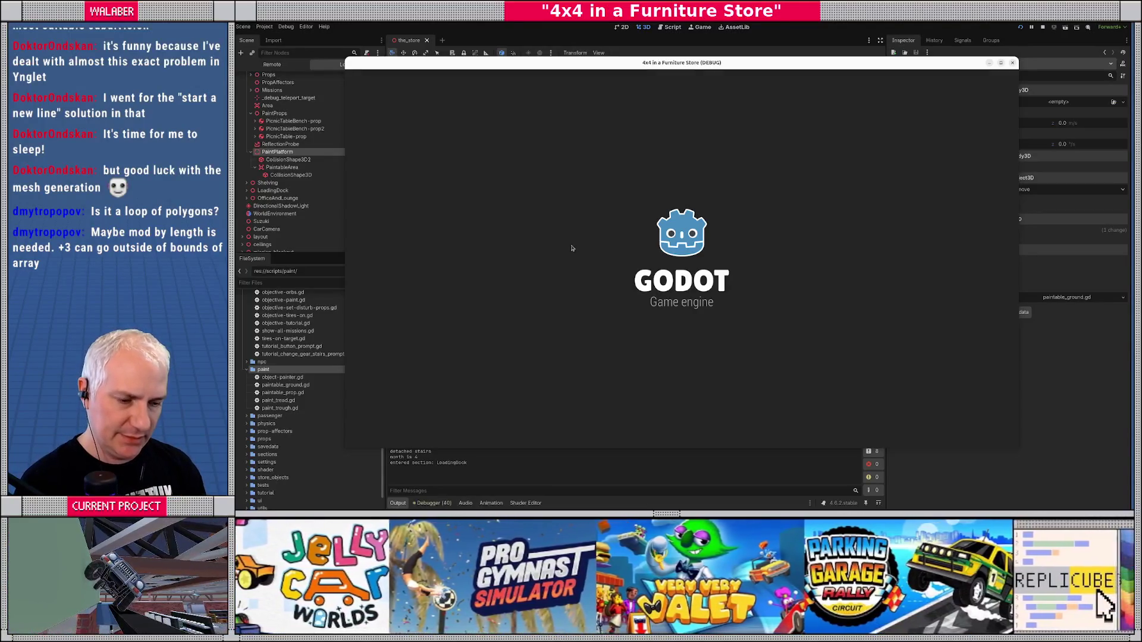
- Teleport the car to the Paint Department with the 'ts' console command, drive around, then close the game
text(ts)
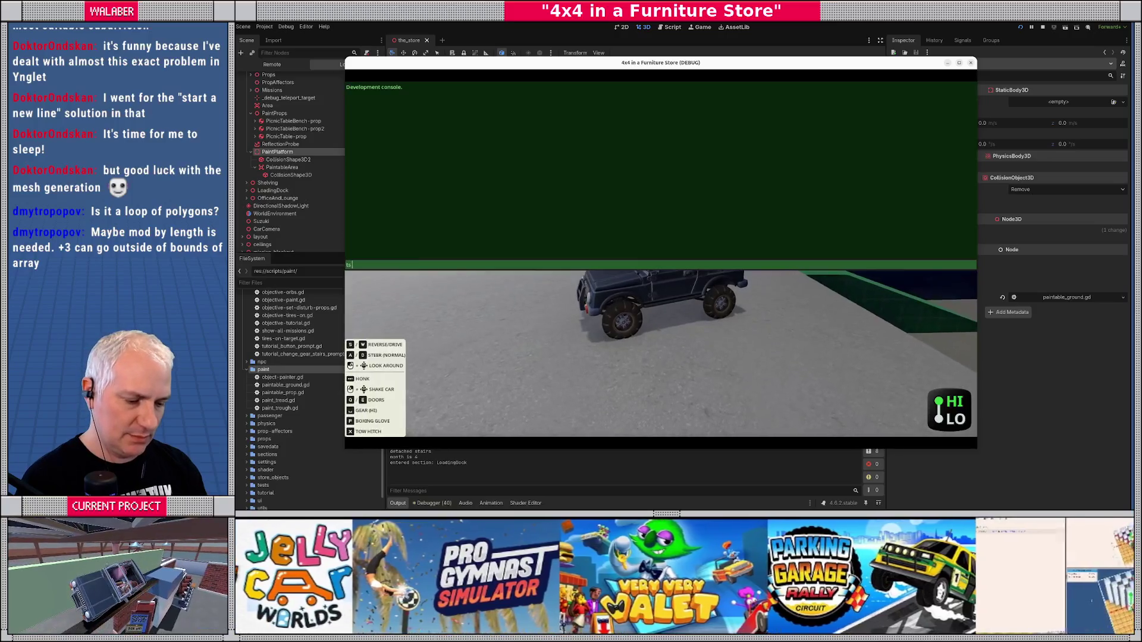
key(Return)
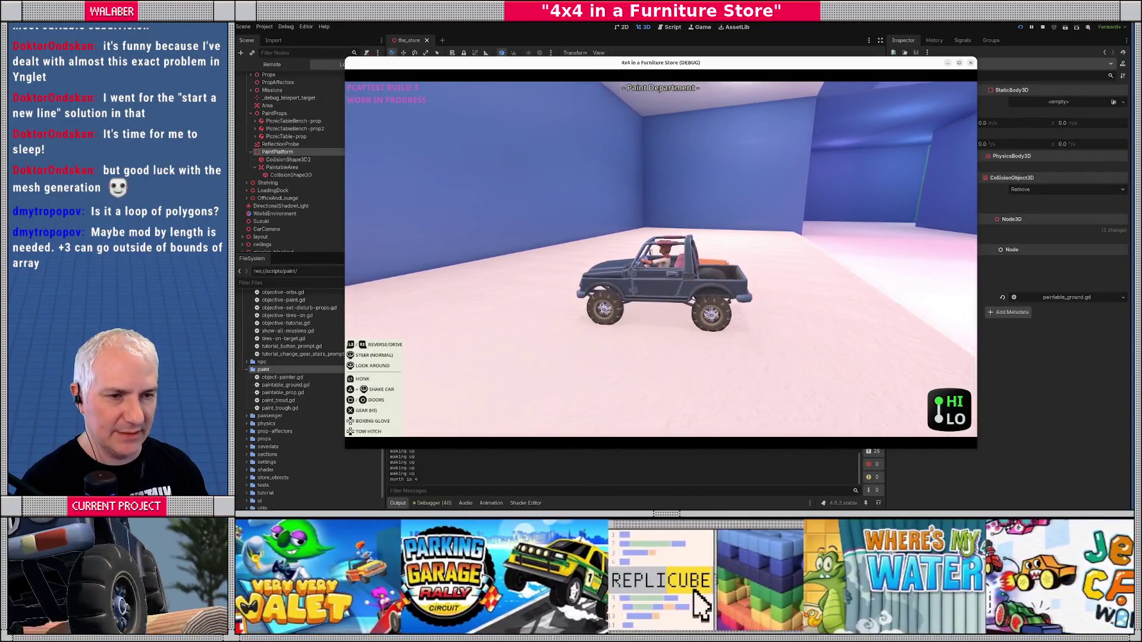
key(F8)
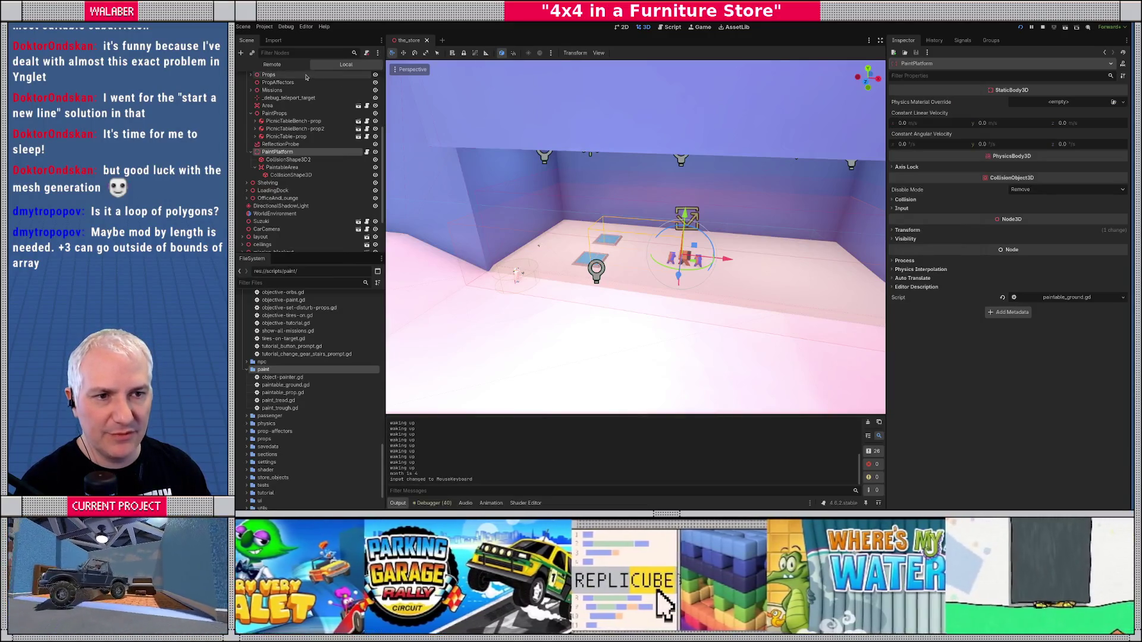
- Inspect the live Sections > Paint > PaintPlatform node in the Remote scene tree
click(291, 65)
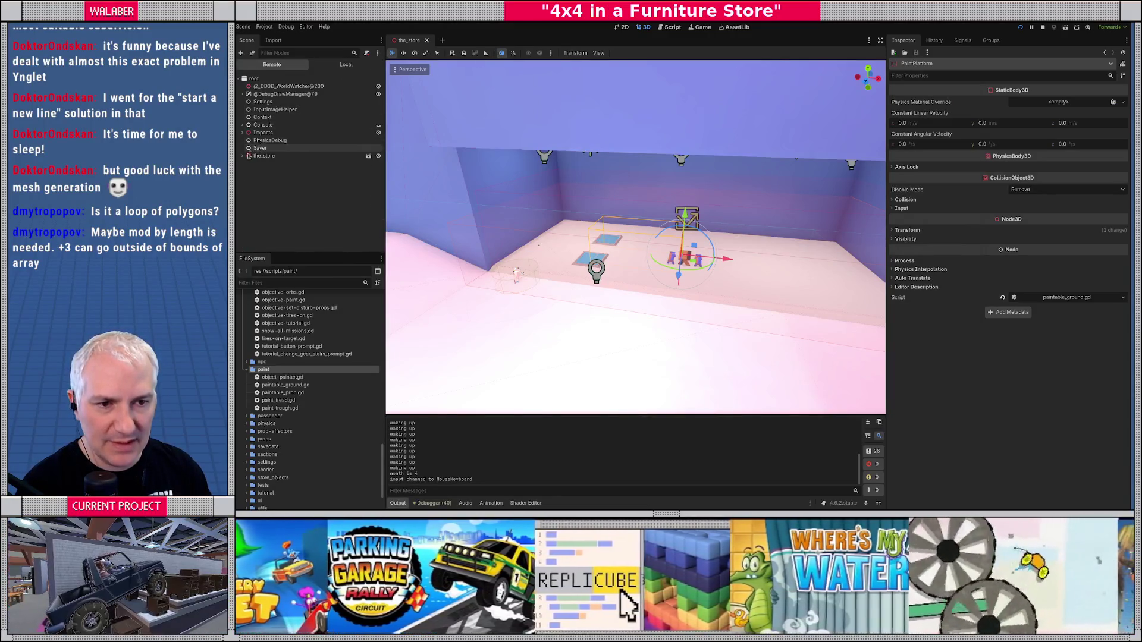
click(247, 210)
scroll(245, 210, down, 2)
click(251, 205)
scroll(252, 223, down, 2)
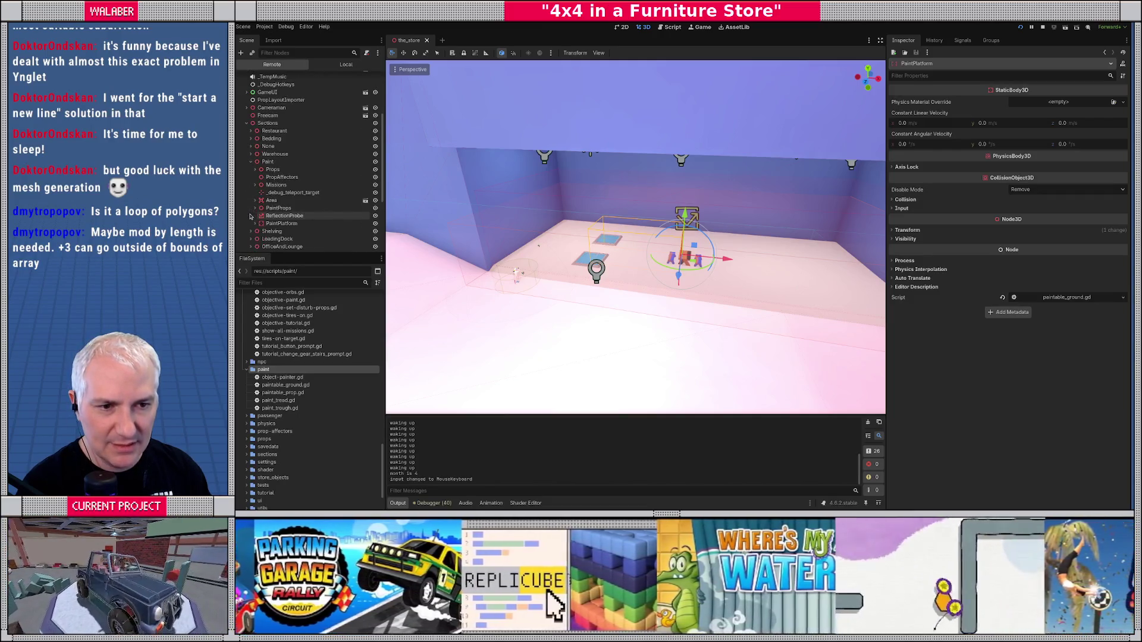
click(254, 224)
scroll(251, 226, down, 2)
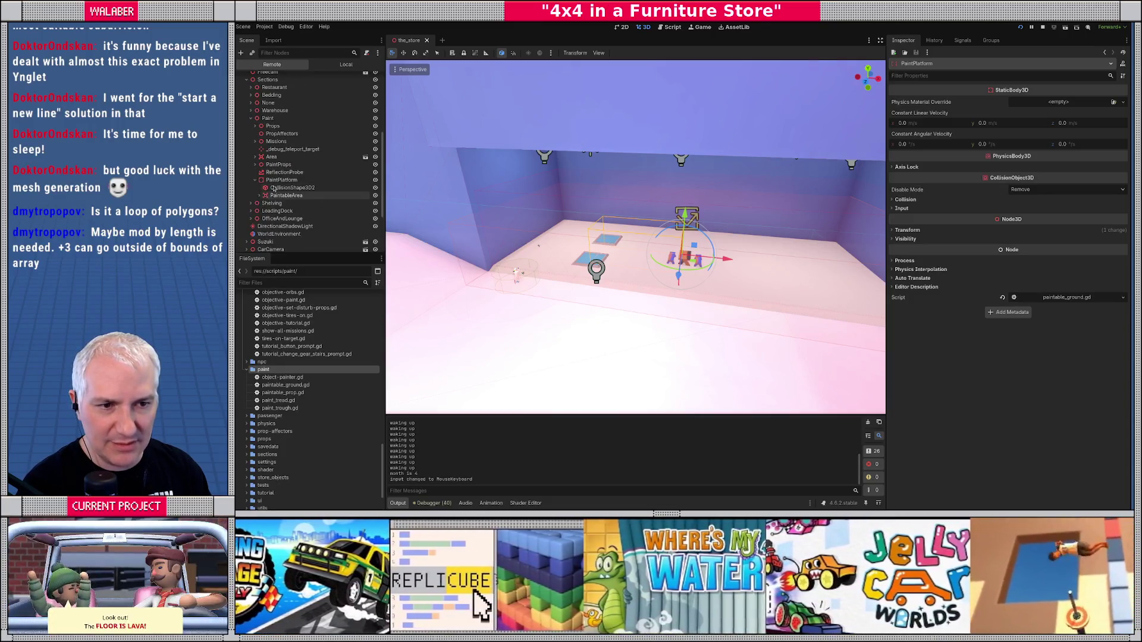
click(277, 180)
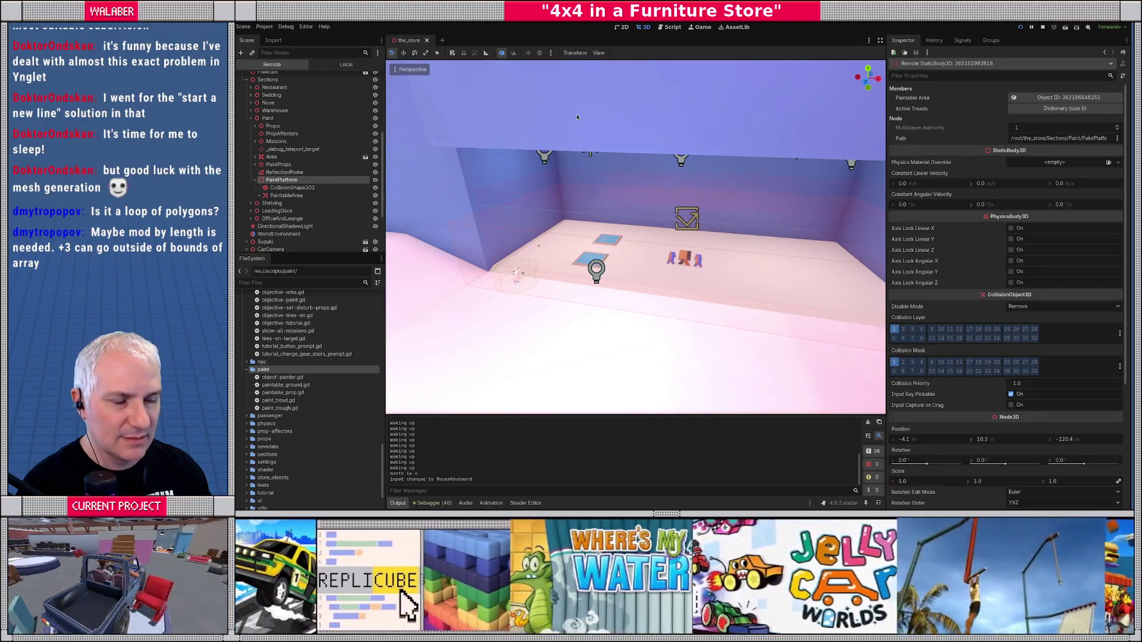
- Stop the game, select PaintPlatform locally, and expand its Collision settings
key(F8)
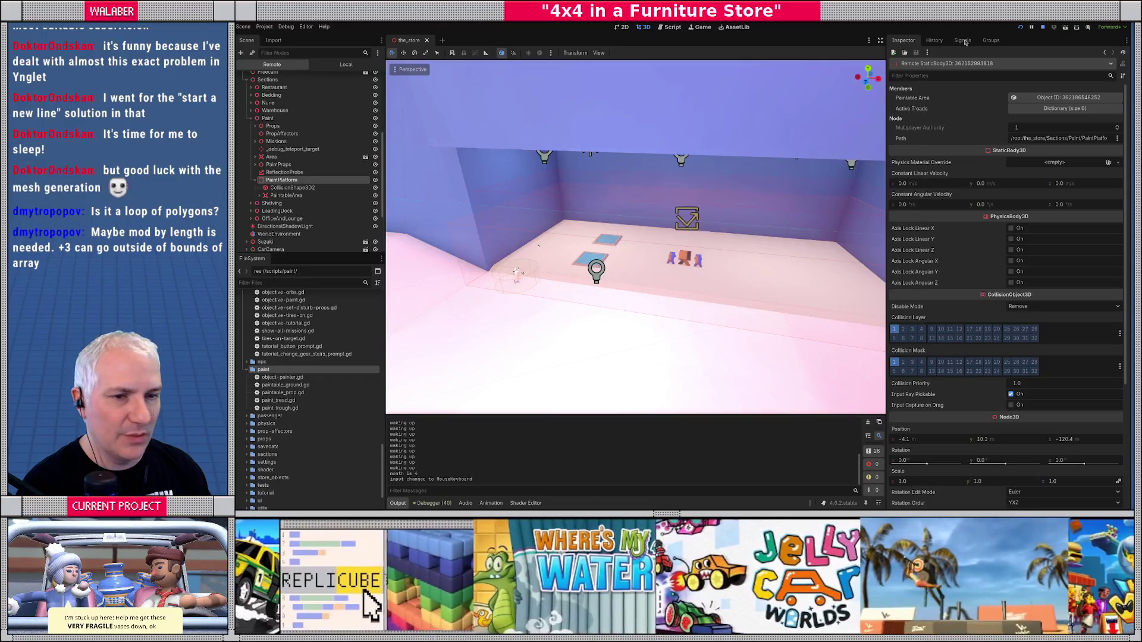
click(282, 142)
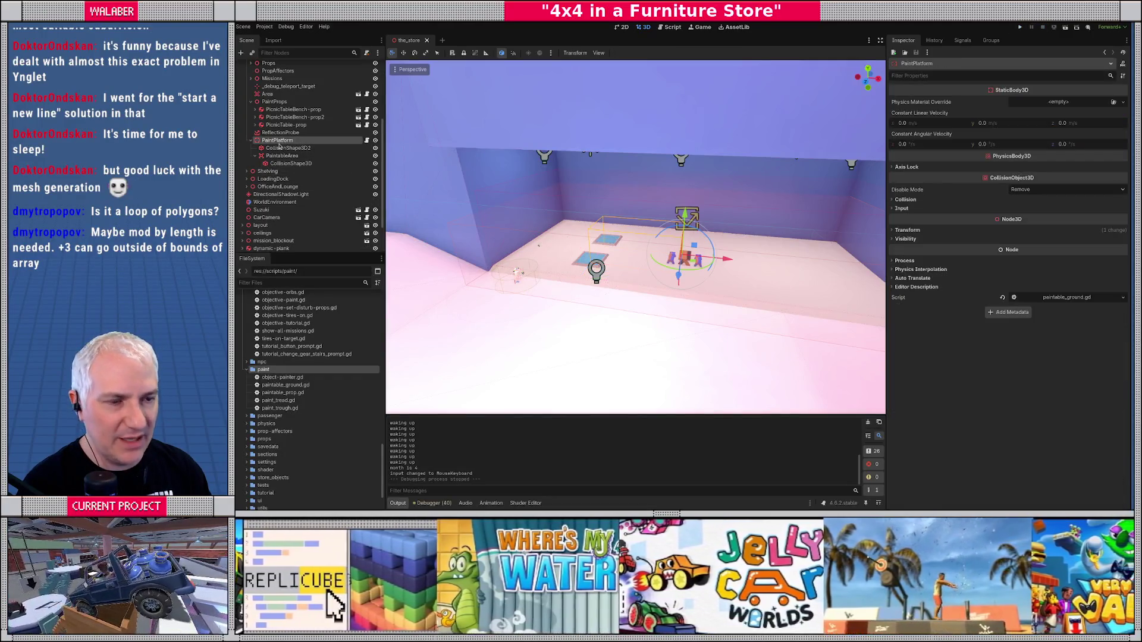
click(905, 200)
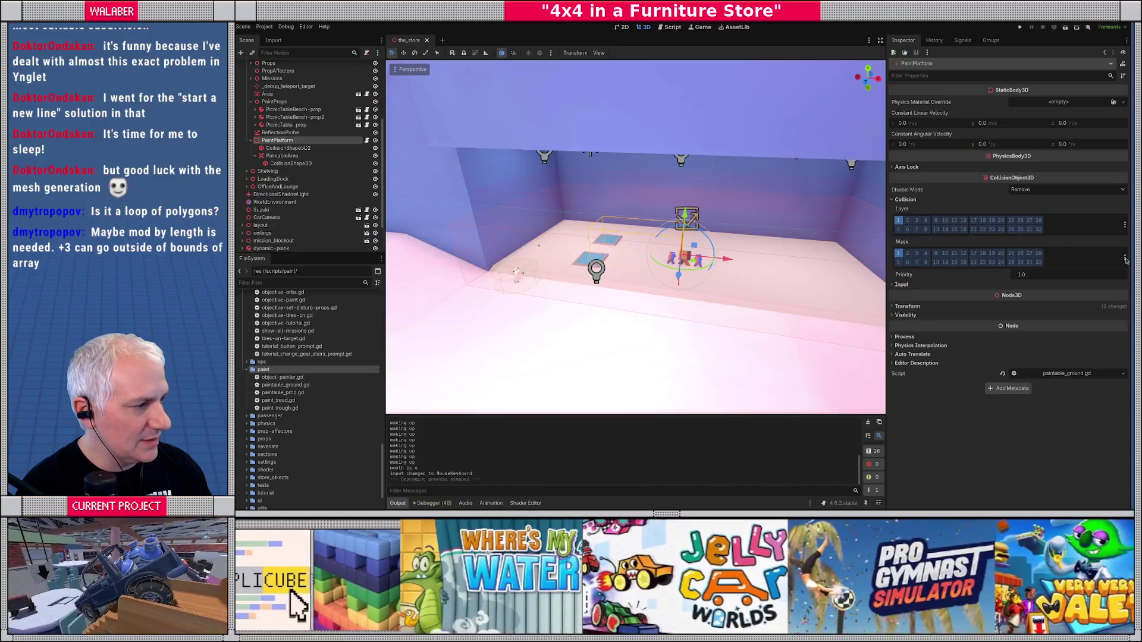
- Enable mask layers CarBody through TowTarget on PaintPlatform, save the scene, and rerun the game
click(1125, 258)
click(1066, 262)
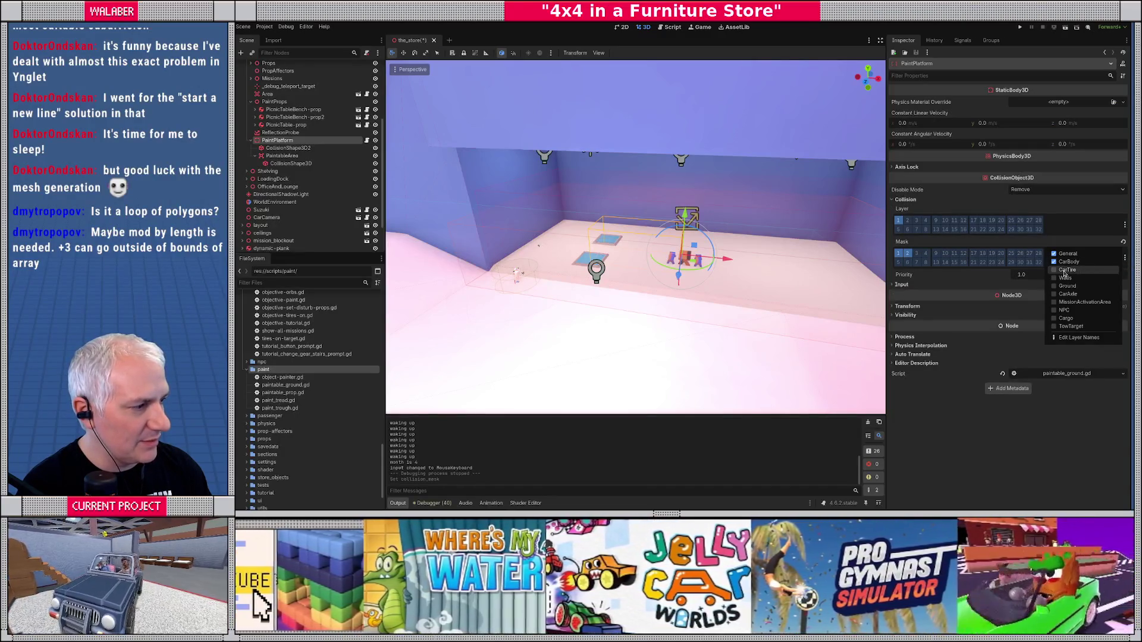
click(1067, 270)
click(1065, 278)
click(1067, 286)
click(1067, 295)
click(1067, 302)
click(1067, 310)
click(1067, 319)
click(1067, 326)
key(Escape)
key(ctrl+s)
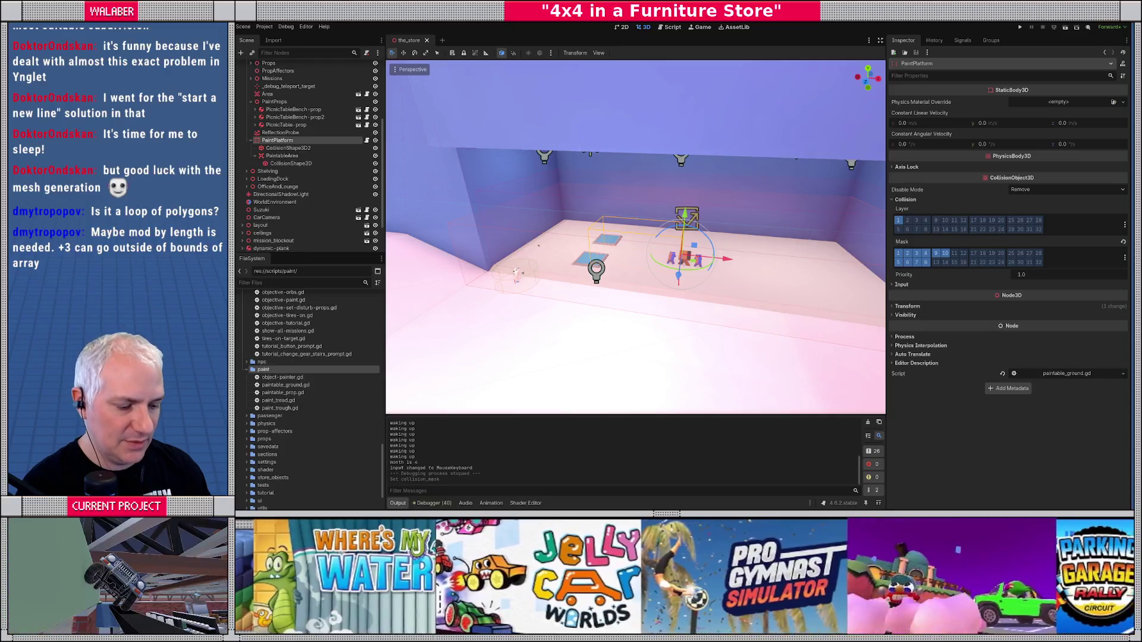
key(F5)
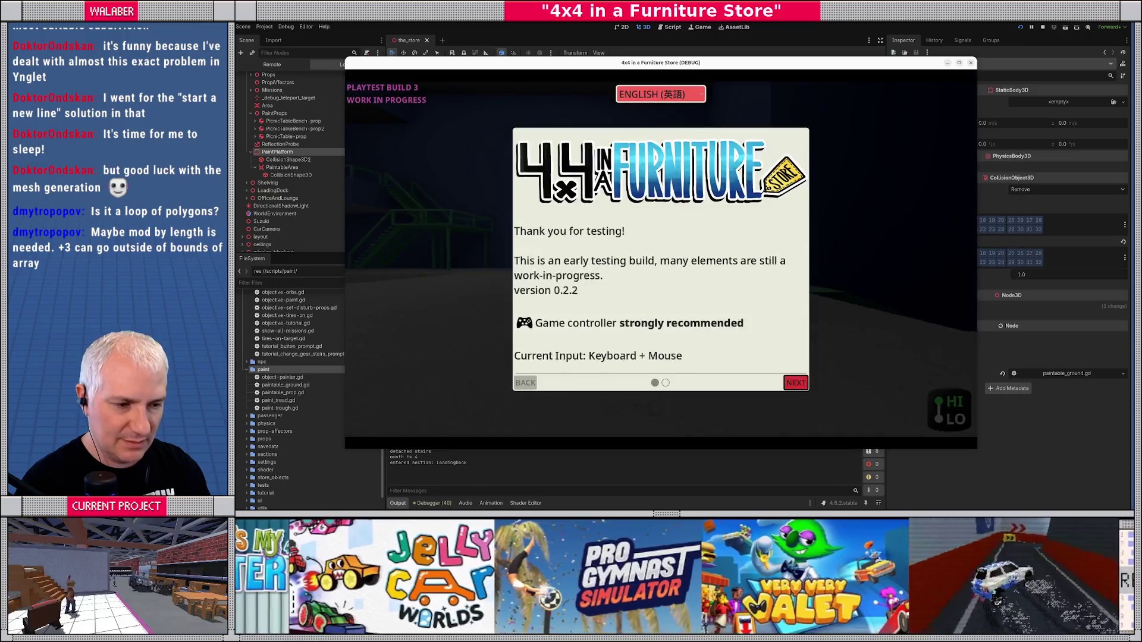
- Teleport to the Paint Department via the dev console, test driving, close the game, and view the live tree
key(quoteleft)
key(Return)
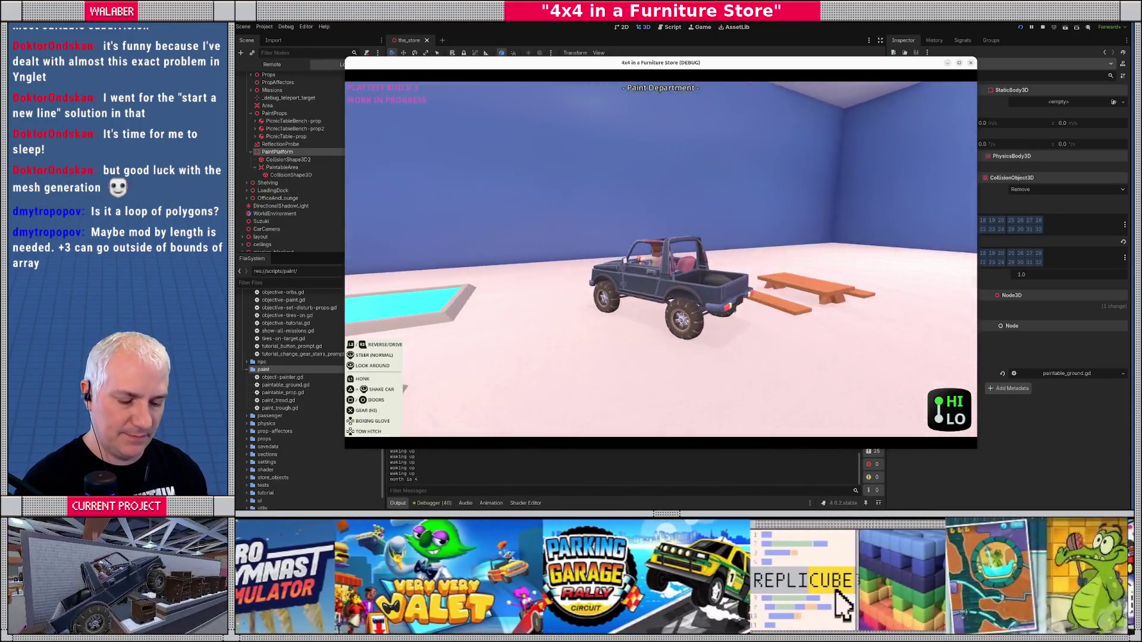
key(F8)
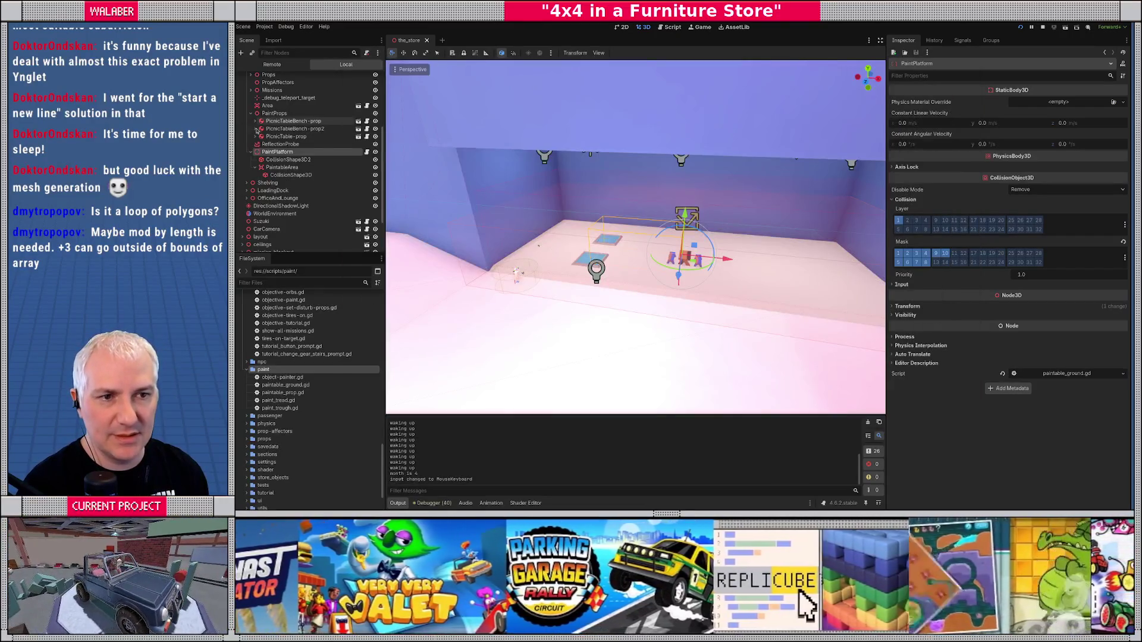
click(272, 65)
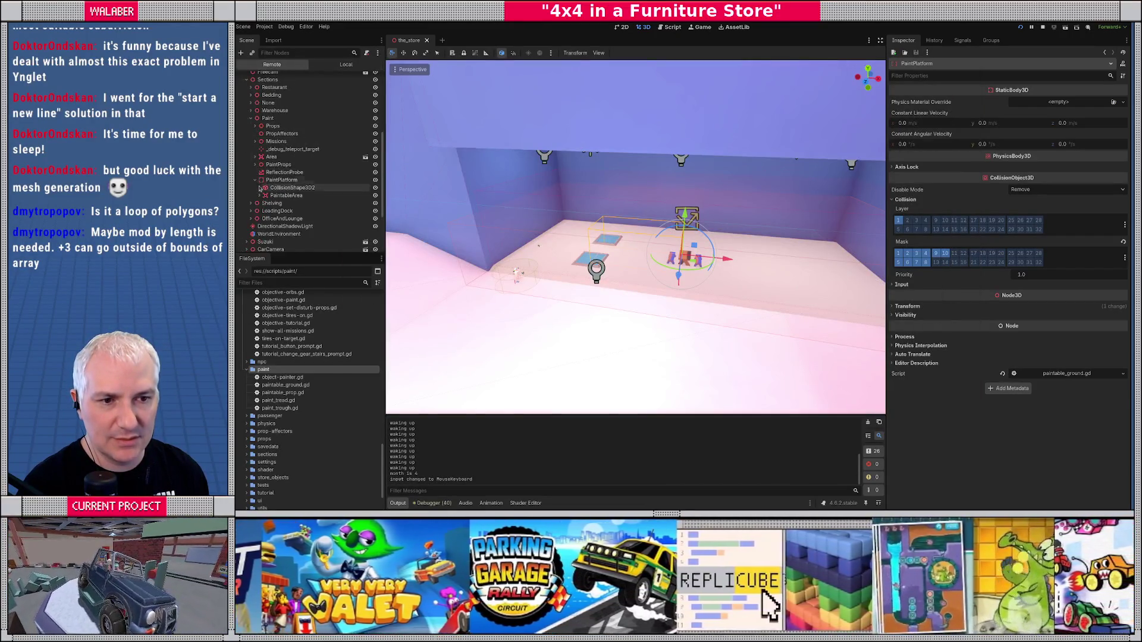
- Set breakpoints on lines 30 and 28 of paintable_ground.gd and run the game to hit them
click(670, 27)
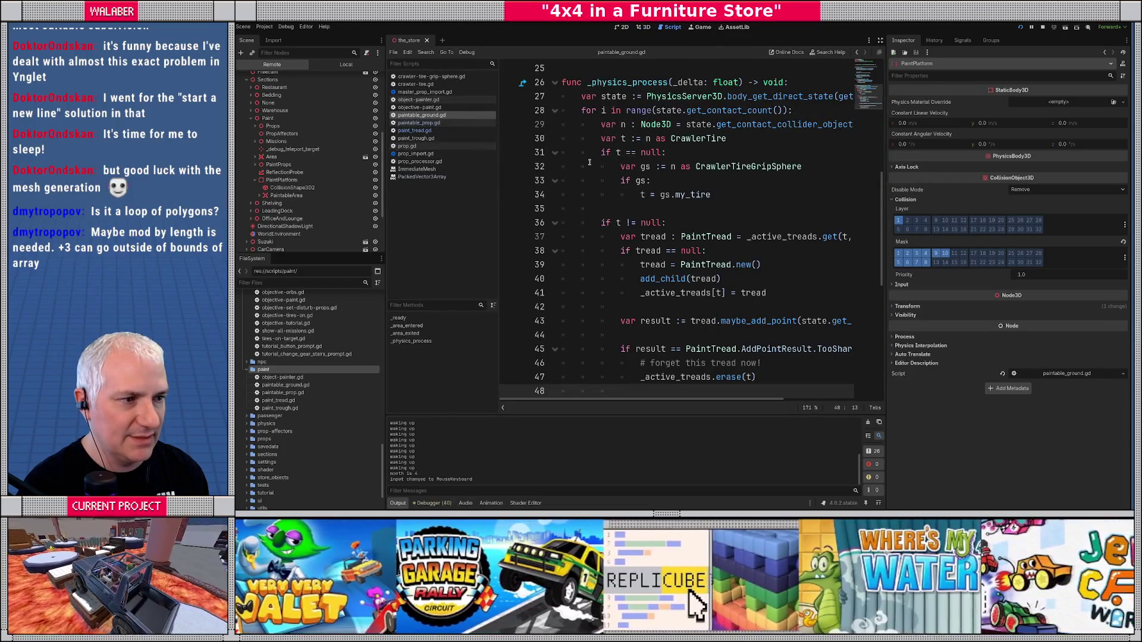
click(510, 139)
key(F5)
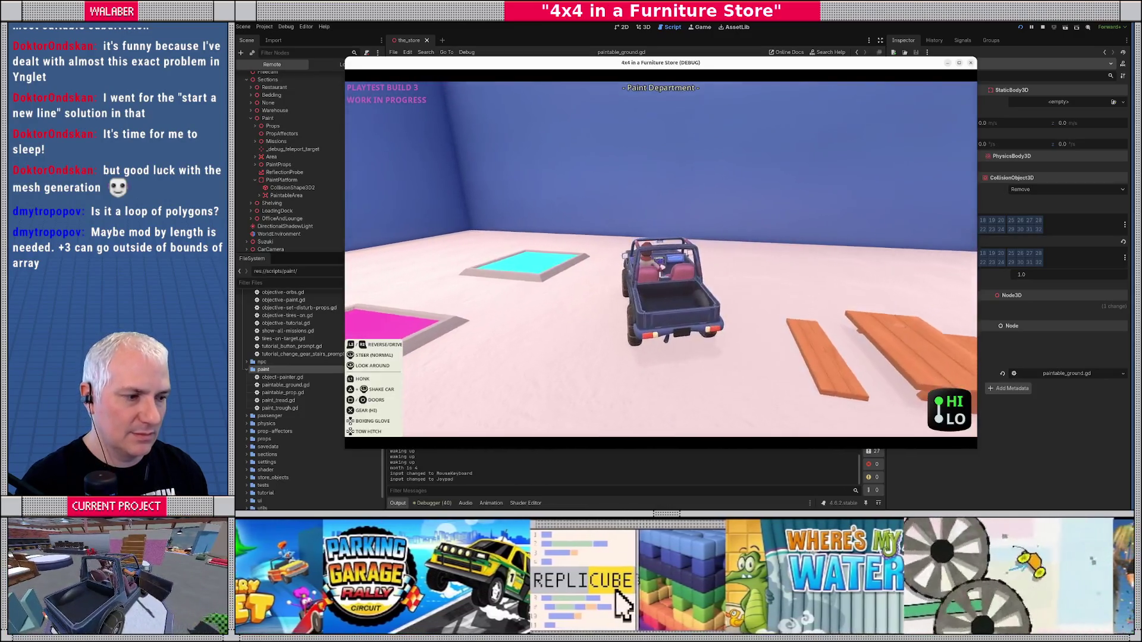
key(F8)
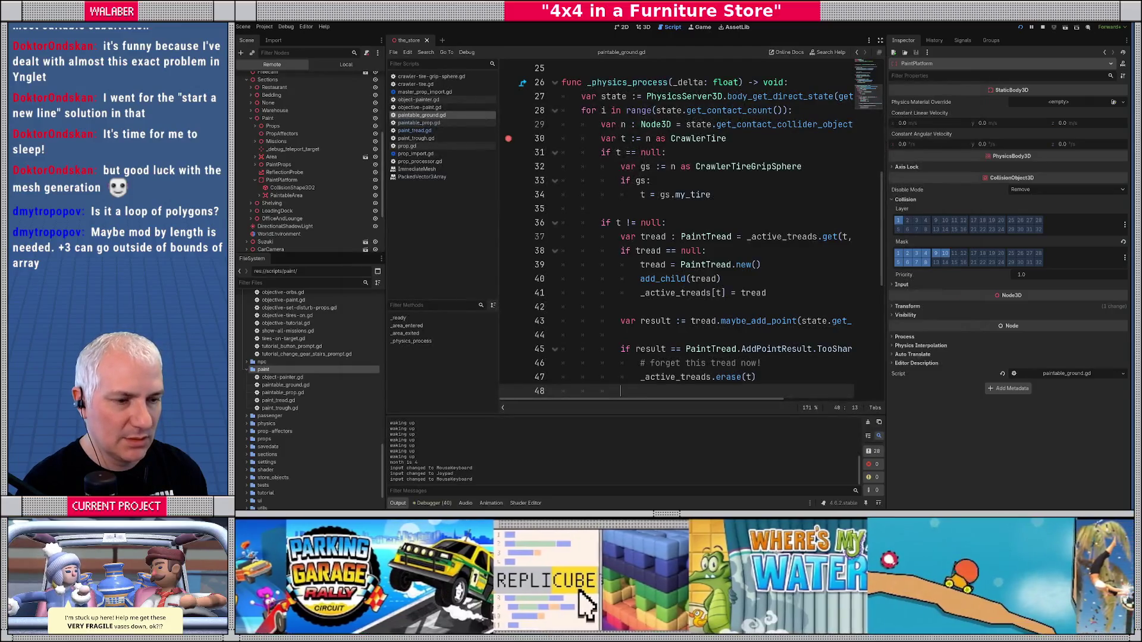
scroll(648, 152, up, 1)
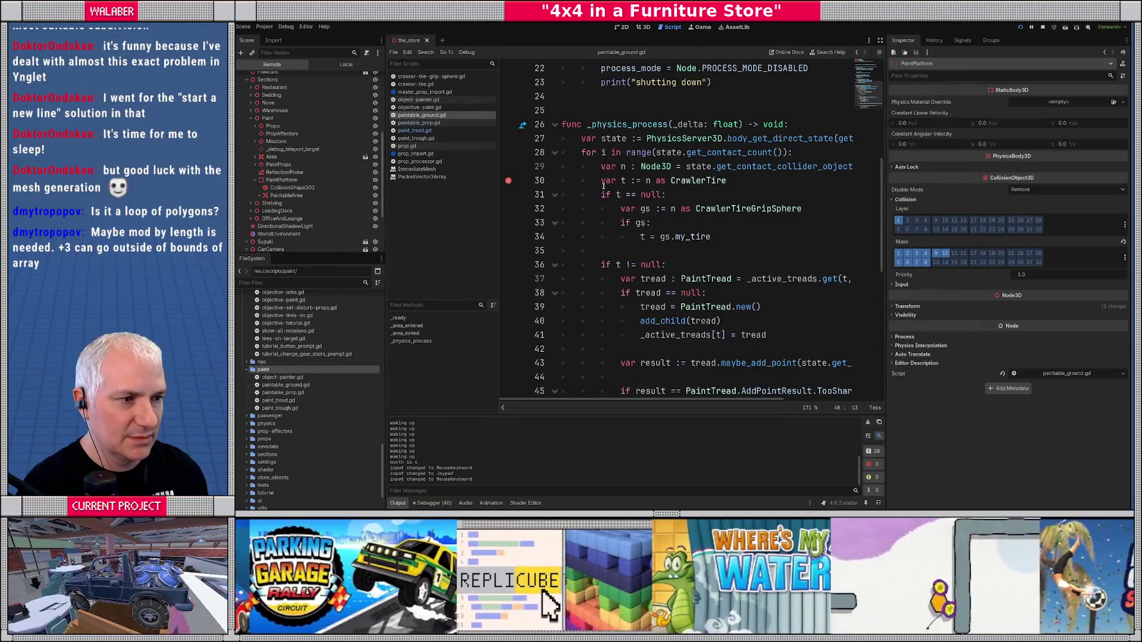
click(508, 152)
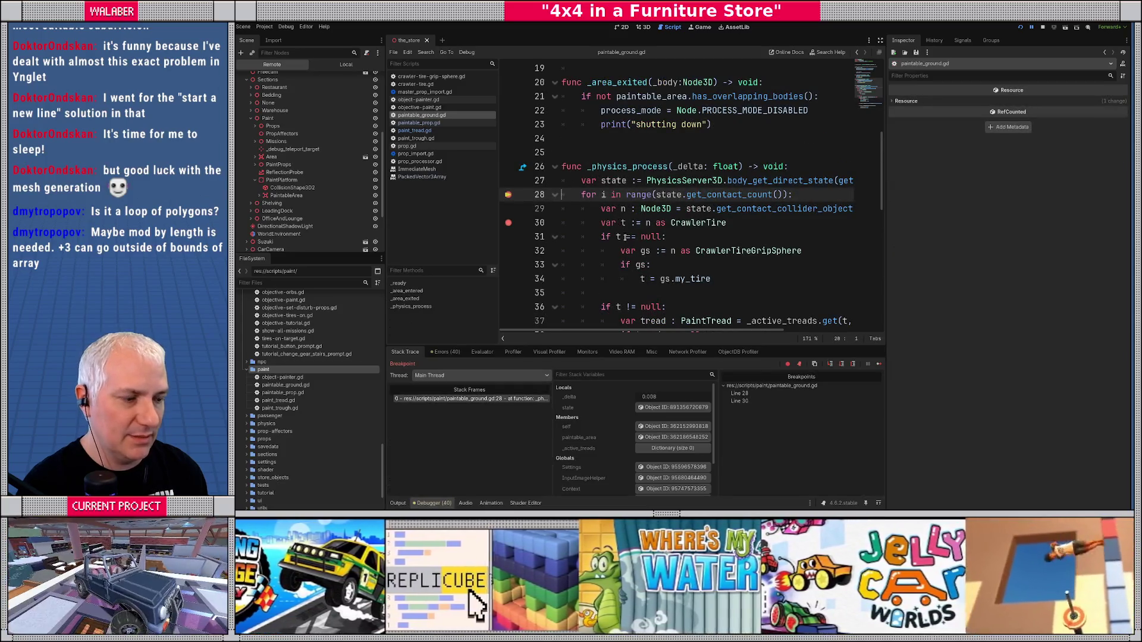
key(F10)
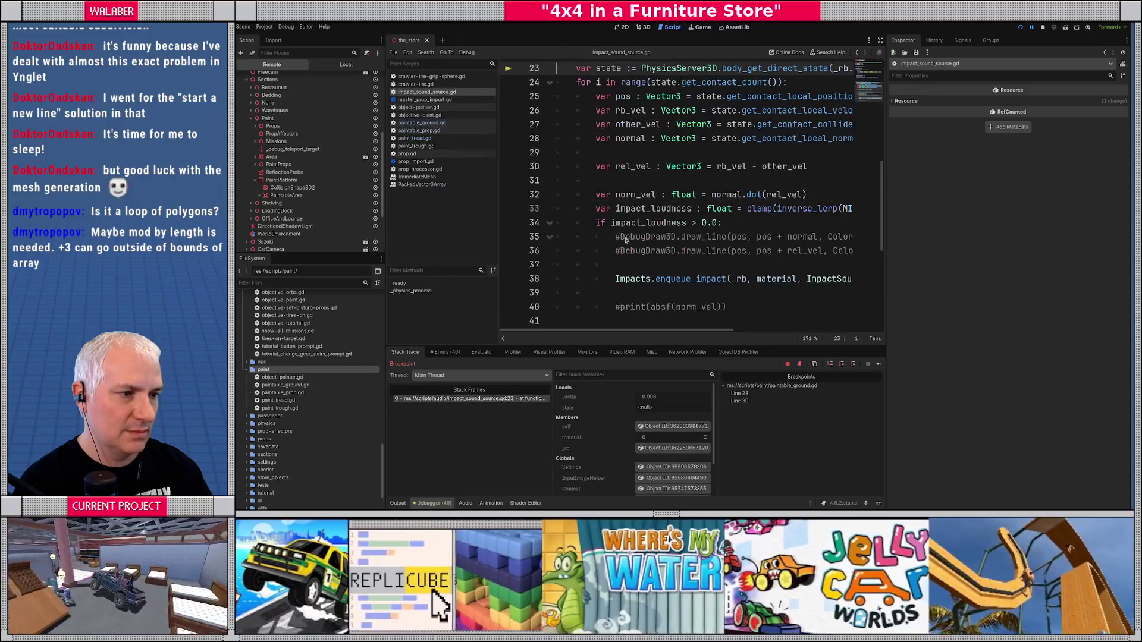
- Remove both breakpoints, stop the game, and open a new line after line 27
scroll(693, 171, up, 2)
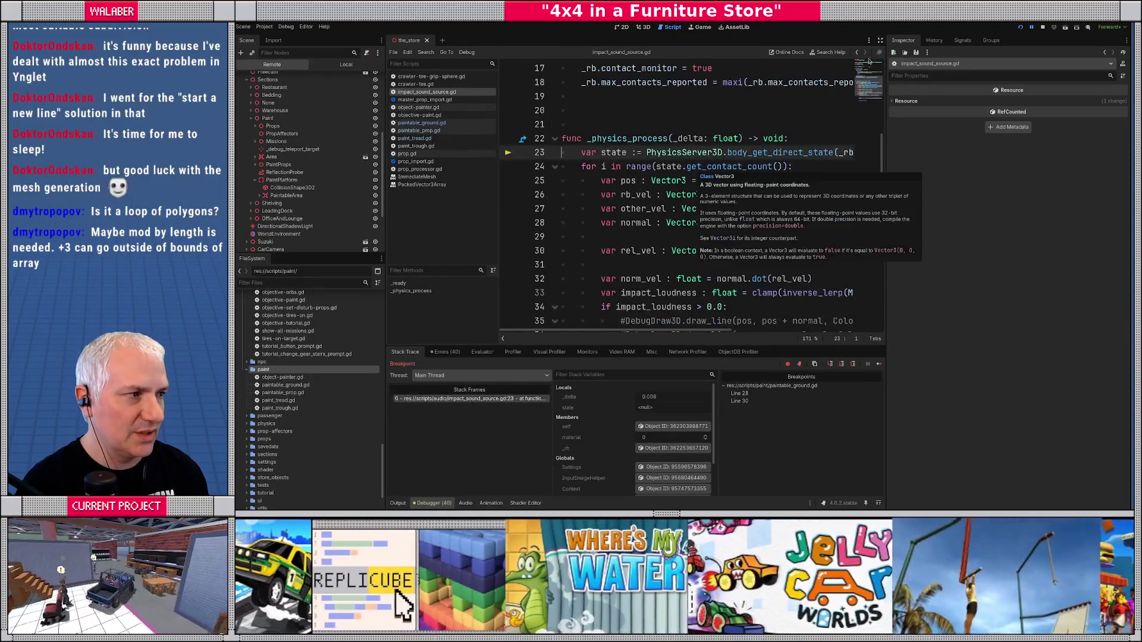
key(ctrl+shift+F11)
key(F12)
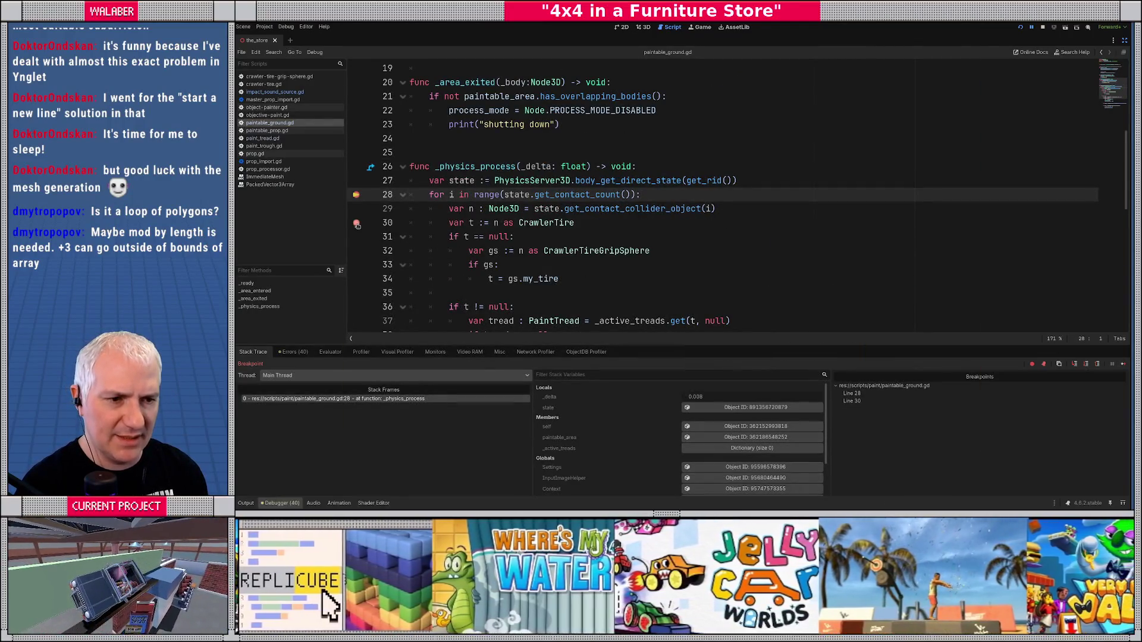
click(357, 222)
click(1042, 26)
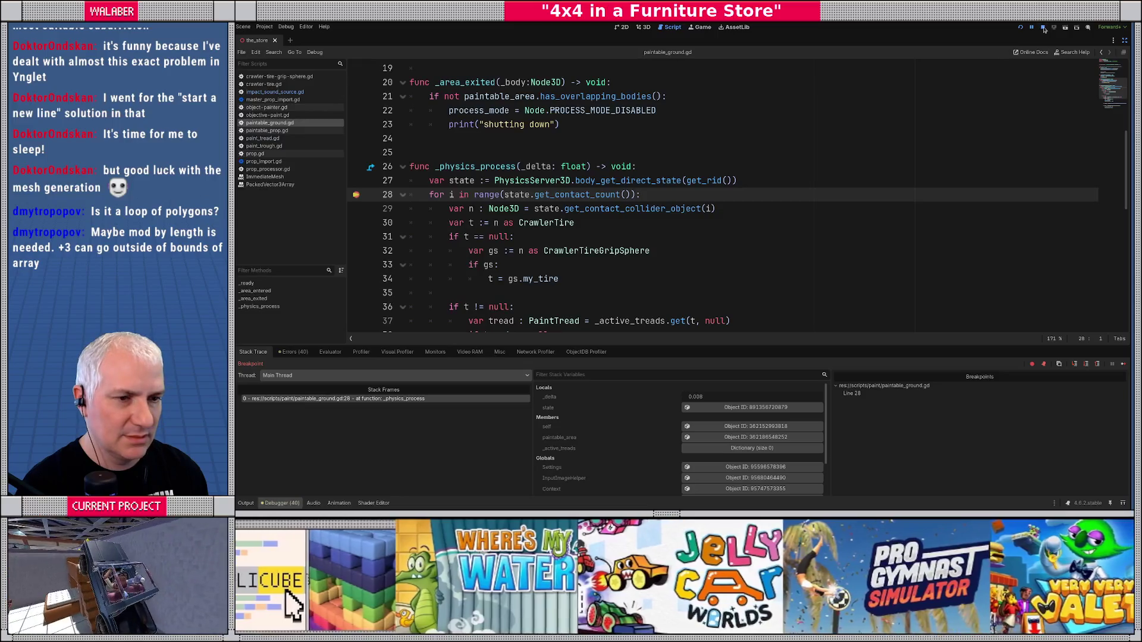
click(357, 195)
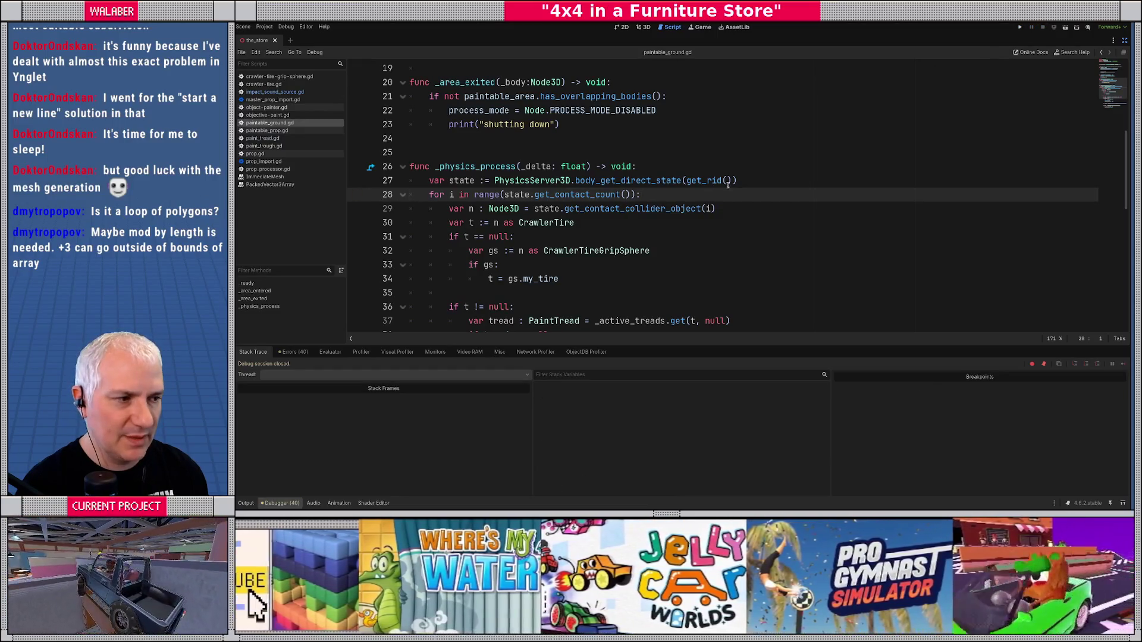
click(760, 181)
key(Return)
- Add a print(state.get_contact_count()) line after line 27
text(int(state.get)
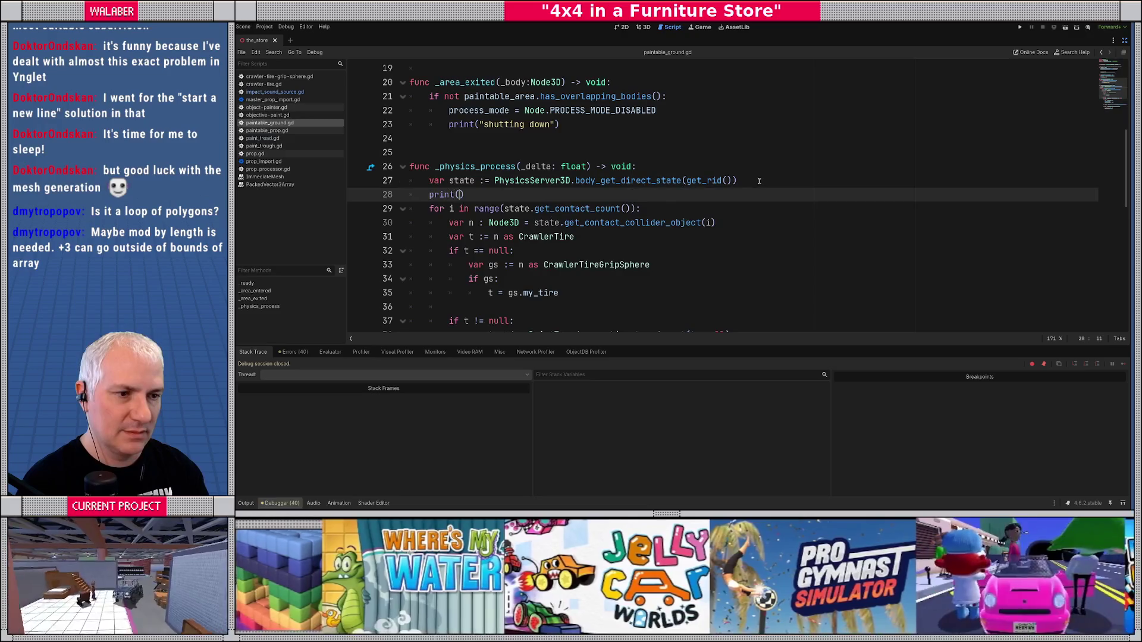
text(_con)
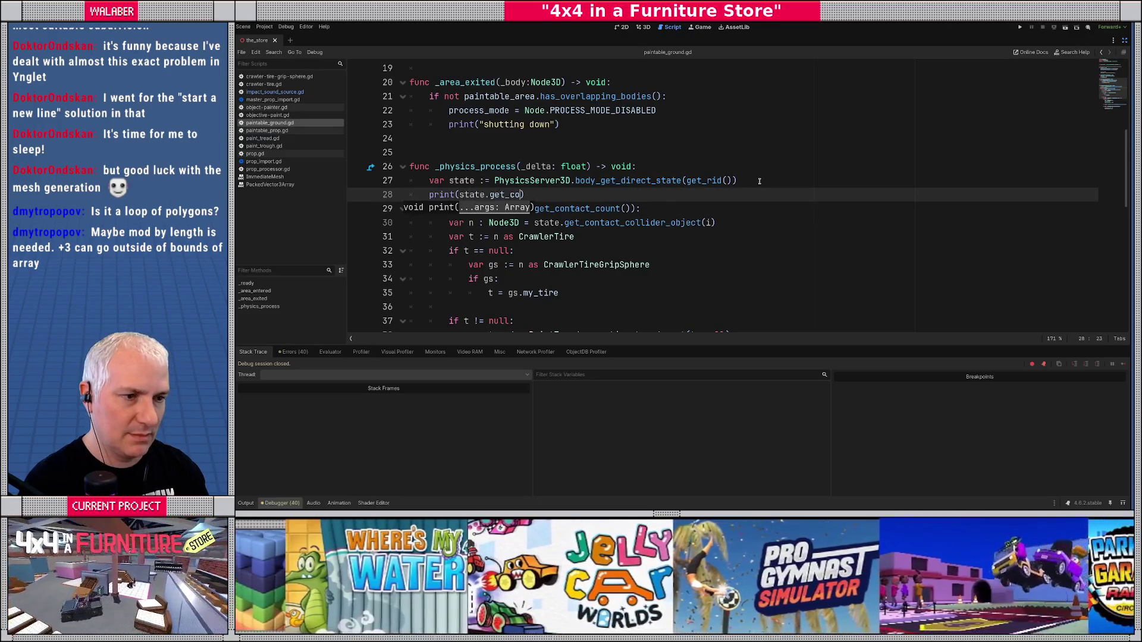
text(tact_cou)
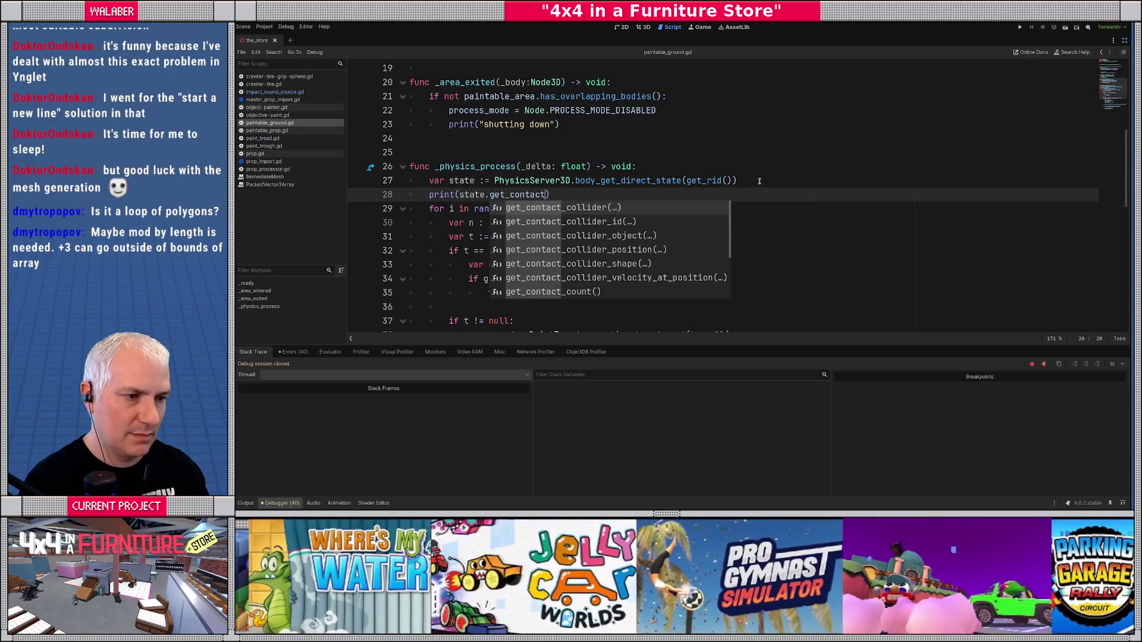
key(Return)
key(End)
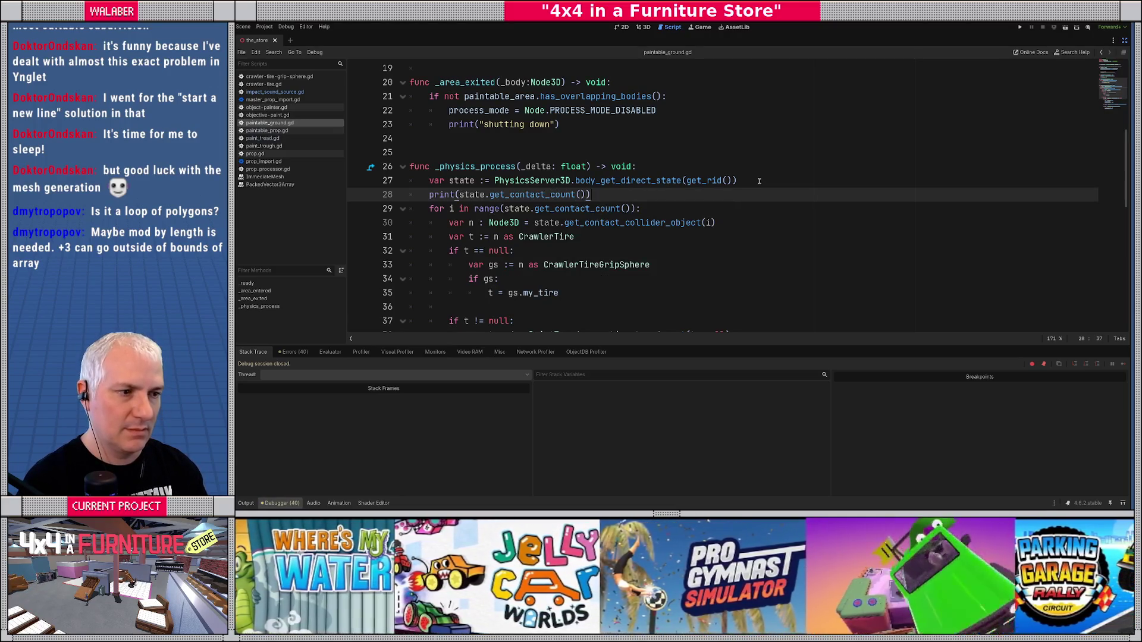
key(Return)
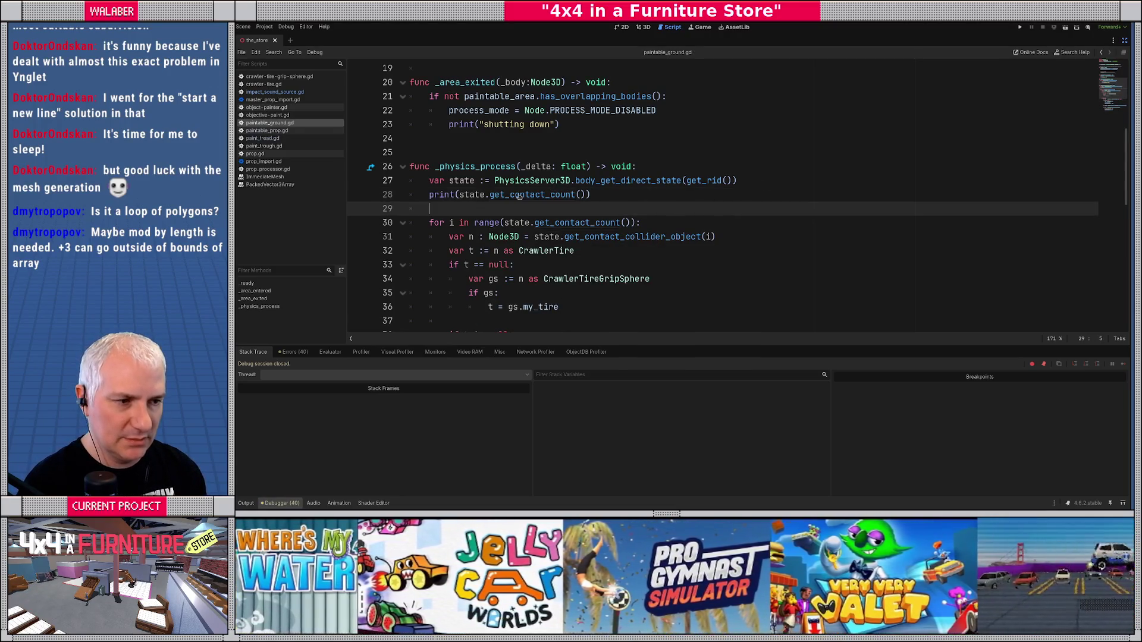
- Open the get_contact_count documentation and filter the FileSystem dock by 'tire'
ctrl+click(518, 196)
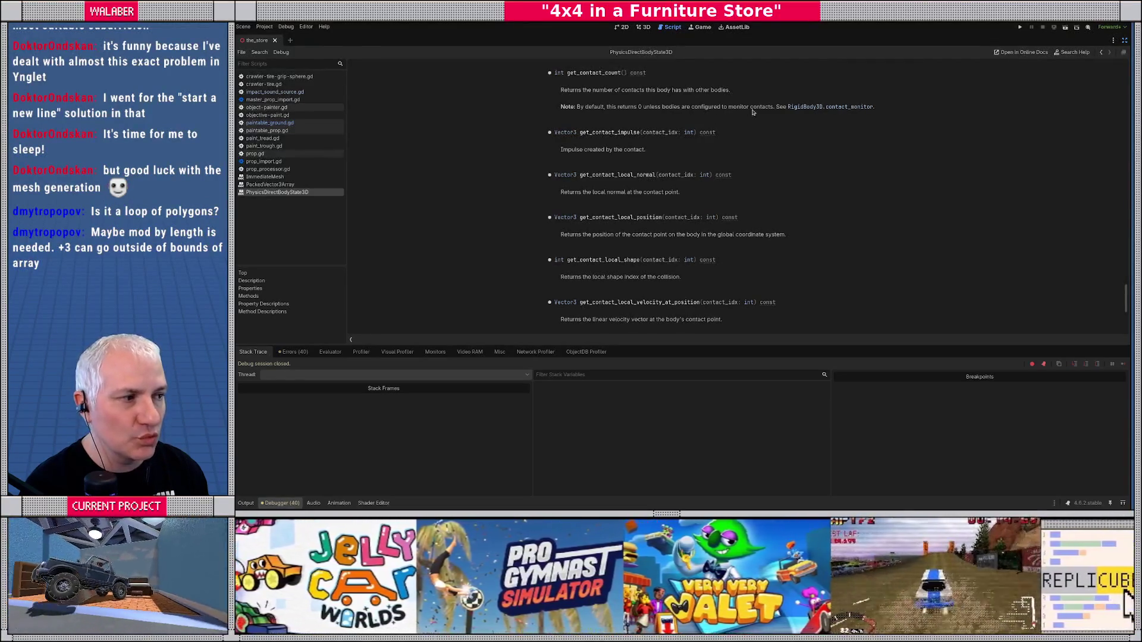
click(1128, 40)
text(tire)
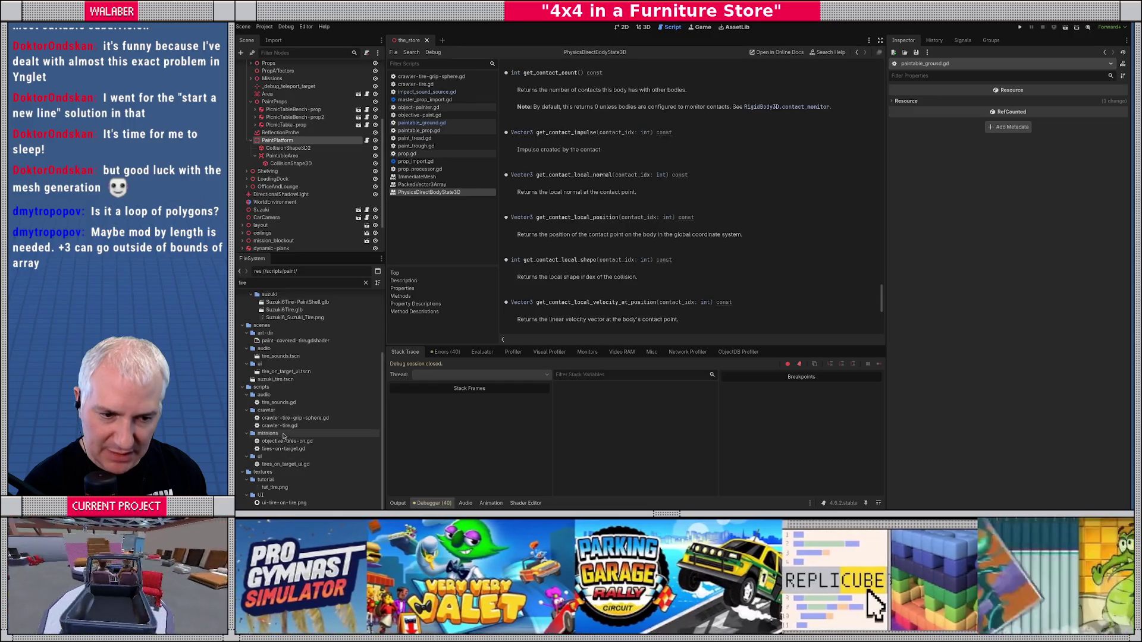
- Open suzuki_tire.tscn and its crawler-tire.gd script
double_click(273, 379)
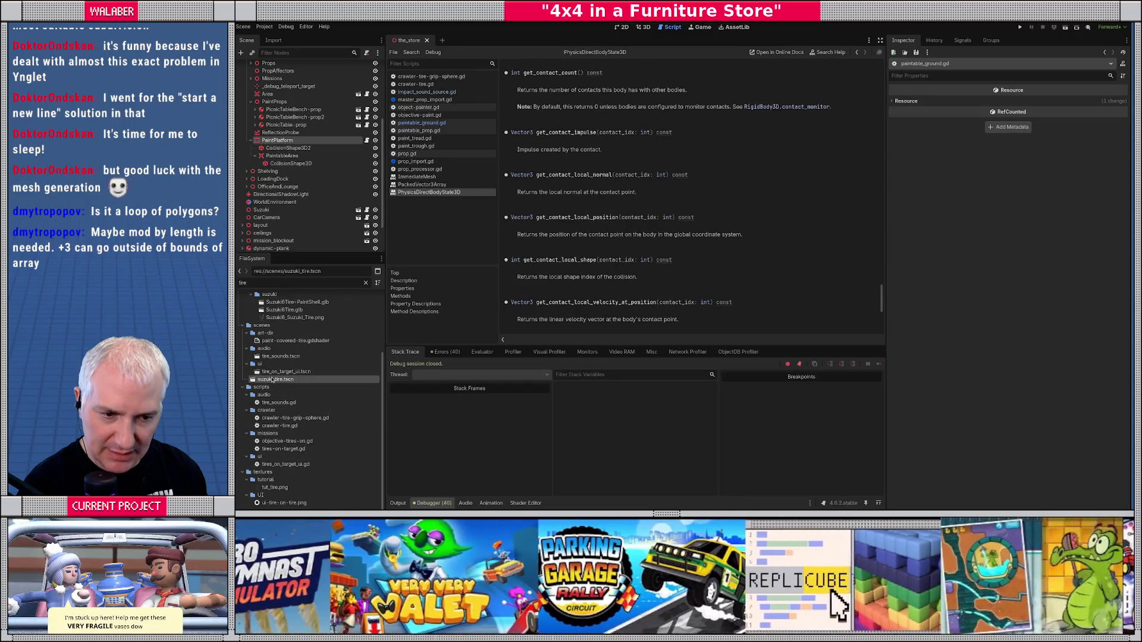
click(272, 67)
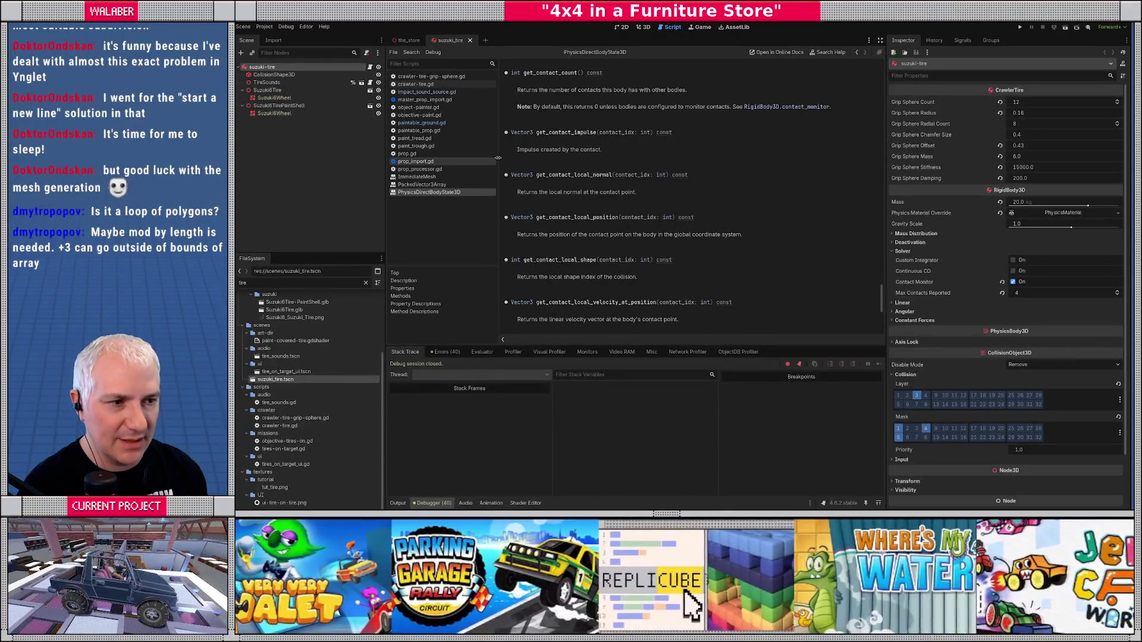
click(370, 67)
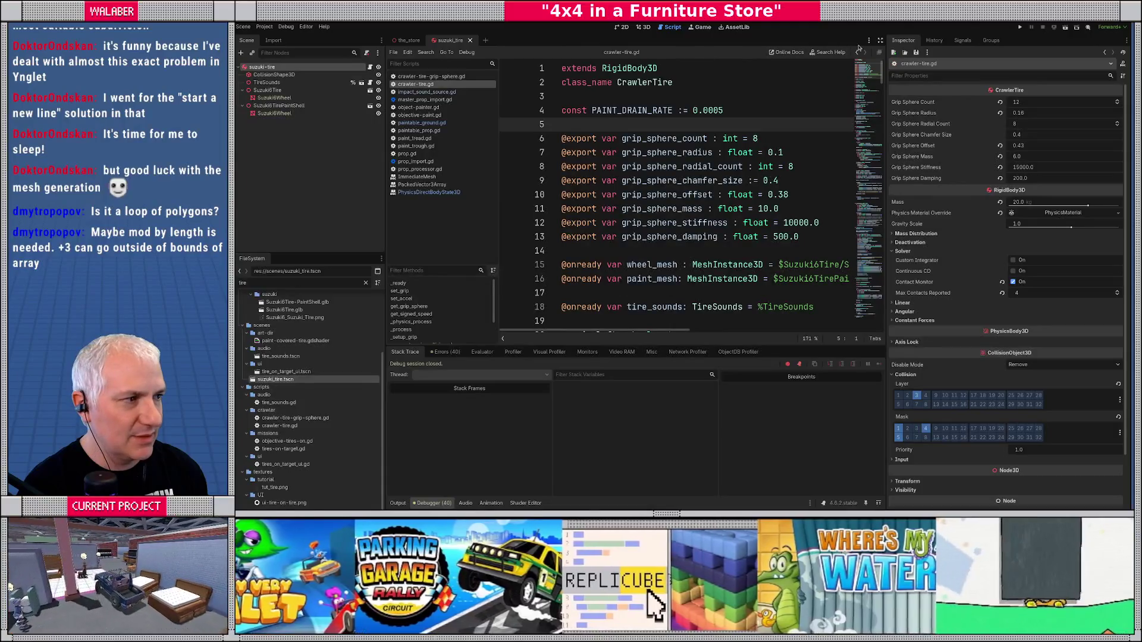
click(880, 40)
- Find the grip_sphere_count setup and highlight the contact_monitor = true and max_contacts_reported = 4 lines
double_click(502, 139)
key(ctrl+d)
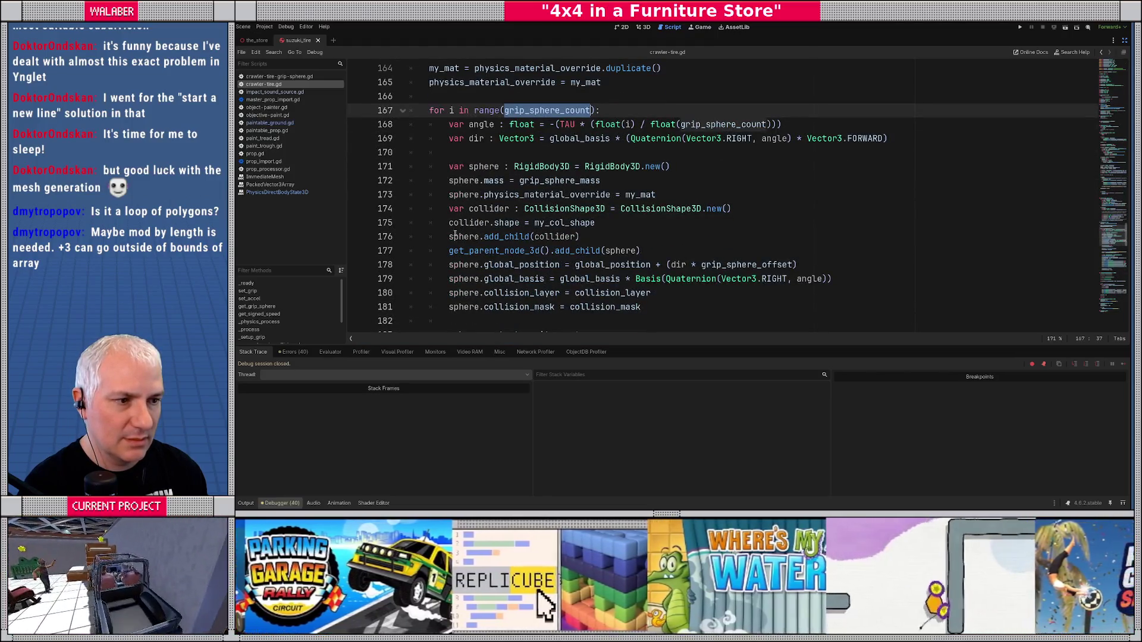
scroll(455, 237, down, 1)
scroll(451, 223, down, 2)
drag(449, 209, 658, 209)
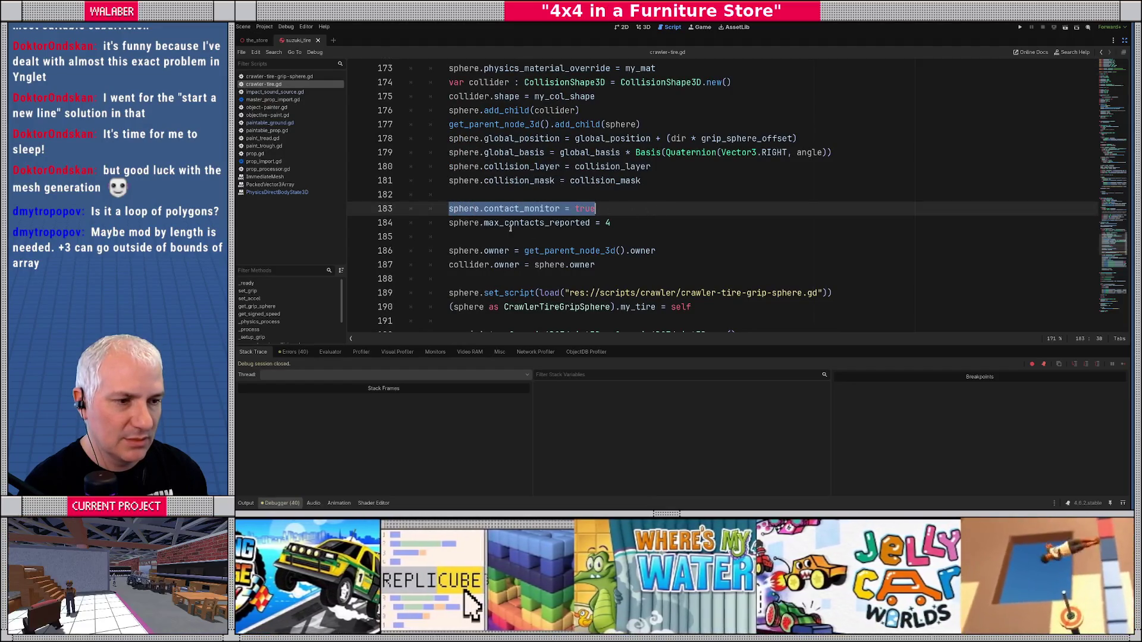
drag(446, 223, 699, 223)
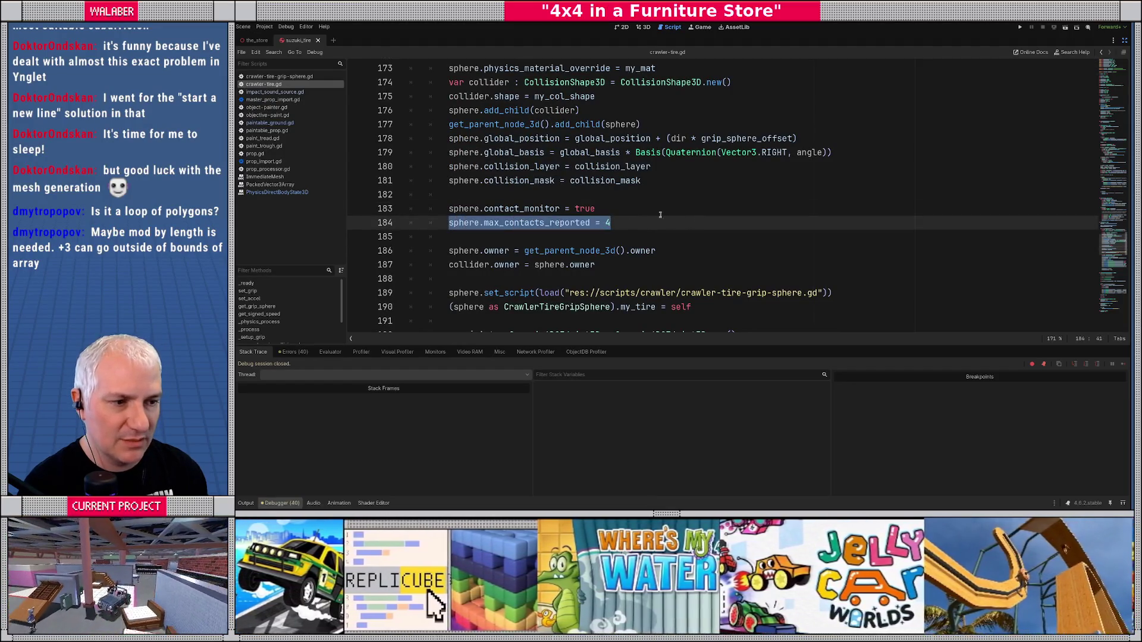
click(1123, 41)
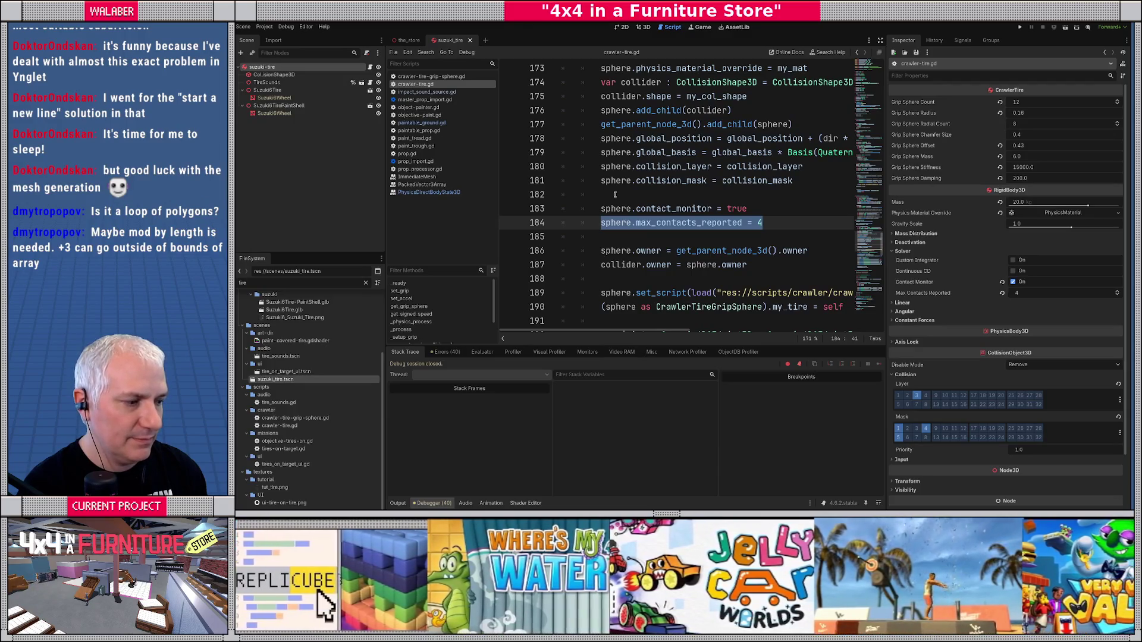
- Show the suzuki tire's named Collision Layer and Mask layer lists in the Inspector
click(615, 195)
click(1121, 433)
click(1122, 400)
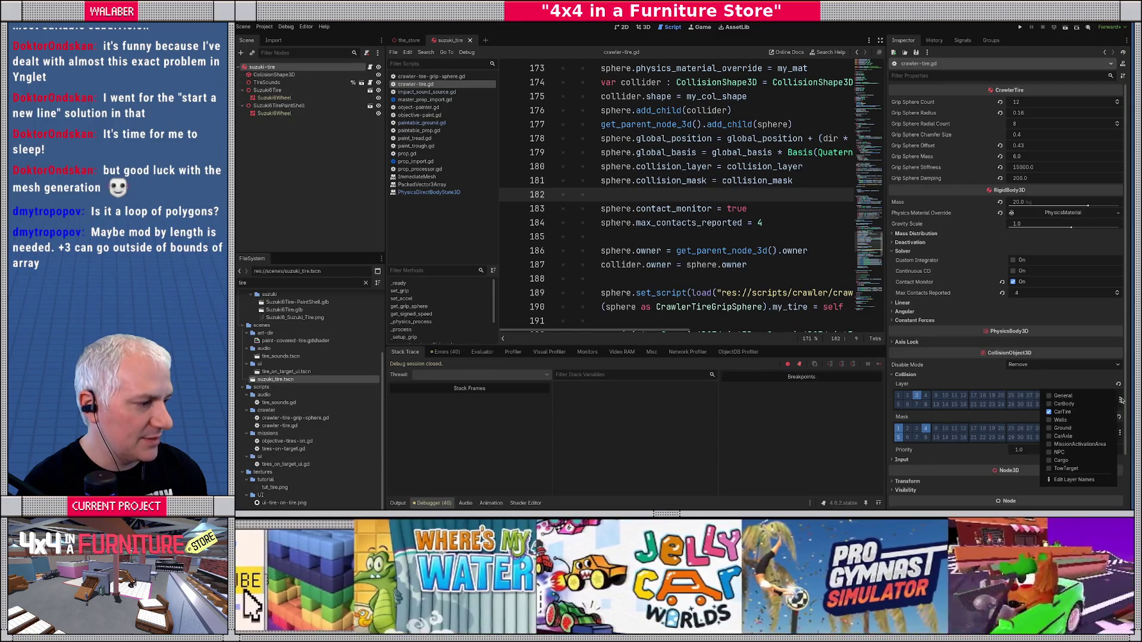
click(1121, 434)
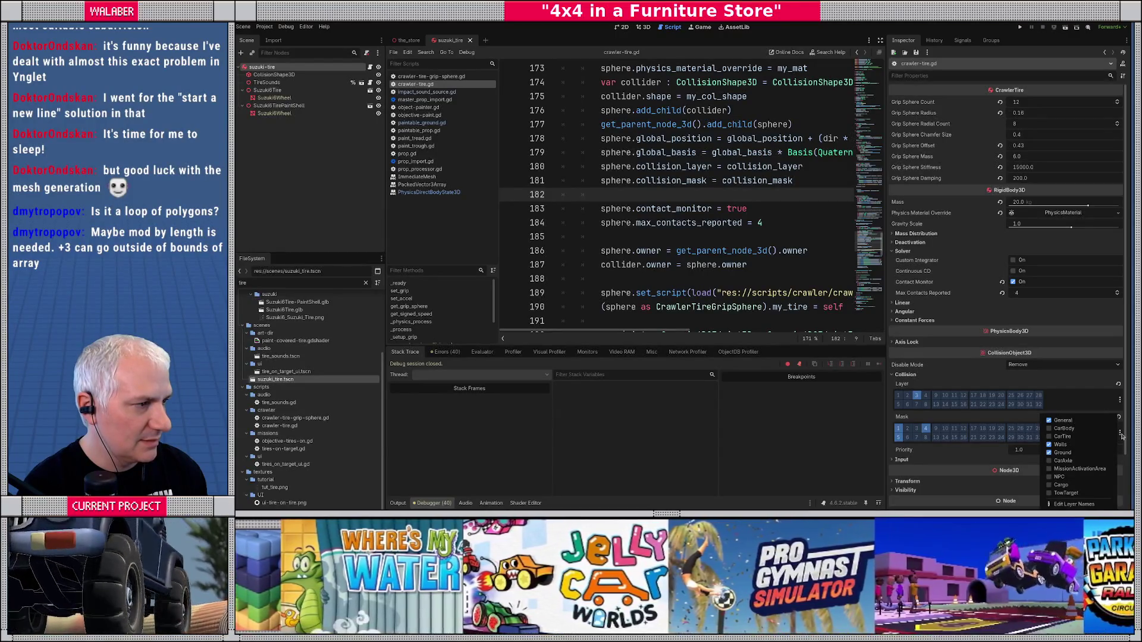
- Check the CollisionObject3D docs, recheck the mask layers (General, Walls, Ground), then run the game
ctrl+click(684, 180)
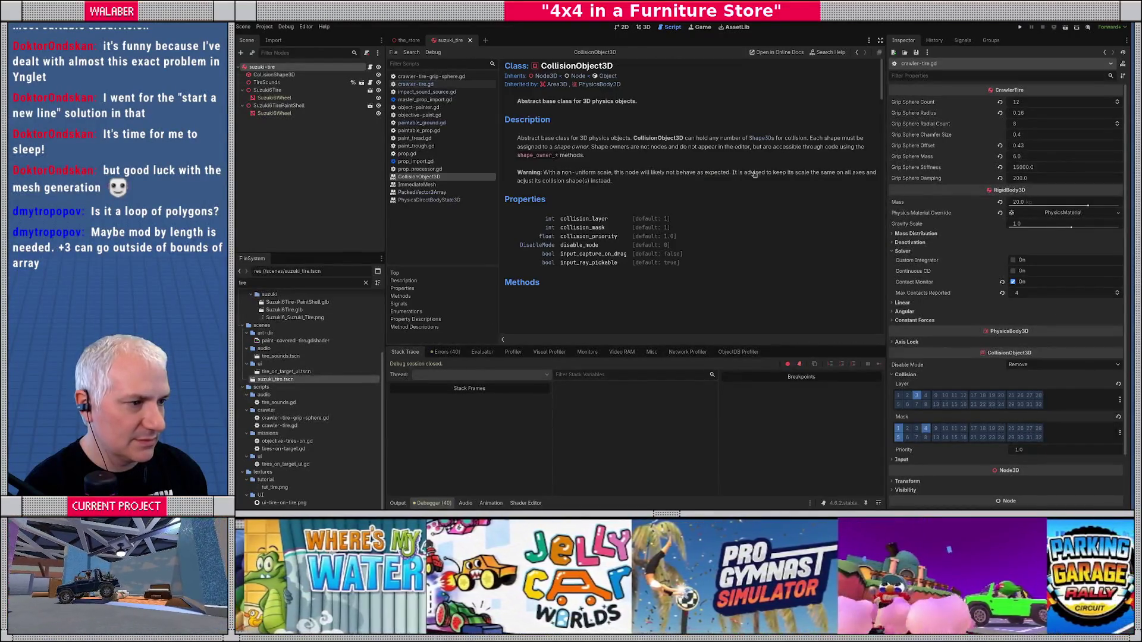
key(alt+Left)
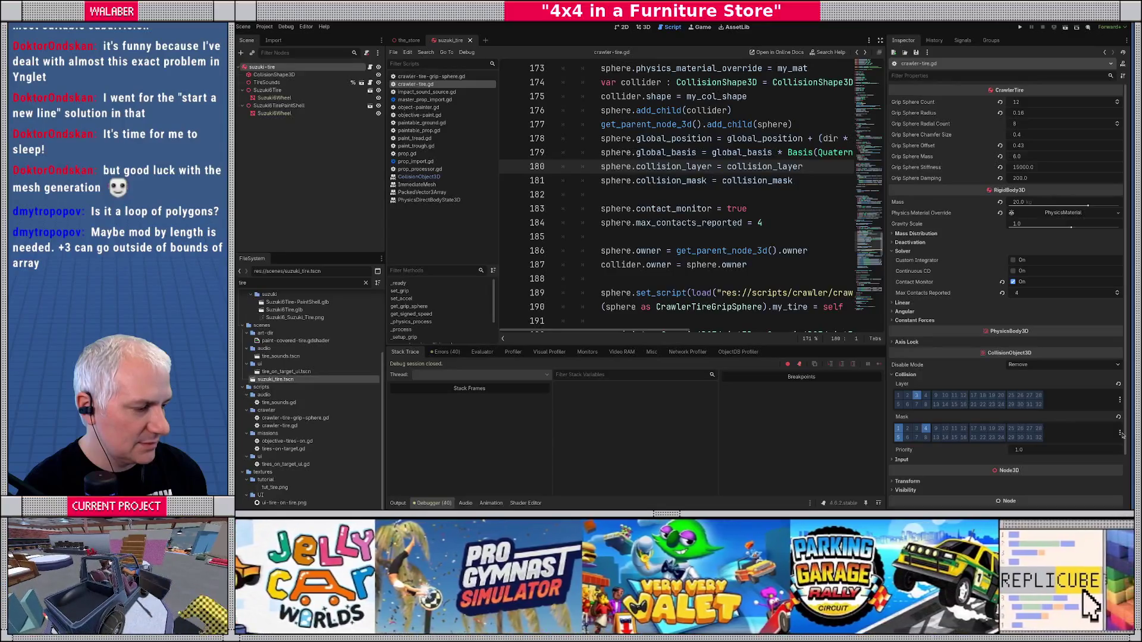
click(1121, 434)
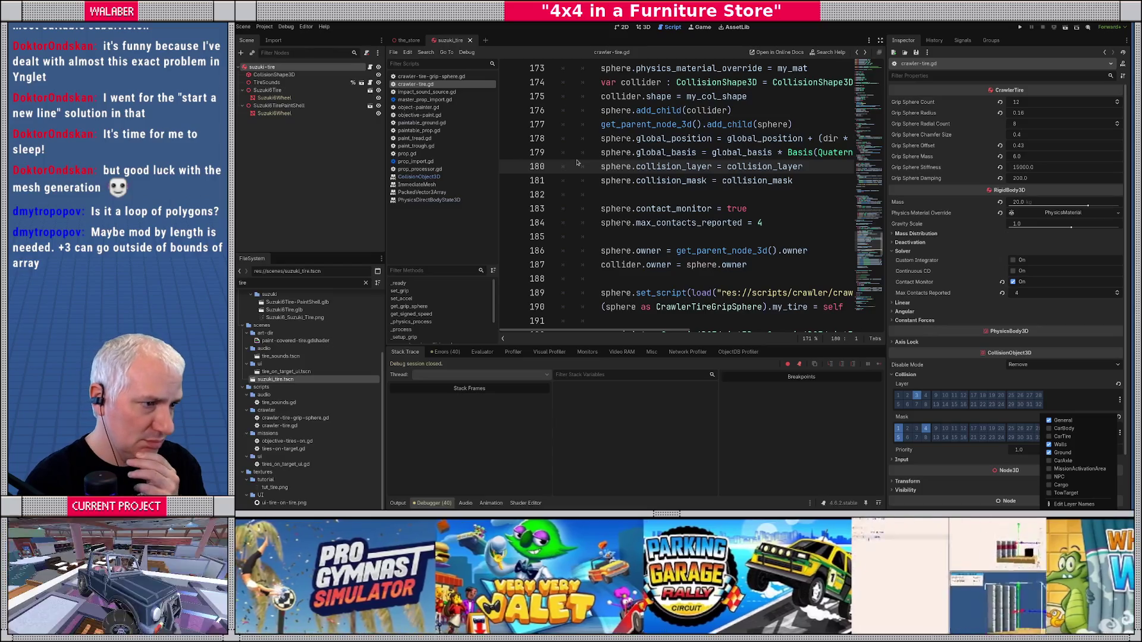
click(577, 162)
key(F5)
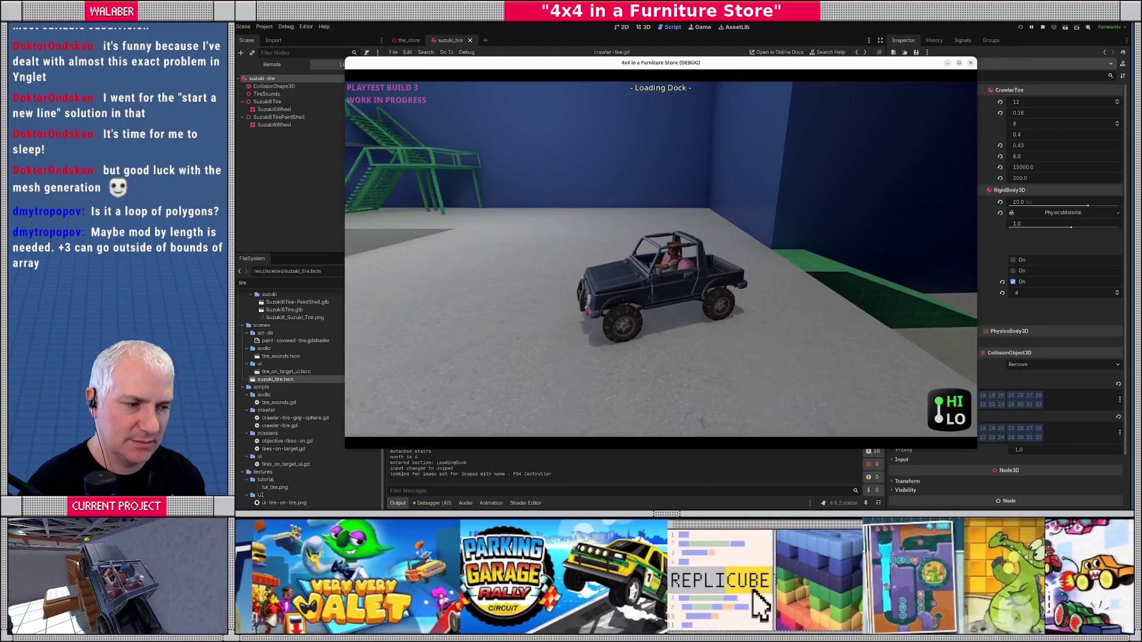
- Test painting in the Paint Department, stop the game, and select the PaintPlatform node
key(2)
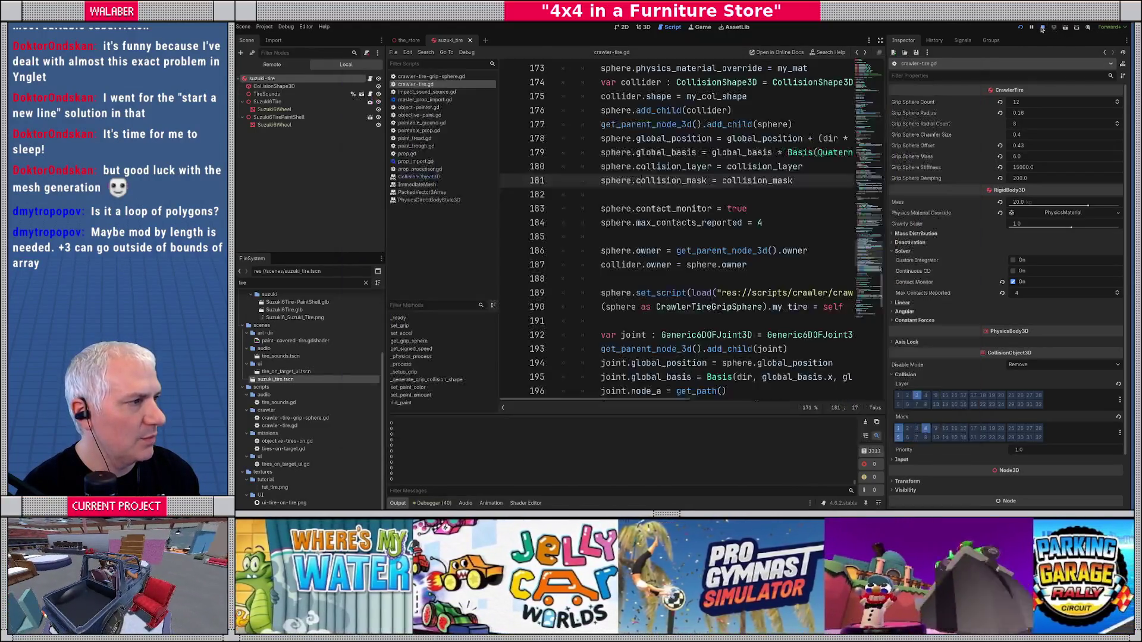
click(1042, 27)
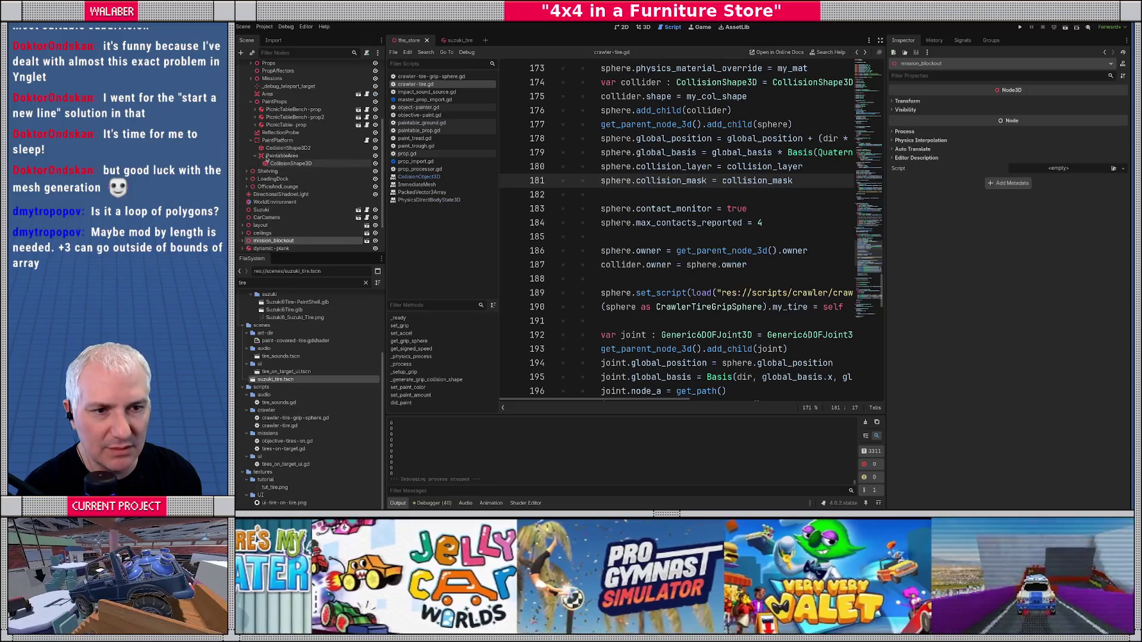
click(266, 142)
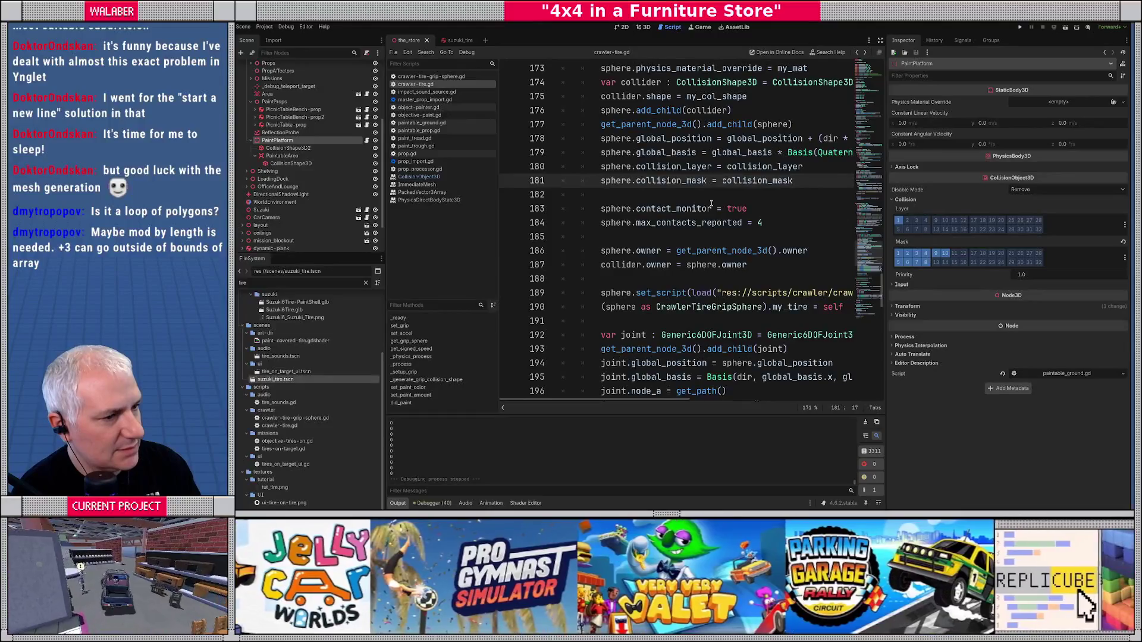
- Widen the code view, open paintable_ground.gd, and jump to PhysicsServer3D's body_get_direct_state docs
mouse_move(712, 204)
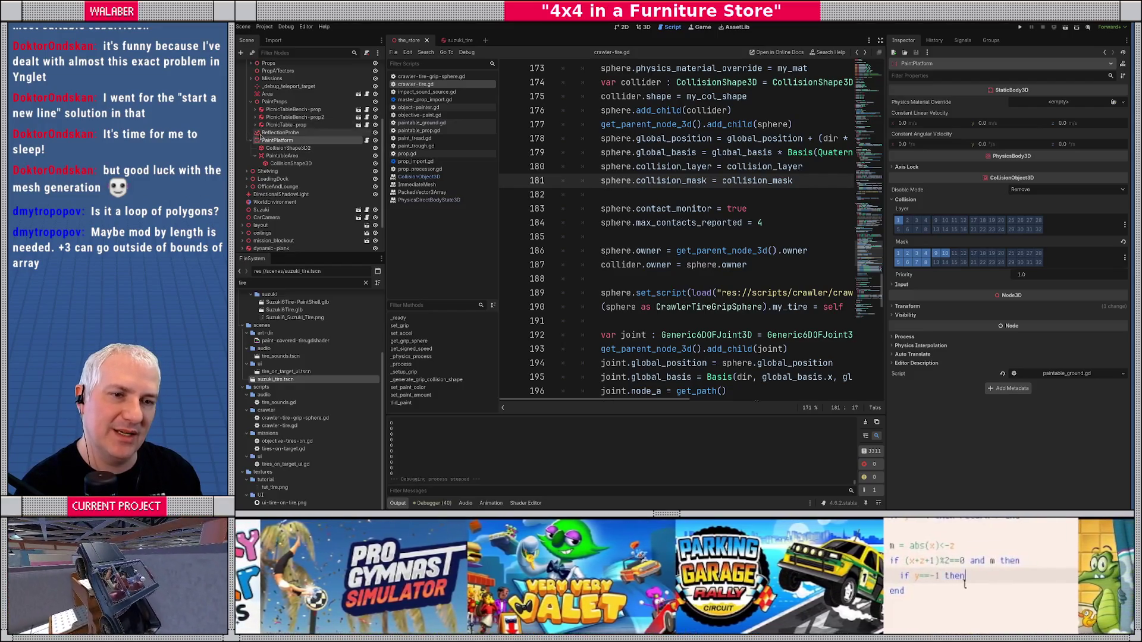
click(881, 40)
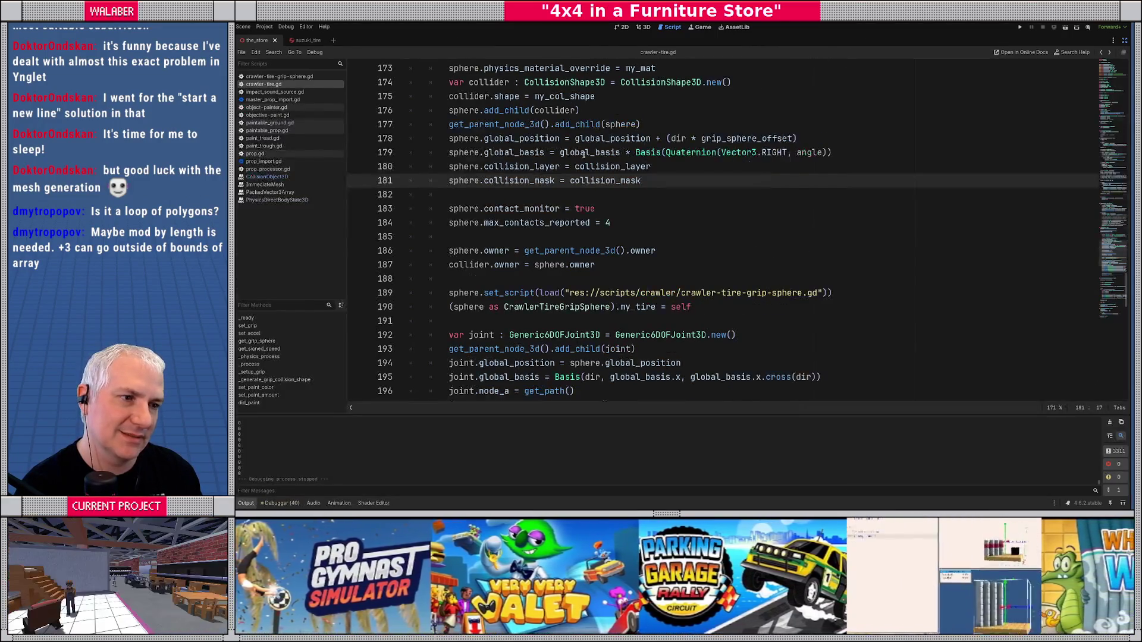
scroll(553, 159, up, 4)
scroll(553, 160, up, 2)
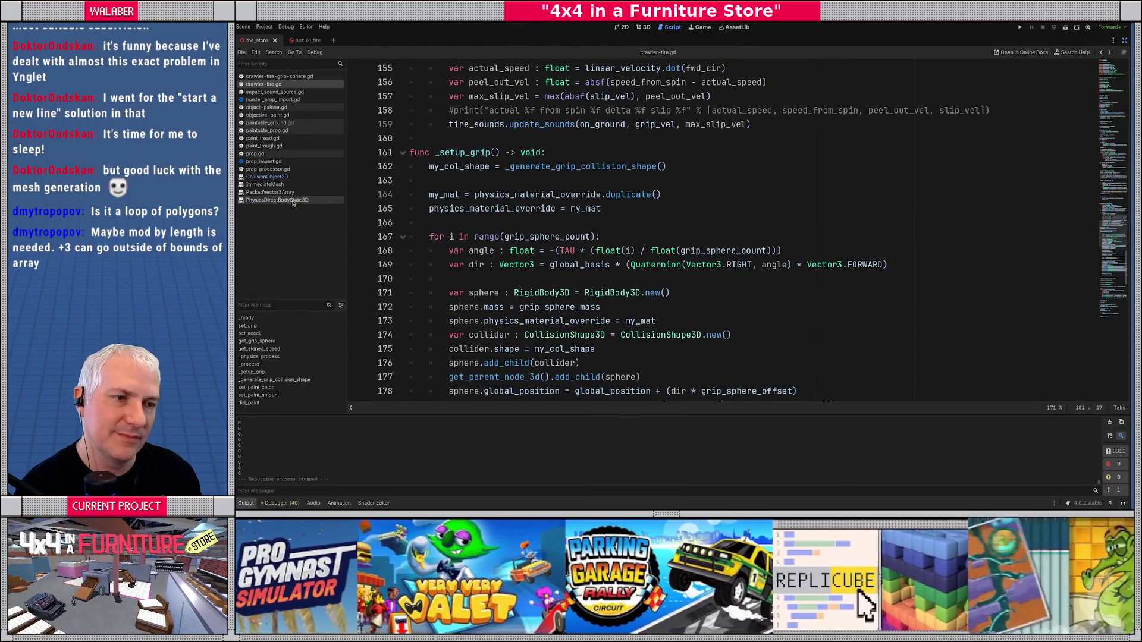
scroll(526, 178, up, 10)
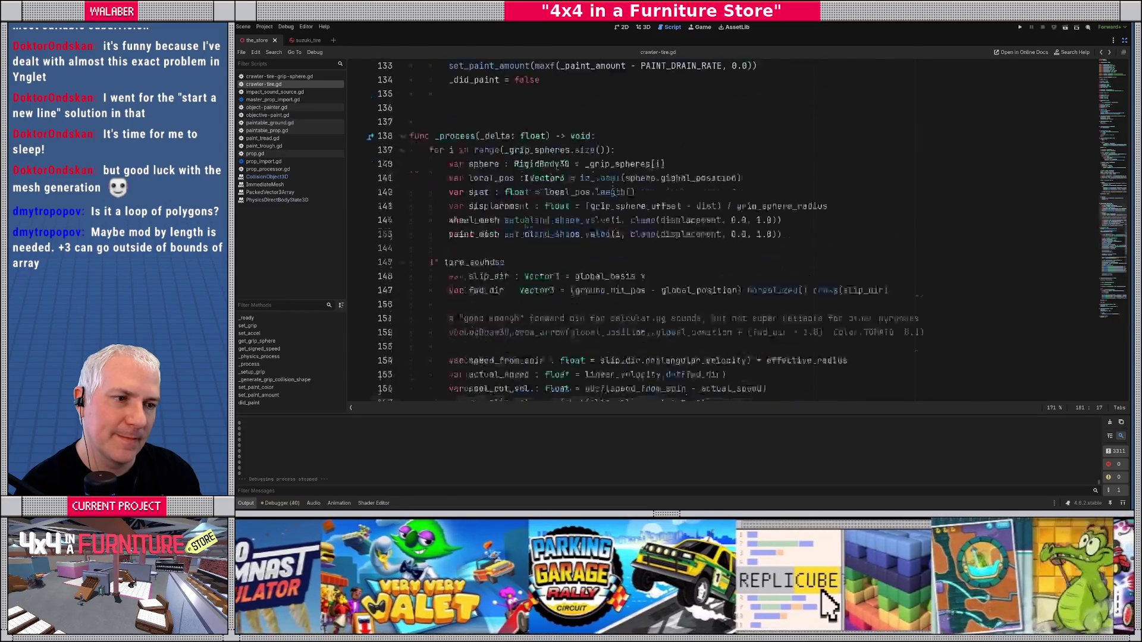
scroll(527, 179, up, 6)
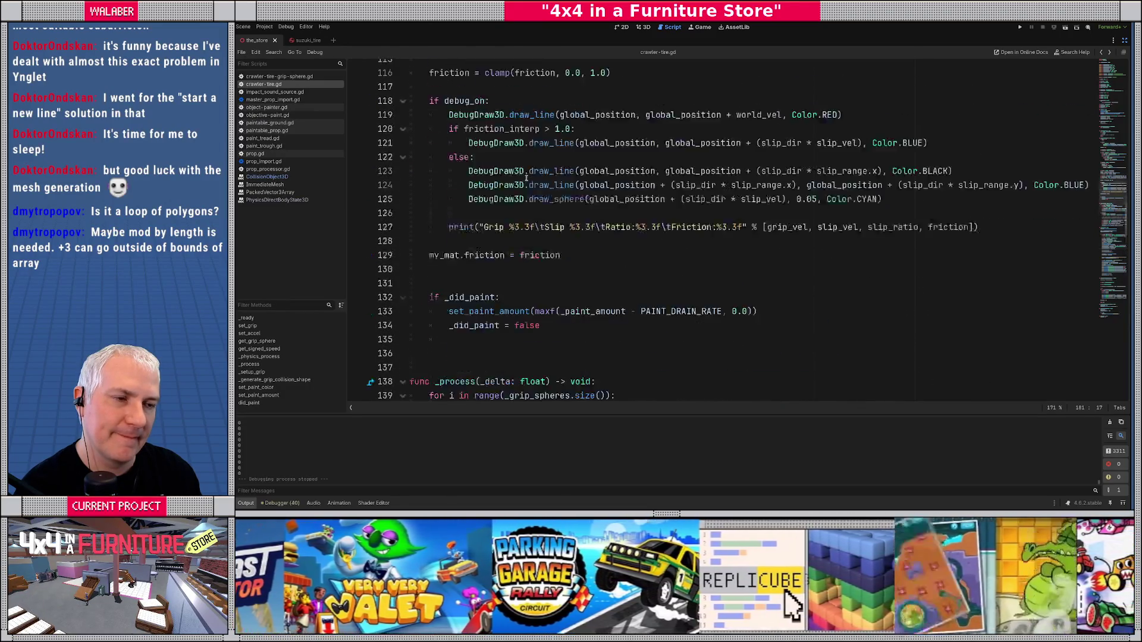
click(267, 123)
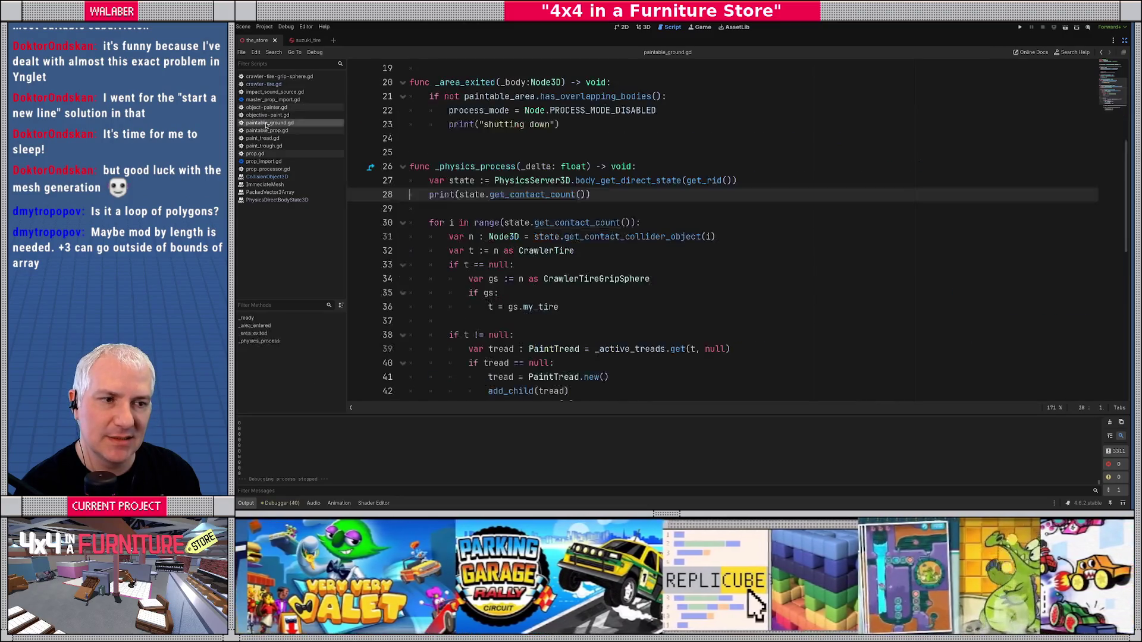
ctrl+click(618, 182)
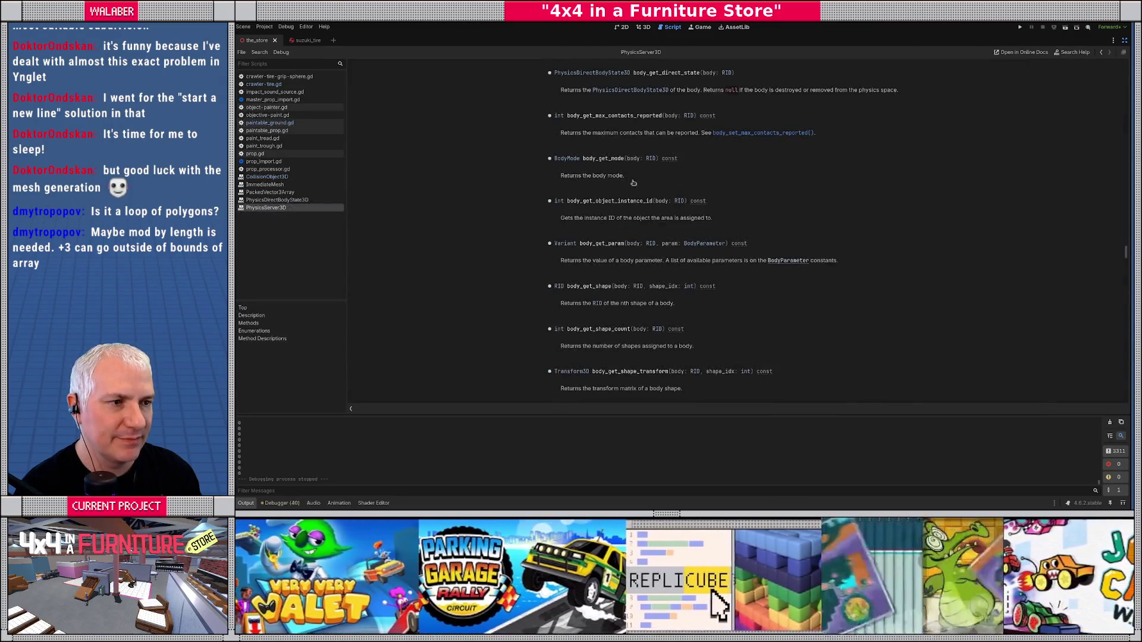
- Read the PhysicsDirectBodyState3D class reference, then bring a new browser tab in front
click(645, 91)
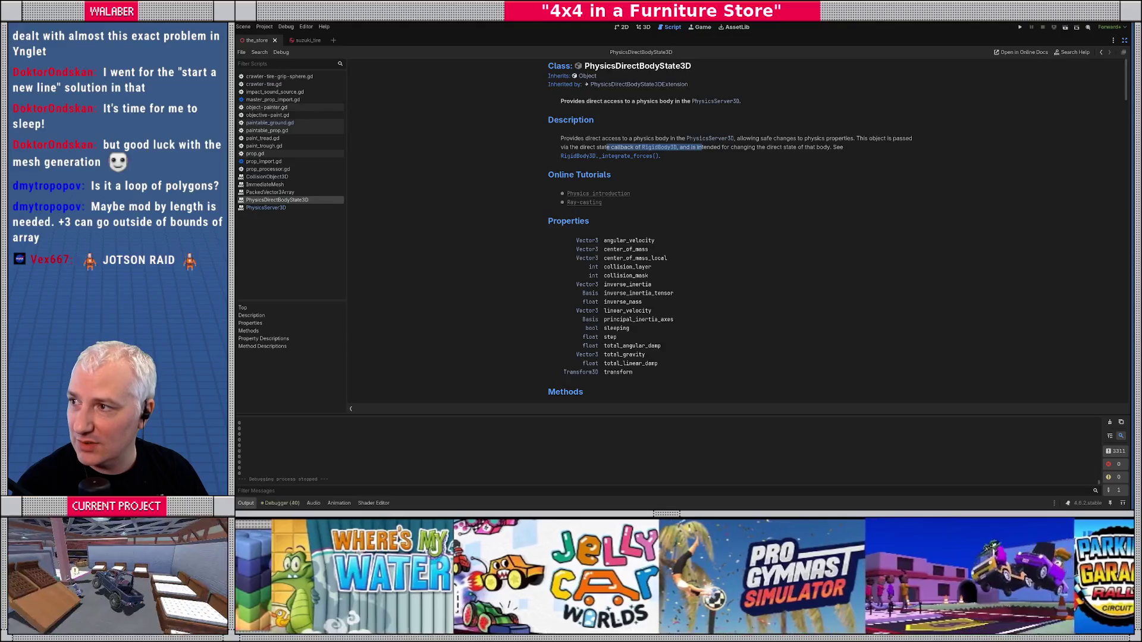
key(alt+Tab)
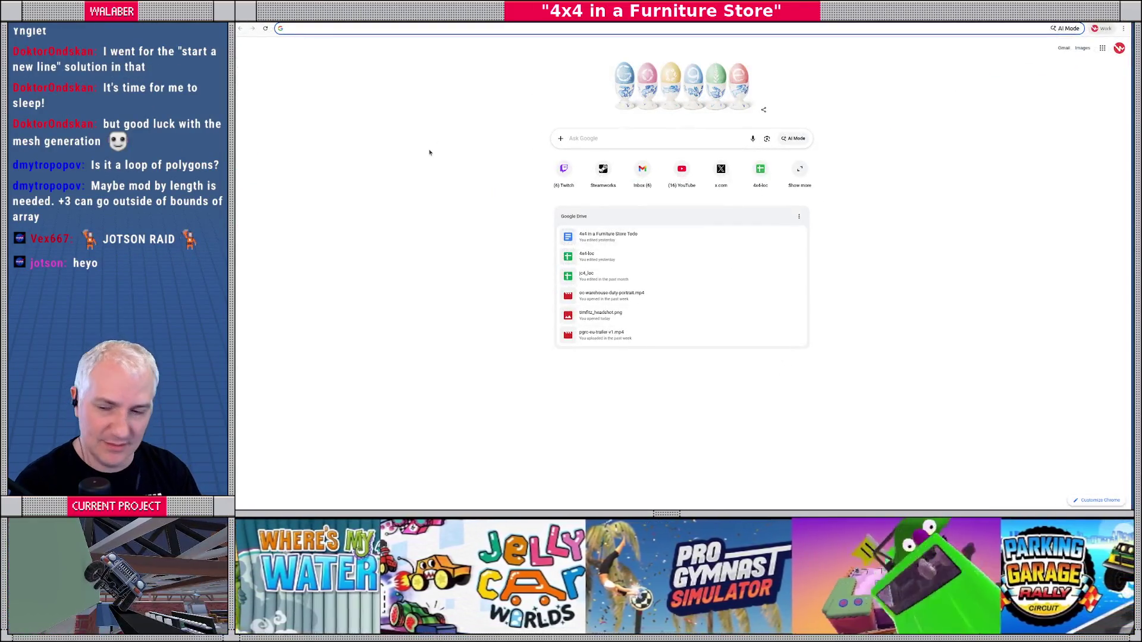
- Search 'the mailroom steam' and watch The Mailroom's Steam trailer fullscreen, then exit fullscreen
text(the )
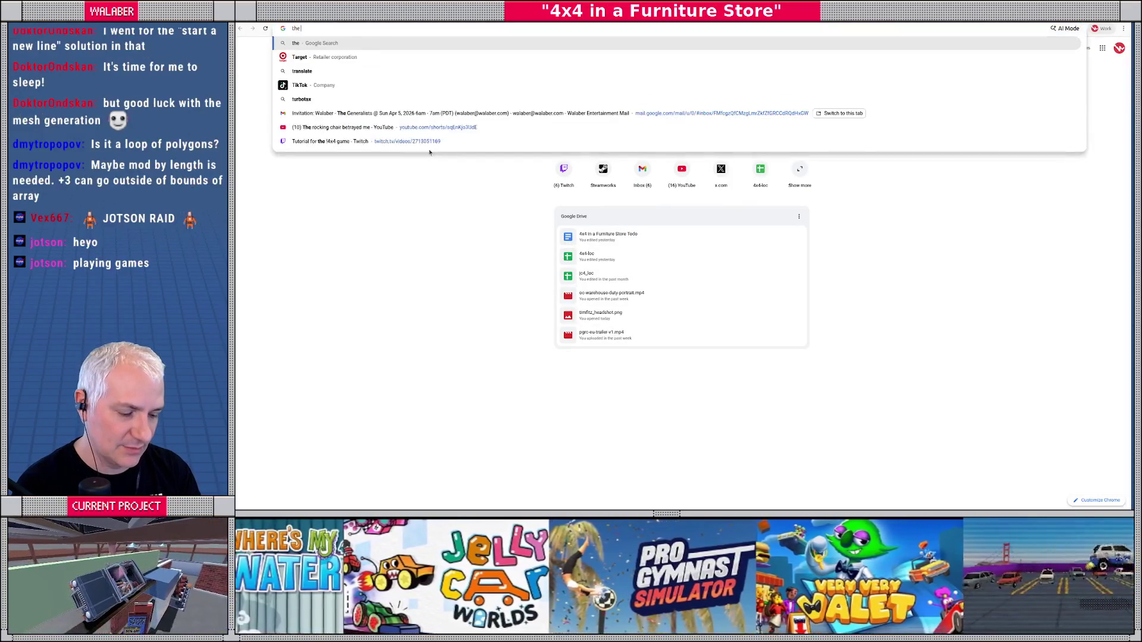
text(mailroom steam)
key(Return)
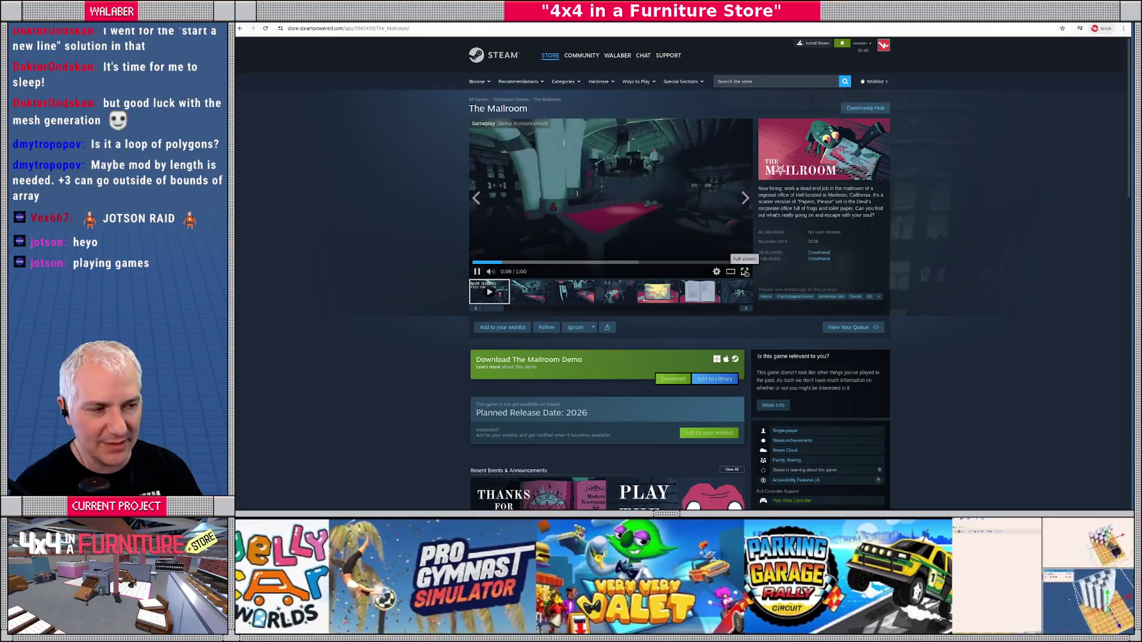
click(746, 272)
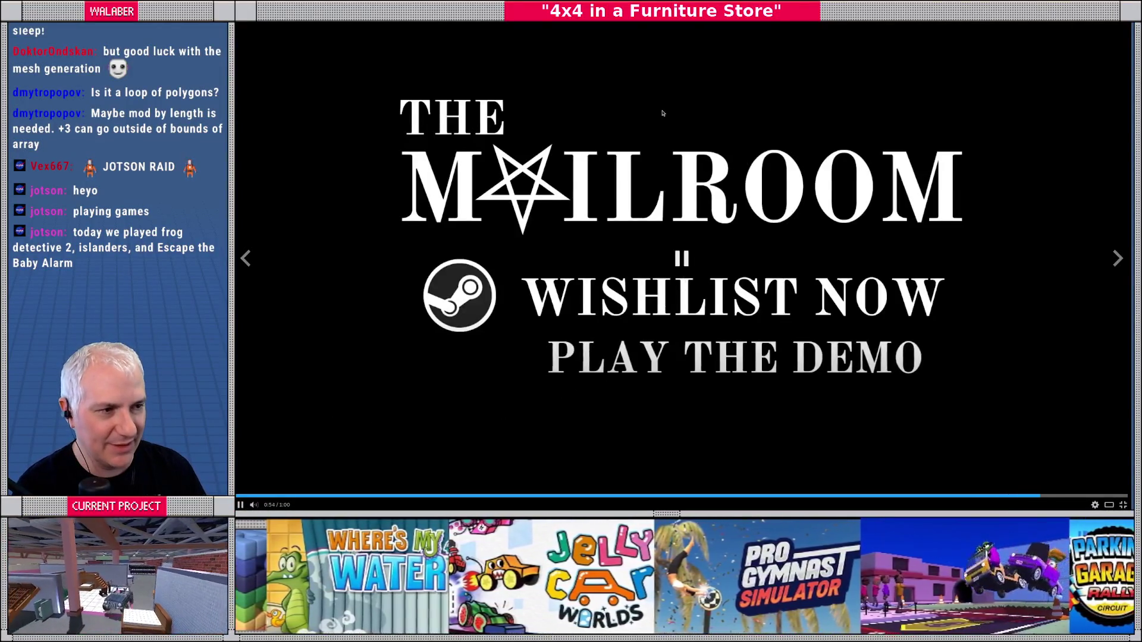
key(Escape)
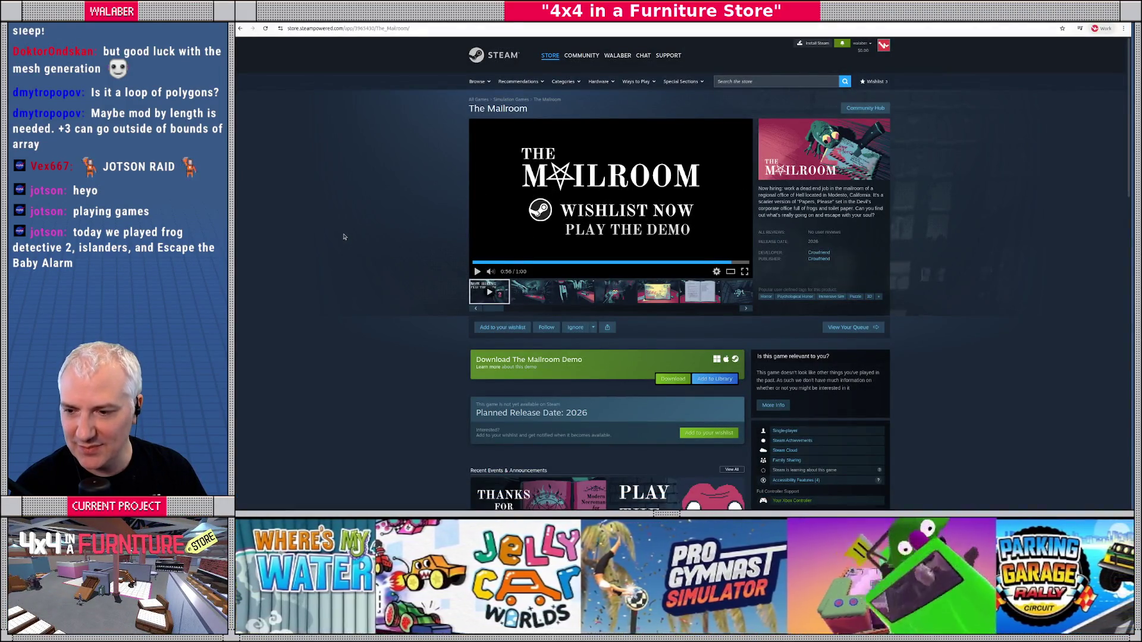
- Search Steam for Escape the Baby Alarm, open its store page, and pause the trailer
click(784, 82)
text(sca)
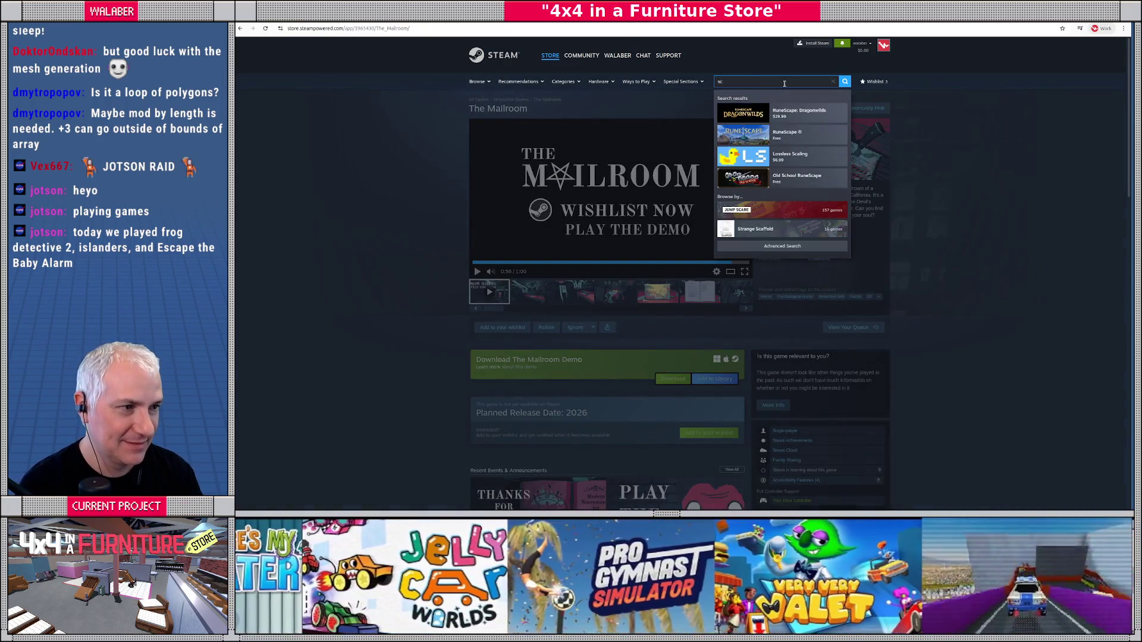
text(escap)
text(e the baby ala)
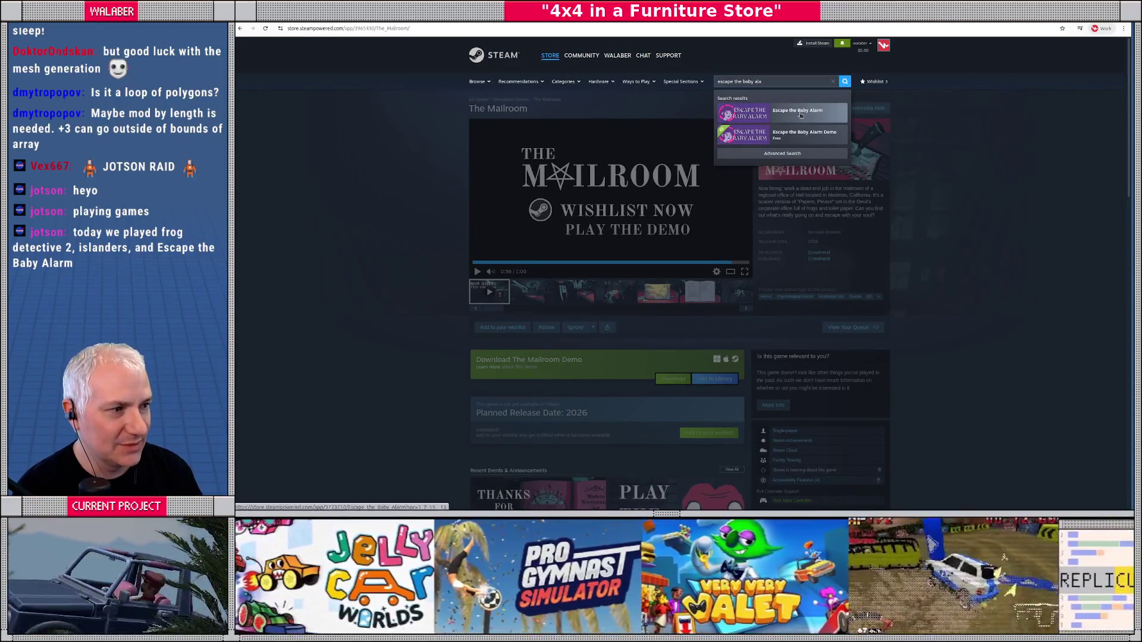
click(802, 113)
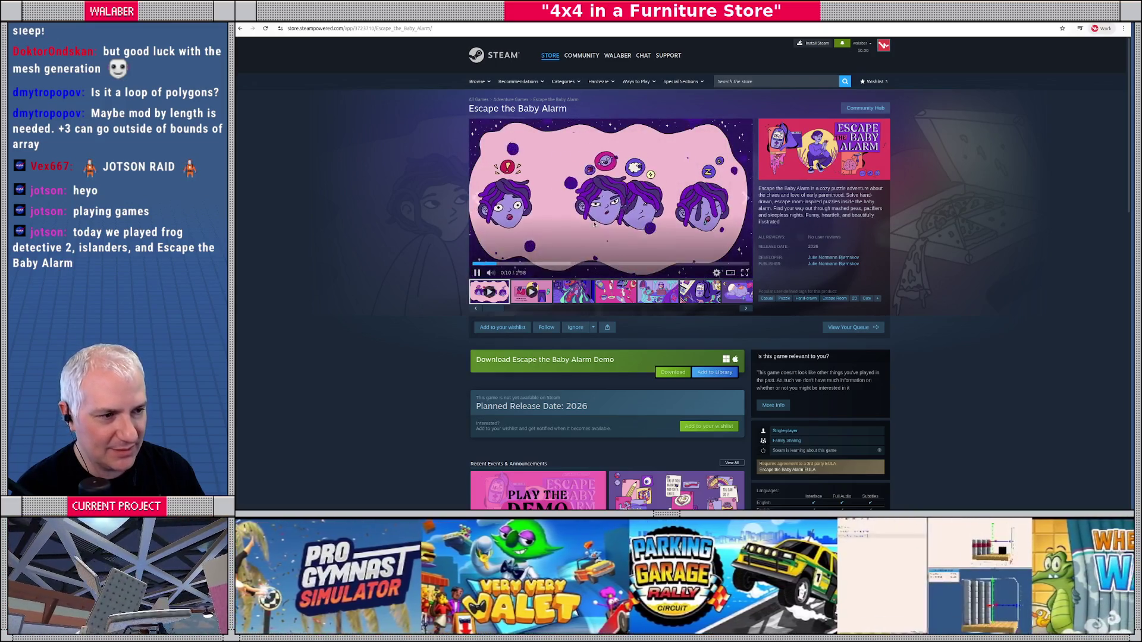
click(478, 273)
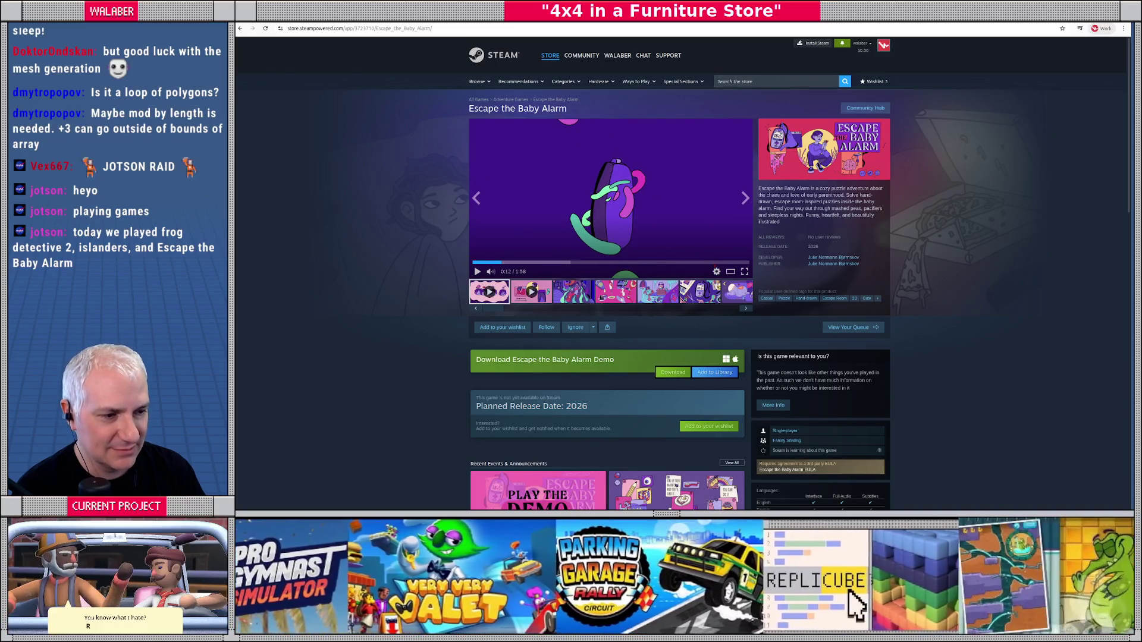
- Browse the game's screenshots up to the sleeping-baby image, then return to Godot
click(616, 291)
click(667, 294)
click(697, 293)
click(735, 293)
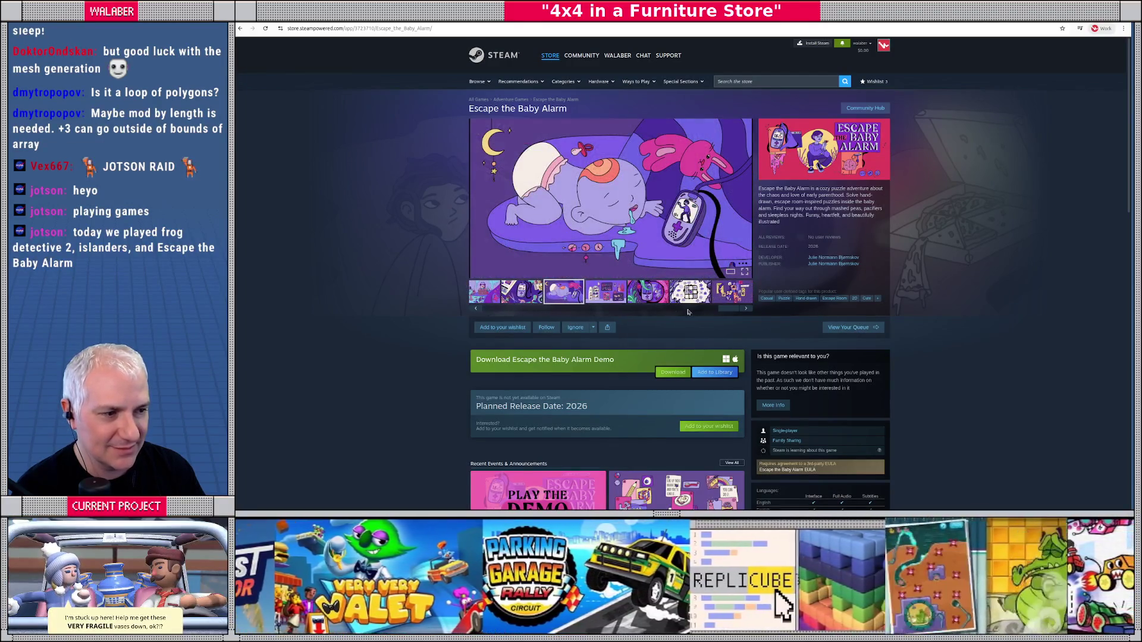
drag(721, 309, 554, 314)
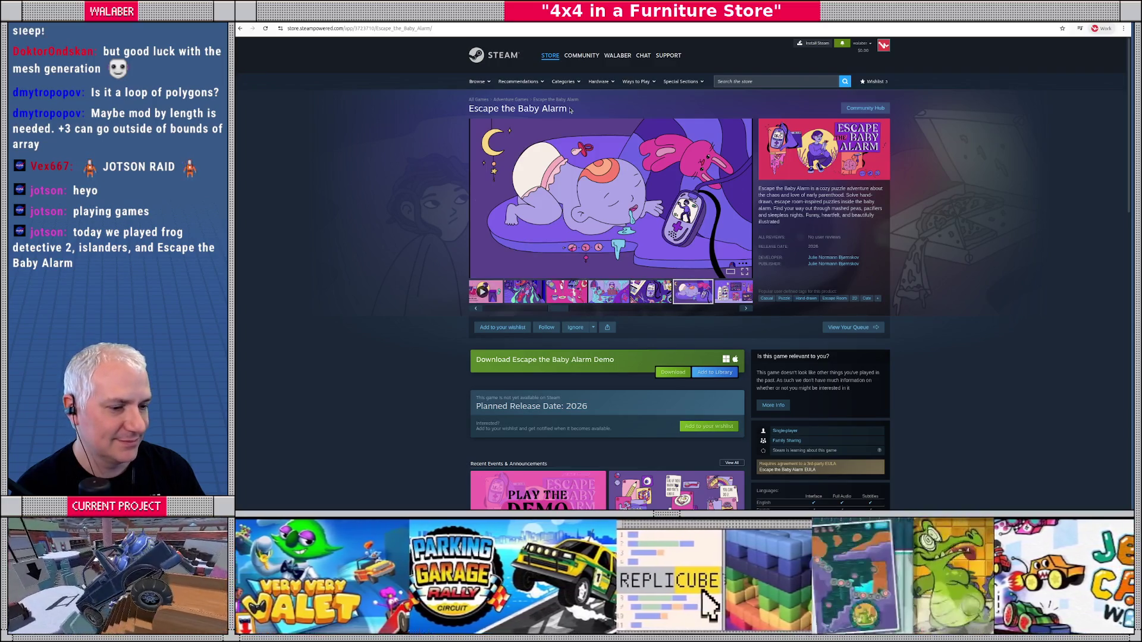
key(alt+Tab)
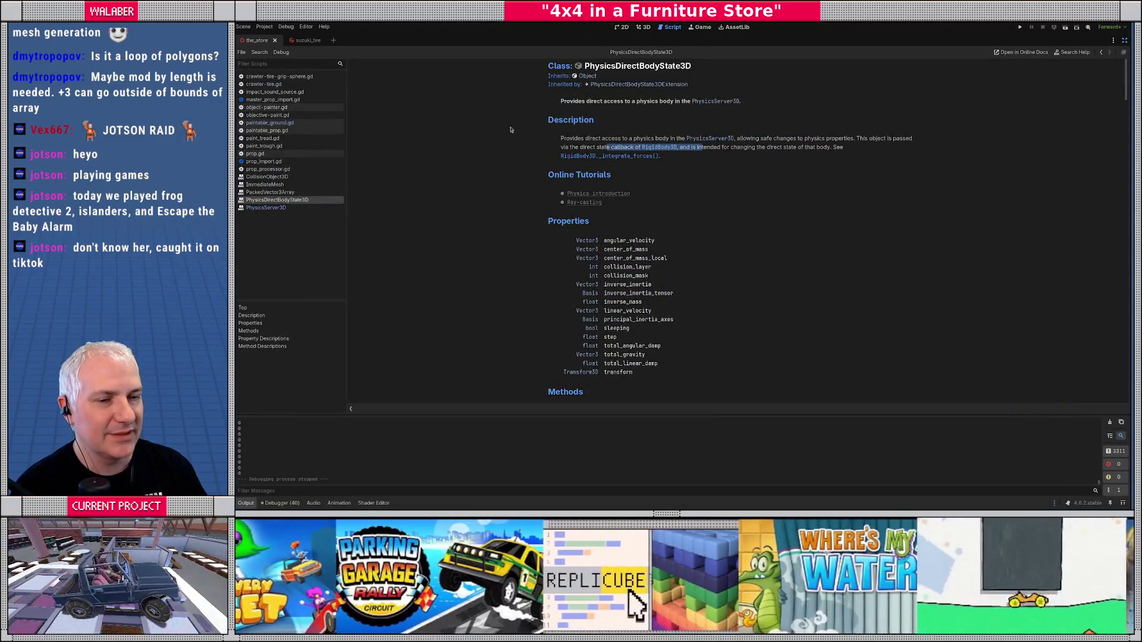
- Restore the editor docks, frame PaintPlatform in the 3D view, and view its collision mask names
click(1125, 40)
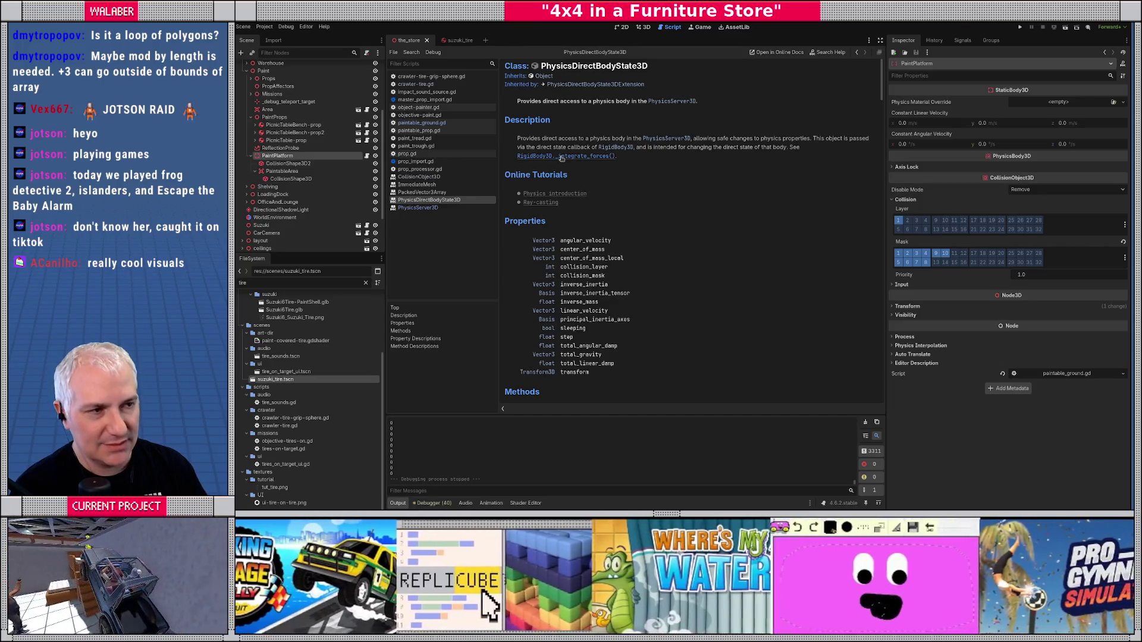
click(642, 27)
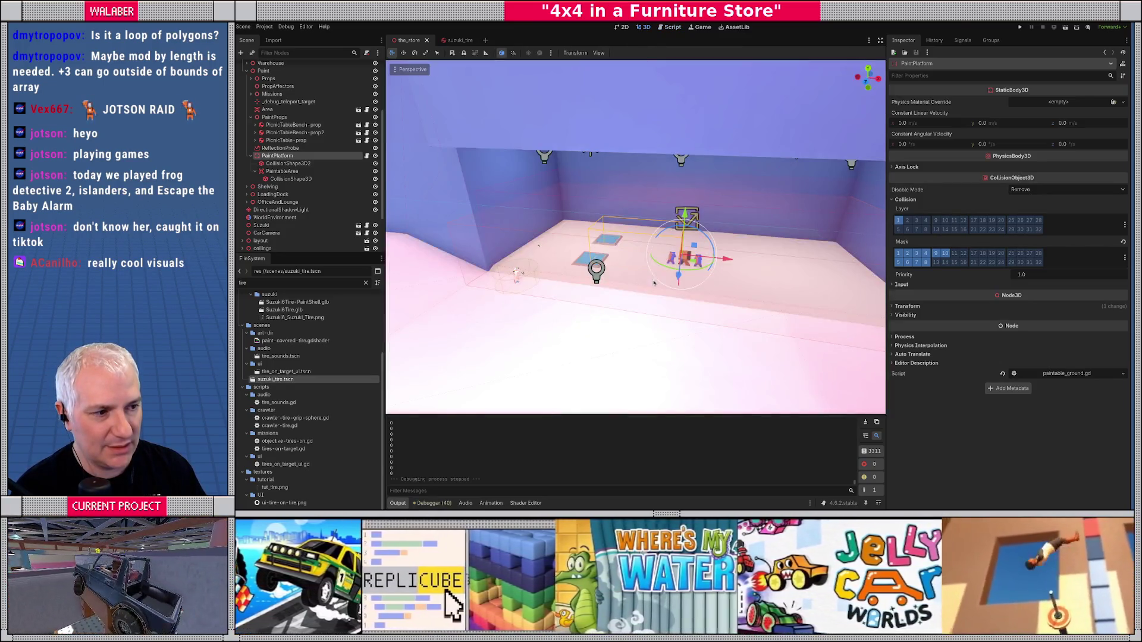
key(f)
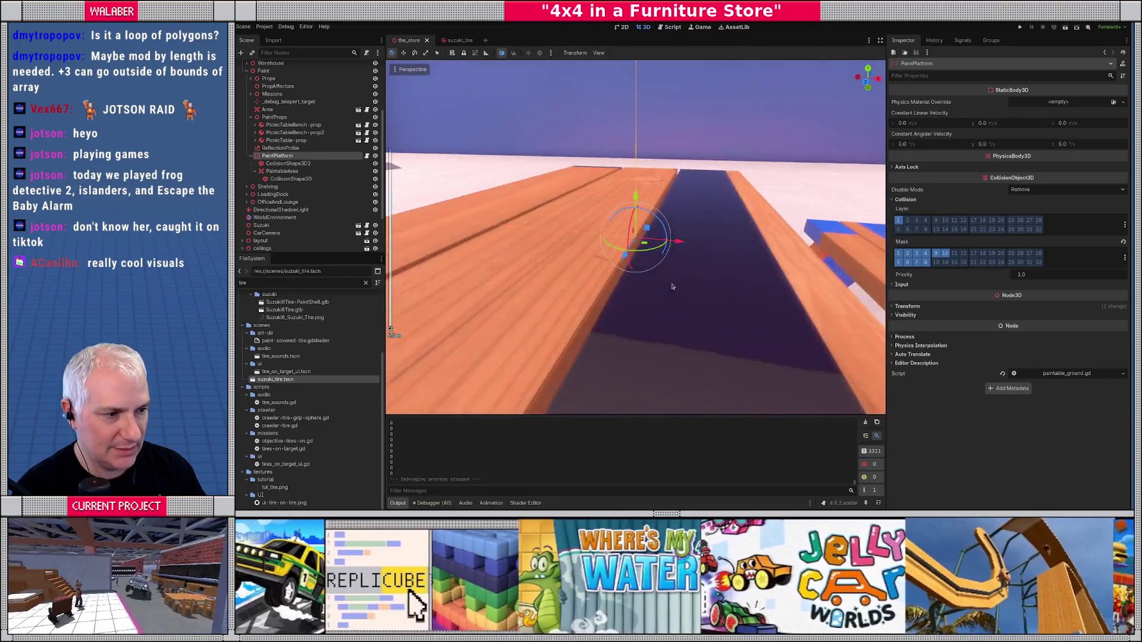
scroll(672, 287, down, 5)
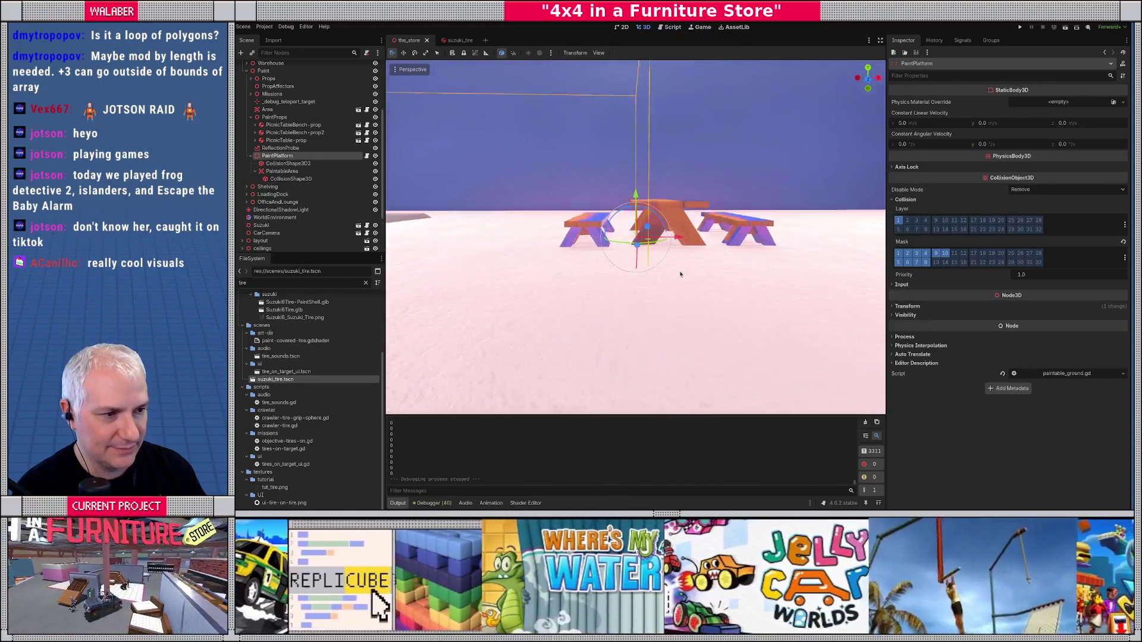
drag(679, 273, 540, 260)
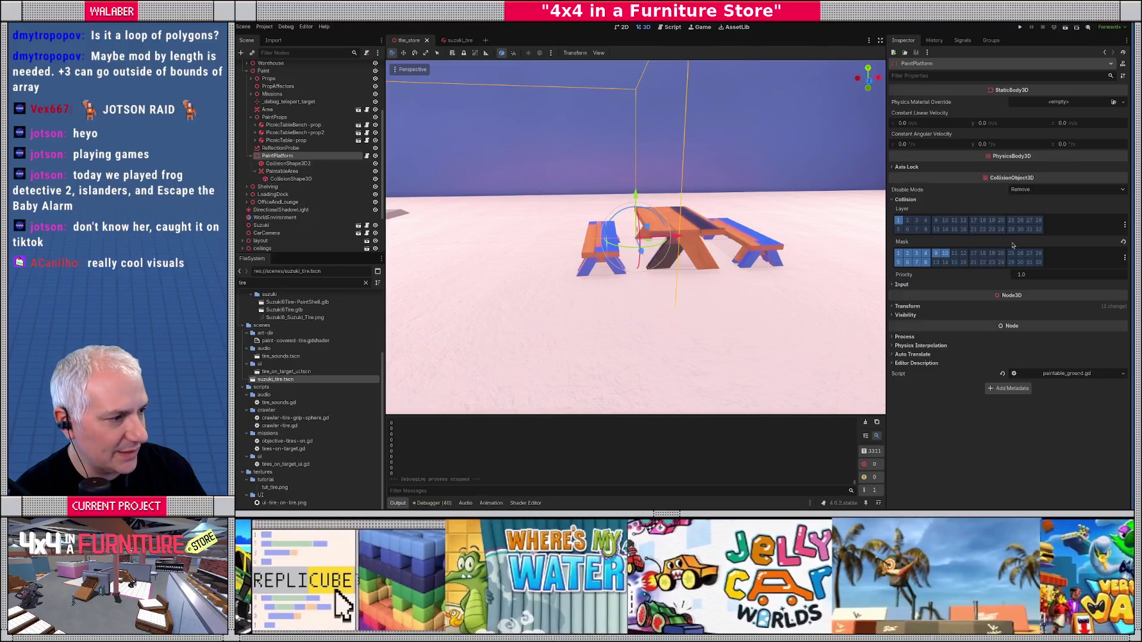
click(1125, 258)
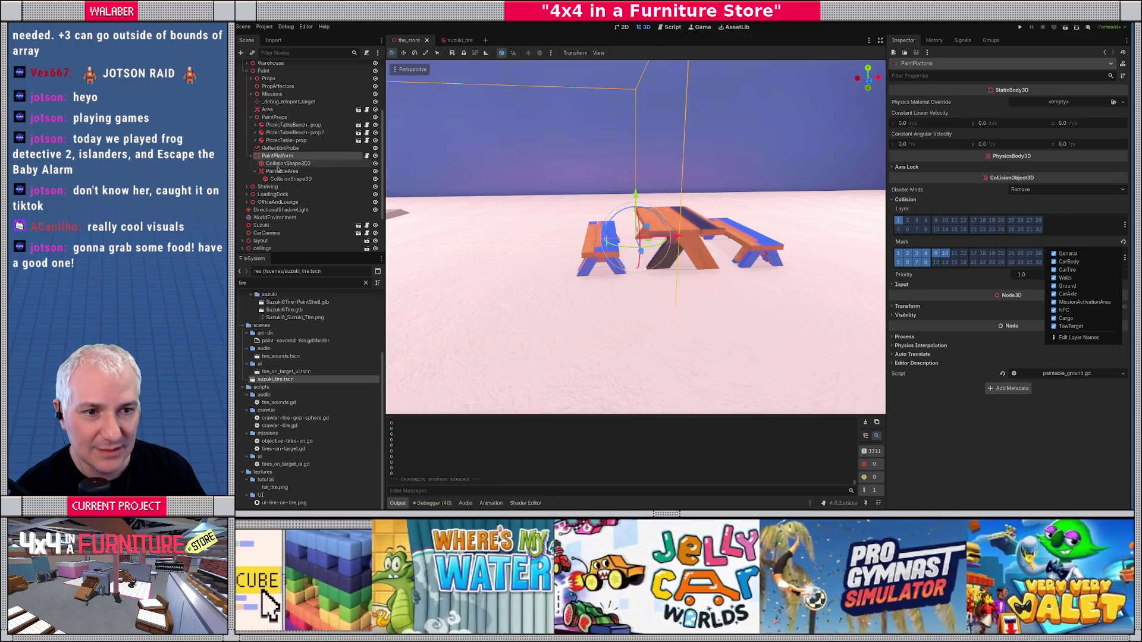
- Select the three picnic-table props, move them to a new spot, and save and run with F5
click(277, 165)
click(286, 139)
shift+click(293, 124)
drag(672, 209, 662, 207)
scroll(658, 204, down, 10)
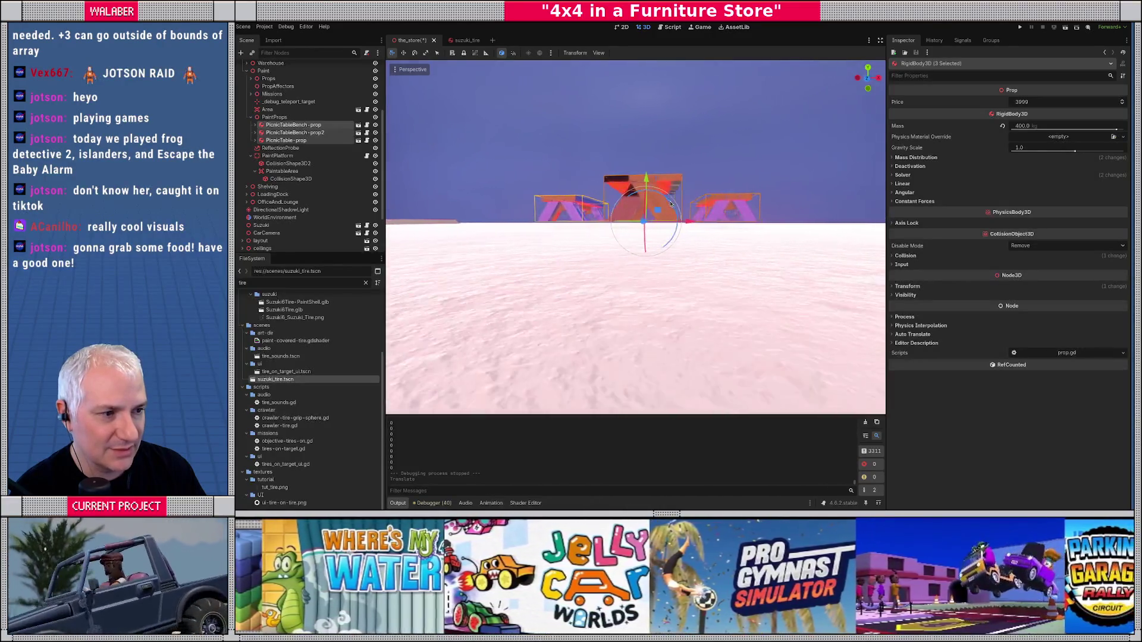
scroll(677, 232, up, 3)
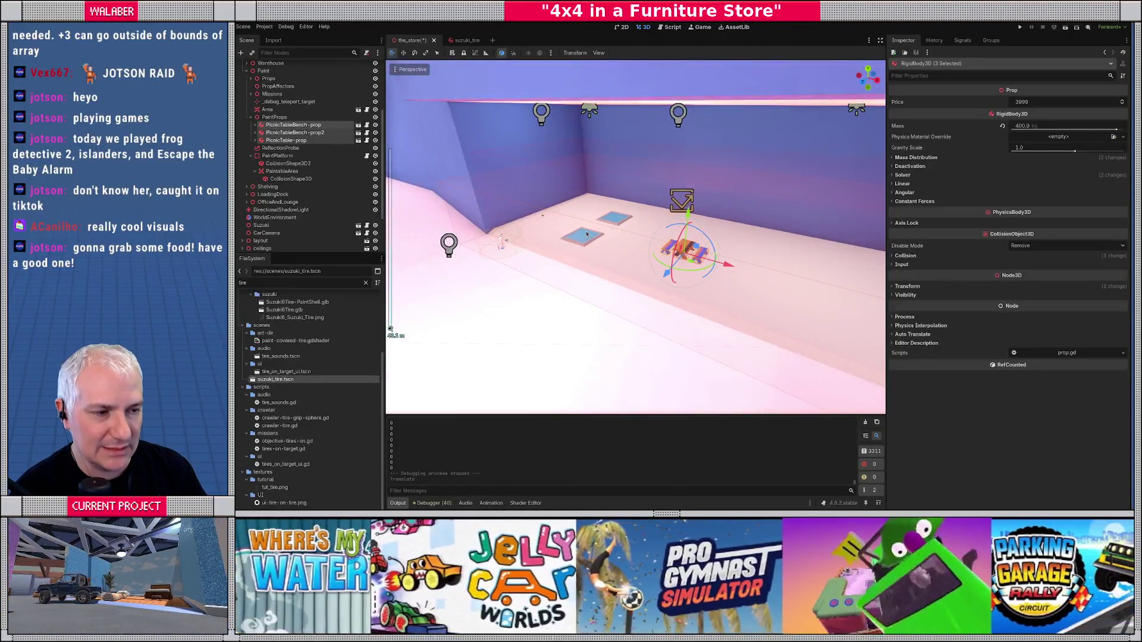
scroll(586, 234, up, 4)
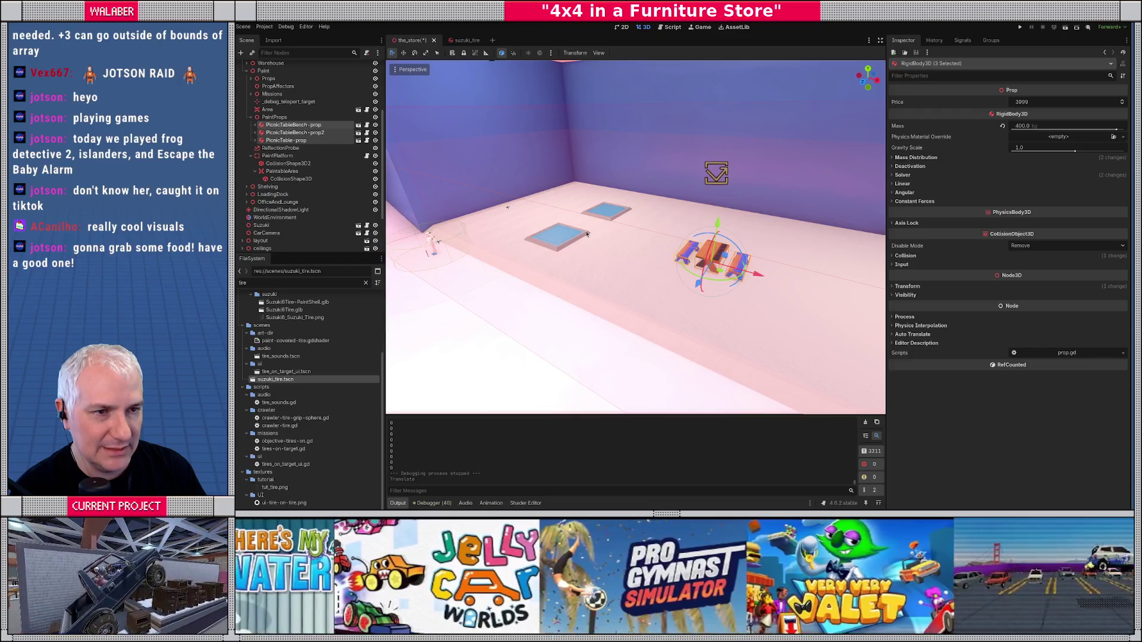
key(F5)
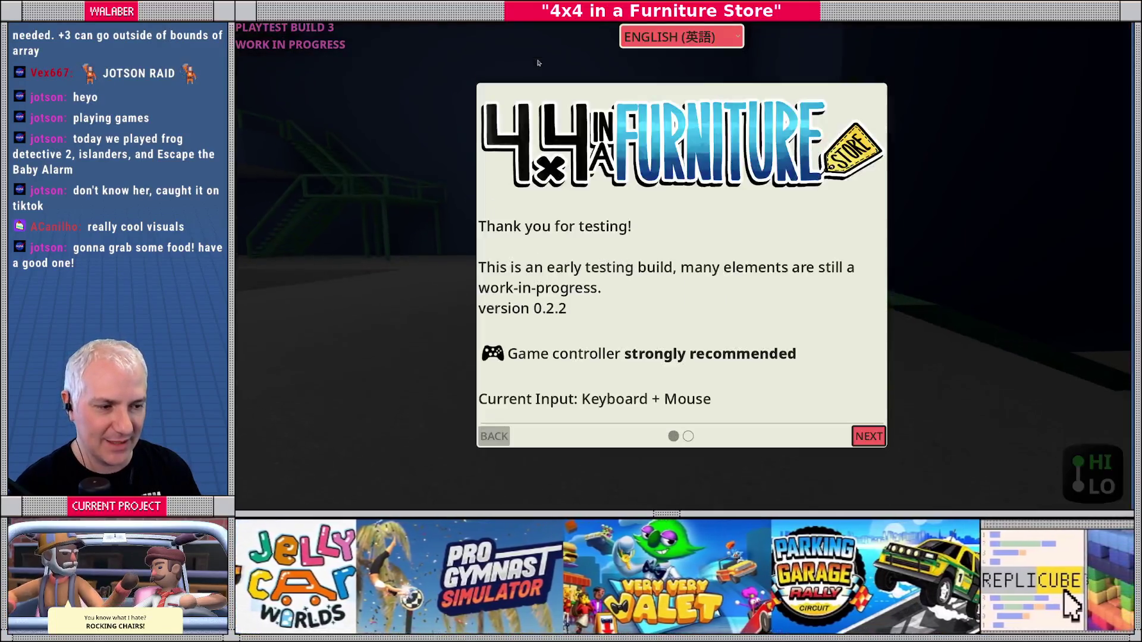
- Dismiss the version 0.2.2 welcome screen and start the playtest
key(Return)
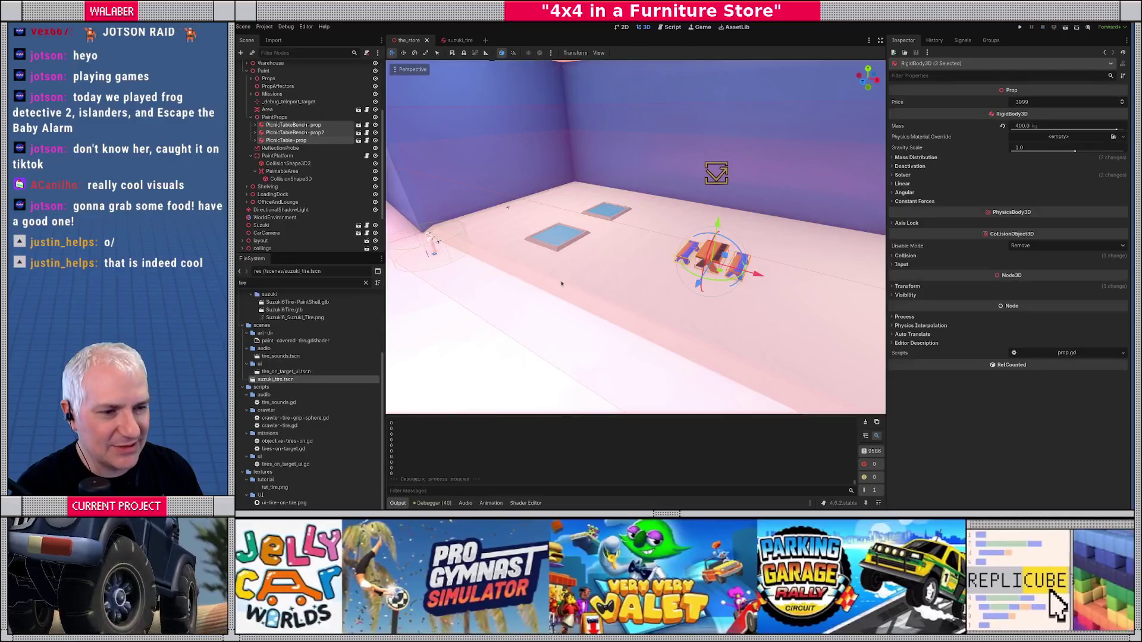
scroll(774, 178, up, 5)
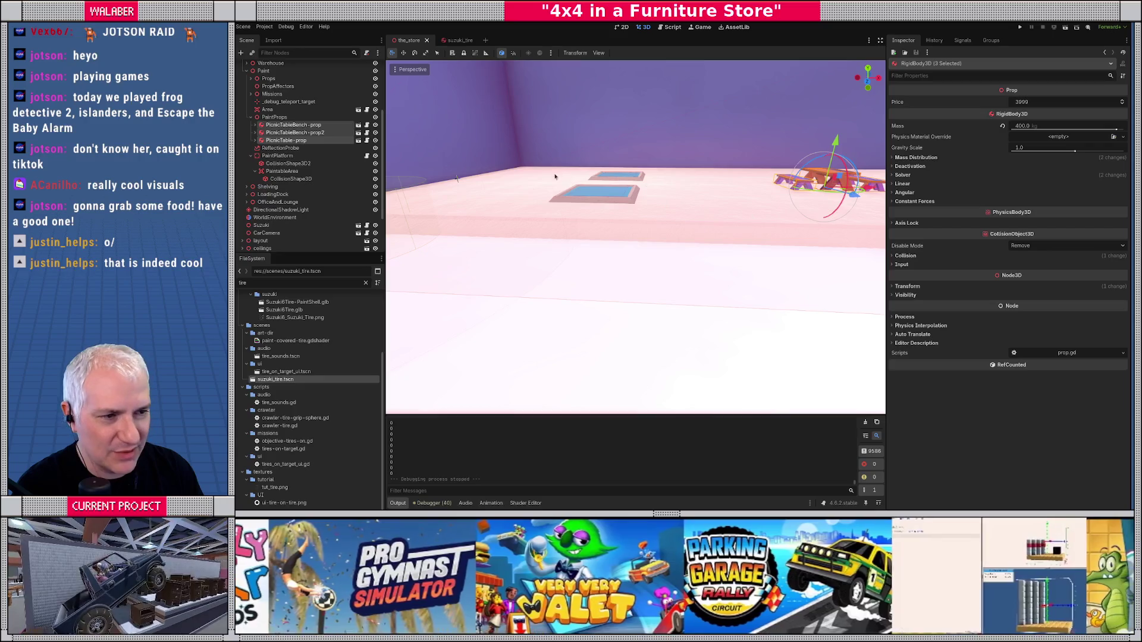
drag(781, 217, 632, 238)
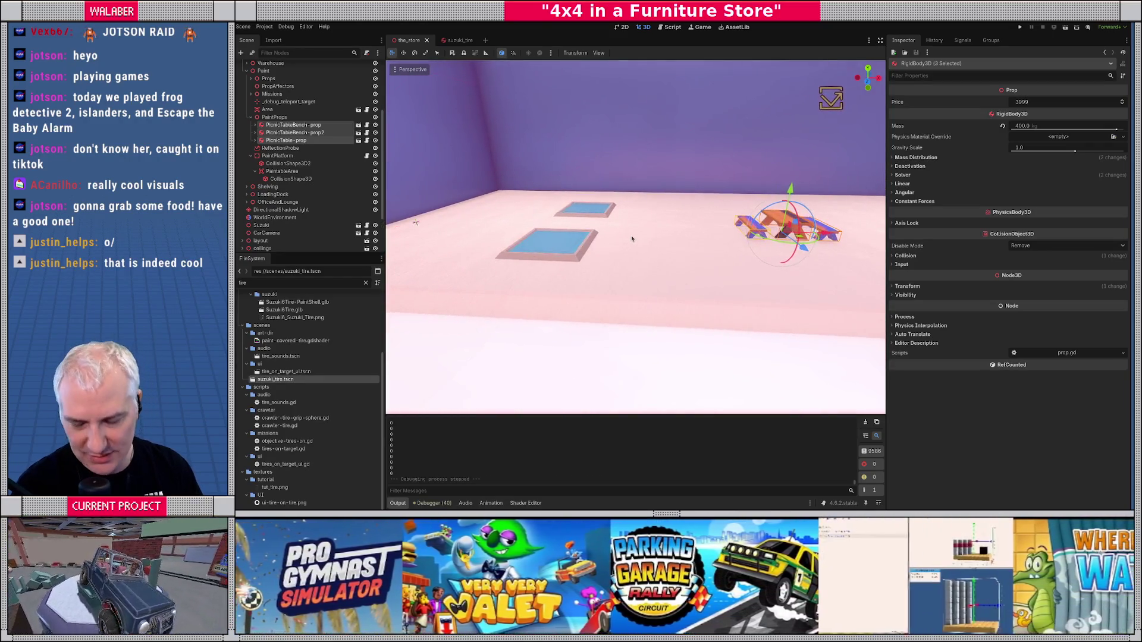